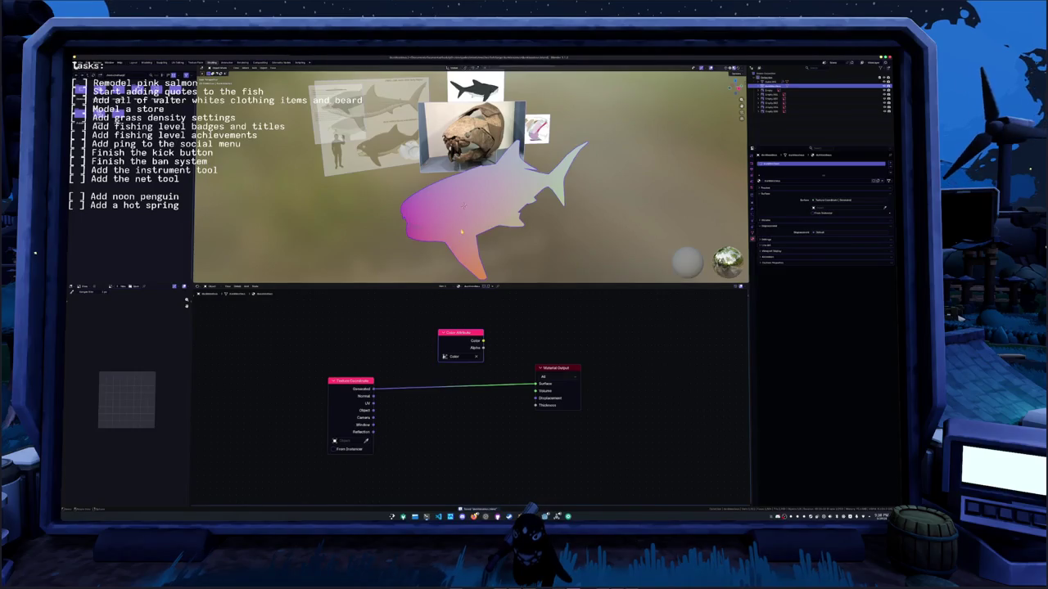
Feed the Color Attribute's Color output into the fish material's Surface, then begin exporting the model
left_click(752, 168)
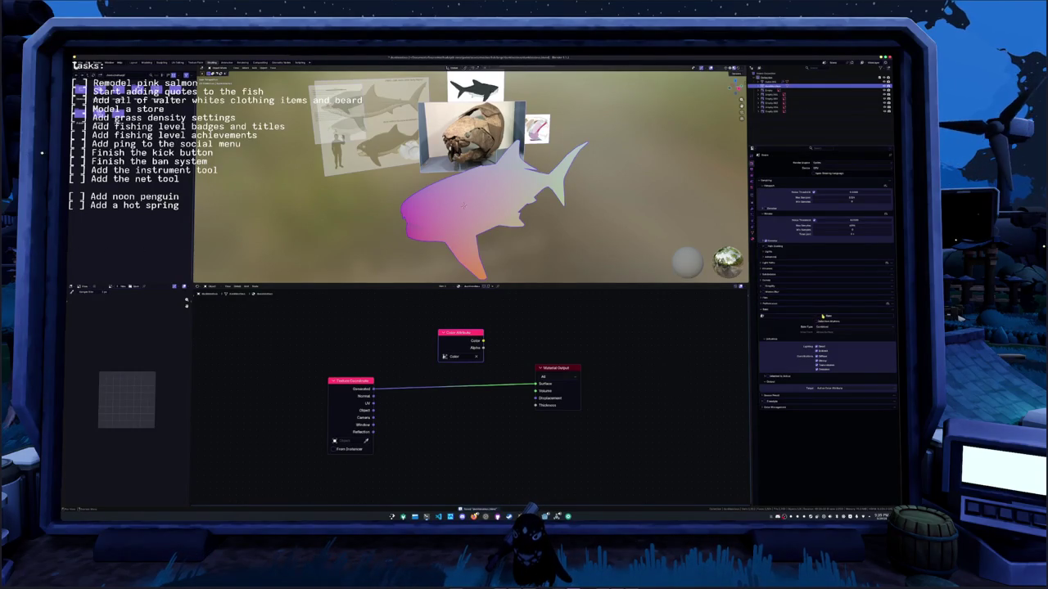
left_click_drag(483, 341, 536, 383)
right_click(438, 217)
left_click(454, 246)
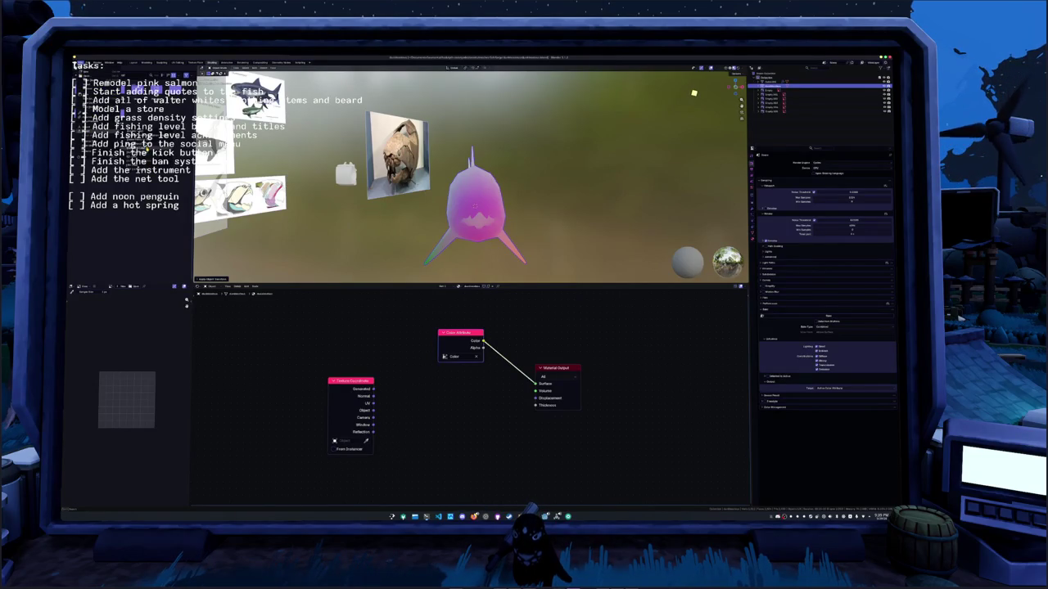
key("ctrl+o")
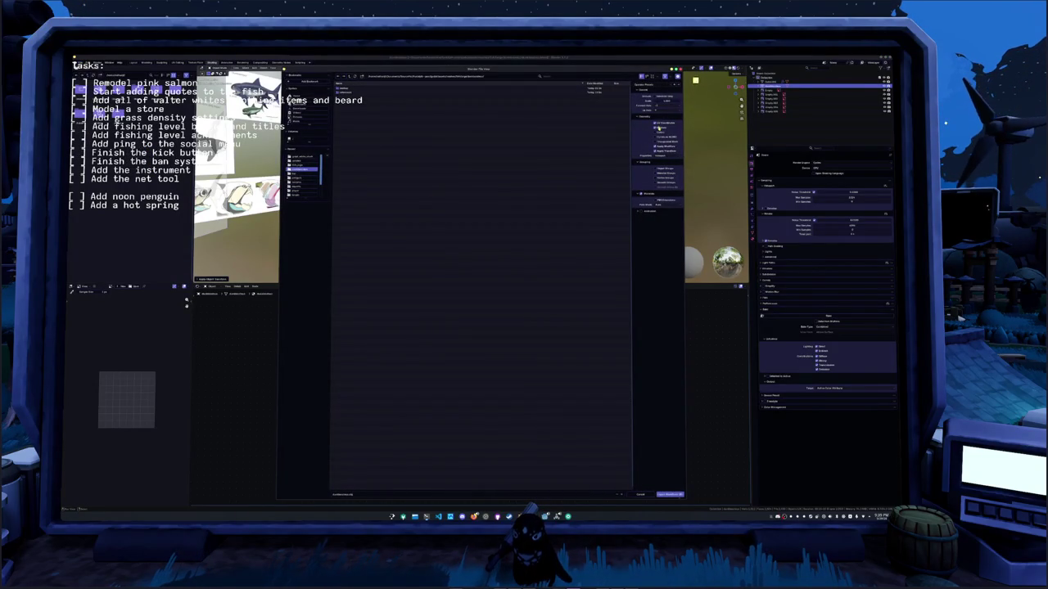
Cancel the glTF export and export the fish as FBX, overwriting the existing export file
left_click(670, 495)
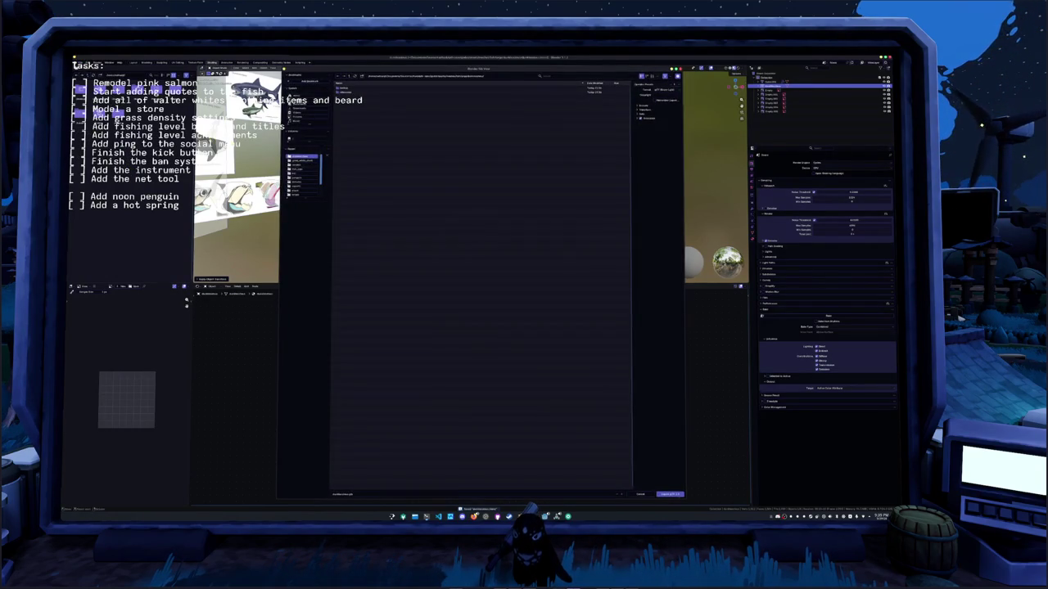
key("Return")
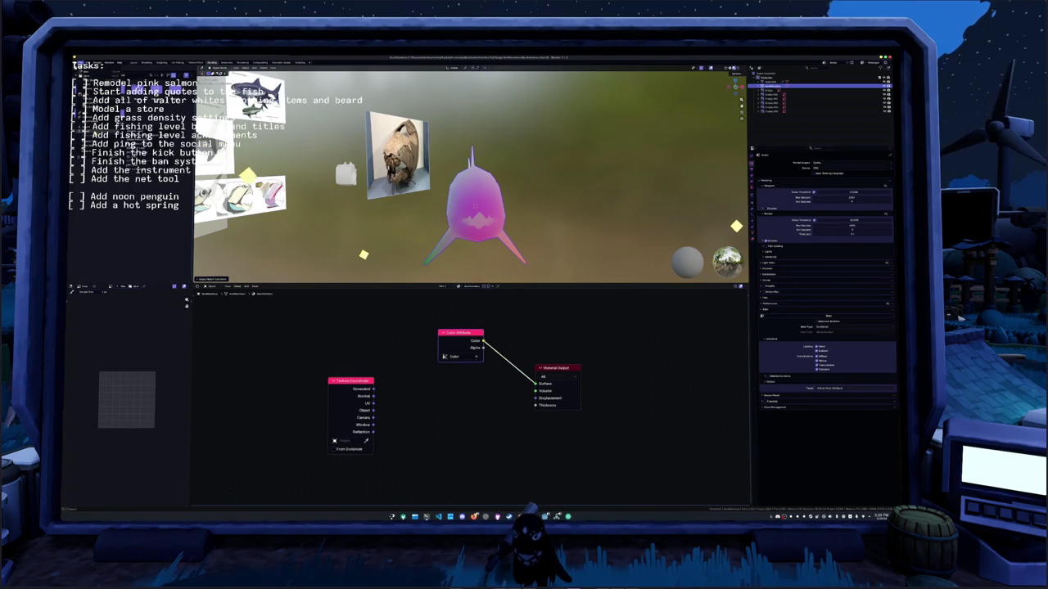
key("ctrl+shift+e")
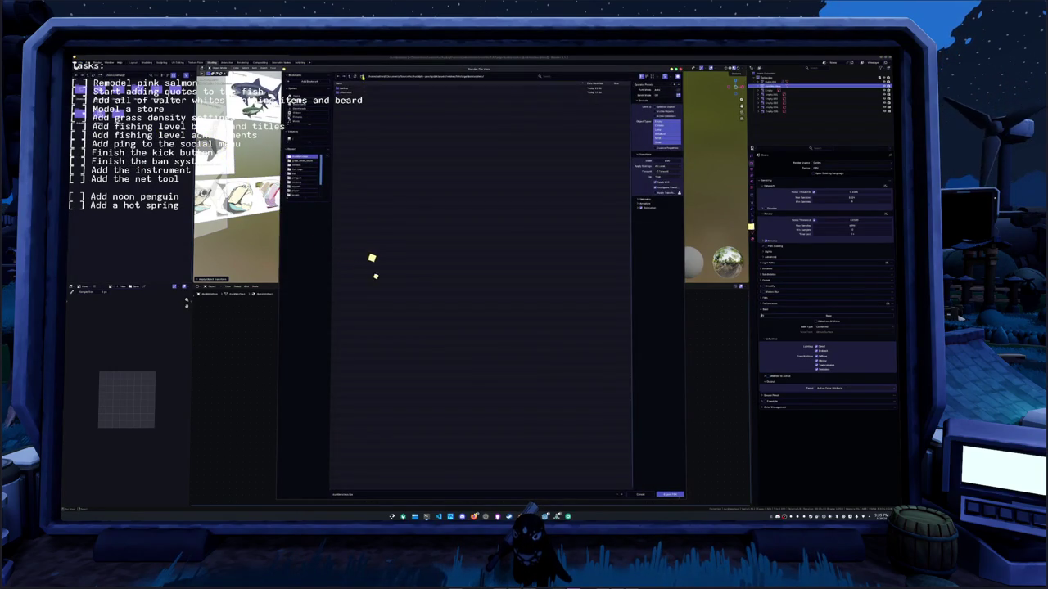
left_click(366, 94)
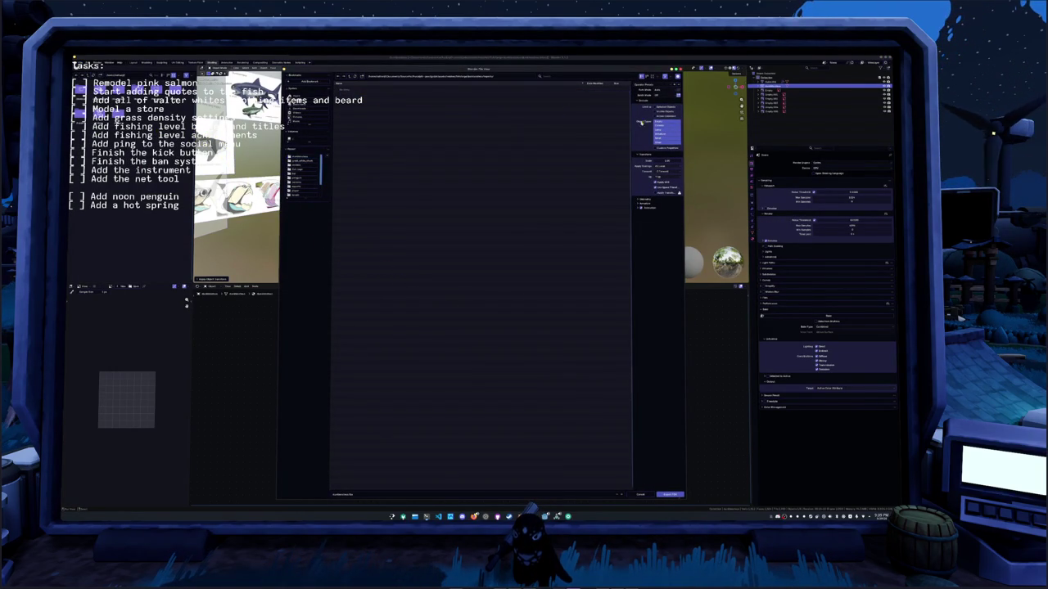
left_click(669, 495)
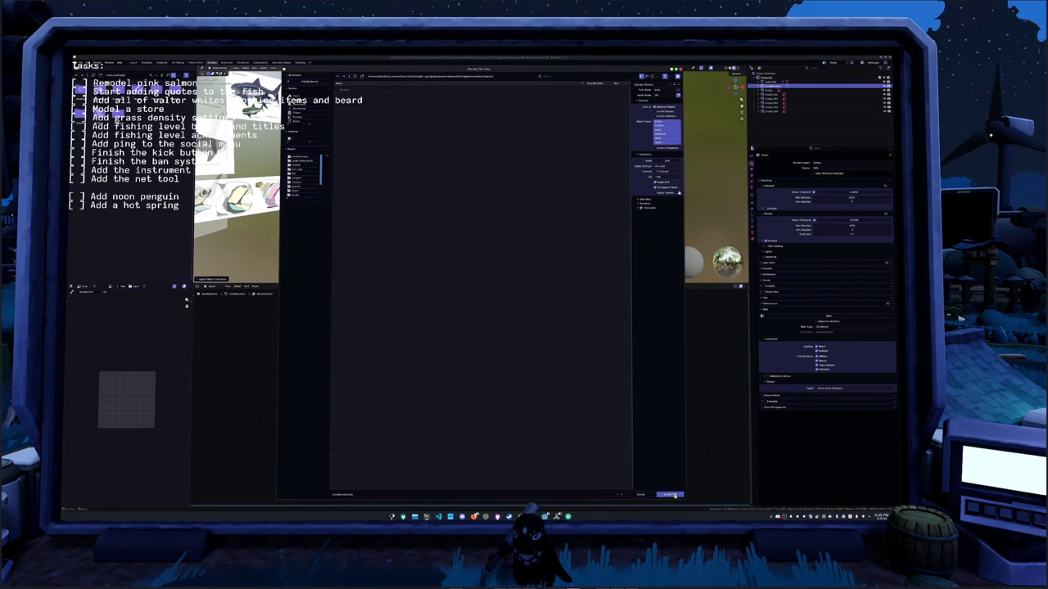
left_click_drag(563, 287, 518, 244)
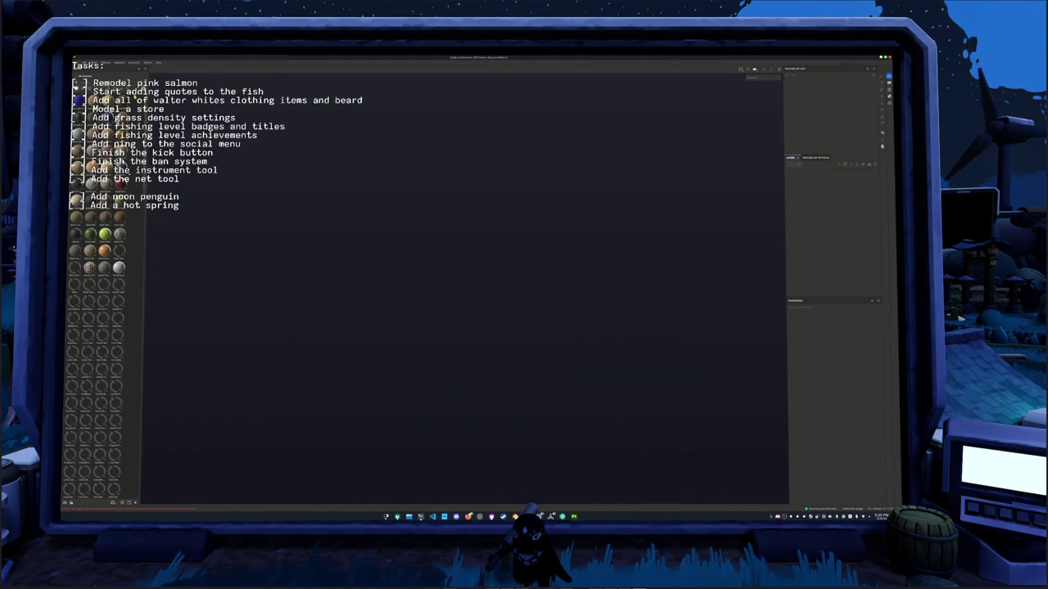
Create a new Painter project using the shark mesh file from the fish model folder
key("ctrl+n")
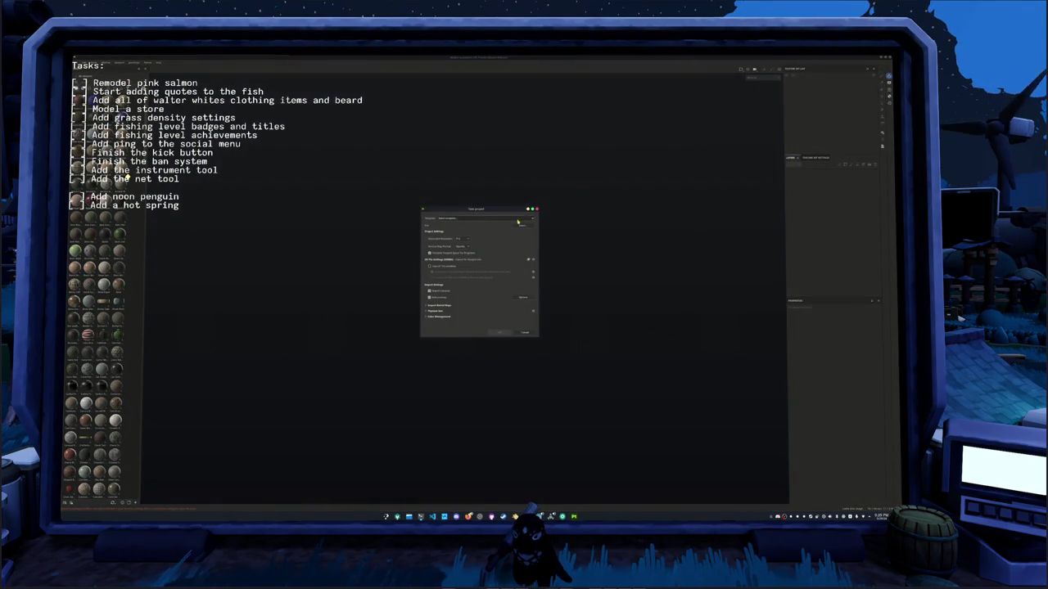
left_click(514, 224)
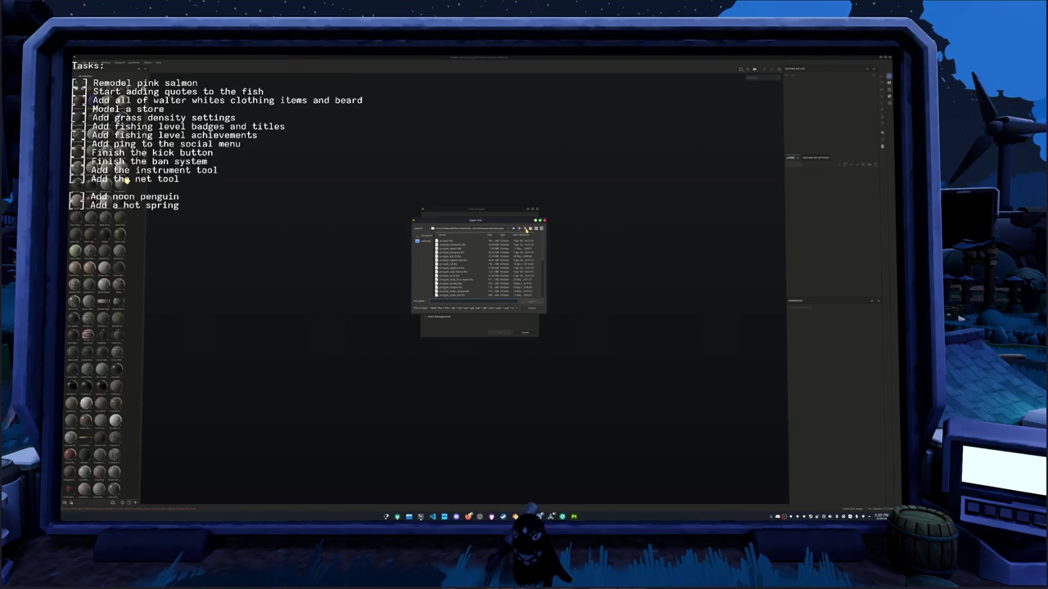
left_click(526, 230)
double_click(442, 245)
double_click(444, 249)
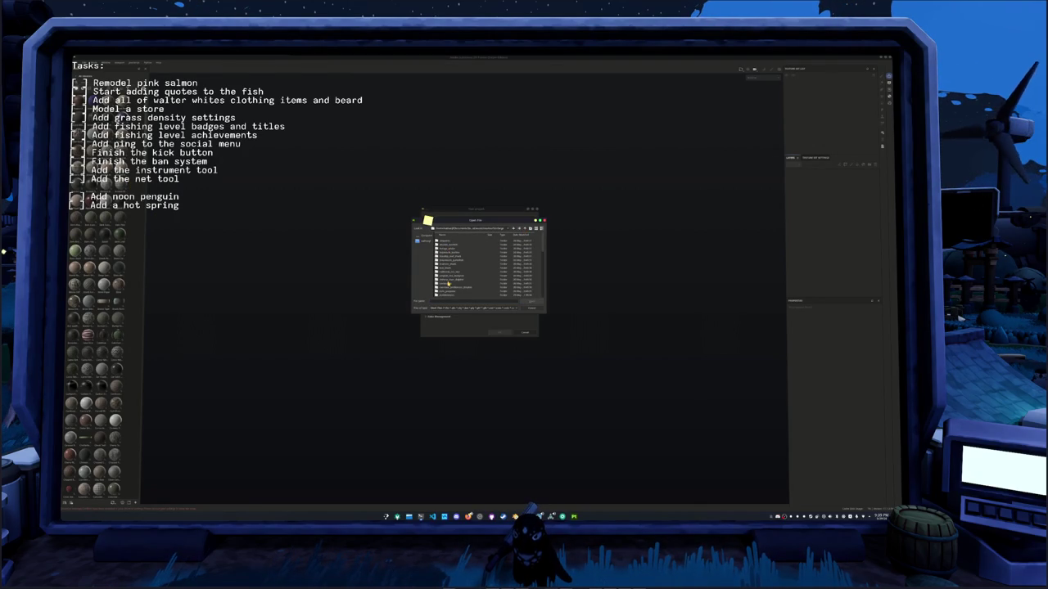
double_click(448, 256)
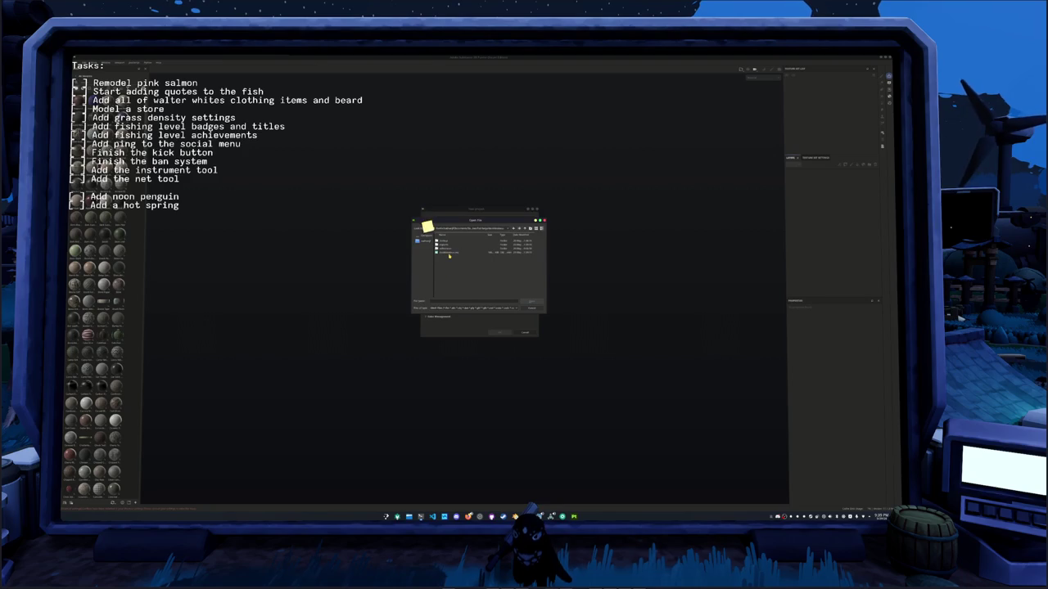
double_click(449, 251)
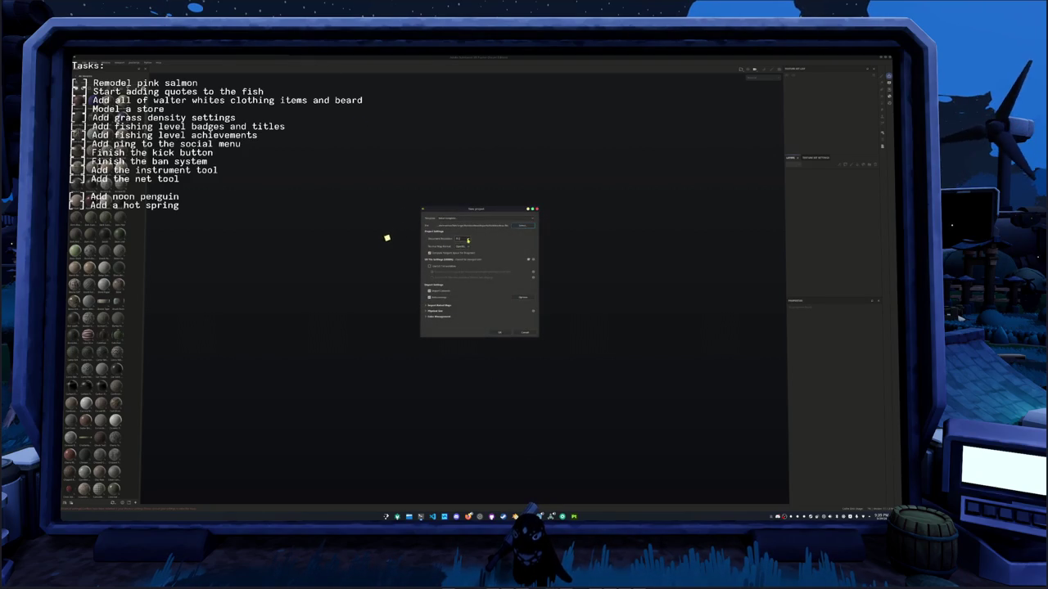
left_click(497, 333)
mouse_move(473, 328)
left_mouse_down()
mouse_move(500, 249)
mouse_move(503, 303)
mouse_move(467, 356)
mouse_move(505, 356)
left_mouse_up()
key("ctrl+shift+b")
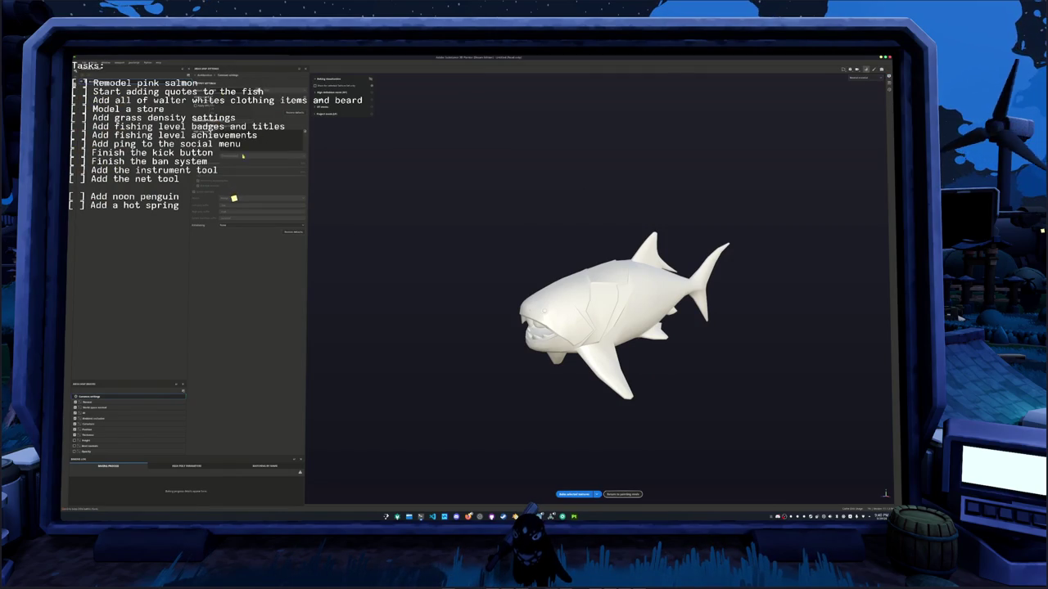
Bake the shark's mesh maps and switch the viewport display to the UV checker
left_click(573, 493)
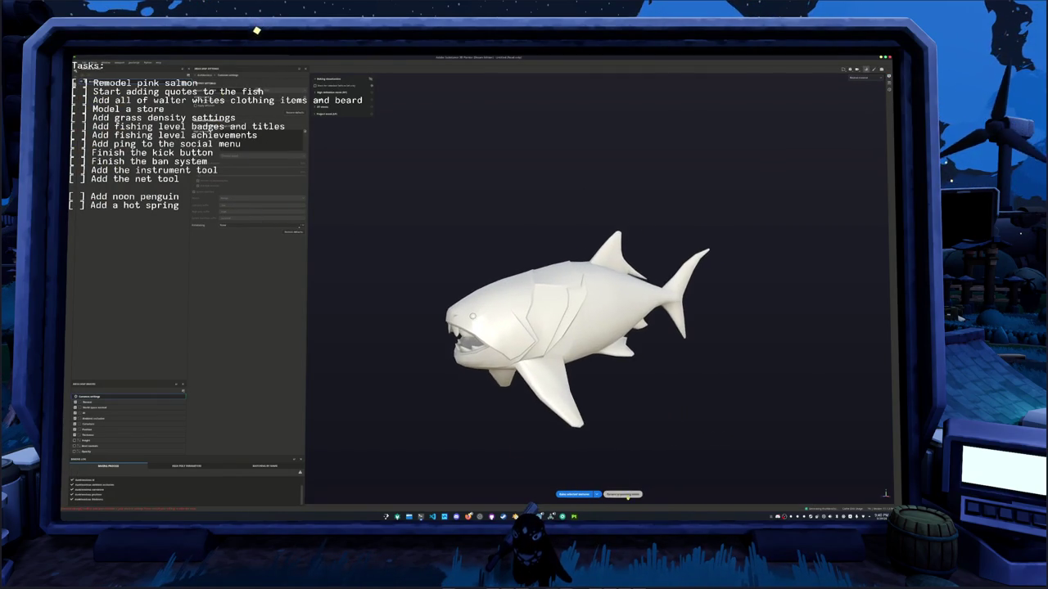
left_click(631, 494)
left_click(751, 77)
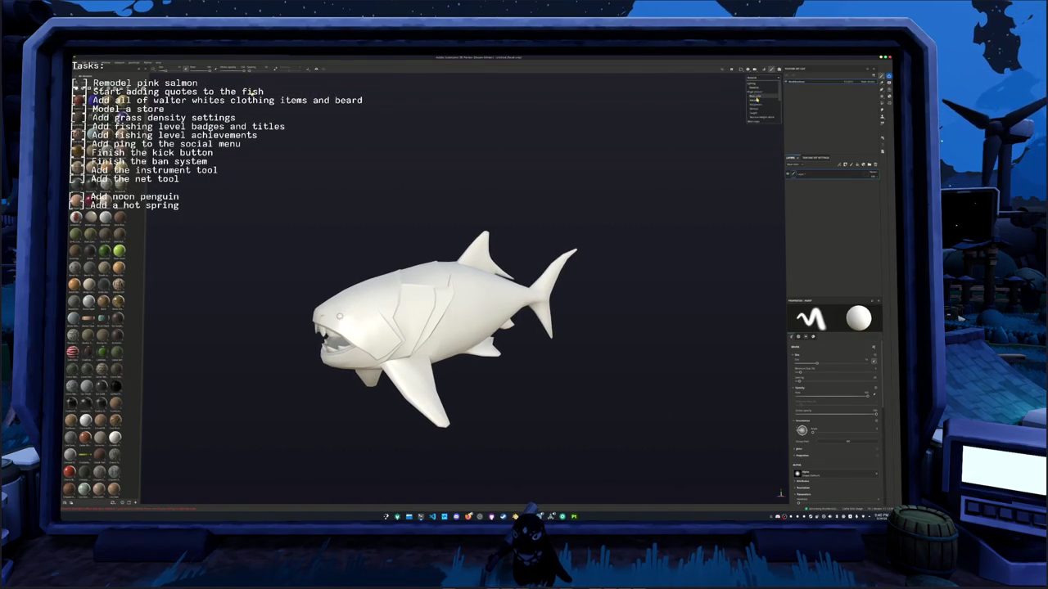
left_click(761, 98)
left_click_drag(588, 281, 533, 398)
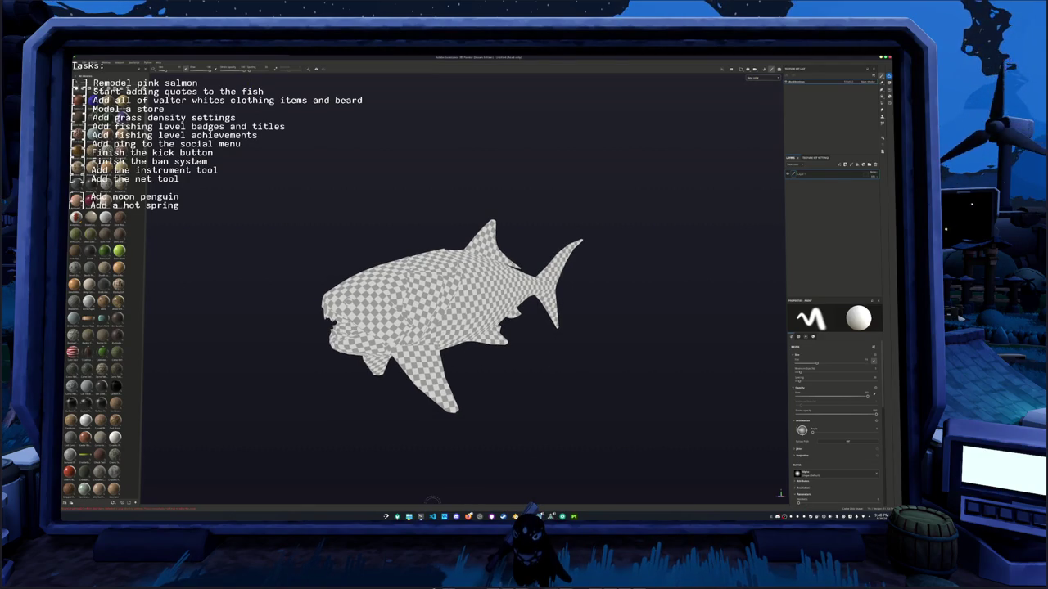
key("ctrl+i")
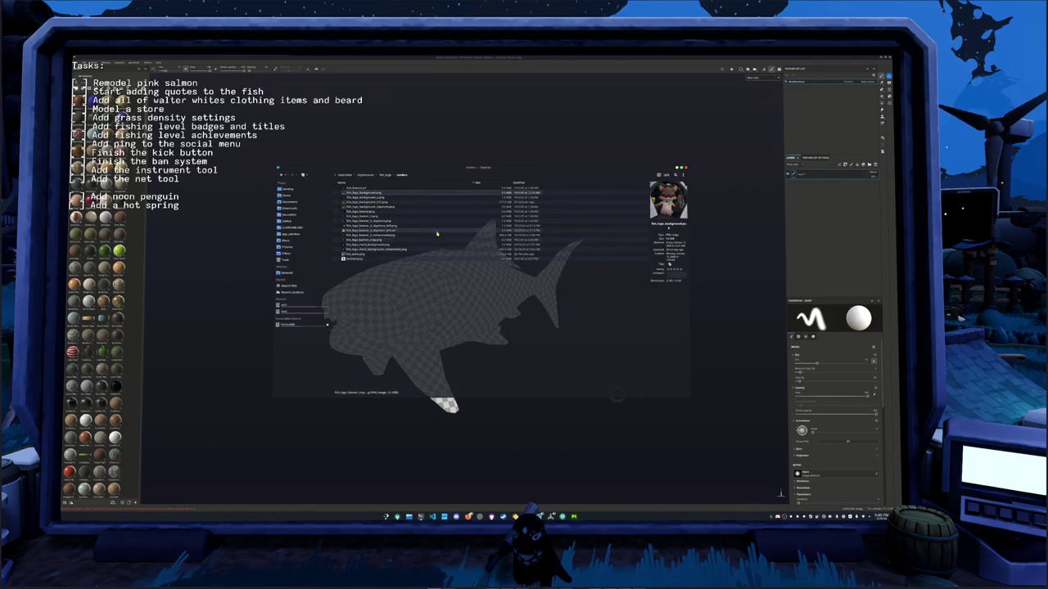
Go to buddyfish-main/godot/assets/models/fish/large/<model>/references and open the Dunkleosteus reconstruction image
left_click(362, 174)
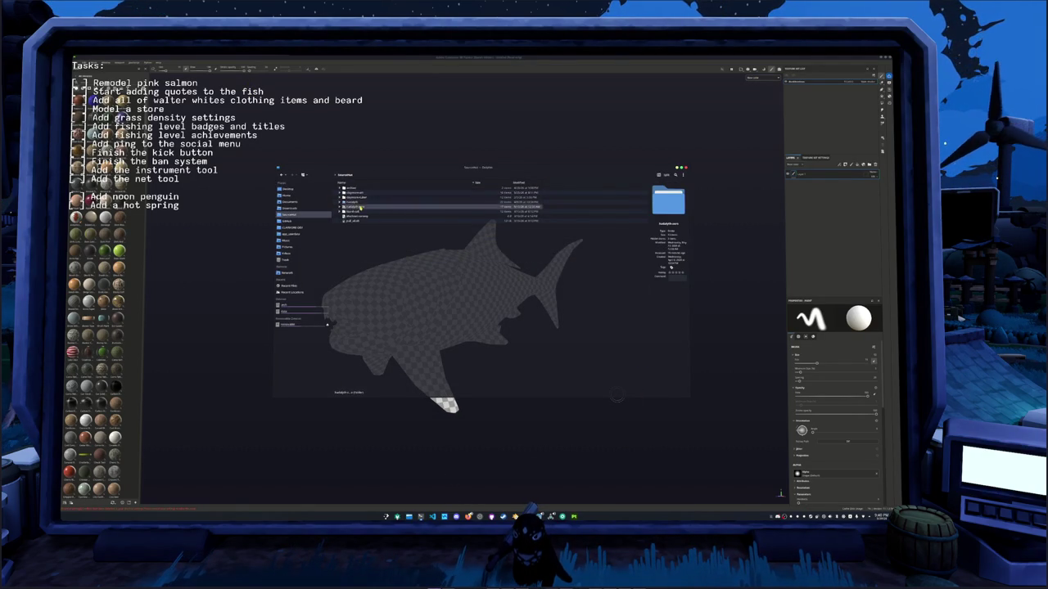
double_click(354, 215)
double_click(354, 200)
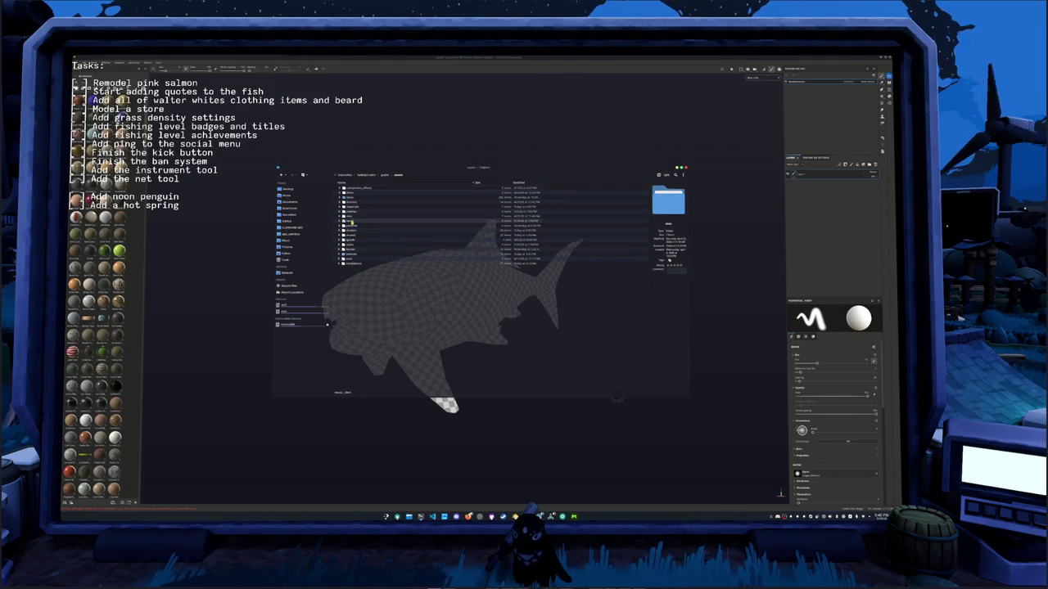
double_click(351, 205)
double_click(351, 196)
double_click(351, 197)
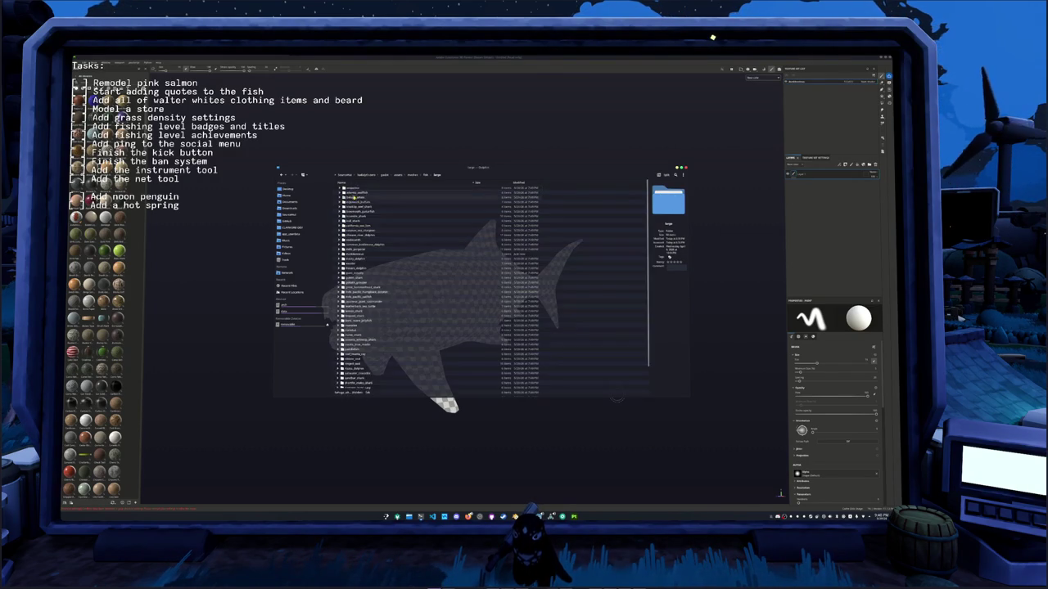
double_click(360, 254)
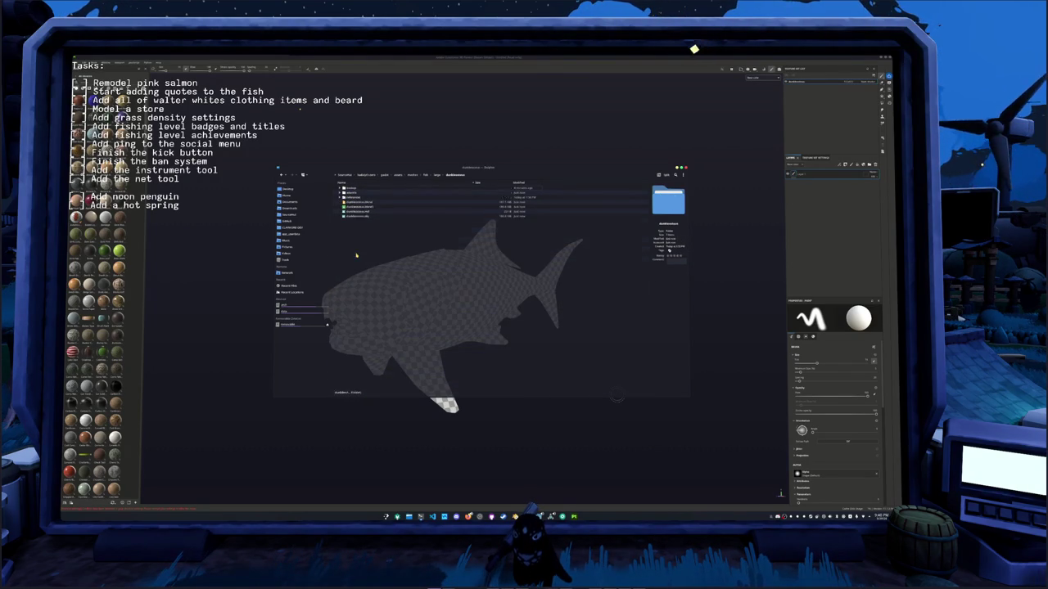
double_click(354, 197)
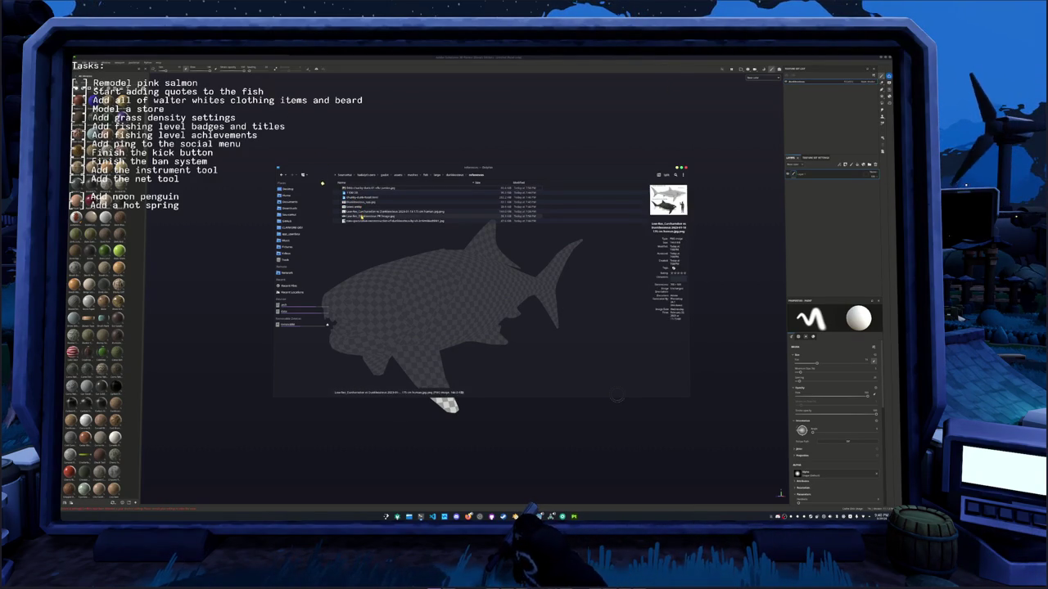
double_click(361, 221)
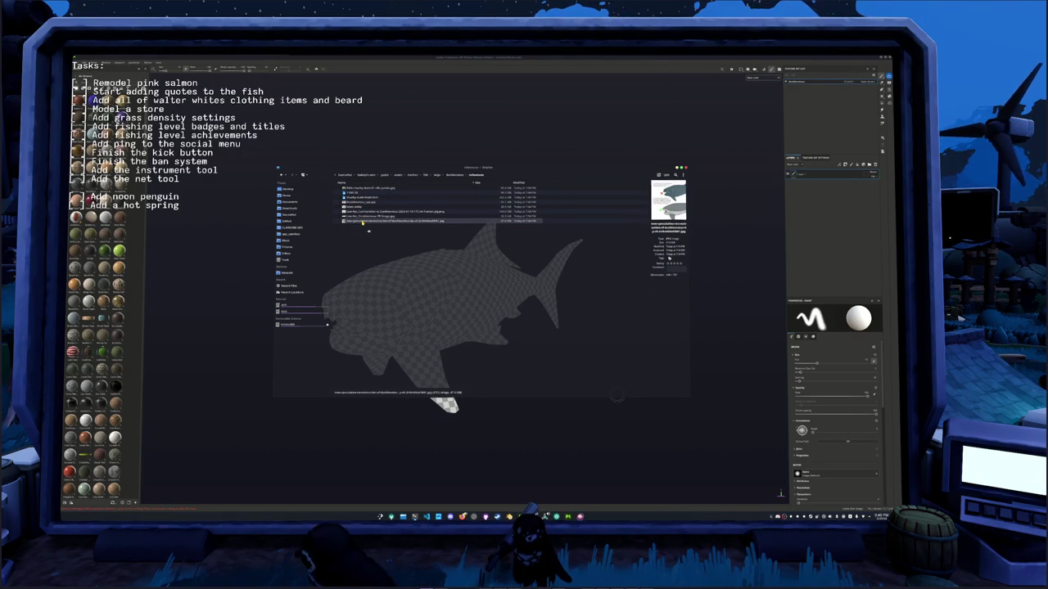
left_click(685, 168)
Move the reference image to the top-left and launch KColorChooser beside the checkered shark
mouse_move(483, 207)
left_mouse_down()
mouse_move(310, 157)
mouse_move(252, 91)
left_mouse_up()
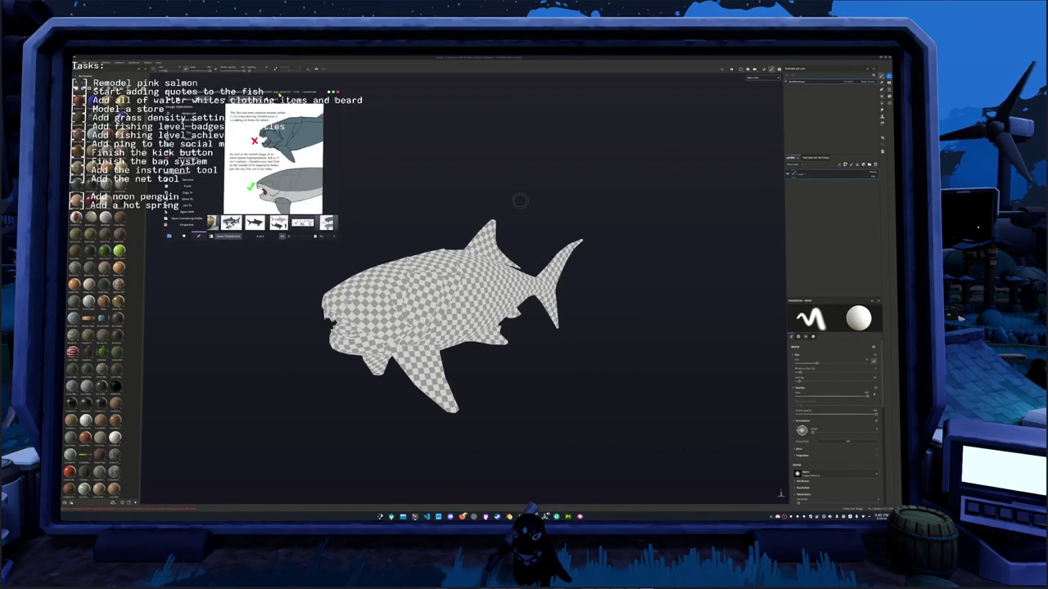
key("super")
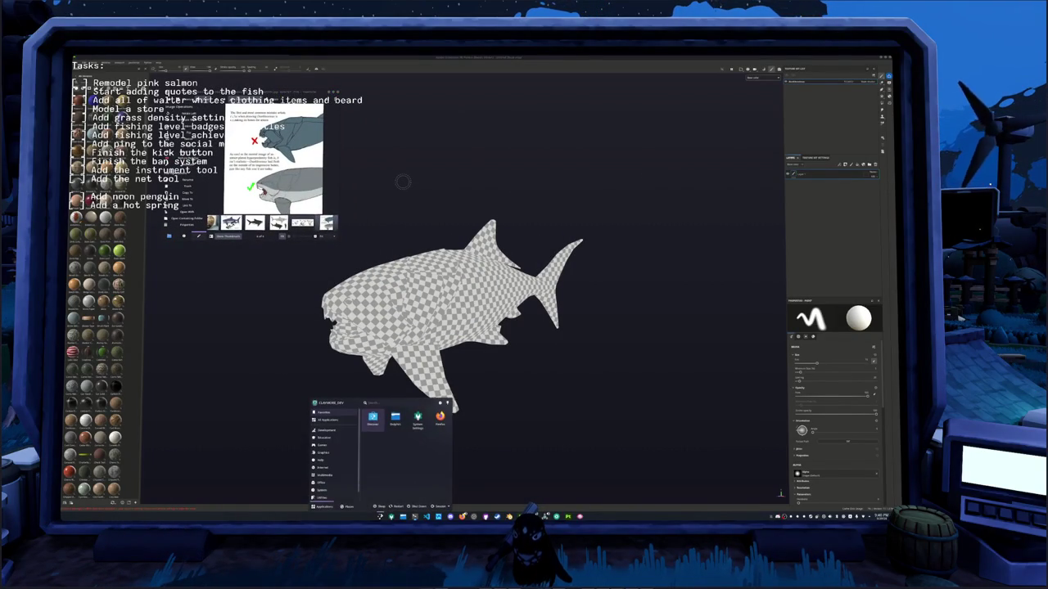
type("kri")
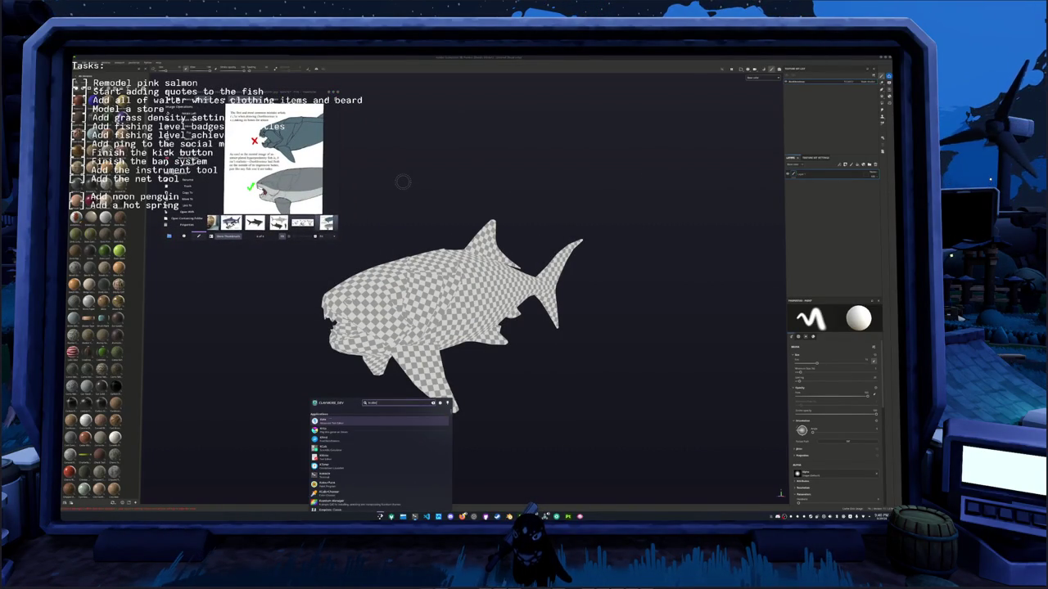
type("r")
key("Return")
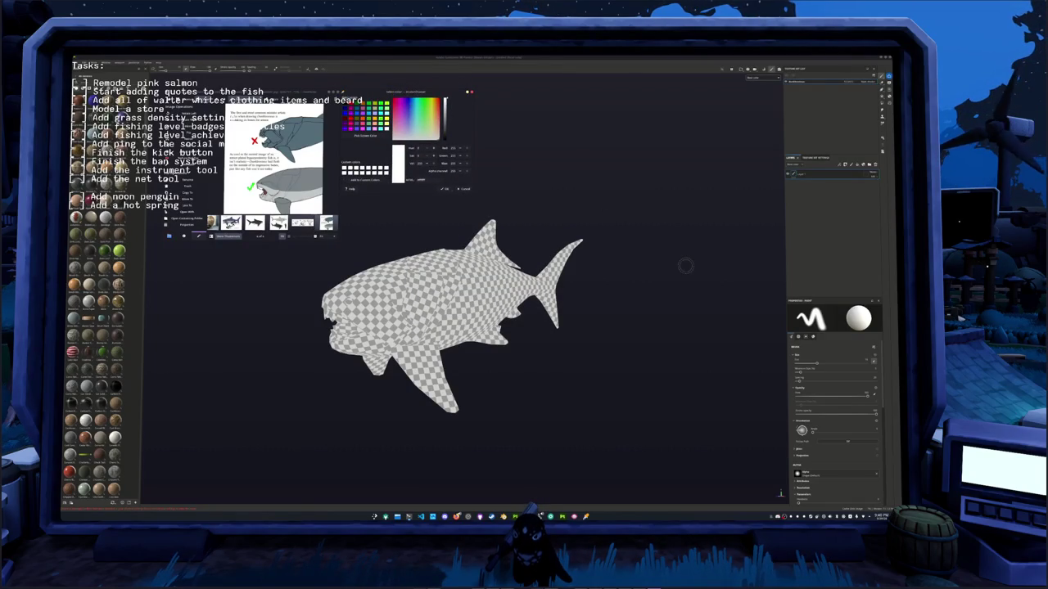
mouse_move(625, 271)
left_mouse_down()
mouse_move(620, 281)
mouse_move(699, 280)
mouse_move(549, 283)
left_mouse_up()
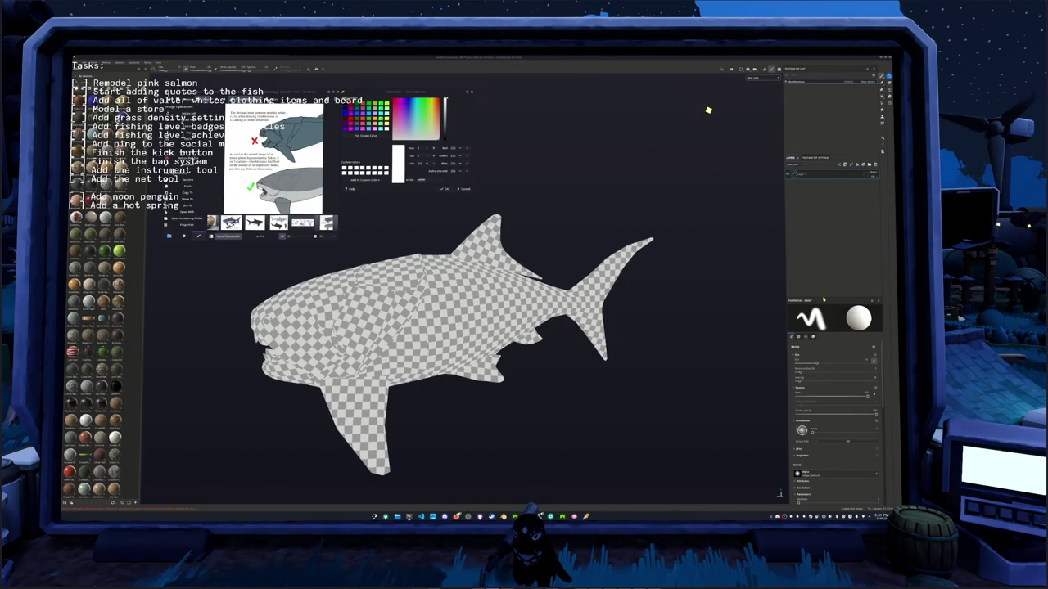
Re-dock the material shelf as a single-row strip beneath the viewport
scroll(125, 262, "down", 10)
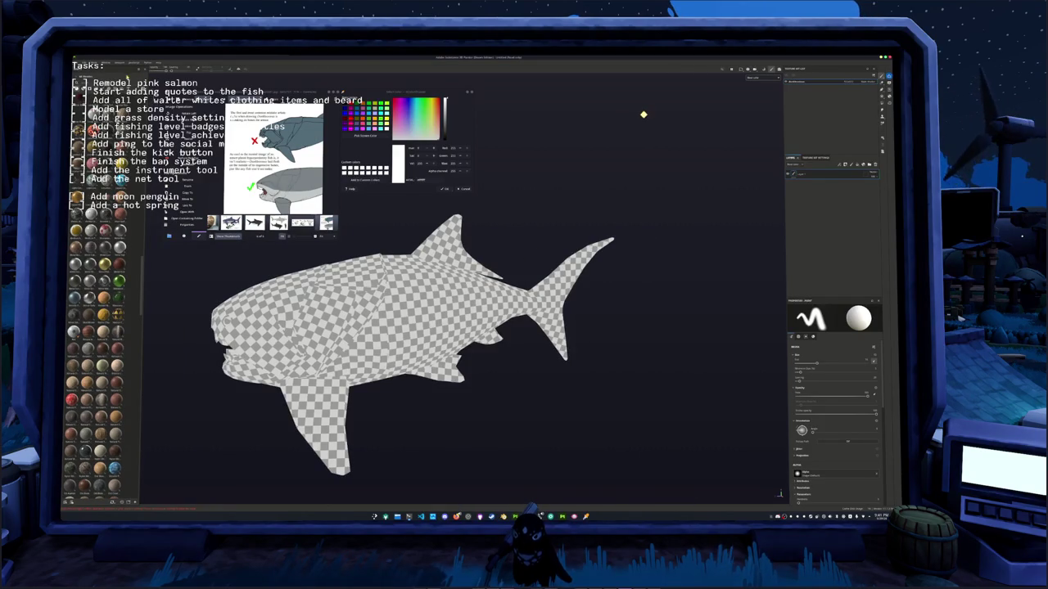
mouse_move(82, 75)
left_mouse_down()
mouse_move(494, 75)
mouse_move(439, 75)
mouse_move(467, 74)
mouse_move(505, 489)
left_mouse_up()
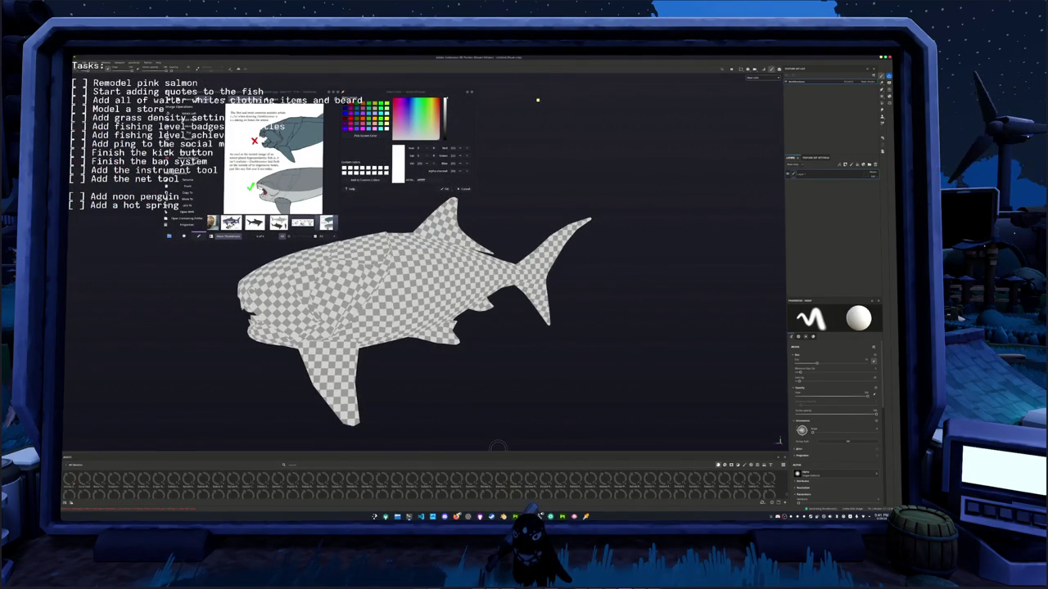
mouse_move(498, 453)
left_mouse_down()
mouse_move(498, 388)
mouse_move(495, 426)
left_mouse_up()
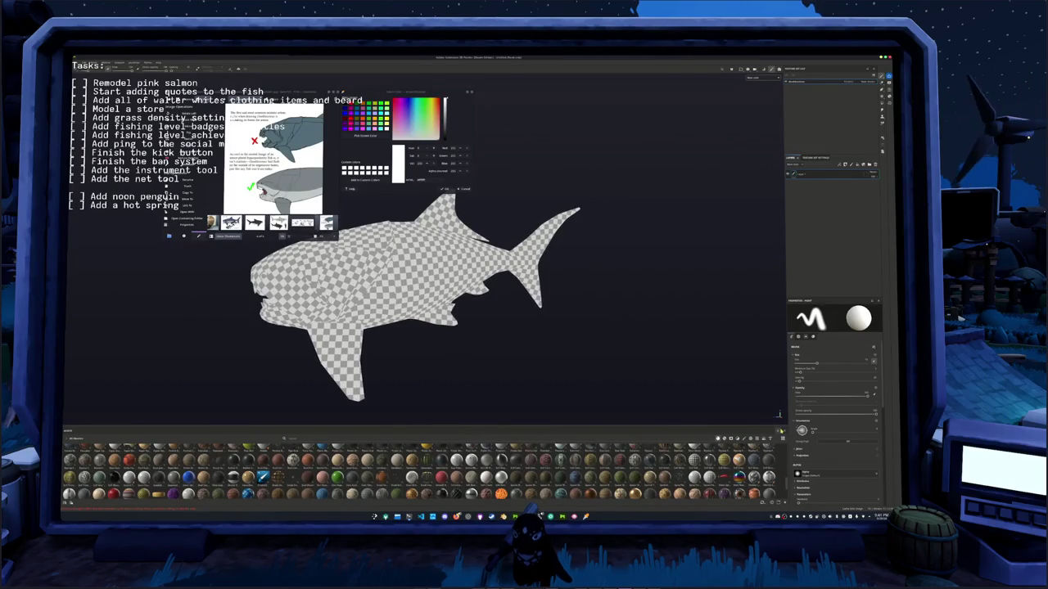
scroll(778, 415, "up", 2)
mouse_move(671, 433)
left_mouse_down()
mouse_move(821, 294)
mouse_move(821, 209)
mouse_move(796, 82)
mouse_move(788, 159)
mouse_move(770, 190)
mouse_move(770, 435)
mouse_move(589, 301)
mouse_move(515, 156)
mouse_move(508, 68)
mouse_move(510, 78)
left_mouse_up()
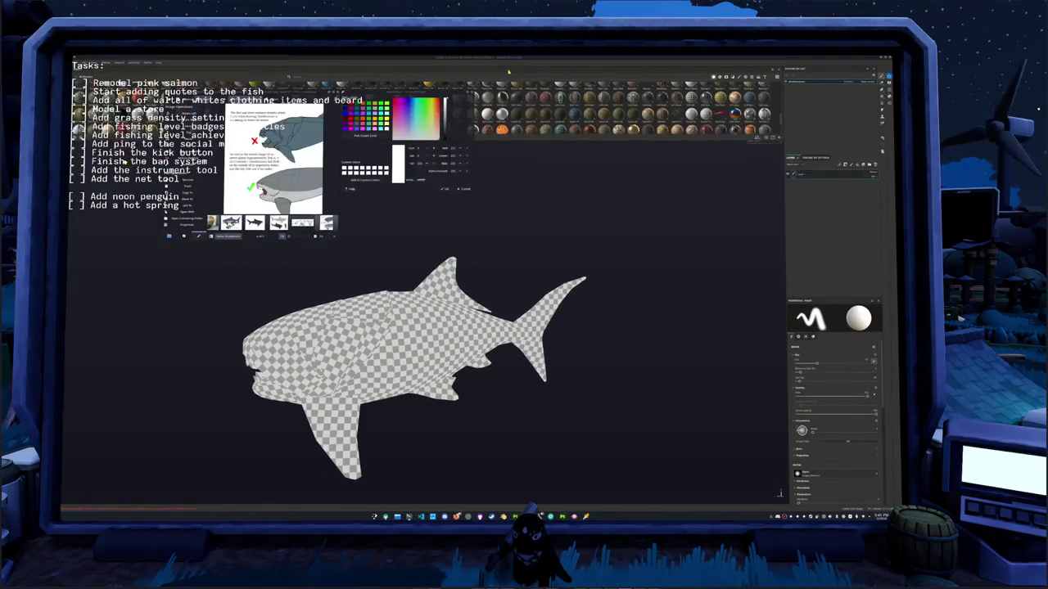
mouse_move(475, 274)
left_mouse_down()
mouse_move(480, 292)
mouse_move(561, 243)
mouse_move(621, 240)
mouse_move(598, 252)
mouse_move(653, 240)
left_mouse_up()
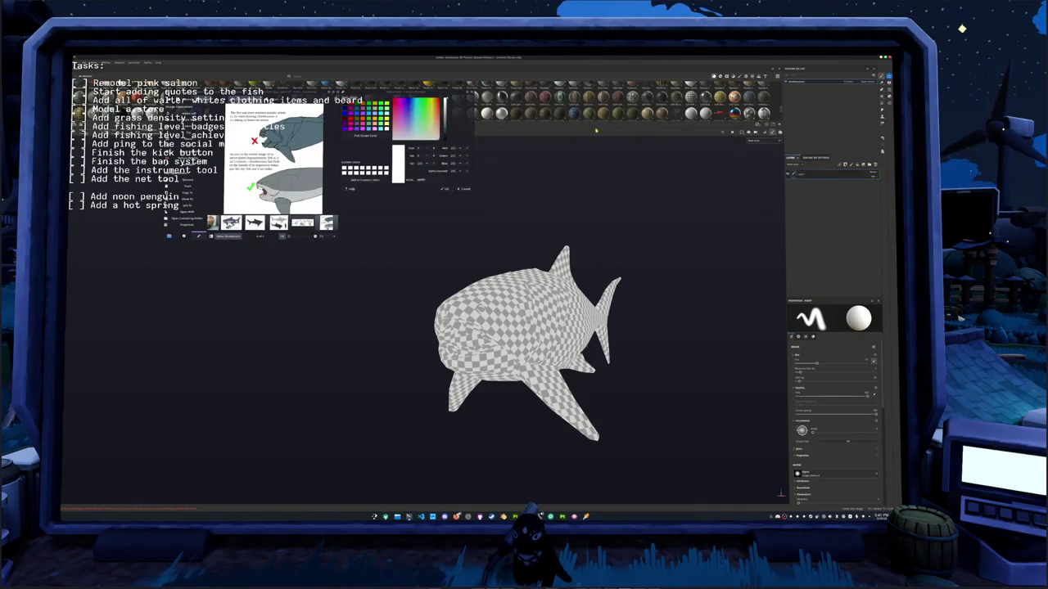
mouse_move(595, 127)
left_mouse_down()
mouse_move(594, 164)
mouse_move(586, 75)
mouse_move(588, 155)
mouse_move(589, 132)
left_mouse_up()
left_click_drag(664, 79, 664, 447)
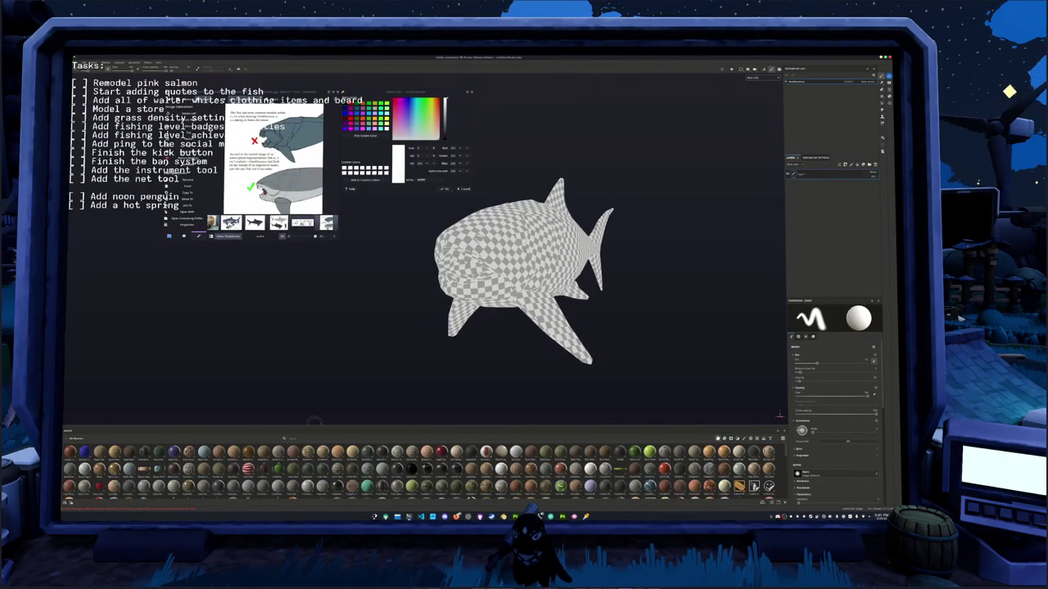
mouse_move(314, 426)
left_mouse_down()
mouse_move(304, 470)
mouse_move(303, 163)
mouse_move(491, 363)
mouse_move(433, 448)
left_mouse_up()
Orbit to a head-on view of the fish and undo back to the shaded material
mouse_move(402, 401)
left_mouse_down()
mouse_move(636, 342)
mouse_move(636, 226)
mouse_move(480, 248)
mouse_move(386, 282)
mouse_move(360, 328)
left_mouse_up()
scroll(342, 487, "down", 2)
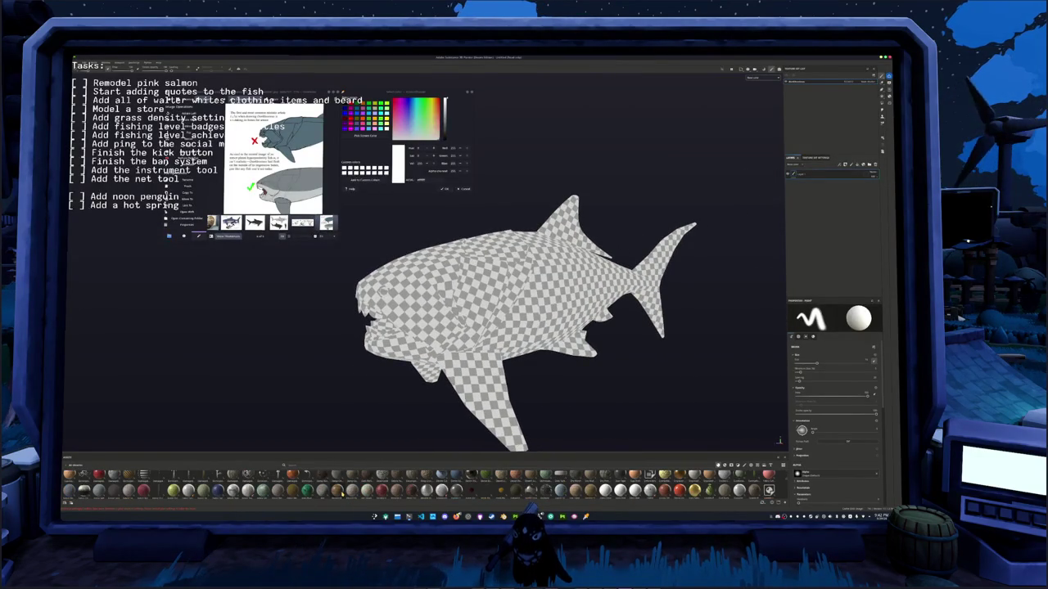
scroll(342, 489, "down", 4)
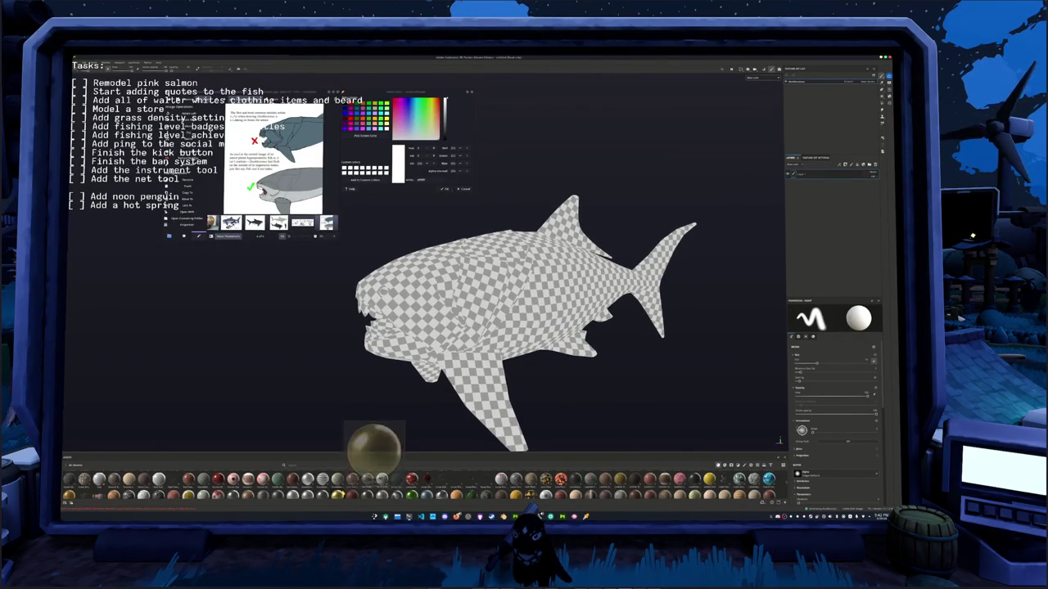
scroll(342, 490, "up", 2)
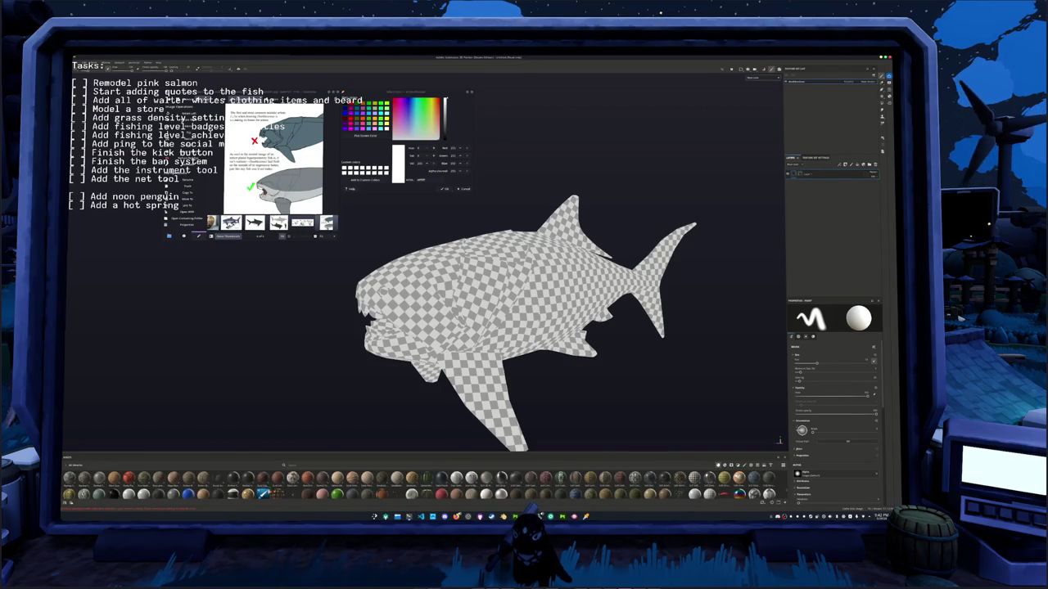
key("ctrl+z")
Delete the extra Layer 1 from the layer stack
mouse_move(646, 352)
left_mouse_down()
mouse_move(718, 330)
mouse_move(685, 281)
mouse_move(715, 241)
left_mouse_up()
key("Delete")
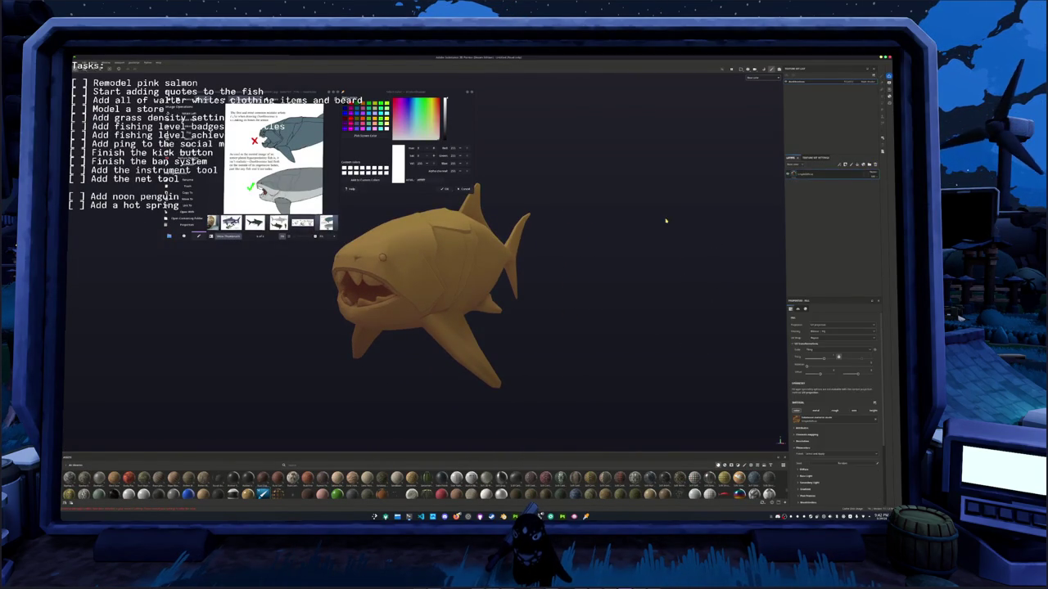
left_click_drag(665, 220, 741, 227)
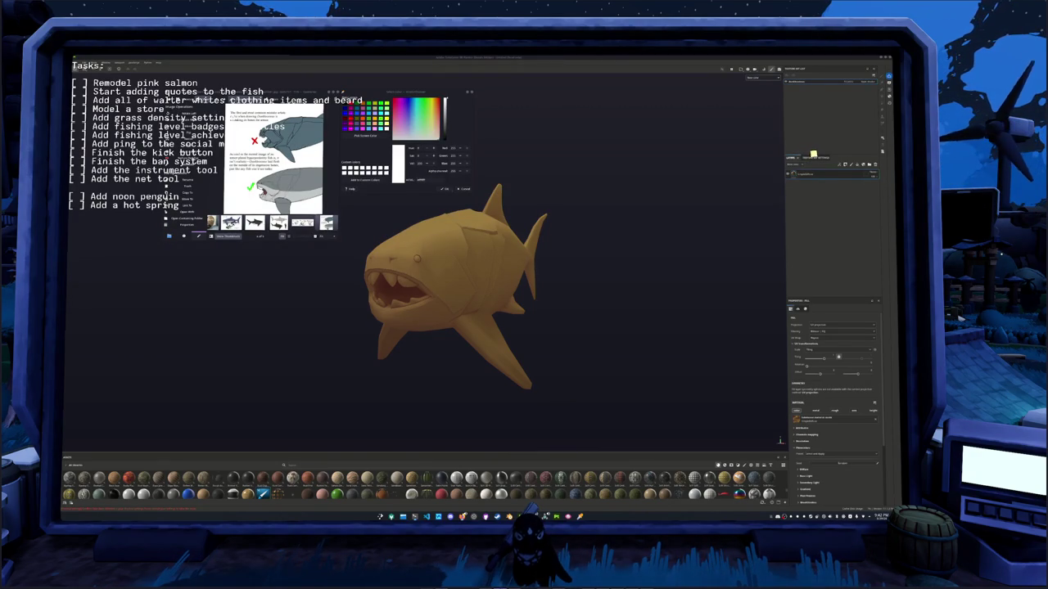
Orbit and zoom in to inspect the fish's head, mouth and teeth
mouse_move(679, 297)
left_mouse_down()
mouse_move(723, 290)
mouse_move(692, 281)
mouse_move(680, 289)
left_mouse_up()
scroll(521, 242, "up", 2)
mouse_move(522, 241)
left_mouse_down()
mouse_move(589, 283)
mouse_move(559, 284)
mouse_move(623, 273)
mouse_move(608, 275)
left_mouse_up()
scroll(560, 284, "up", 3)
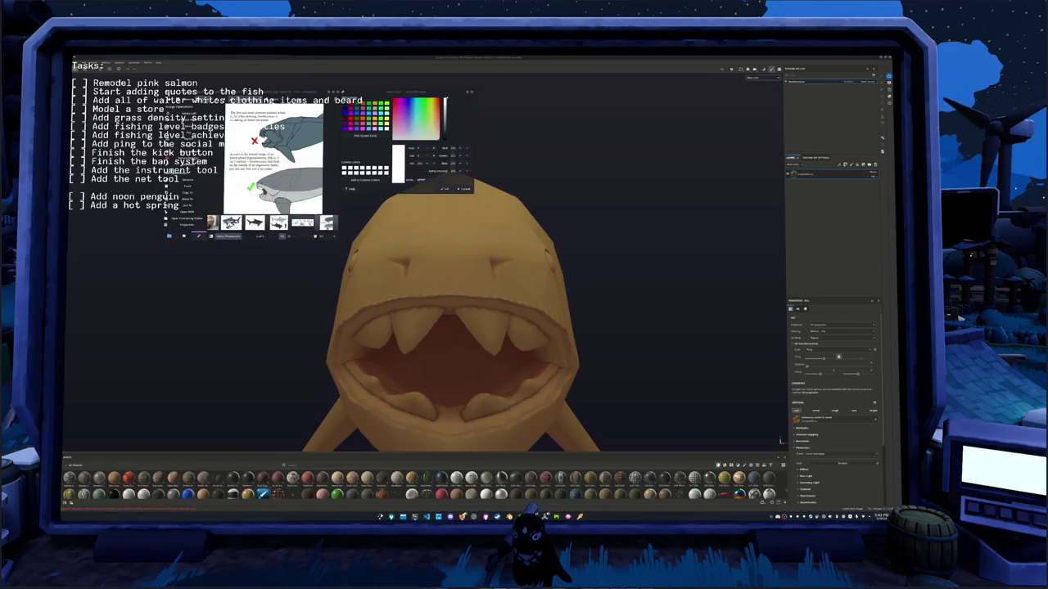
mouse_move(655, 306)
left_mouse_down()
mouse_move(624, 283)
mouse_move(679, 284)
mouse_move(674, 271)
mouse_move(670, 321)
mouse_move(647, 215)
mouse_move(669, 236)
mouse_move(687, 300)
mouse_move(666, 291)
mouse_move(710, 302)
mouse_move(708, 333)
mouse_move(694, 309)
mouse_move(711, 332)
mouse_move(453, 325)
mouse_move(573, 281)
mouse_move(468, 283)
mouse_move(549, 319)
mouse_move(519, 281)
mouse_move(492, 287)
mouse_move(466, 274)
left_mouse_up()
left_click(367, 137)
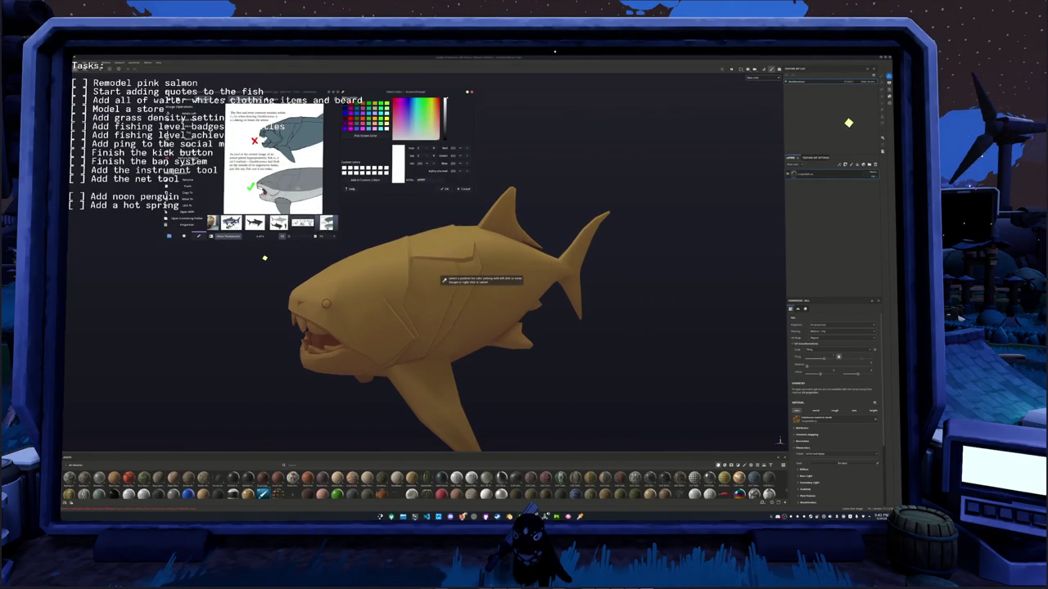
Sample the fish's colour and set the shader Base Color to near-white
left_click(327, 317)
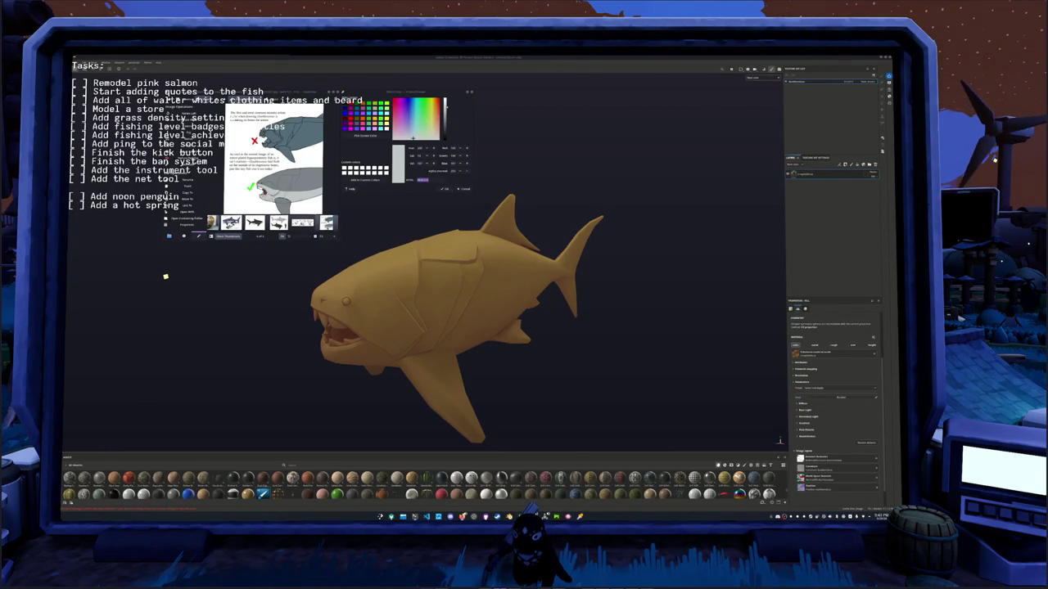
left_click(802, 404)
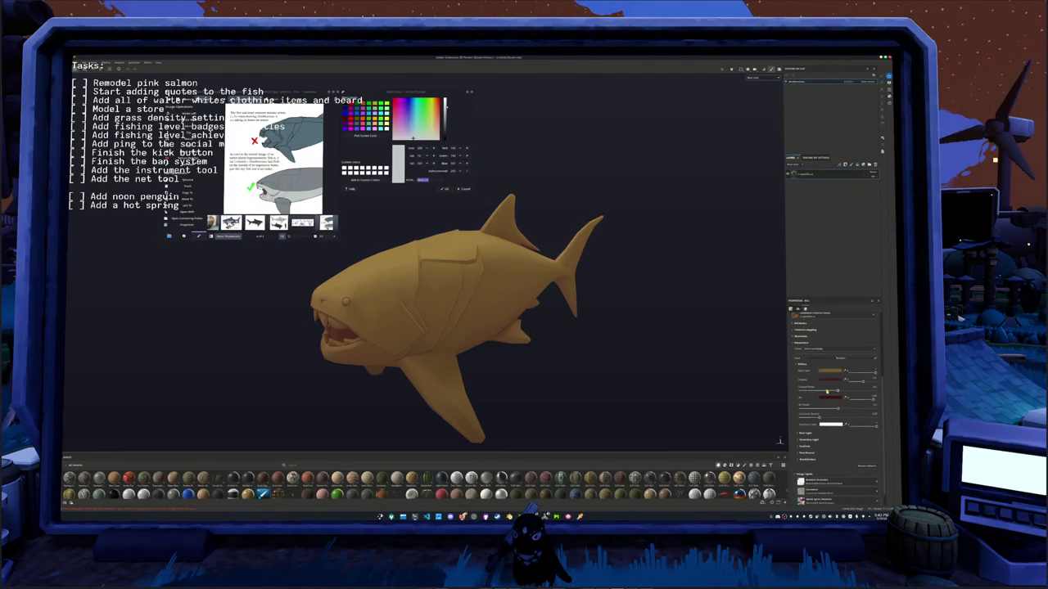
left_click(824, 372)
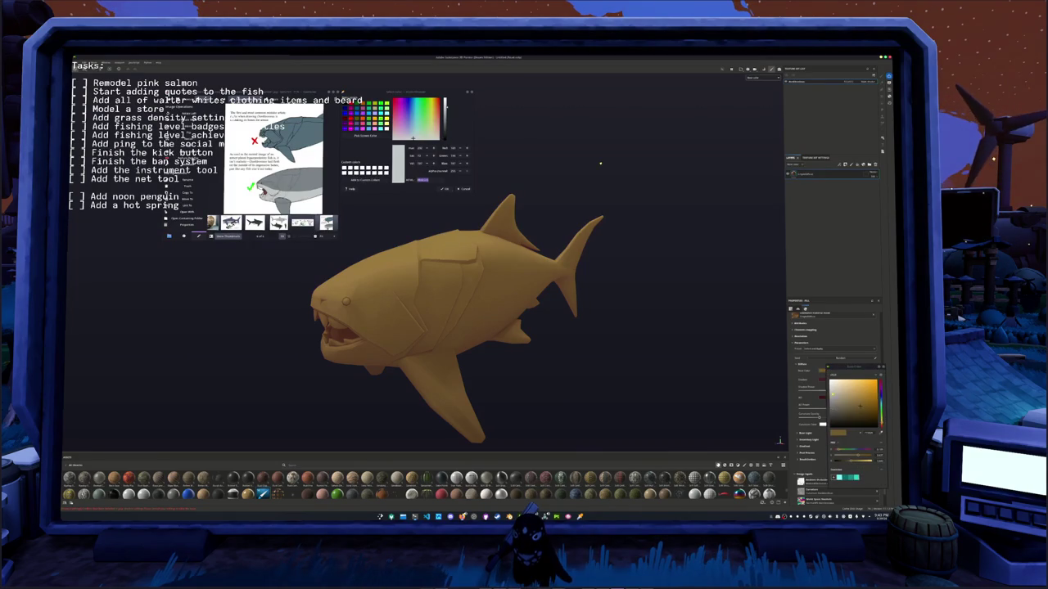
left_click(832, 390)
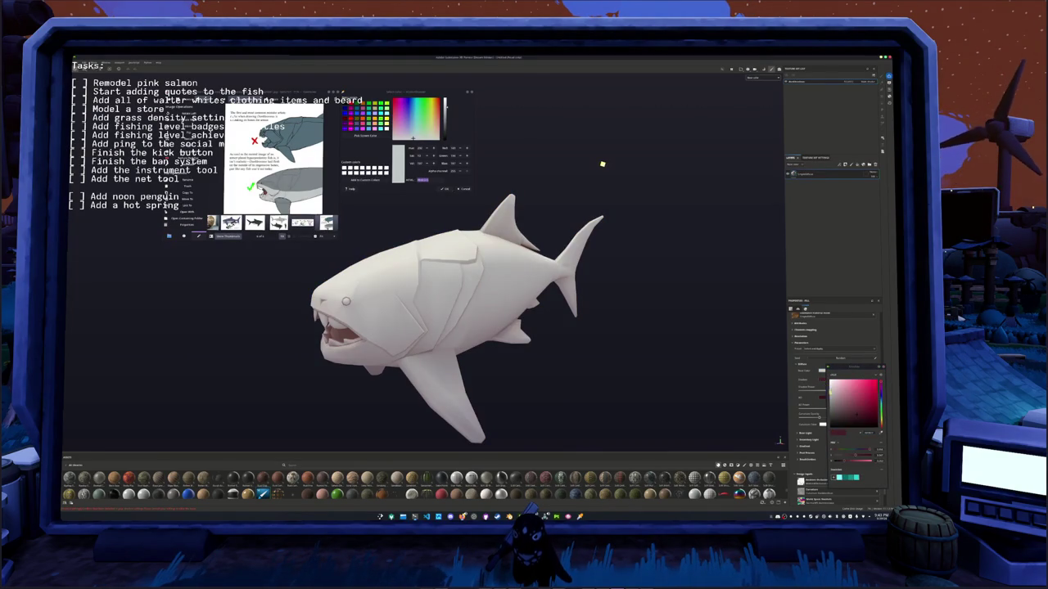
left_click(834, 398)
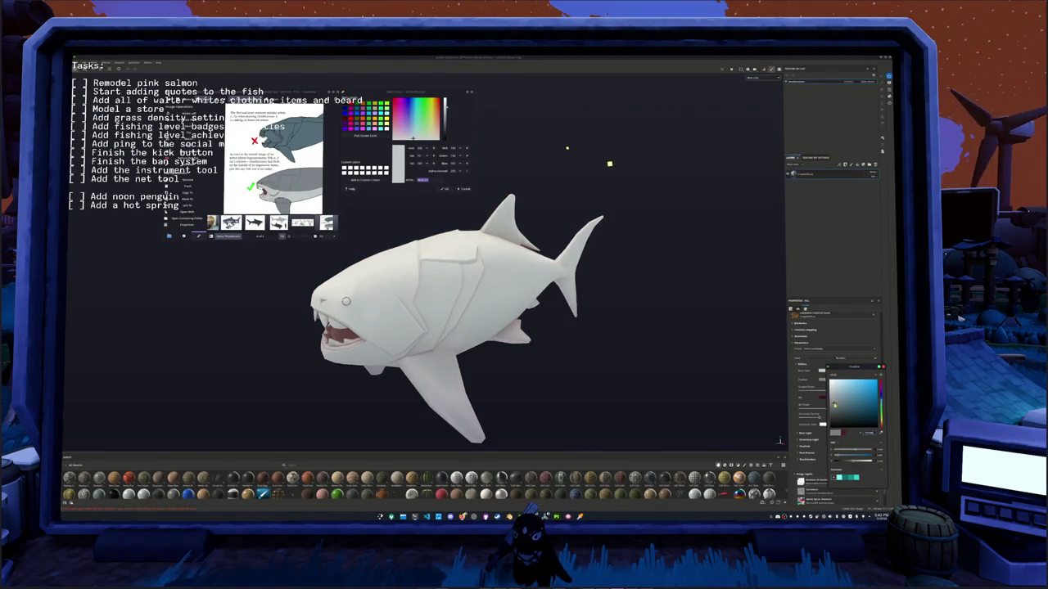
left_click(881, 383)
left_click(880, 407)
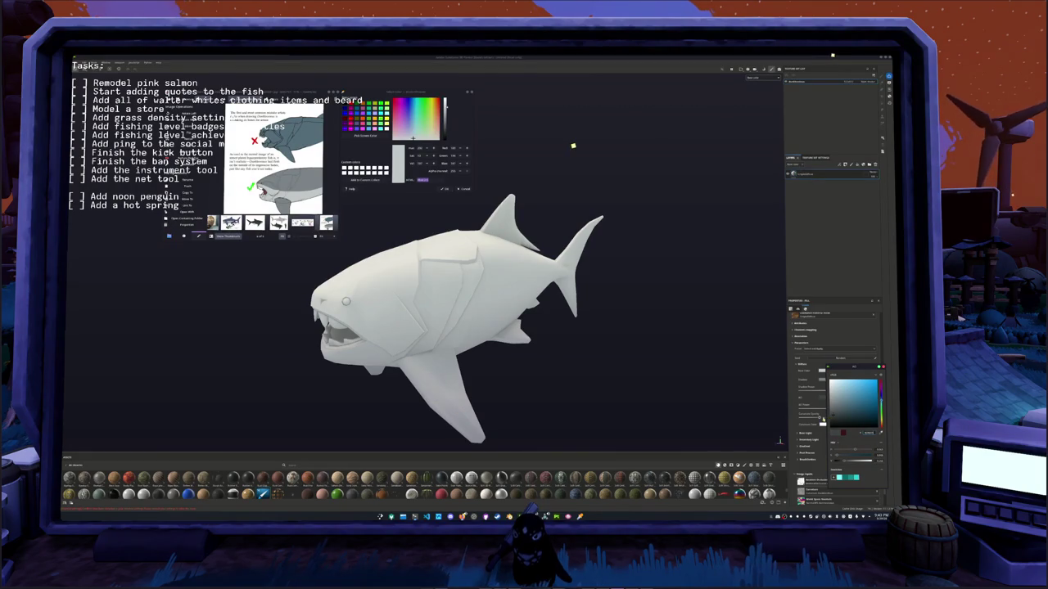
Expand the Base Light settings and orbit to check the fish's underside and mouth
left_click(802, 433)
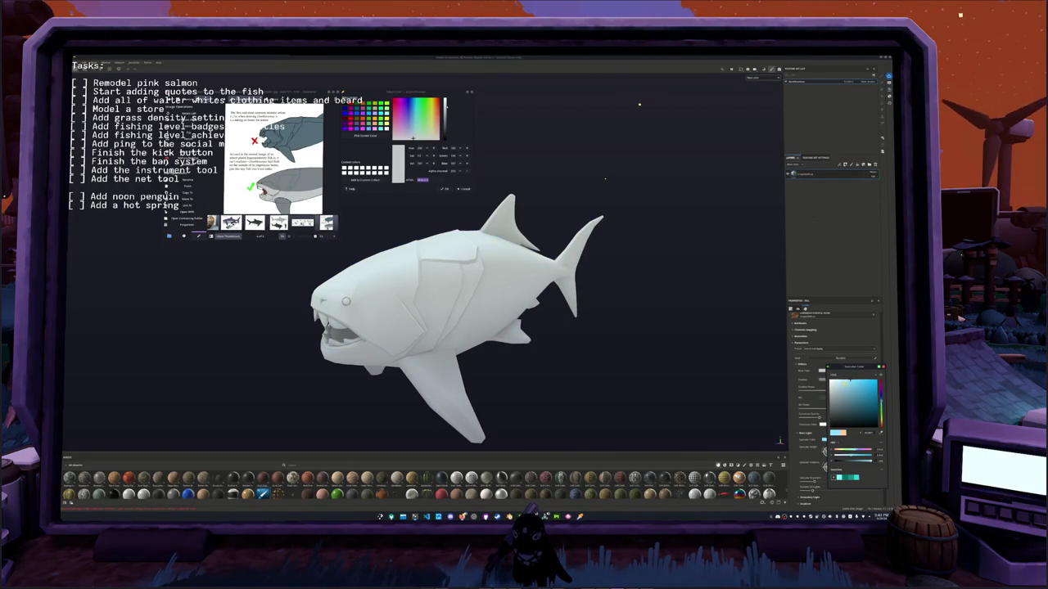
scroll(835, 393, "down", 5)
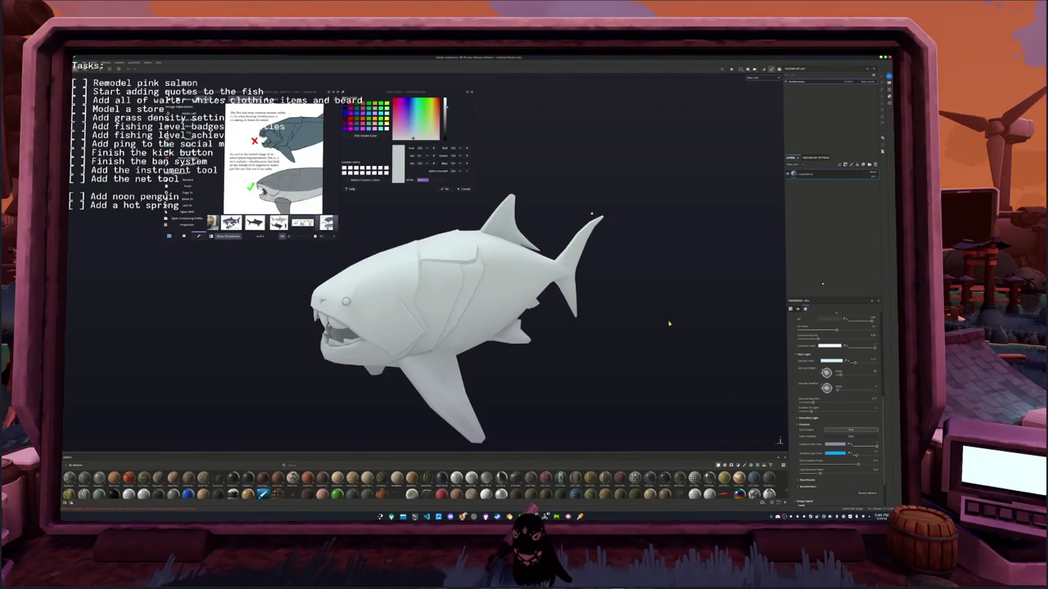
mouse_move(612, 317)
left_mouse_down()
mouse_move(620, 171)
mouse_move(591, 139)
left_mouse_up()
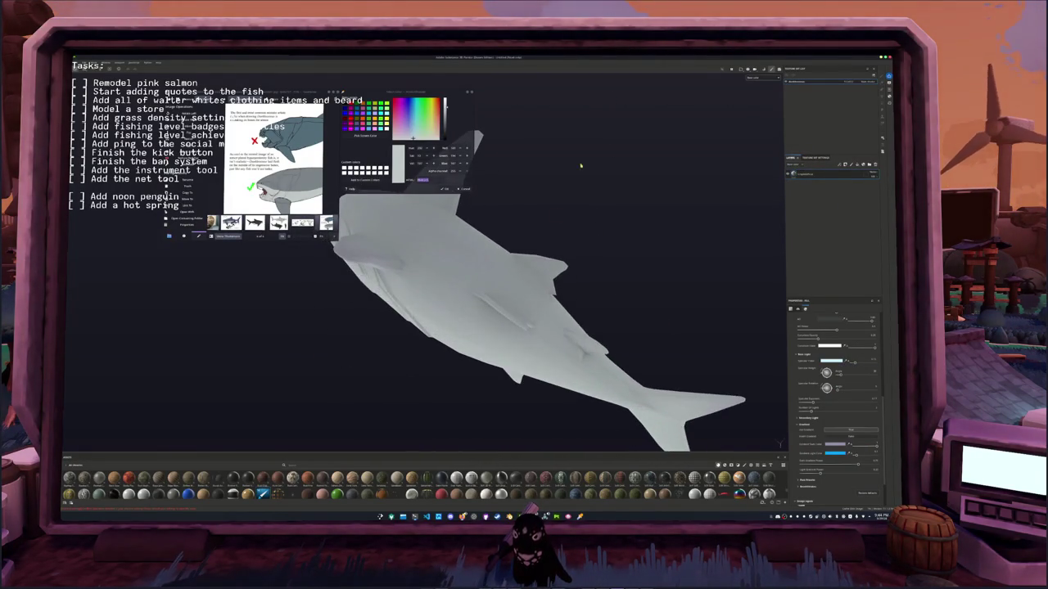
mouse_move(496, 395)
left_mouse_down()
mouse_move(480, 241)
mouse_move(543, 352)
mouse_move(488, 196)
left_mouse_up()
scroll(488, 196, "down", 3)
left_click_drag(524, 246, 540, 270)
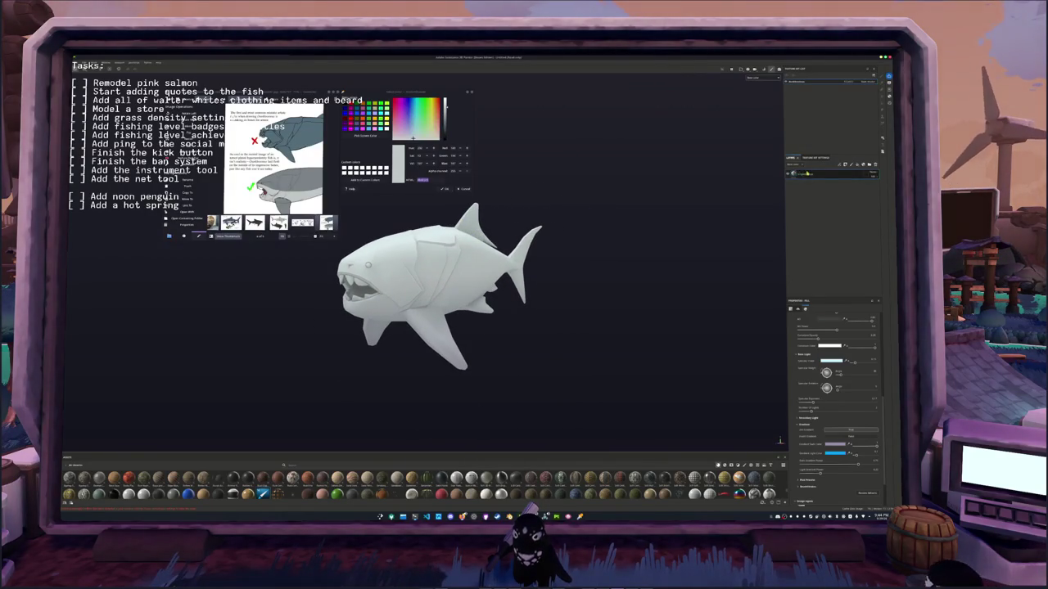
left_click(804, 176)
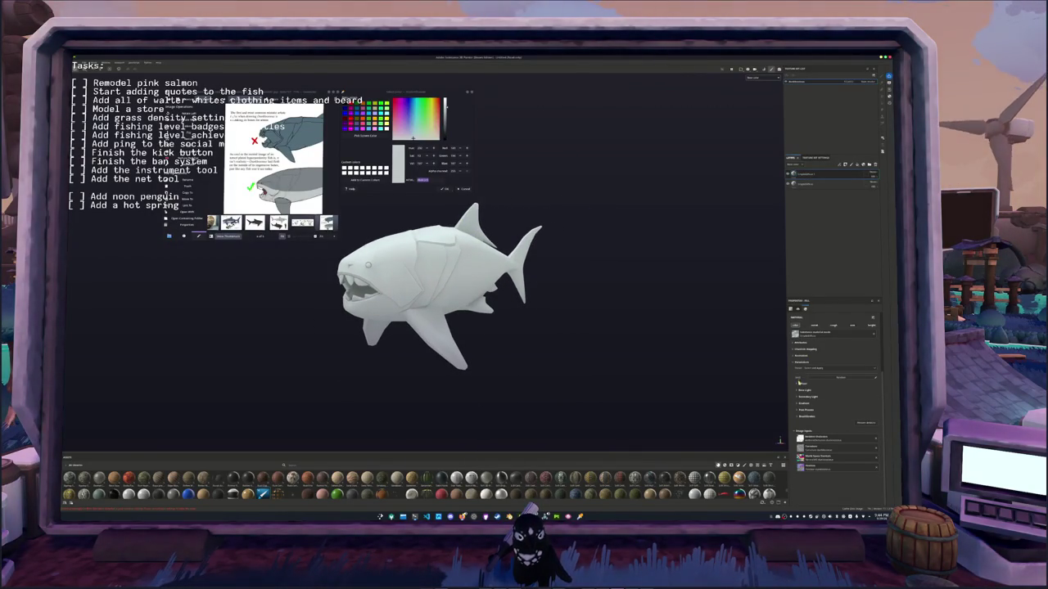
Set the new layer's Diffuse base colour to a darker bluish grey
left_click(361, 136)
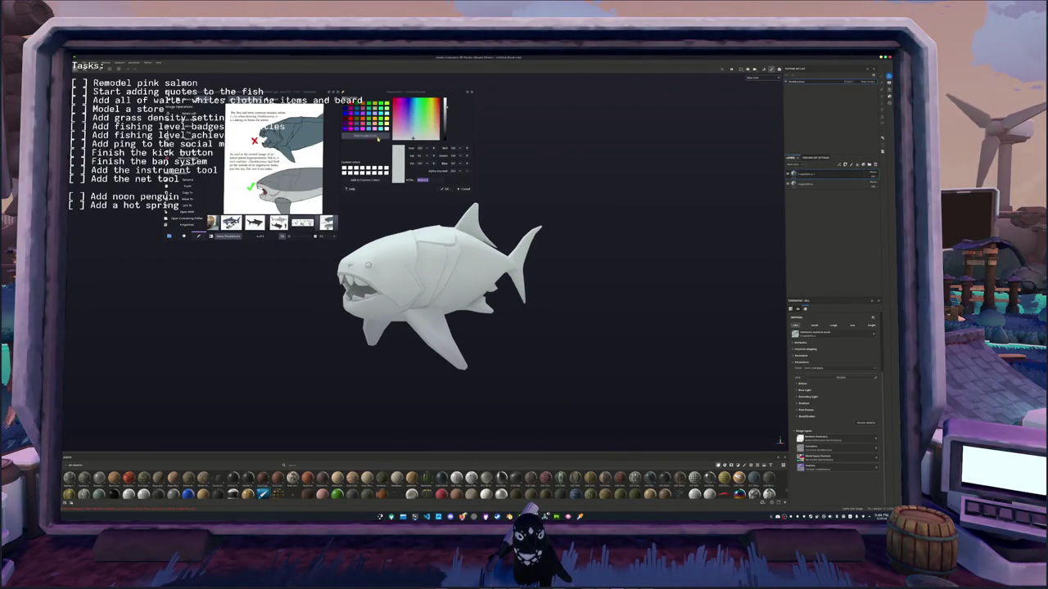
left_click(442, 279)
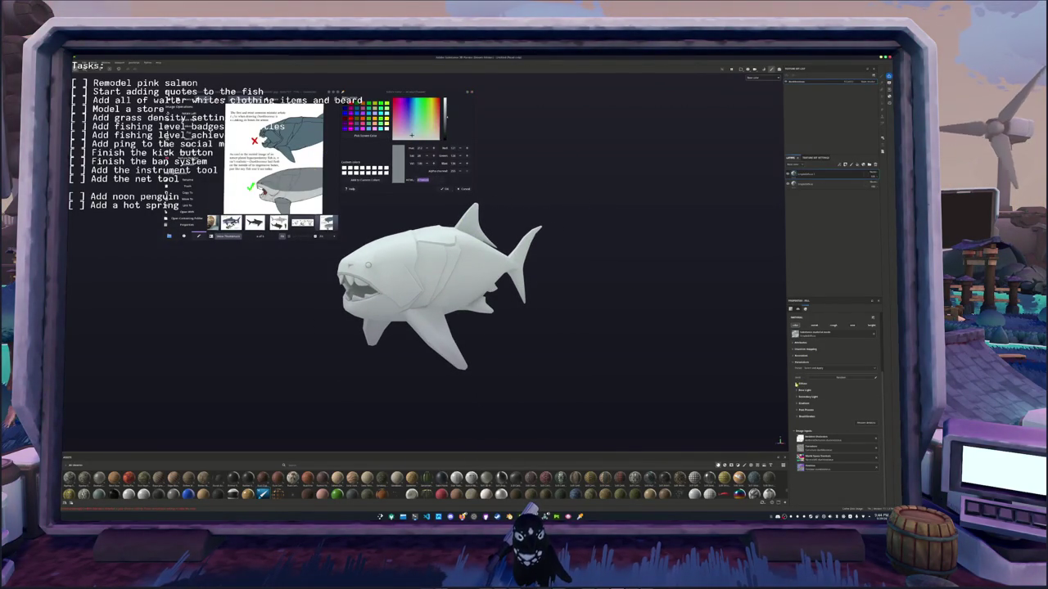
left_click(802, 384)
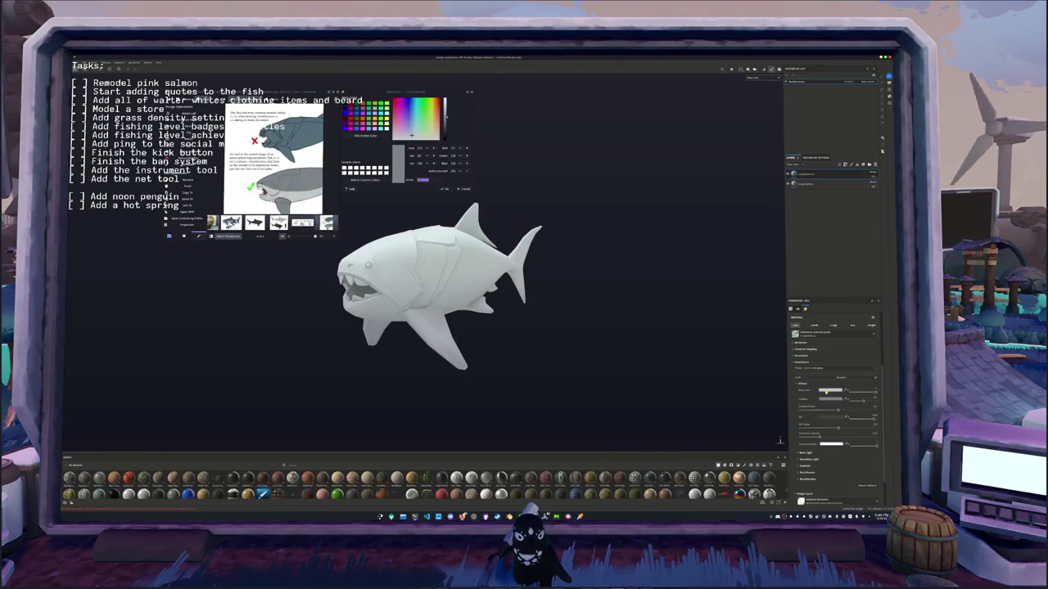
left_click(825, 391)
left_click(854, 407)
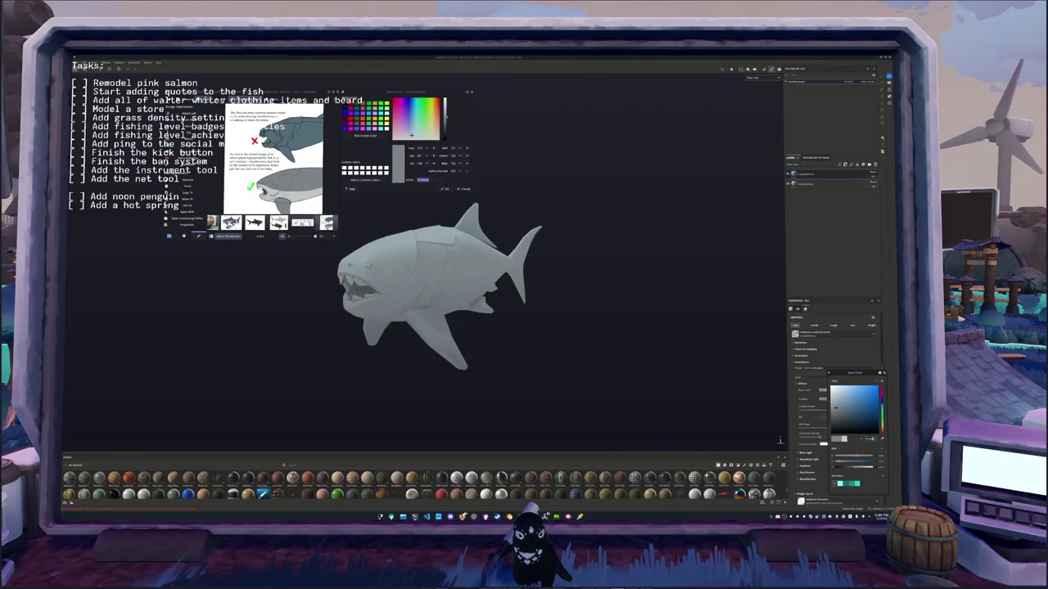
left_click(842, 415)
left_click_drag(841, 415, 843, 428)
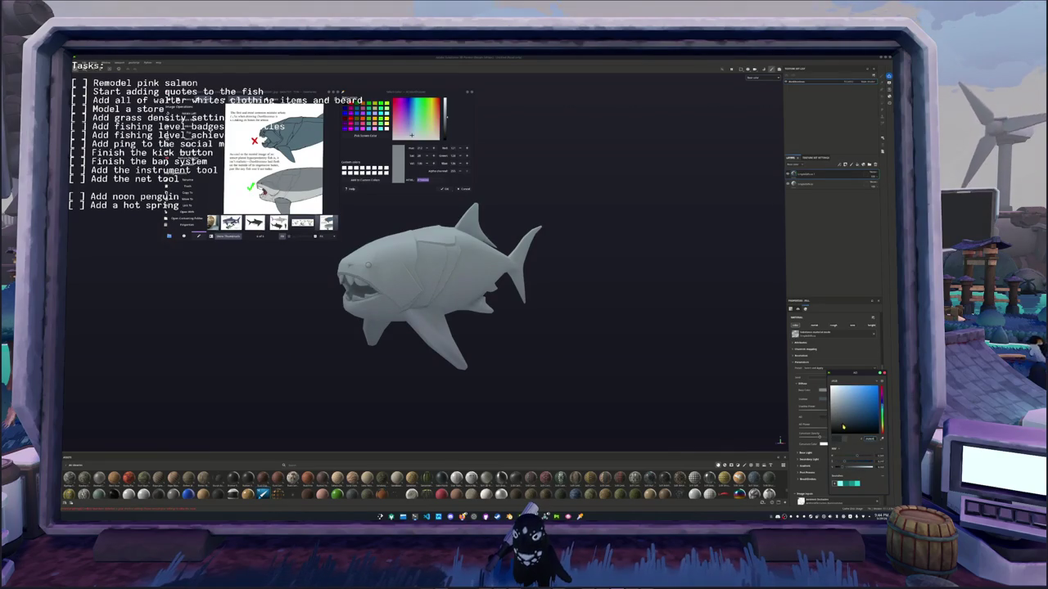
Add a generator layer to the stack from the layer's right-click menu
right_click(801, 175)
left_click(819, 205)
right_click(800, 175)
left_click(819, 312)
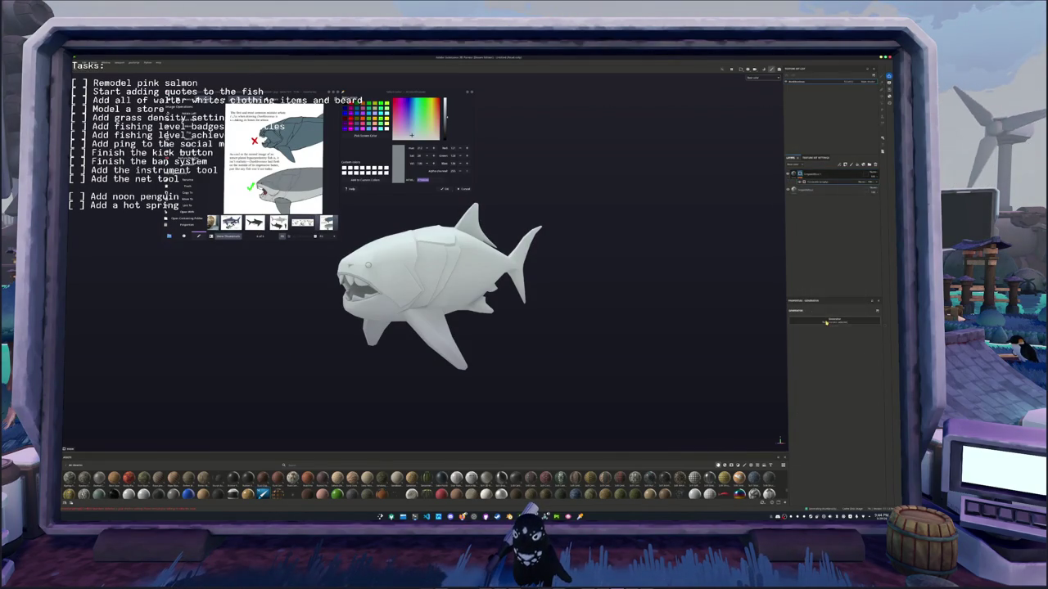
Apply a generator that darkens the fish's upper body shading, then add a new paint layer
left_click(825, 322)
left_click(832, 361)
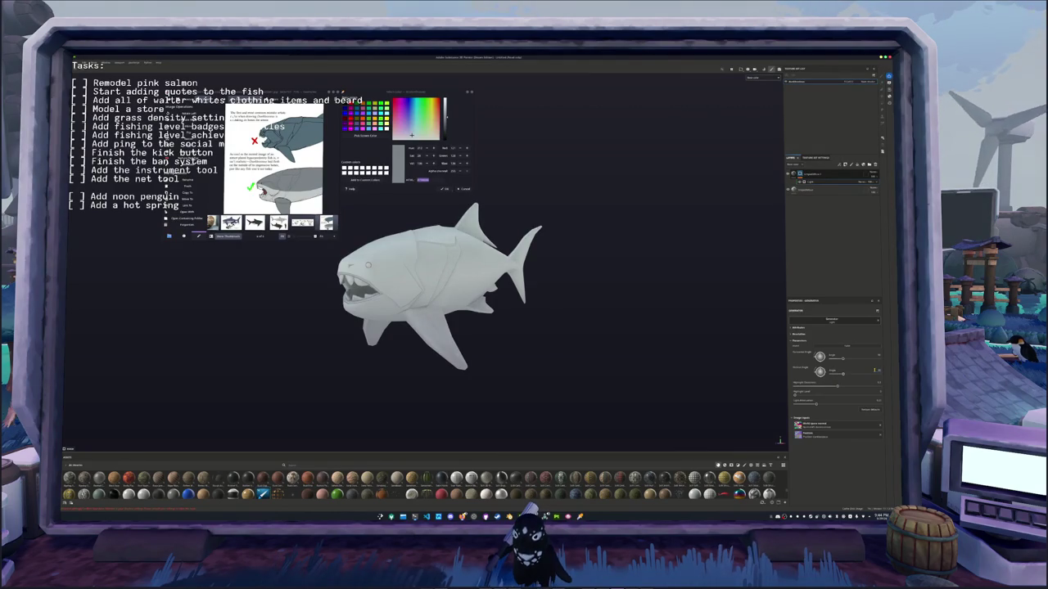
mouse_move(815, 404)
left_mouse_down()
mouse_move(781, 401)
mouse_move(870, 396)
mouse_move(825, 386)
left_mouse_up()
left_click(845, 164)
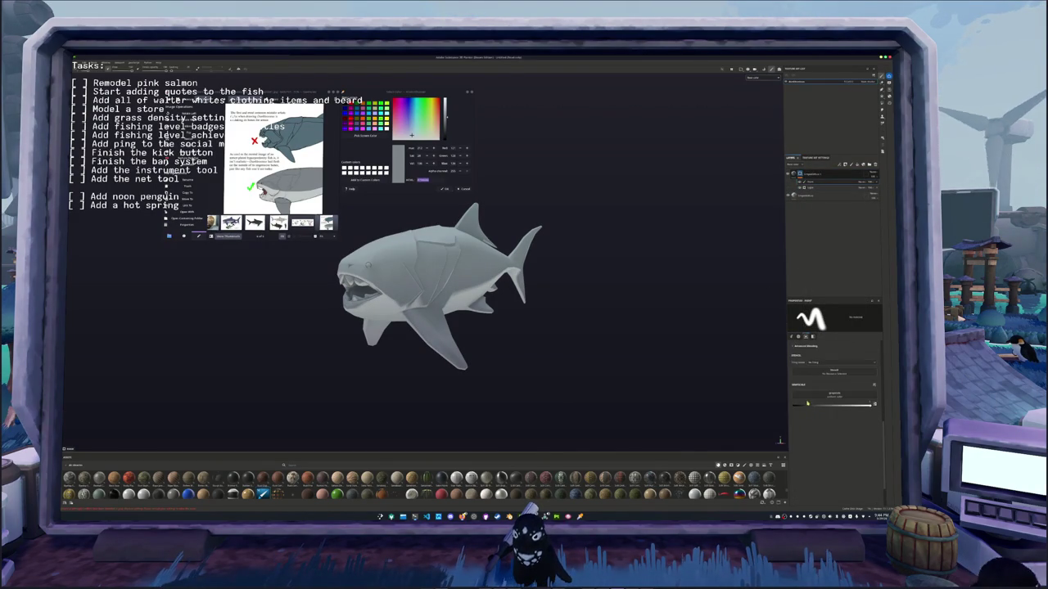
Brush lighter paint across the fish's belly, lower fin and snout
scroll(589, 396, "up", 5)
left_click_drag(590, 395, 500, 398)
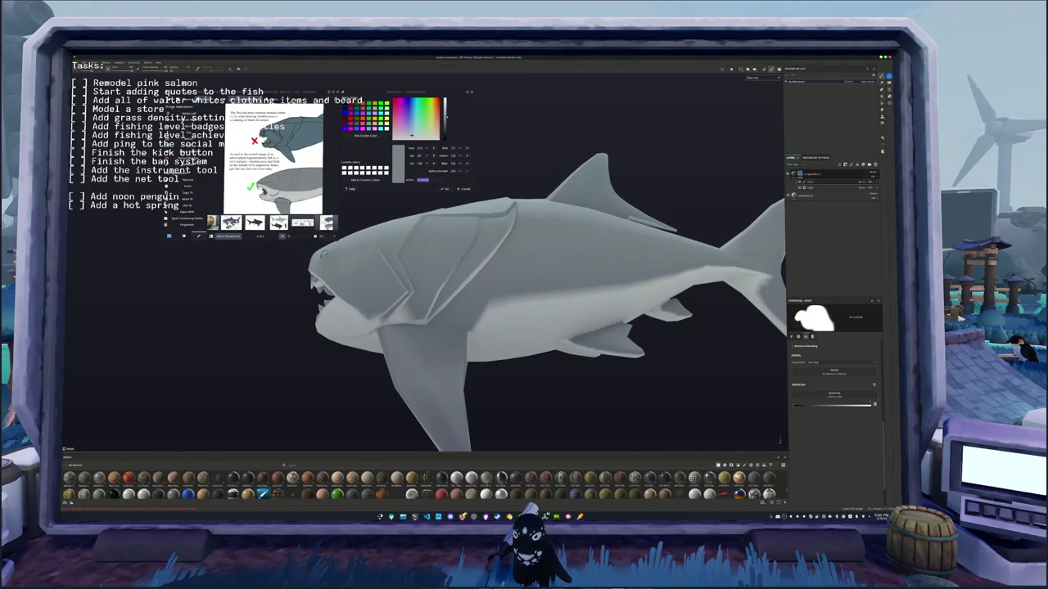
mouse_move(499, 301)
left_mouse_down()
mouse_move(430, 356)
mouse_move(377, 365)
left_mouse_up()
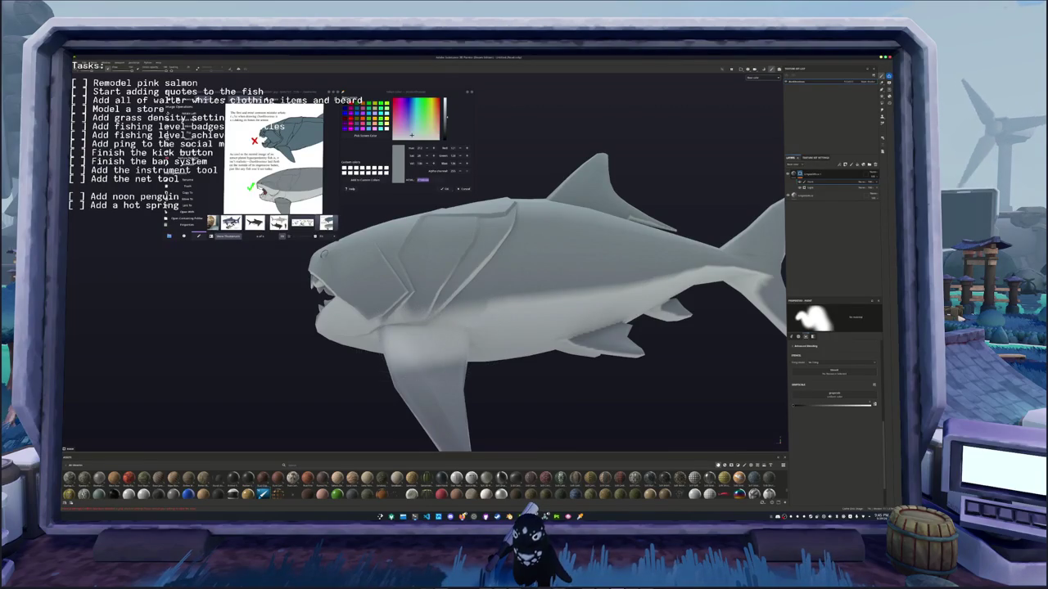
mouse_move(467, 311)
left_mouse_down()
mouse_move(524, 334)
mouse_move(586, 290)
mouse_move(507, 296)
mouse_move(467, 319)
mouse_move(475, 311)
mouse_move(547, 355)
left_mouse_up()
mouse_move(560, 313)
left_mouse_down()
mouse_move(501, 308)
mouse_move(479, 321)
mouse_move(513, 342)
mouse_move(565, 315)
mouse_move(466, 324)
mouse_move(559, 310)
mouse_move(500, 348)
mouse_move(426, 352)
left_mouse_up()
left_click_drag(565, 329, 447, 297)
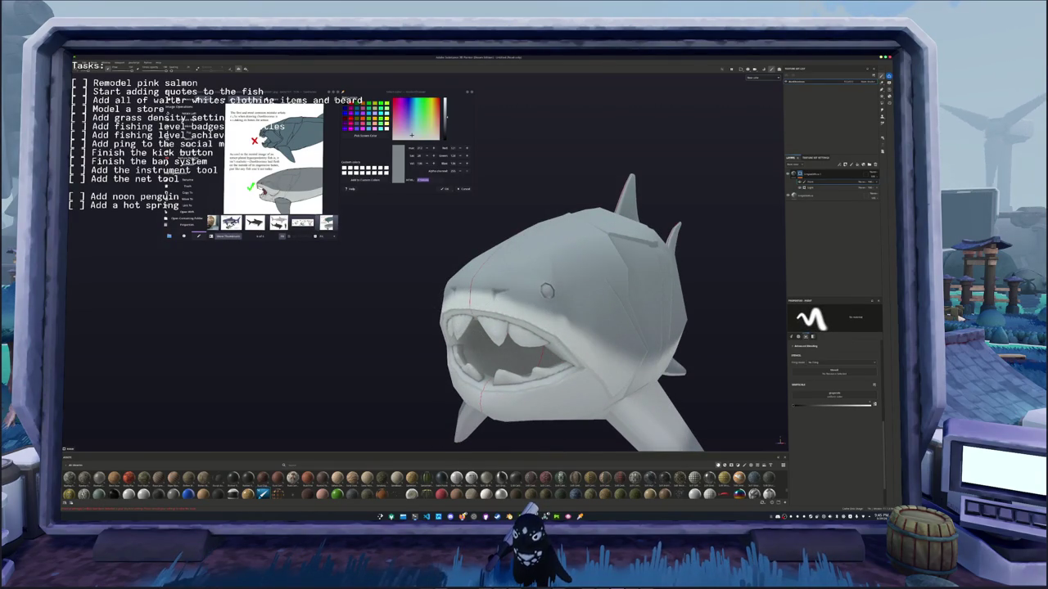
Lighten the underside near the pectoral fin and add a light band along the body
mouse_move(459, 336)
left_mouse_down()
mouse_move(547, 330)
mouse_move(532, 340)
mouse_move(565, 373)
mouse_move(560, 431)
left_mouse_up()
mouse_move(615, 385)
left_mouse_down()
mouse_move(591, 375)
mouse_move(695, 358)
mouse_move(568, 335)
mouse_move(473, 300)
mouse_move(456, 315)
left_mouse_up()
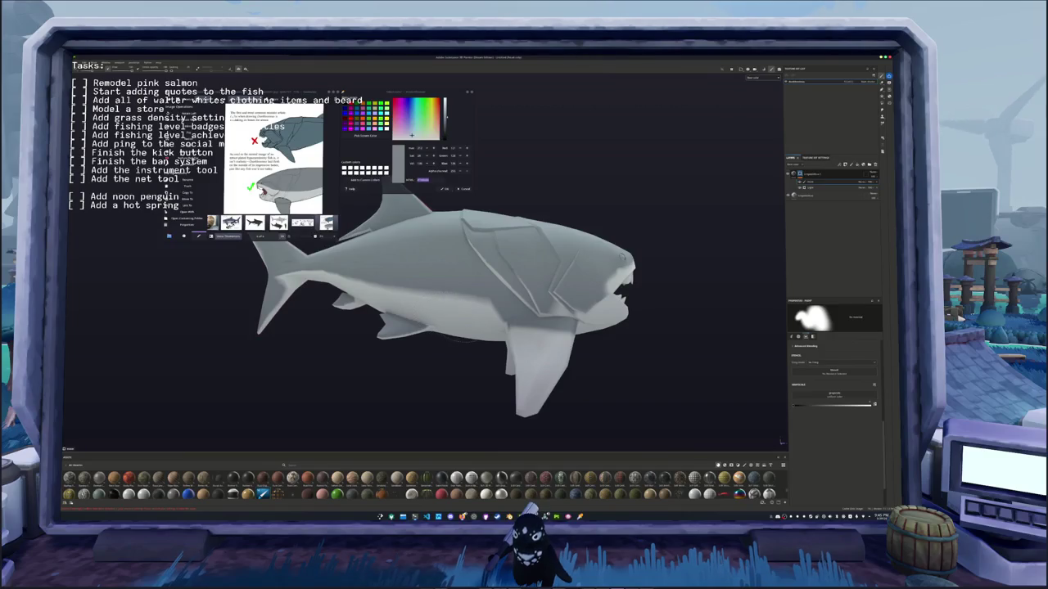
mouse_move(495, 315)
left_mouse_down()
mouse_move(542, 318)
mouse_move(542, 307)
mouse_move(500, 305)
left_mouse_up()
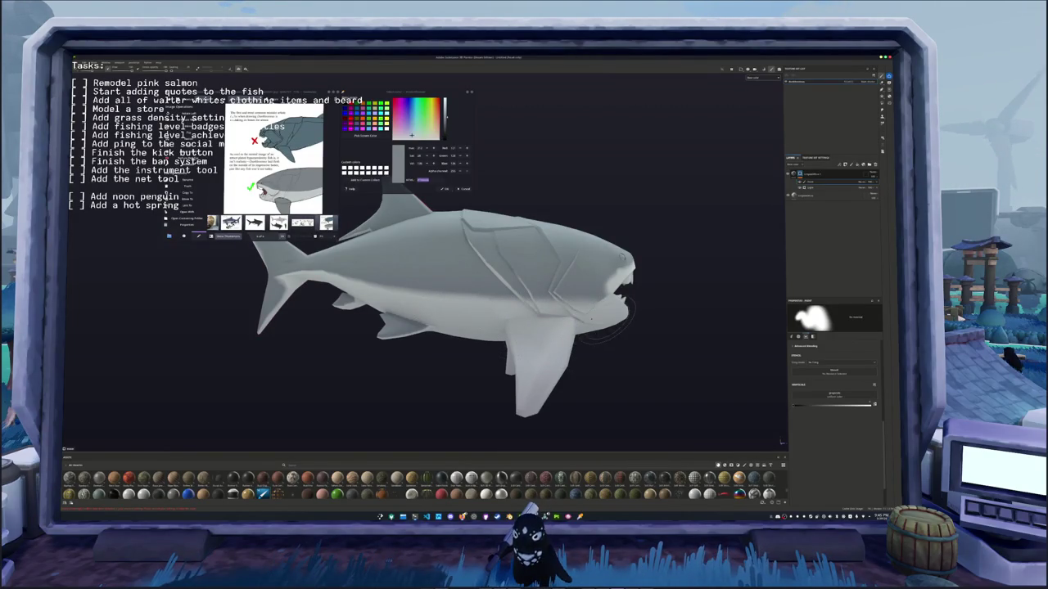
left_click_drag(484, 352, 491, 338)
scroll(485, 354, "up", 2)
mouse_move(532, 293)
left_mouse_down()
mouse_move(602, 292)
mouse_move(620, 279)
left_mouse_up()
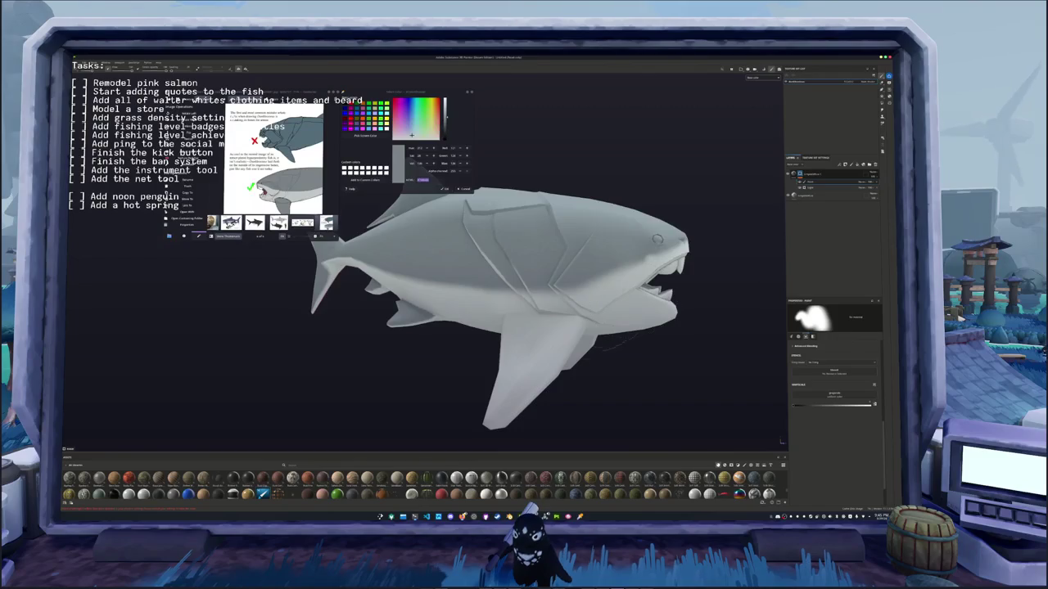
mouse_move(475, 348)
left_mouse_down()
mouse_move(501, 356)
mouse_move(464, 352)
mouse_move(597, 390)
mouse_move(575, 250)
mouse_move(543, 299)
mouse_move(425, 413)
left_mouse_up()
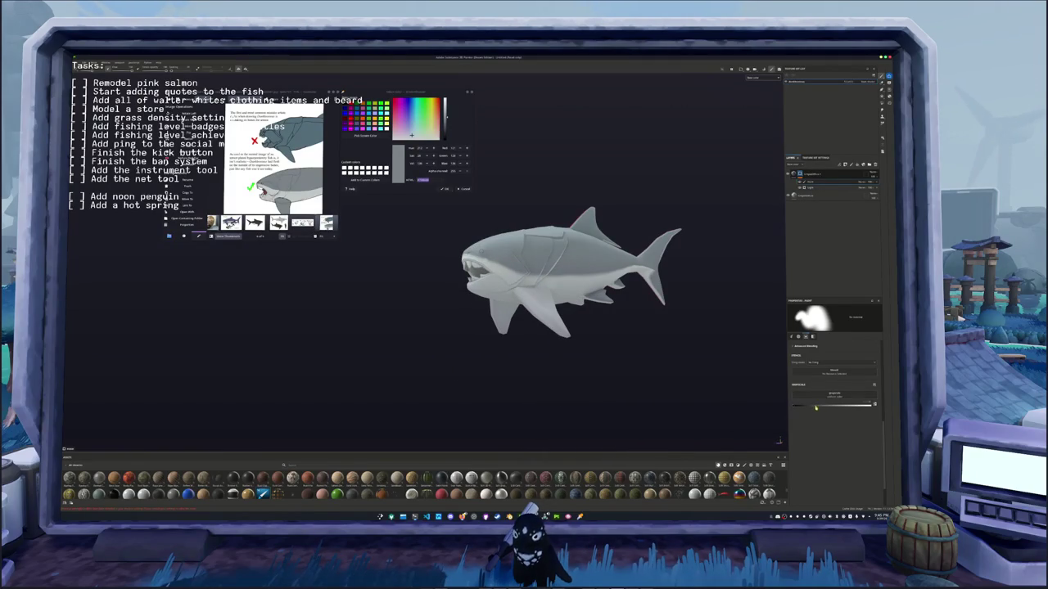
scroll(665, 364, "up", 5)
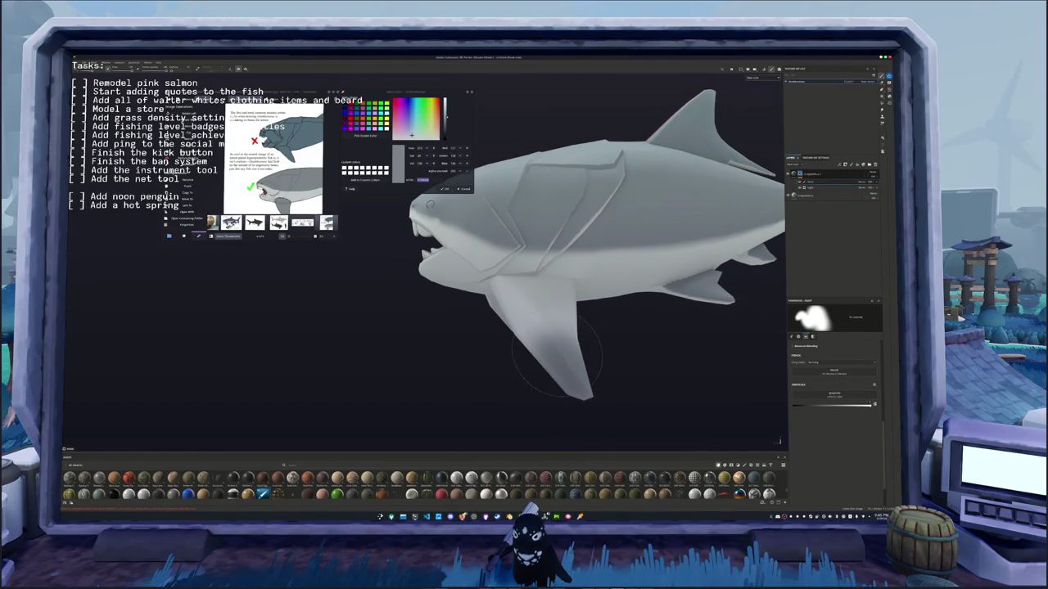
mouse_move(559, 356)
left_mouse_down()
mouse_move(569, 335)
mouse_move(501, 311)
left_mouse_up()
scroll(495, 312, "up", 3)
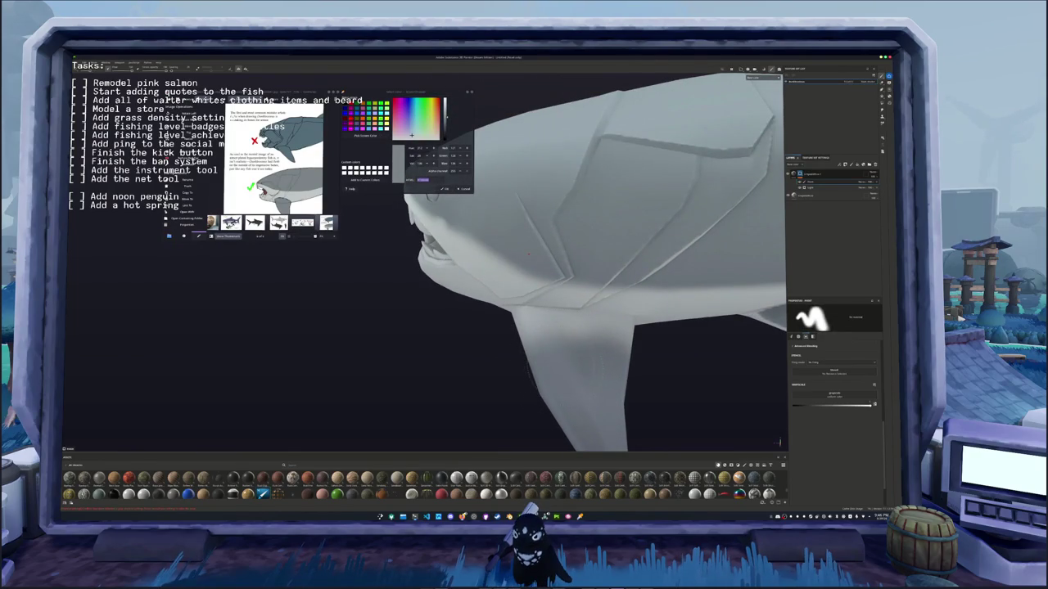
Paint a darker stroke across the pectoral fin base and frame the whole fish
left_click_drag(541, 324, 638, 332)
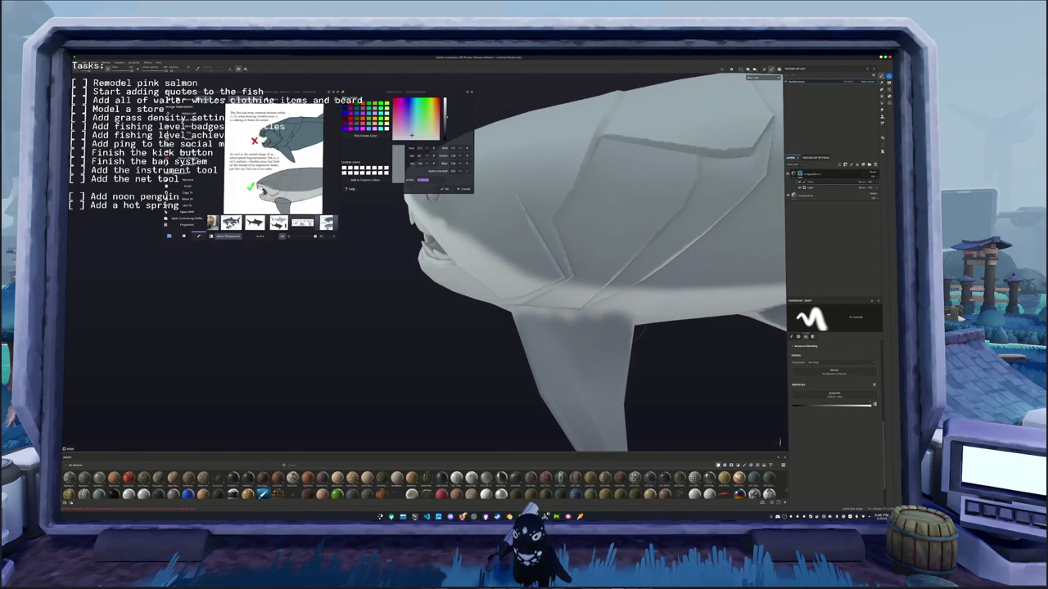
key("f")
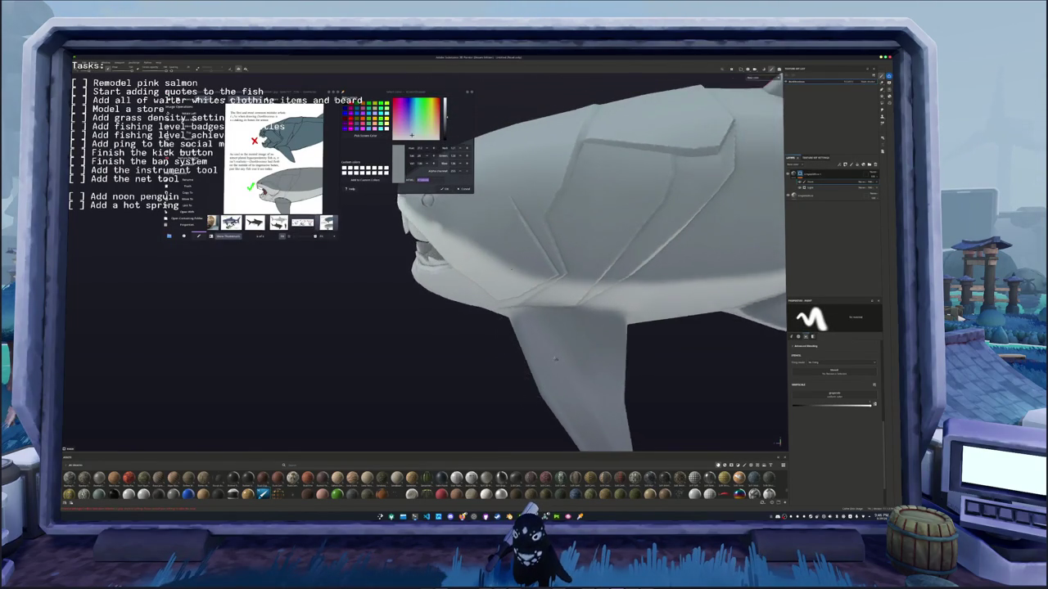
mouse_move(508, 344)
left_mouse_down()
mouse_move(560, 350)
mouse_move(524, 245)
mouse_move(428, 363)
mouse_move(606, 367)
mouse_move(630, 354)
left_mouse_up()
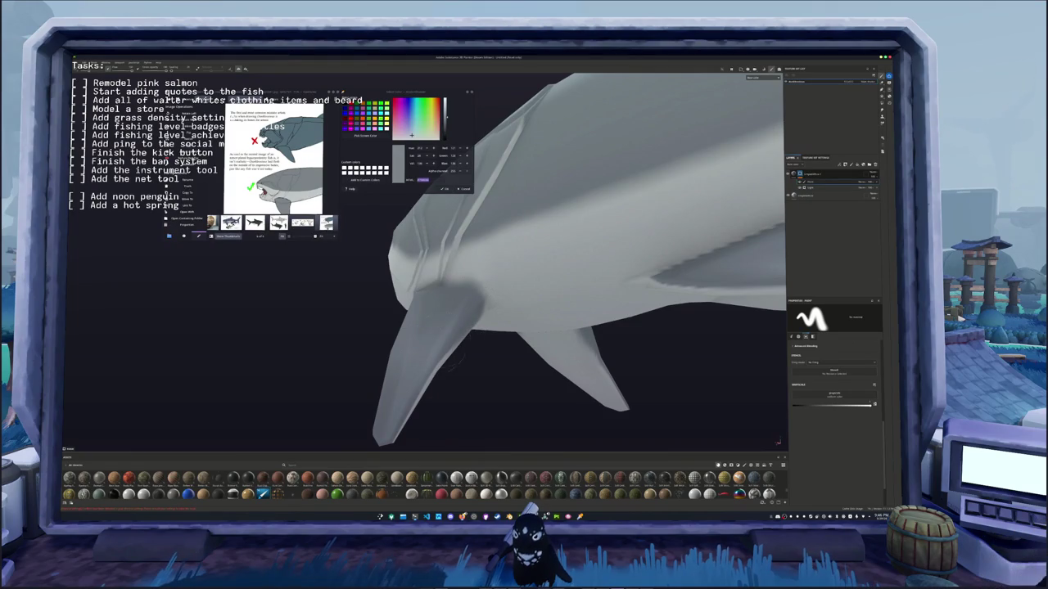
Orbit and zoom to inspect the fish's underside, fins and open mouth
left_click_drag(434, 376, 454, 370)
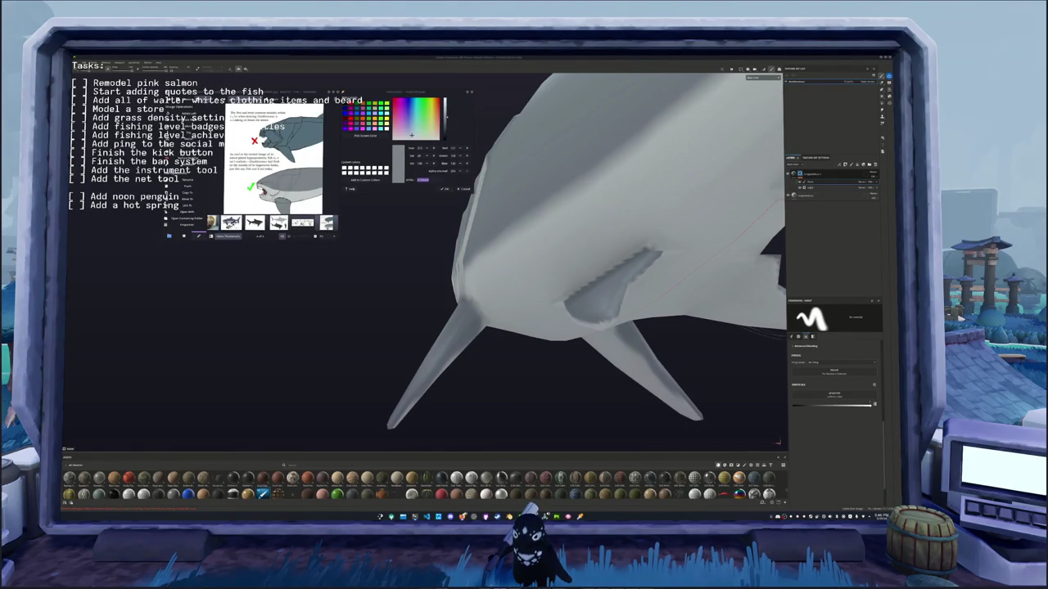
mouse_move(570, 372)
left_mouse_down()
mouse_move(542, 368)
mouse_move(524, 390)
mouse_move(528, 314)
mouse_move(508, 386)
left_mouse_up()
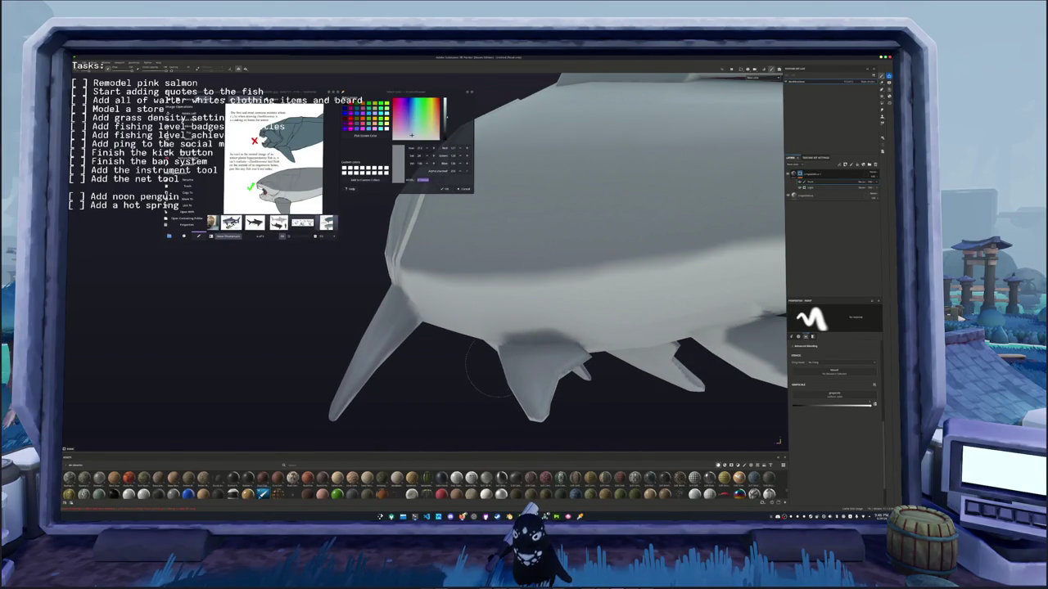
left_click_drag(507, 386, 491, 414)
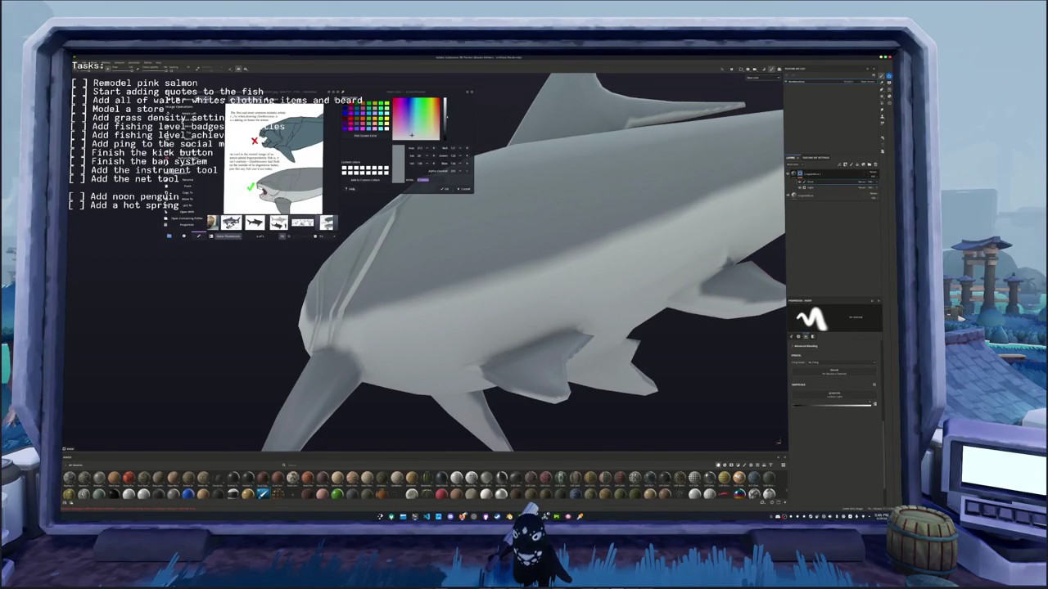
mouse_move(486, 388)
left_mouse_down()
mouse_move(556, 369)
mouse_move(572, 409)
mouse_move(533, 406)
mouse_move(568, 363)
mouse_move(610, 401)
left_mouse_up()
scroll(611, 402, "up", 5)
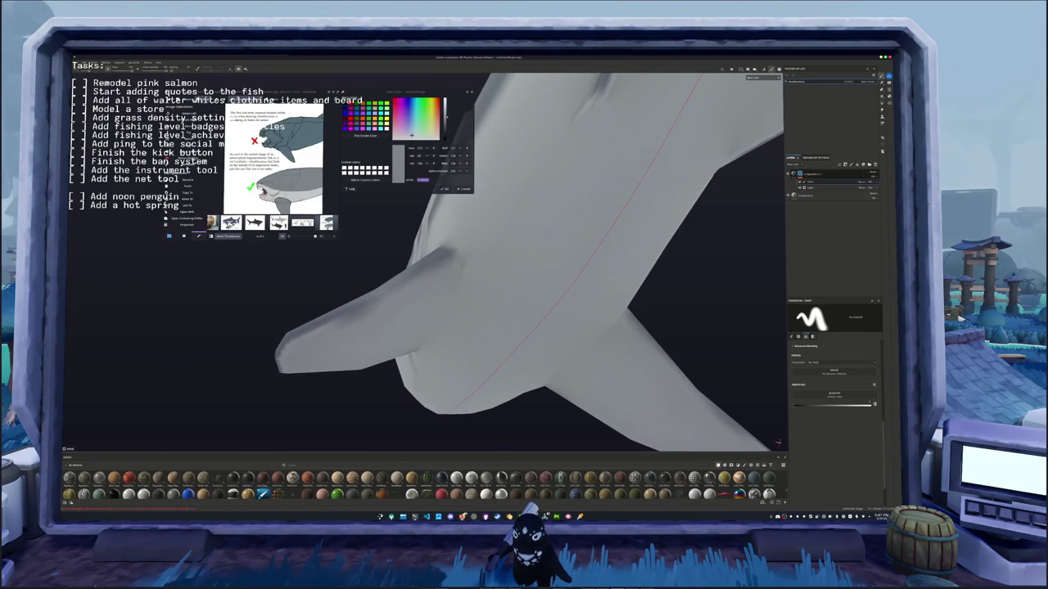
mouse_move(776, 442)
left_mouse_down()
mouse_move(468, 379)
mouse_move(655, 350)
mouse_move(640, 262)
mouse_move(462, 284)
mouse_move(459, 401)
mouse_move(529, 379)
mouse_move(424, 382)
left_mouse_up()
scroll(424, 383, "up", 8)
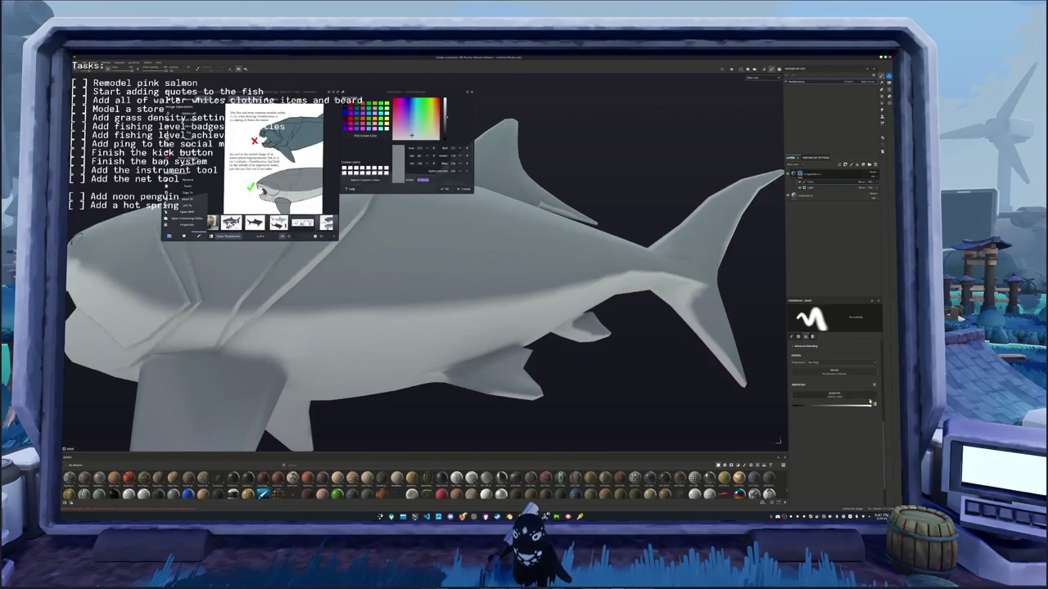
Orbit around the fish's belly, side, fins and tail
scroll(537, 381, "up", 5)
mouse_move(536, 381)
left_mouse_down()
mouse_move(456, 388)
mouse_move(552, 364)
left_mouse_up()
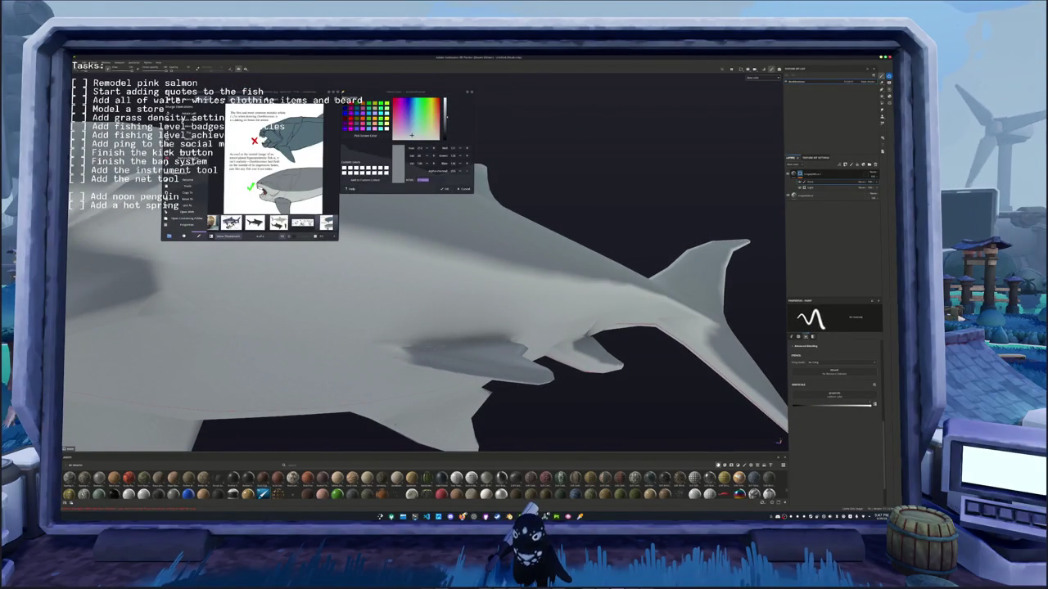
left_click_drag(389, 344, 557, 398)
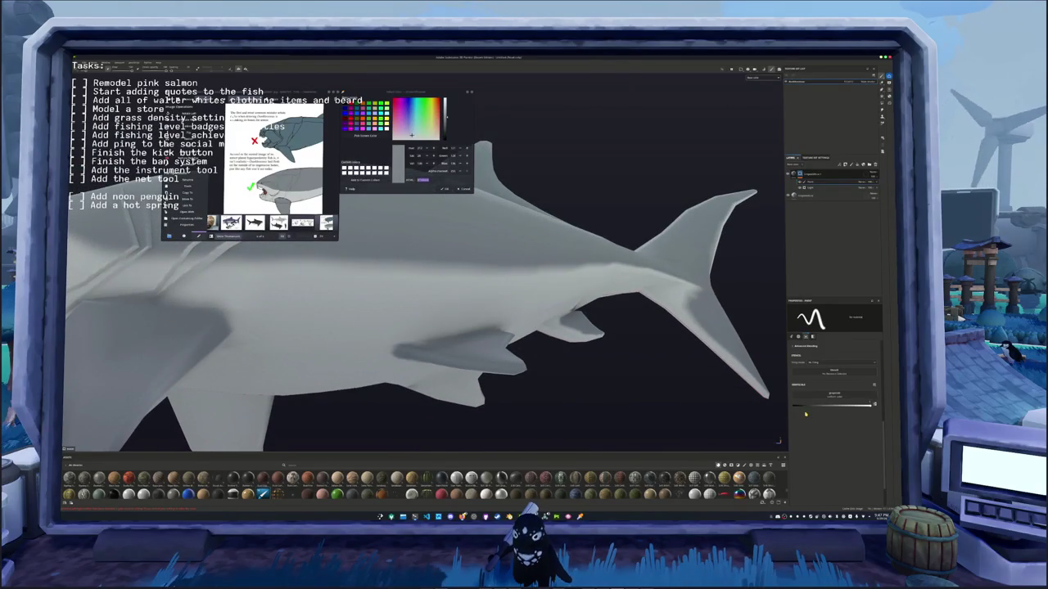
left_click_drag(426, 372, 492, 360)
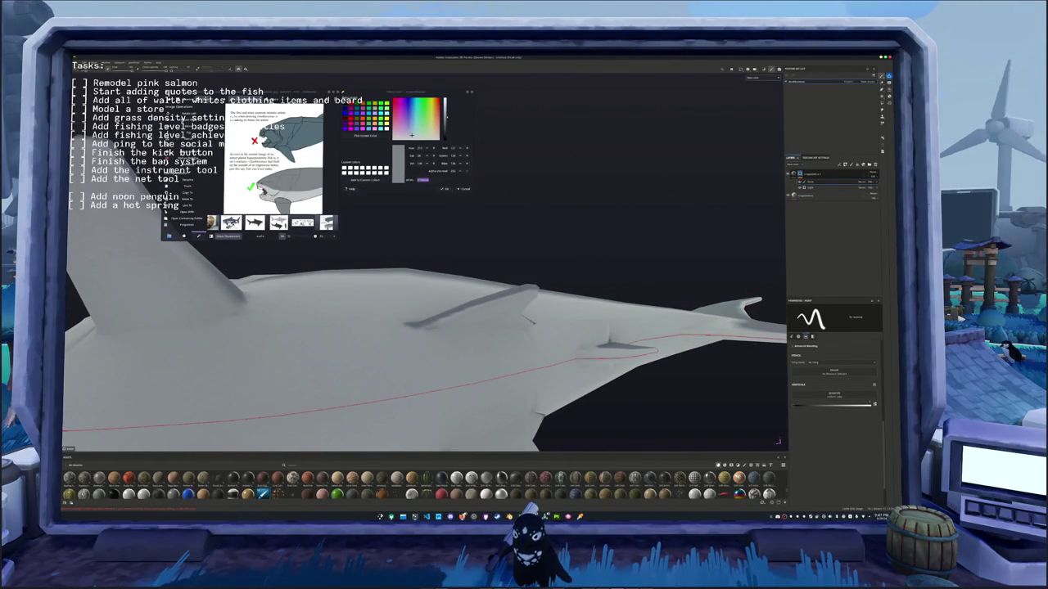
left_click_drag(458, 385, 373, 409)
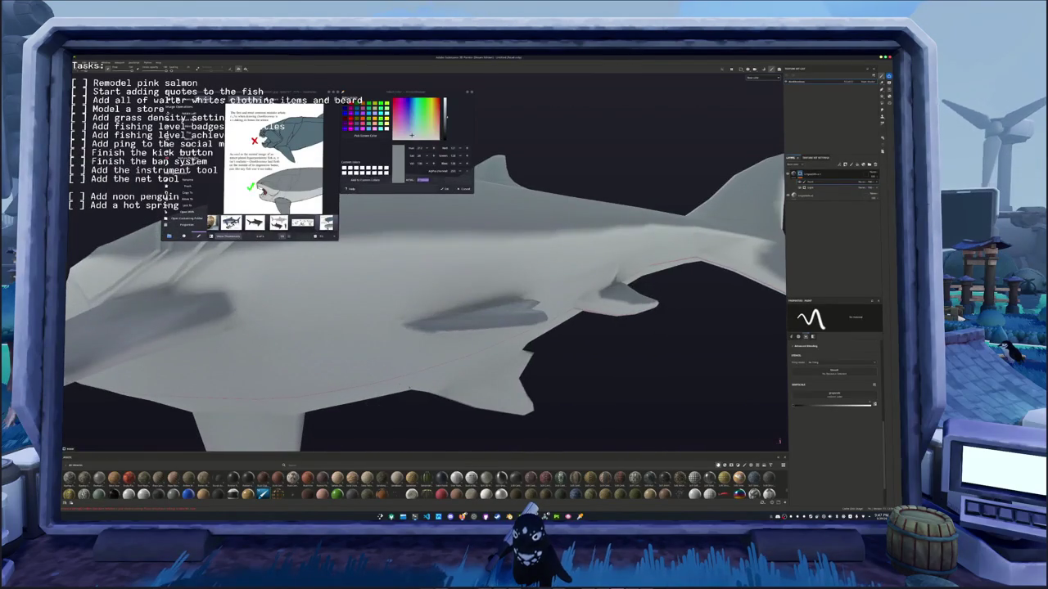
mouse_move(440, 374)
left_mouse_down()
mouse_move(526, 368)
mouse_move(466, 369)
mouse_move(486, 364)
left_mouse_up()
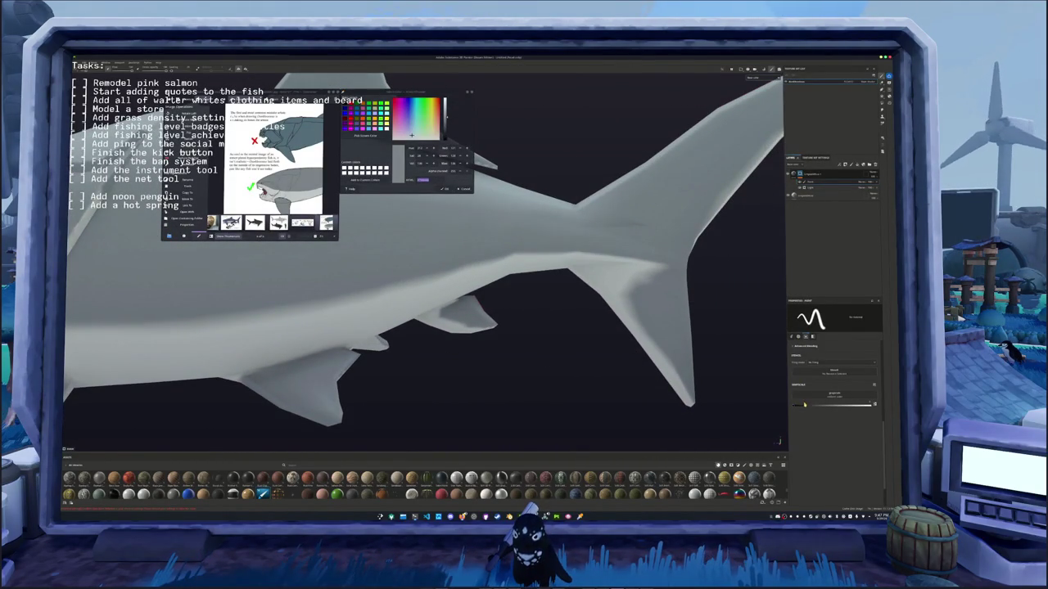
Frame the whole shark and arrange the shark image results and reference viewer windows
scroll(561, 351, "up", 3)
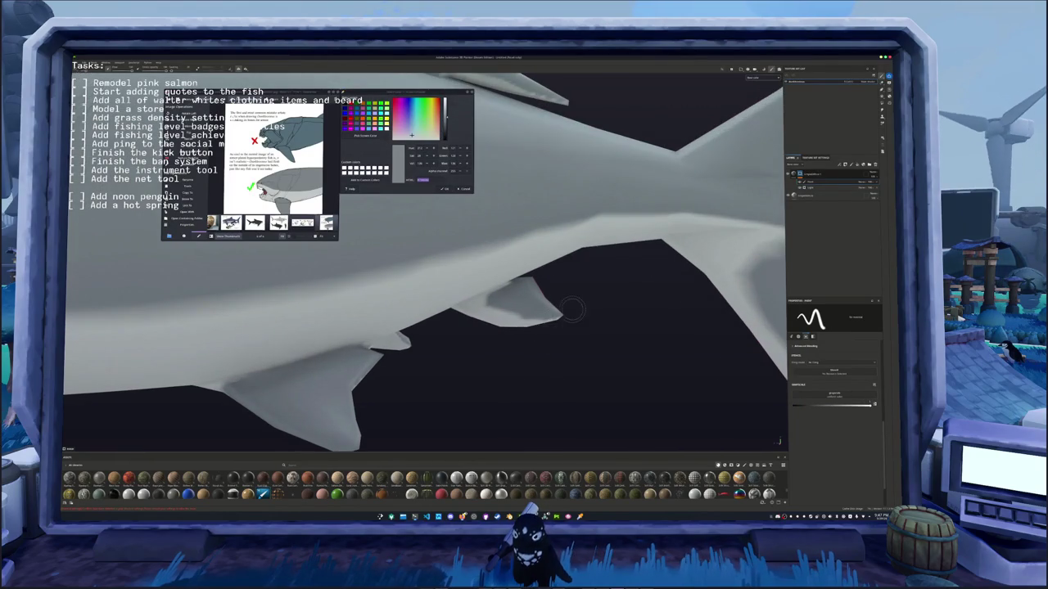
scroll(549, 295, "up", 2)
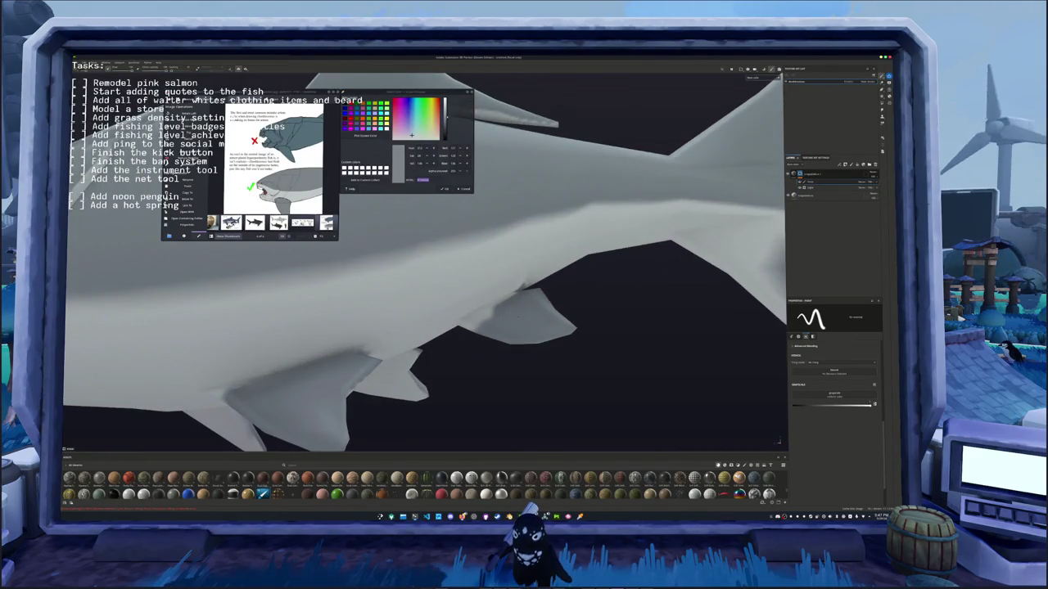
key("f")
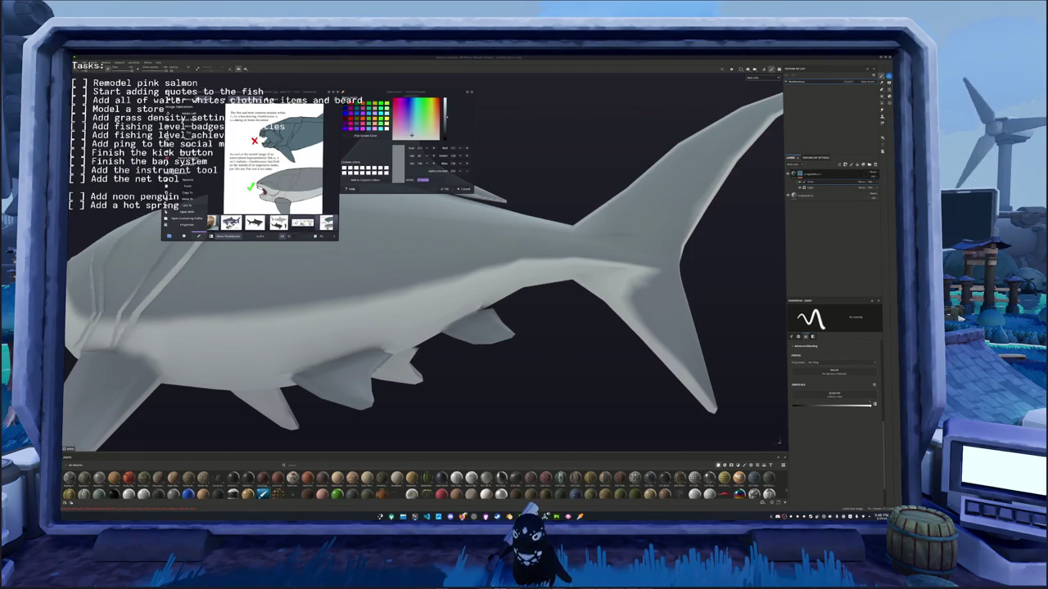
mouse_move(795, 202)
left_mouse_down()
mouse_move(708, 165)
mouse_move(665, 131)
mouse_move(674, 206)
mouse_move(401, 174)
mouse_move(268, 101)
mouse_move(191, 86)
left_mouse_up()
left_click_drag(304, 92, 364, 87)
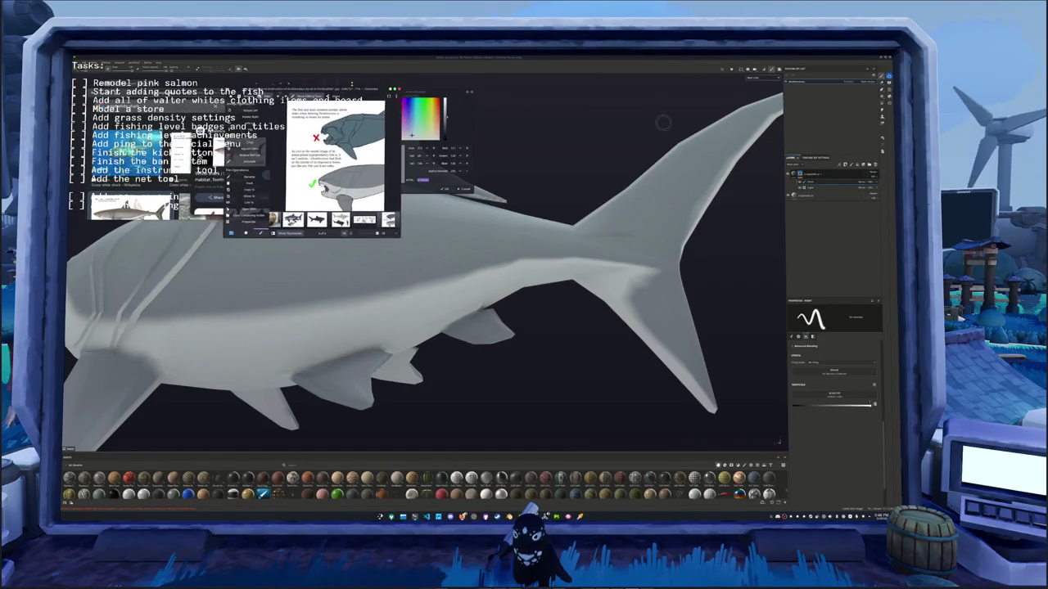
Open the enlarged Britannica great white shark image in the browser as reference
left_click(210, 88)
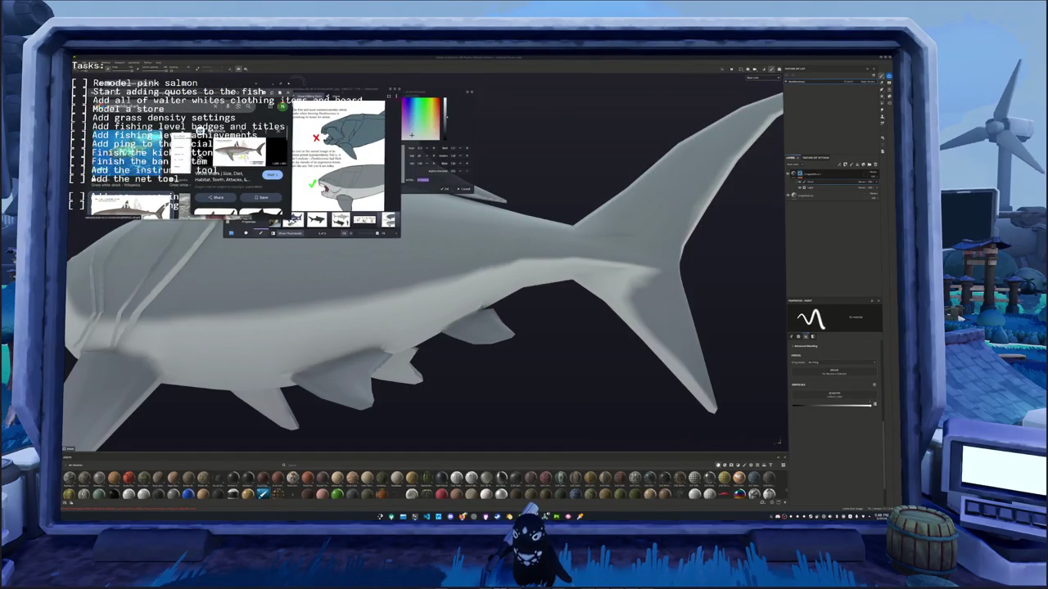
right_click(244, 155)
left_click(262, 211)
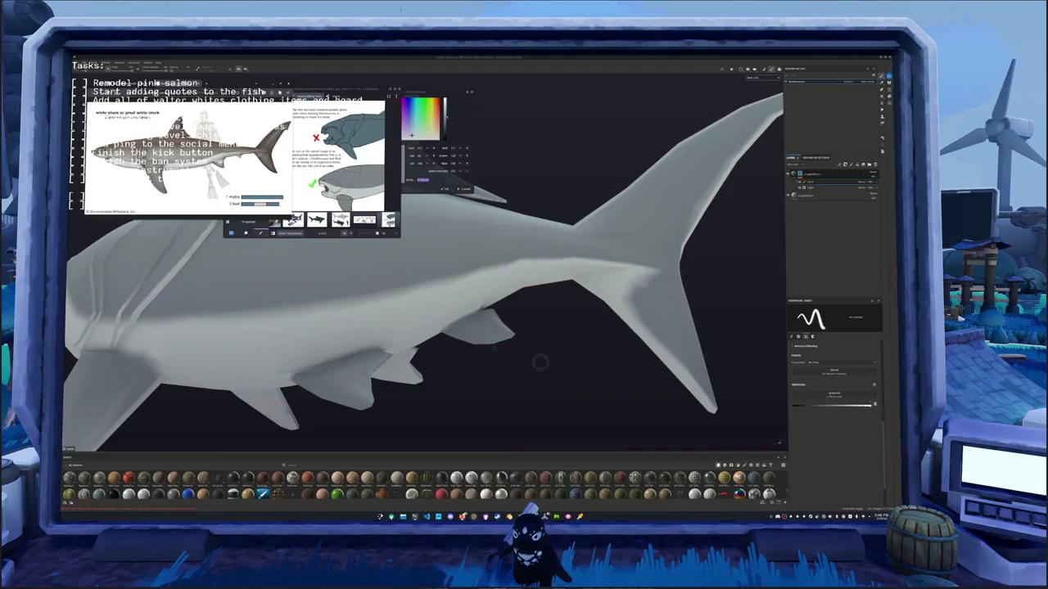
Orbit and zoom around the fish to inspect its tail, side profile and open mouth
mouse_move(535, 368)
left_mouse_down()
mouse_move(461, 325)
mouse_move(763, 393)
left_mouse_up()
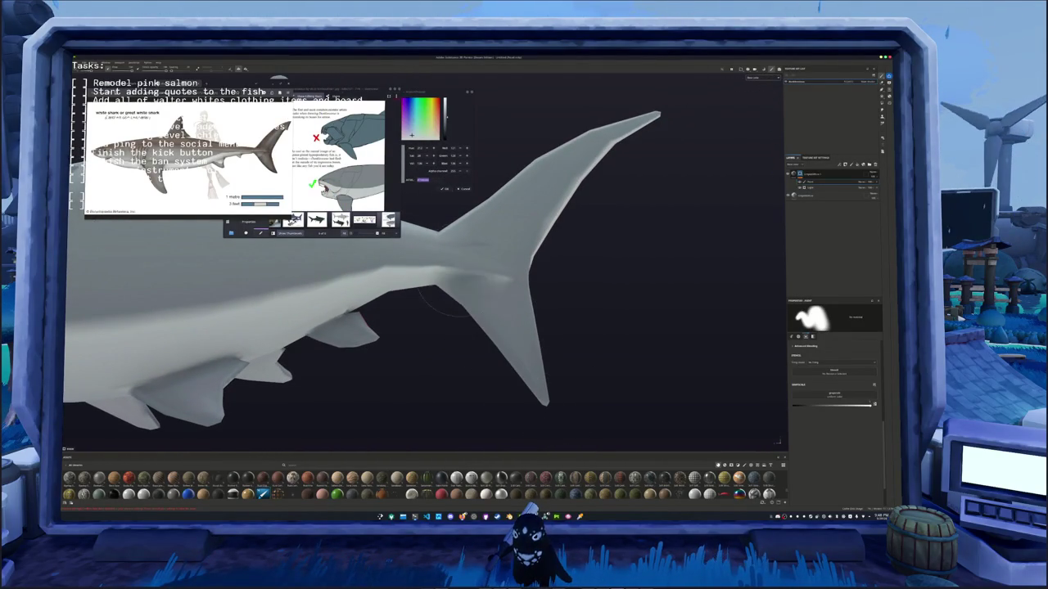
mouse_move(690, 93)
left_mouse_down()
mouse_move(528, 261)
mouse_move(547, 270)
mouse_move(446, 301)
left_mouse_up()
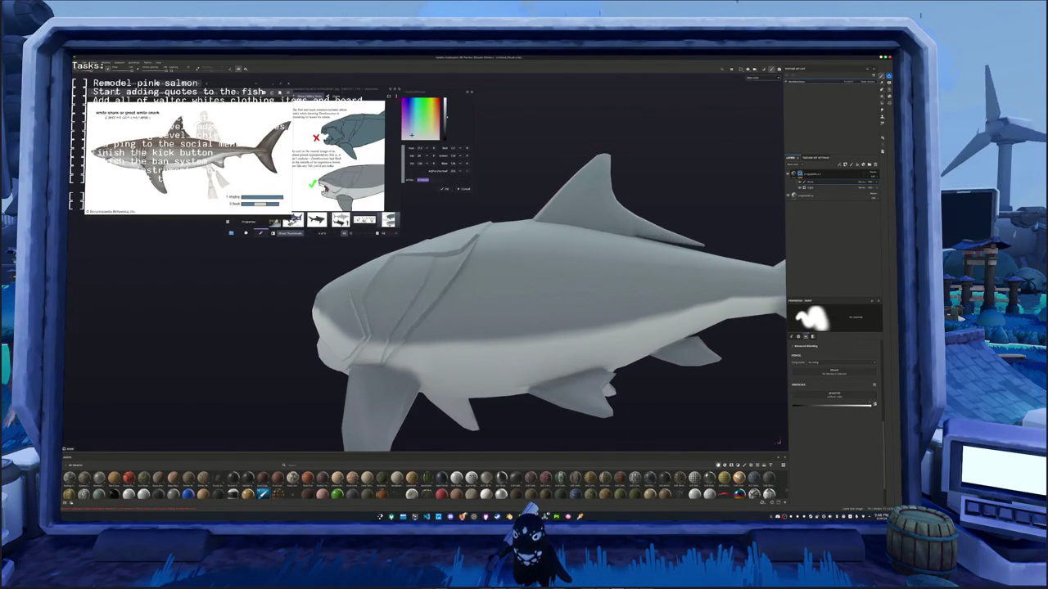
mouse_move(500, 235)
left_mouse_down()
mouse_move(540, 303)
mouse_move(585, 344)
mouse_move(672, 348)
left_mouse_up()
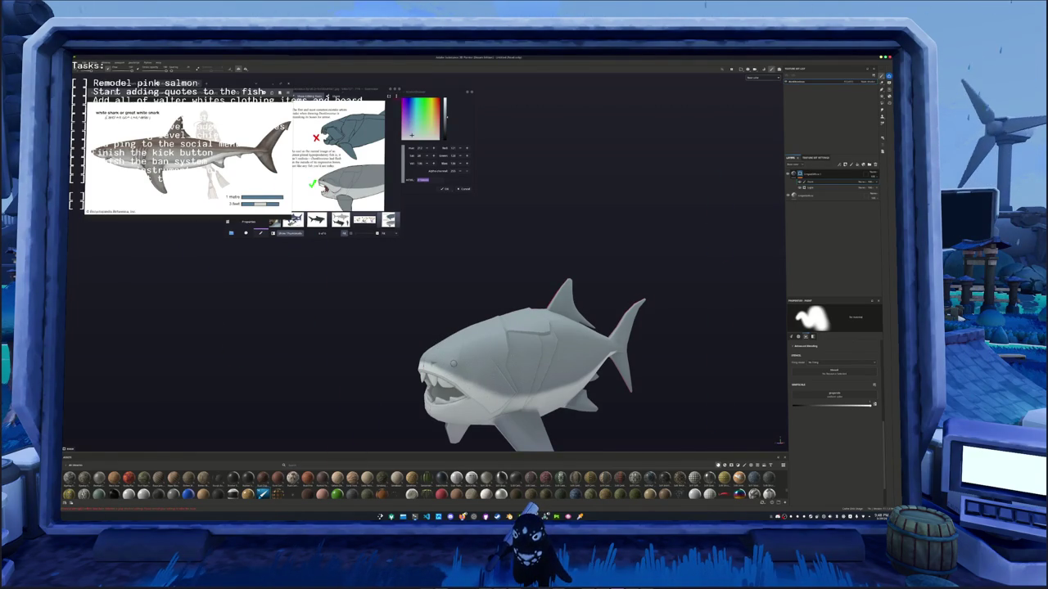
left_click_drag(590, 352, 516, 349)
scroll(470, 344, "up", 3)
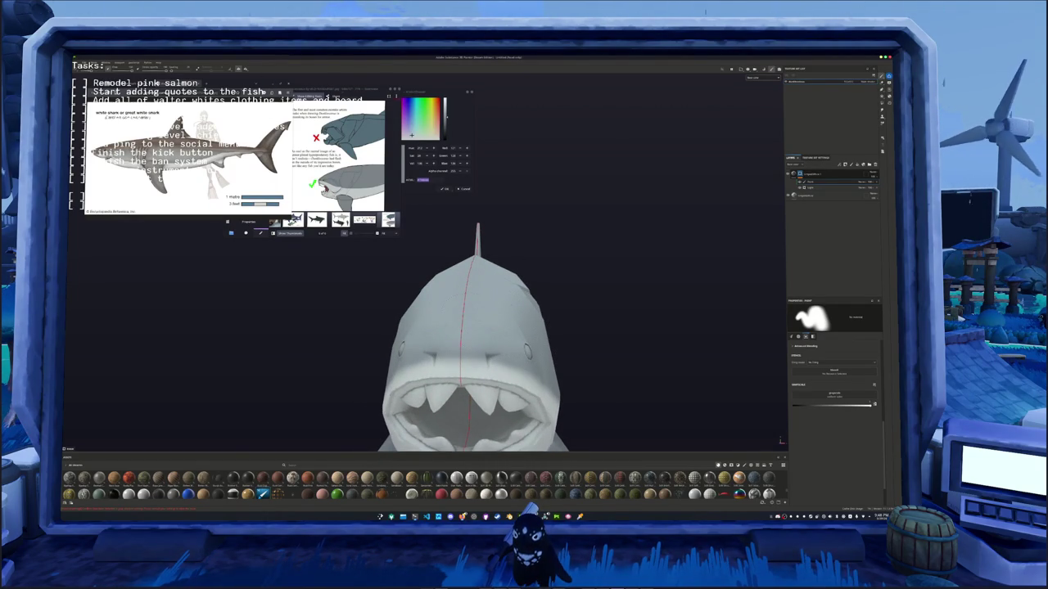
scroll(442, 311, "down", 3)
mouse_move(442, 311)
left_mouse_down()
mouse_move(432, 309)
mouse_move(464, 306)
mouse_move(413, 297)
left_mouse_up()
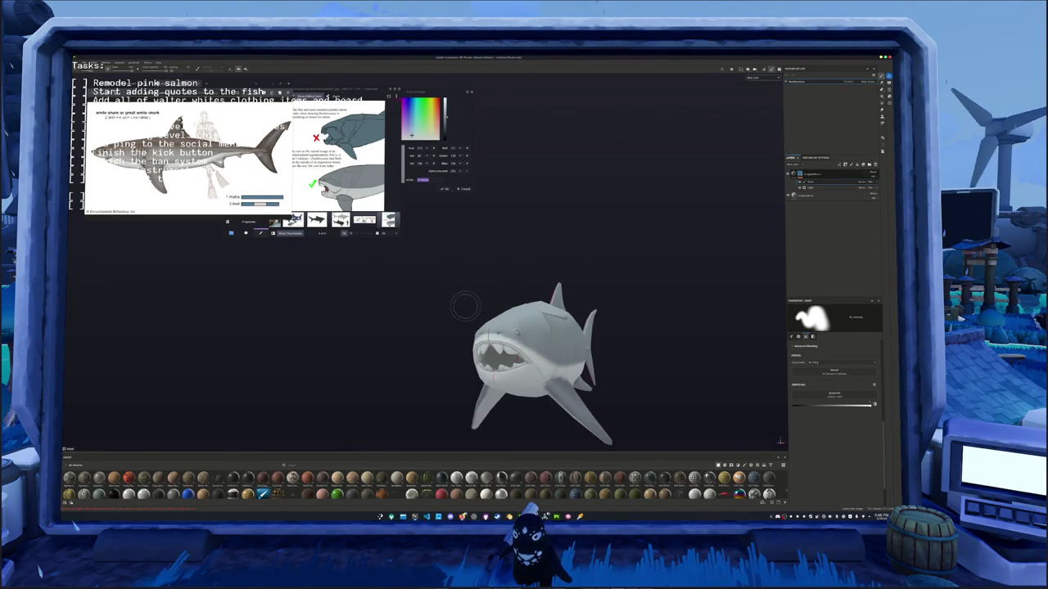
mouse_move(410, 303)
left_mouse_down()
mouse_move(318, 283)
mouse_move(344, 270)
mouse_move(556, 344)
left_mouse_up()
scroll(631, 363, "up", 3)
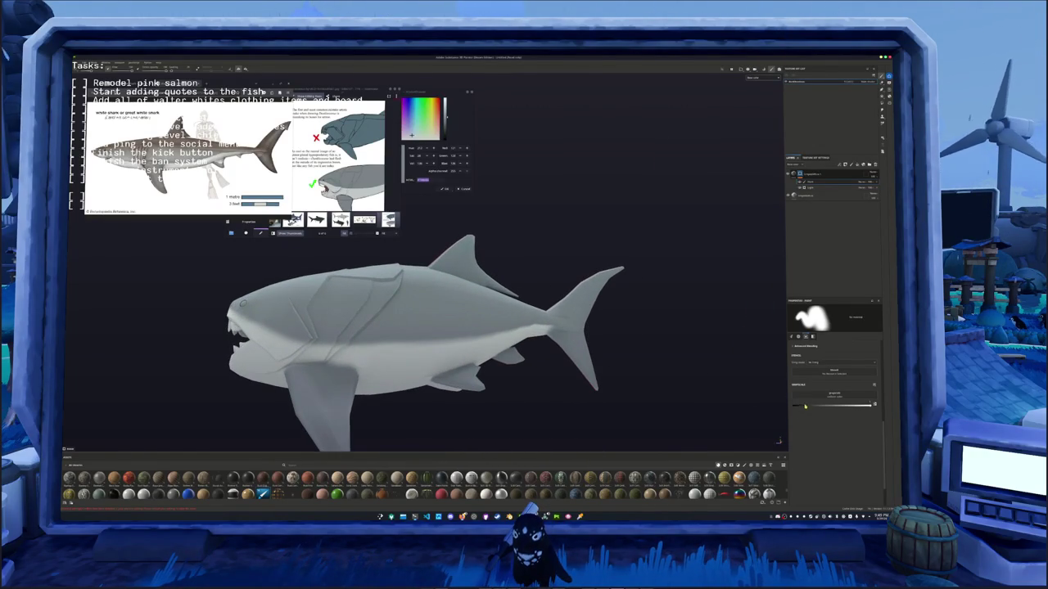
scroll(533, 398, "up", 5)
Inspect the fish's underside and fins, then undock the materials library over the viewport
left_click_drag(463, 381, 504, 316)
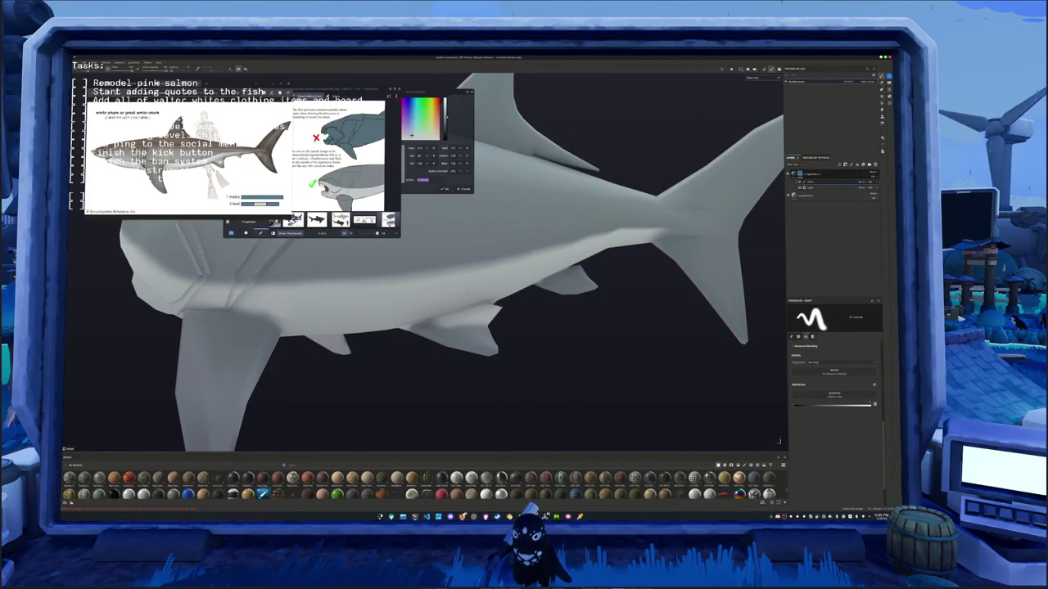
left_click_drag(517, 308, 393, 300)
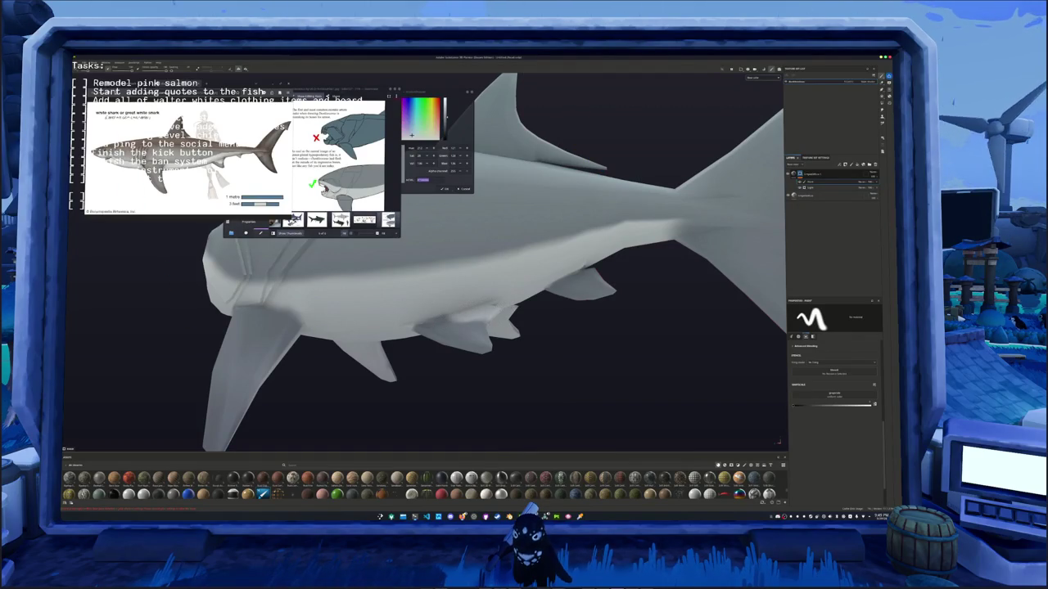
left_click_drag(491, 311, 518, 299)
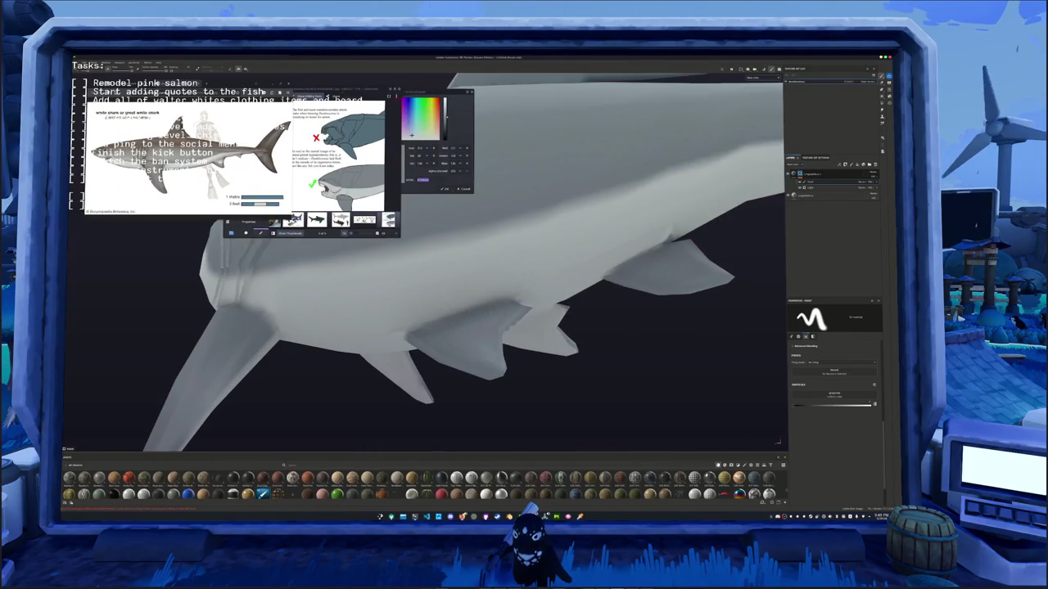
mouse_move(490, 321)
left_mouse_down()
mouse_move(496, 327)
mouse_move(503, 285)
left_mouse_up()
scroll(502, 284, "down", 3)
mouse_move(377, 331)
left_mouse_down()
mouse_move(483, 253)
mouse_move(568, 351)
left_mouse_up()
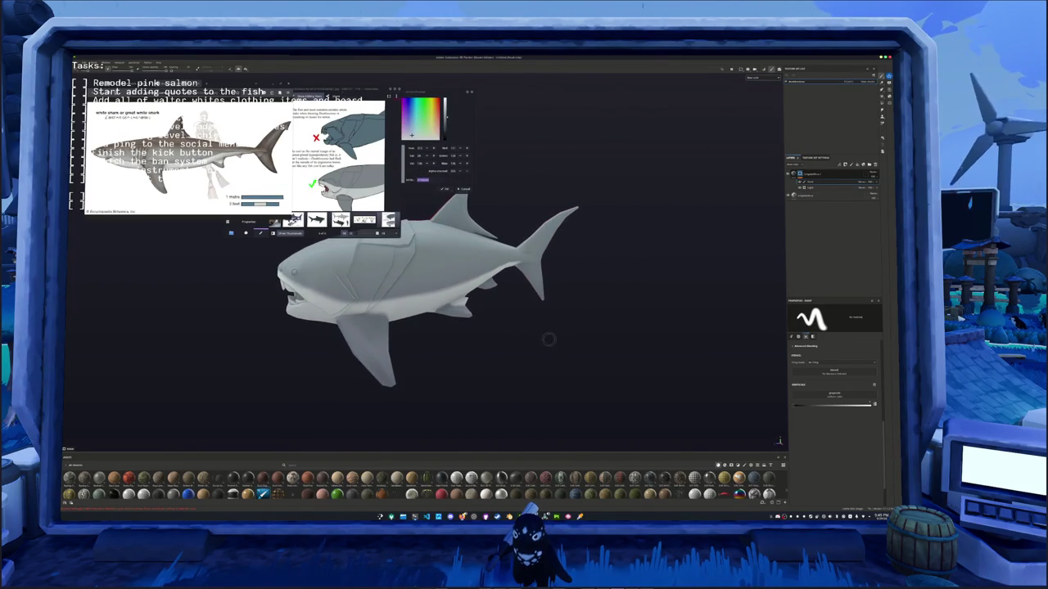
scroll(556, 339, "up", 3)
scroll(427, 271, "up", 3)
scroll(386, 290, "up", 3)
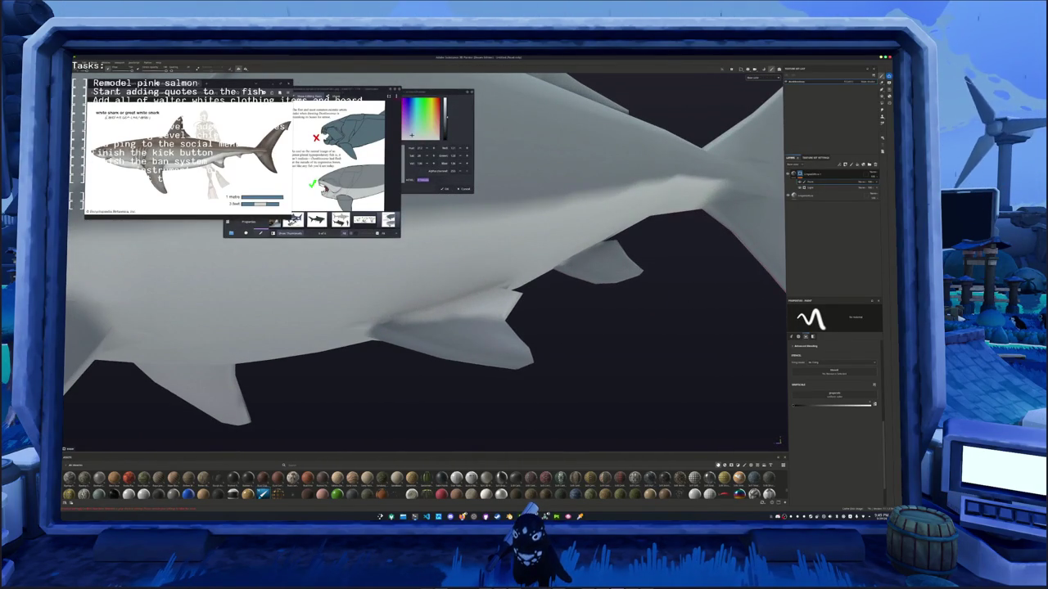
scroll(399, 320, "down", 2)
scroll(459, 336, "down", 3)
mouse_move(458, 336)
left_mouse_down()
mouse_move(521, 338)
mouse_move(491, 348)
left_mouse_up()
scroll(520, 337, "down", 2)
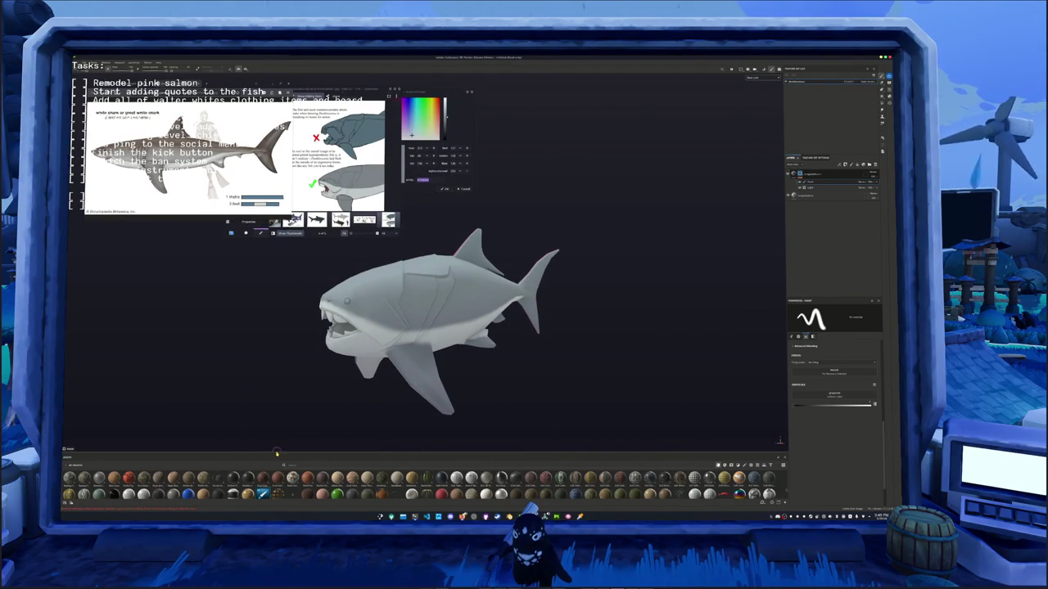
mouse_move(286, 457)
left_mouse_down()
mouse_move(599, 450)
mouse_move(632, 170)
mouse_move(665, 284)
left_mouse_up()
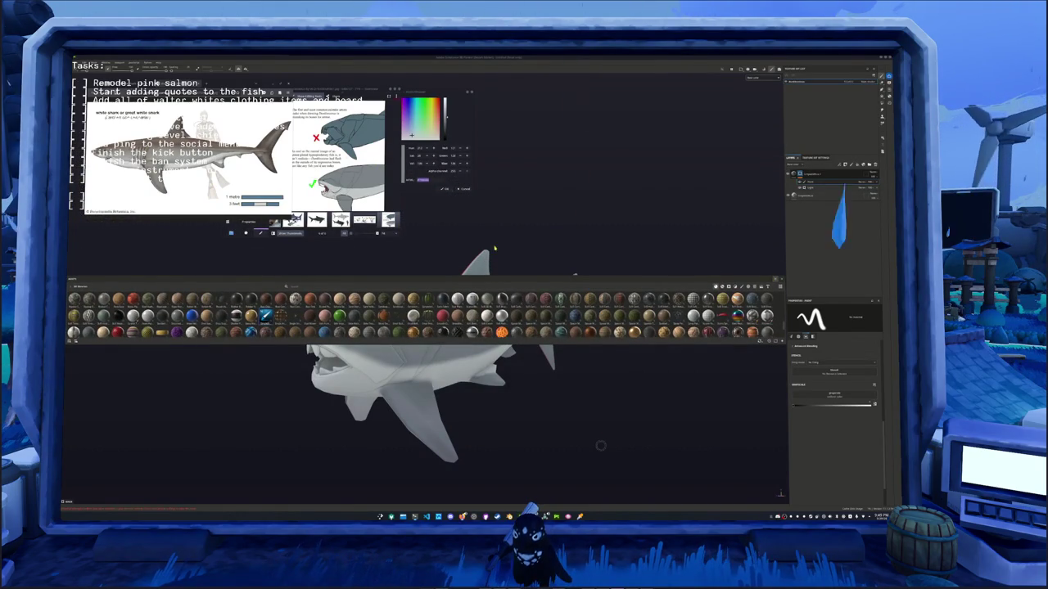
Dock the library as a left column, shrink the shark reference window, and show Brushes
mouse_move(81, 280)
left_mouse_down()
mouse_move(123, 208)
mouse_move(82, 164)
left_mouse_up()
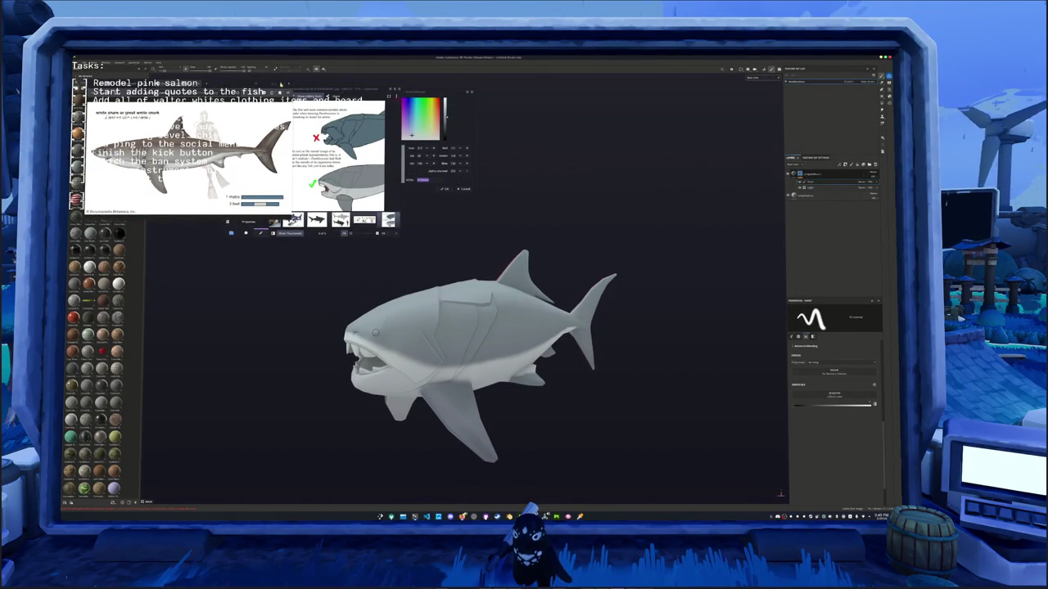
mouse_move(243, 85)
left_mouse_down()
mouse_move(302, 216)
mouse_move(323, 305)
mouse_move(306, 261)
left_mouse_up()
left_click_drag(359, 328, 260, 327)
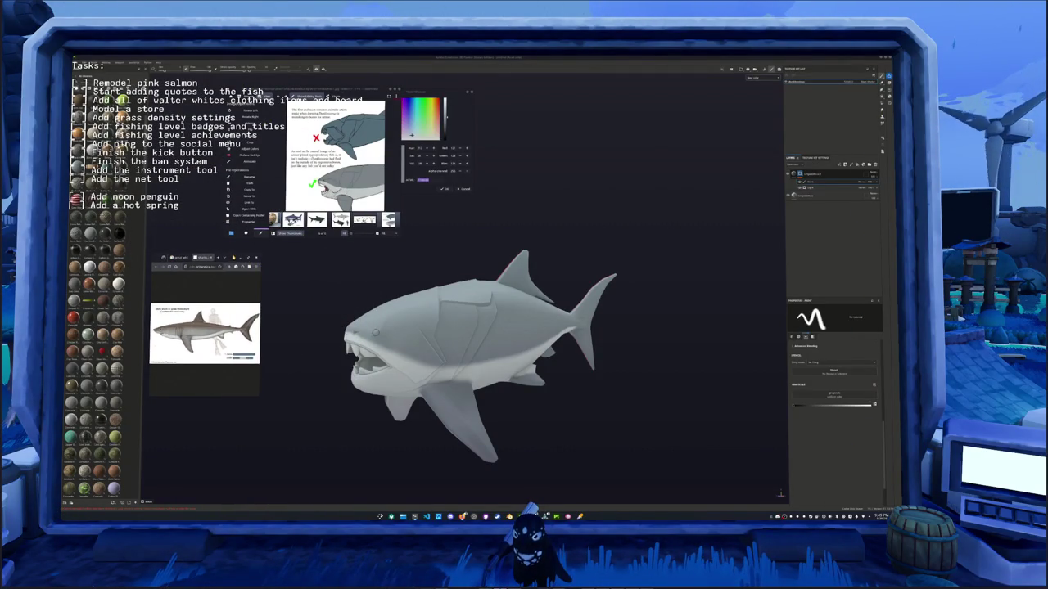
left_click_drag(205, 258, 205, 244)
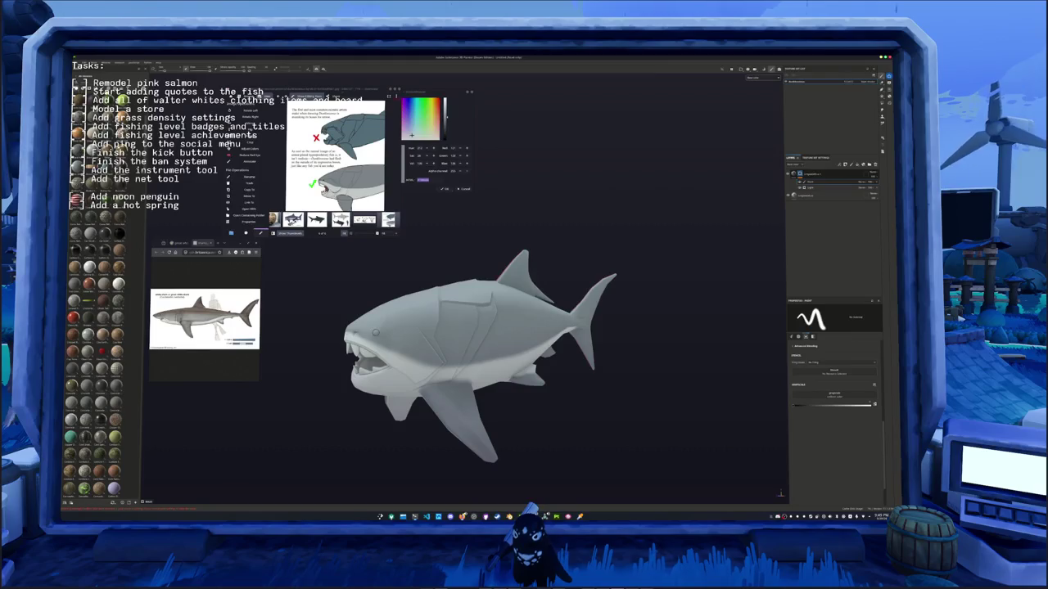
left_click(76, 198)
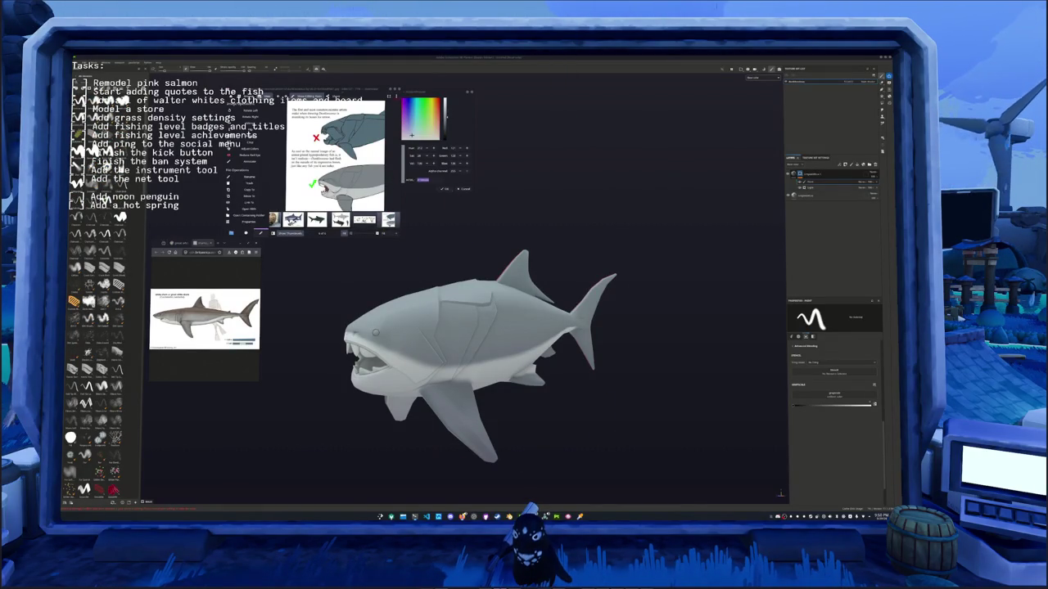
mouse_move(630, 292)
left_mouse_down()
mouse_move(613, 253)
mouse_move(576, 258)
mouse_move(563, 248)
left_mouse_up()
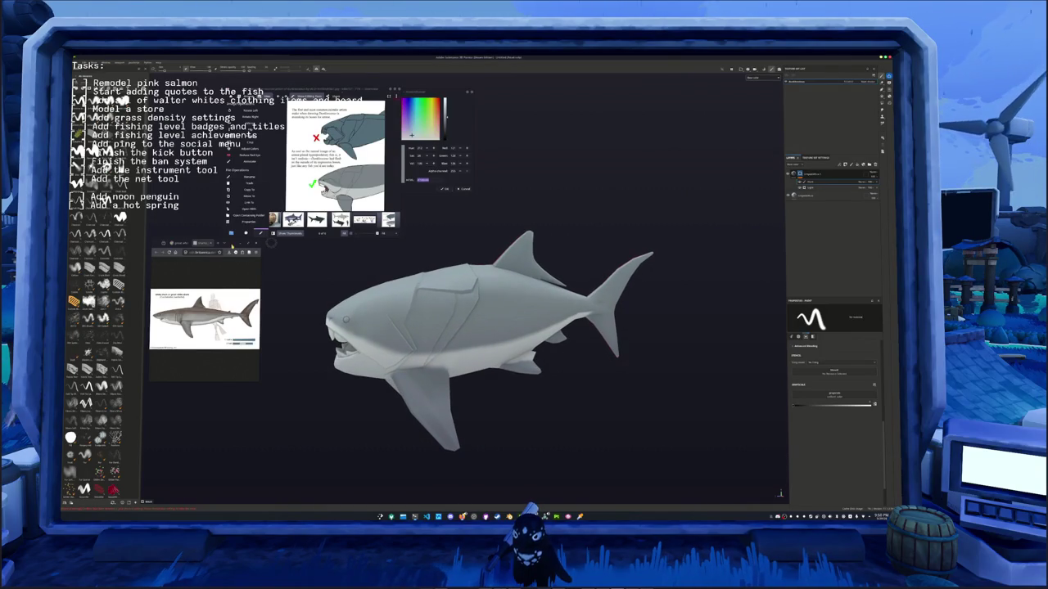
Try the Fur brush, then select the net-patterned brush and turn the fish side-on
scroll(94, 352, "down", 5)
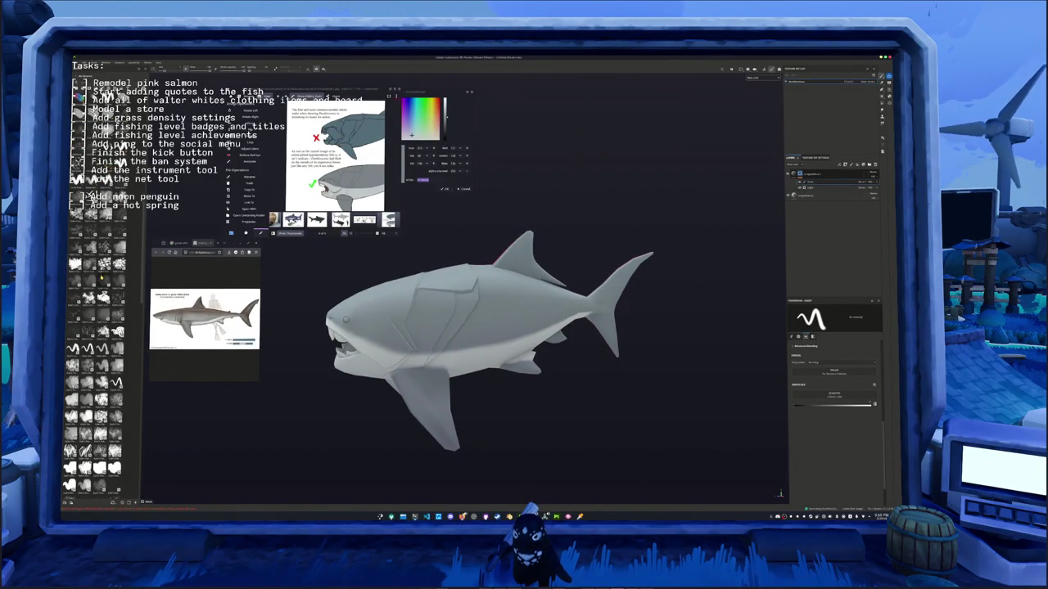
mouse_move(120, 264)
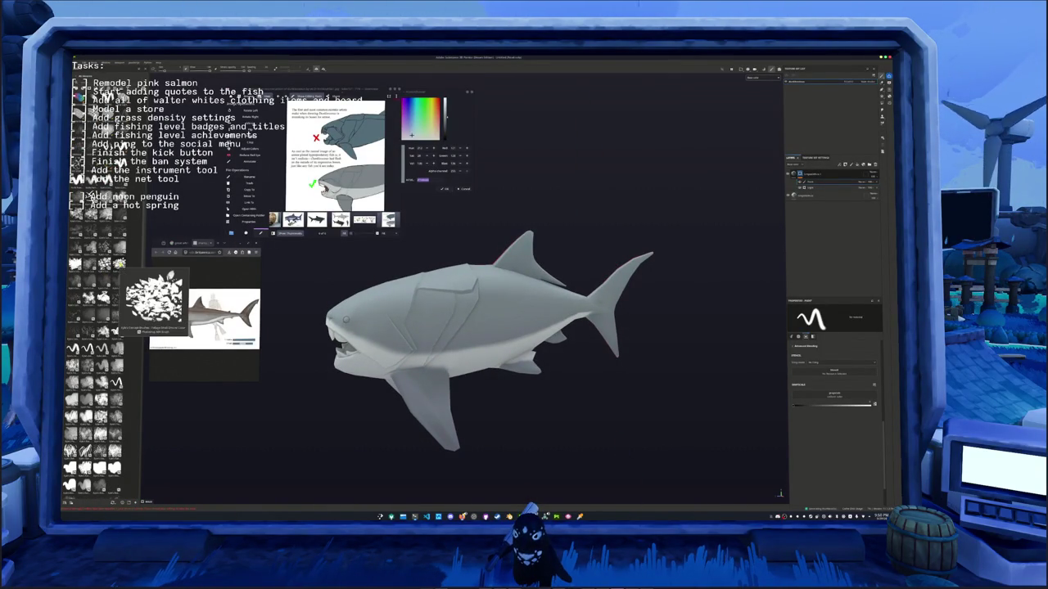
left_click(117, 279)
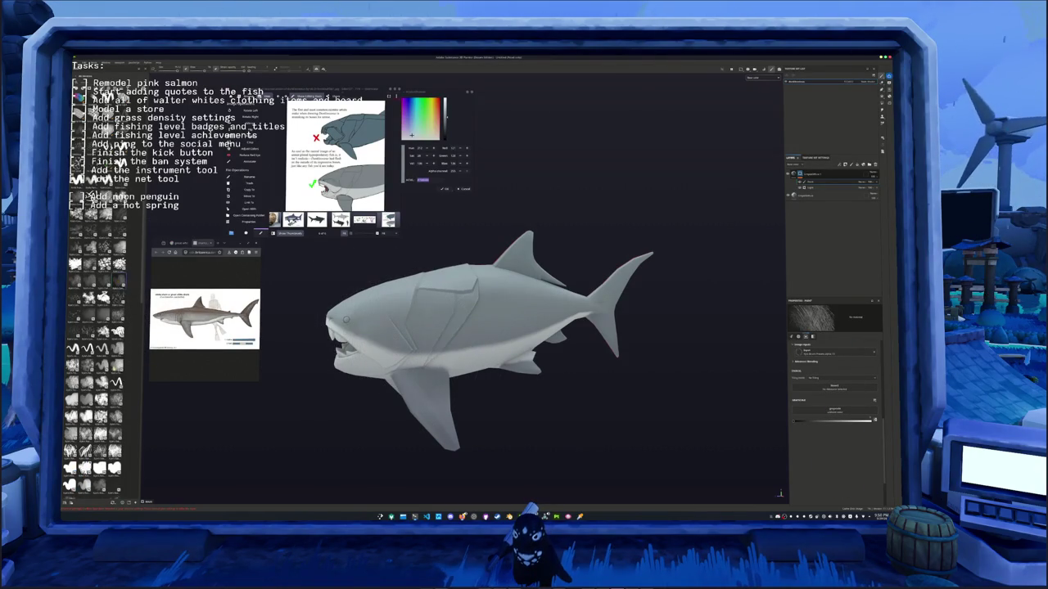
scroll(96, 360, "down", 3)
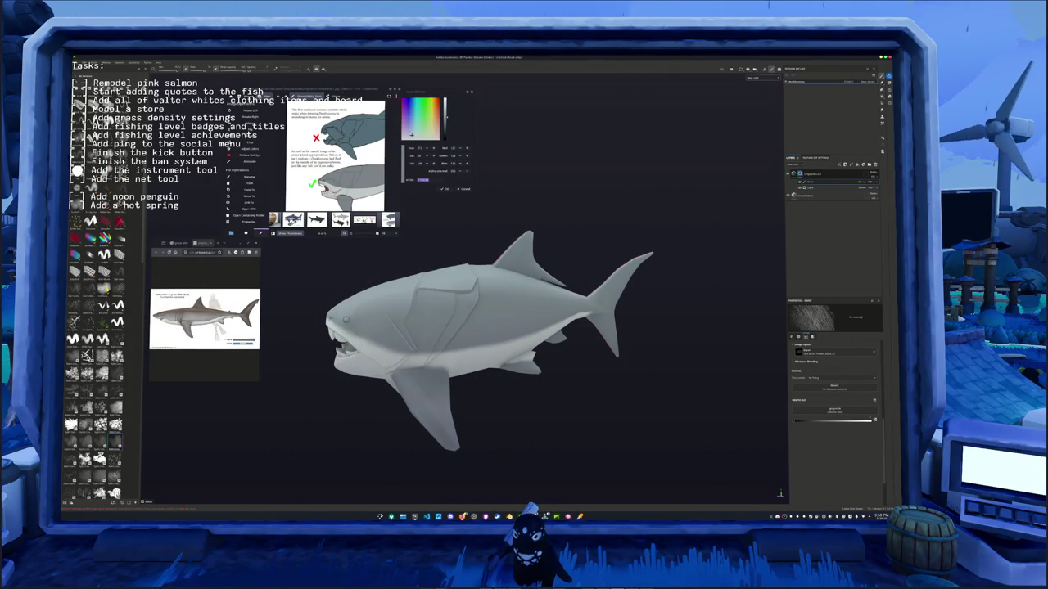
left_click(104, 288)
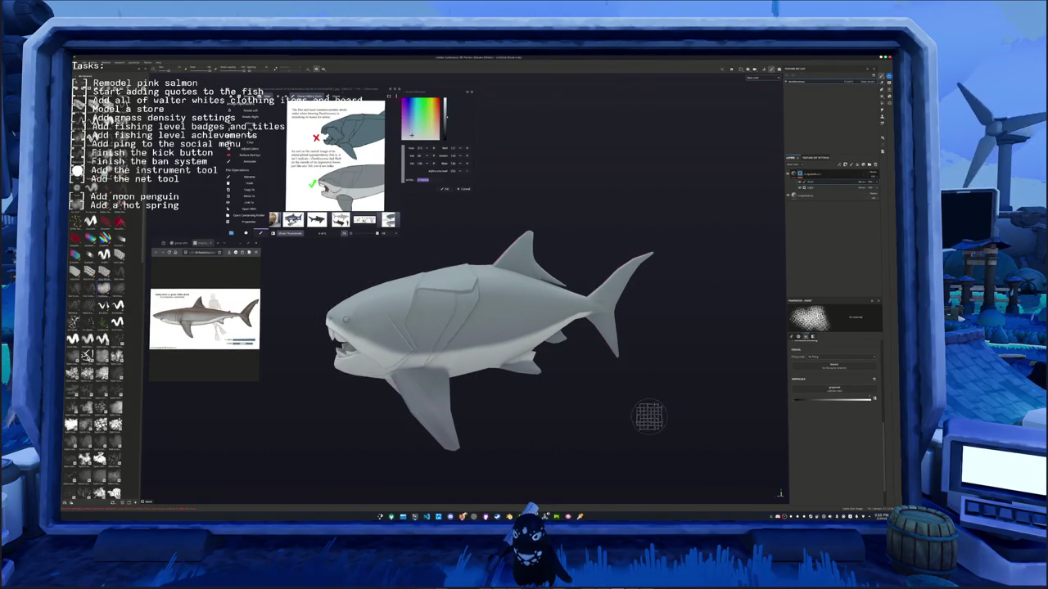
mouse_move(533, 380)
left_mouse_down()
mouse_move(434, 326)
mouse_move(475, 311)
left_mouse_up()
scroll(456, 340, "up", 3)
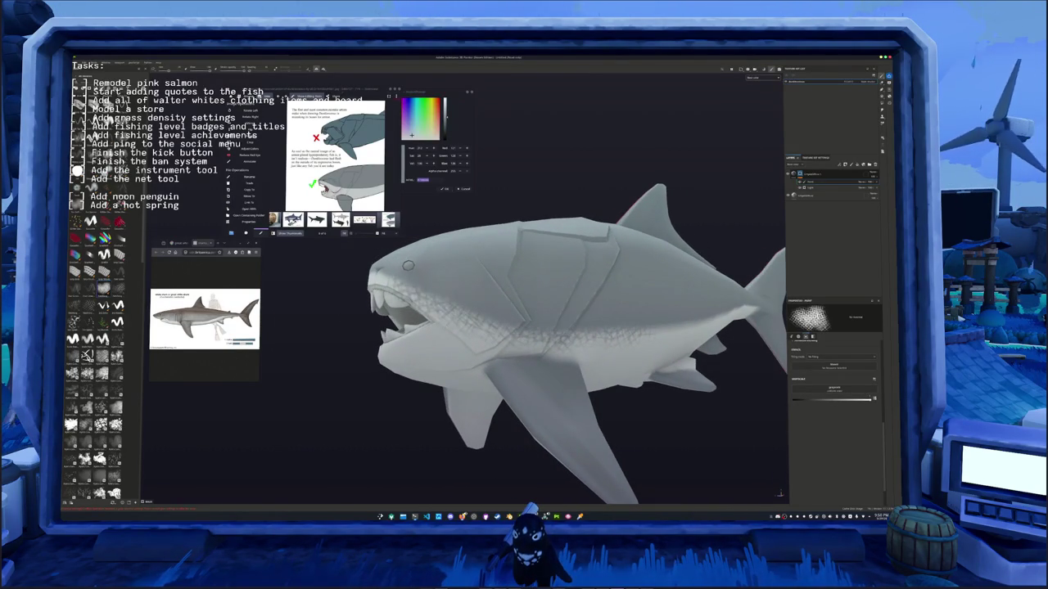
Paint darker net-brush speckles along the fish's lower flank and belly
mouse_move(408, 266)
left_mouse_down()
mouse_move(434, 270)
mouse_move(459, 294)
mouse_move(451, 344)
left_mouse_up()
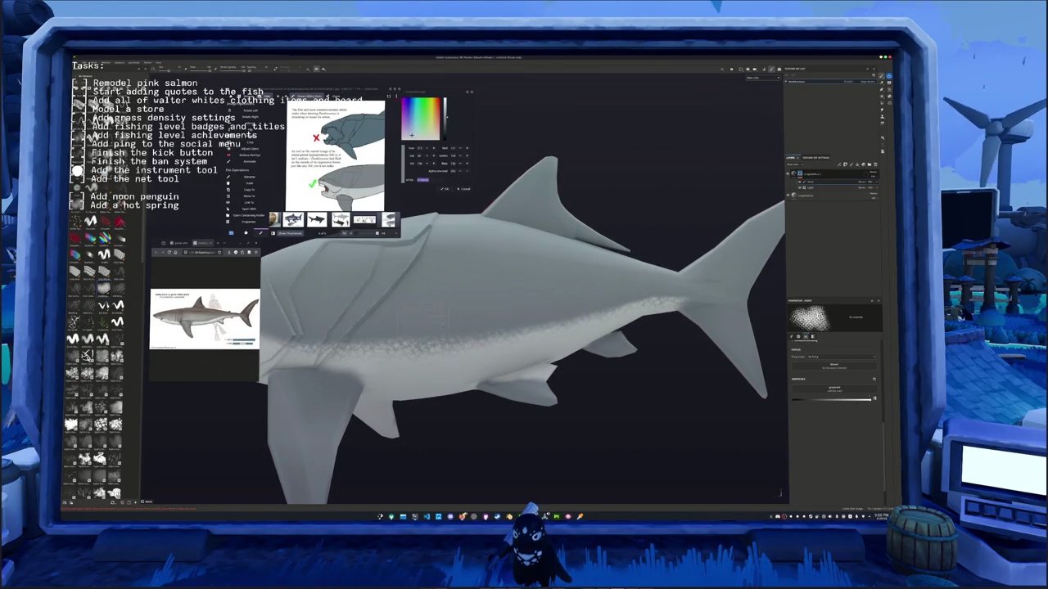
scroll(524, 410, "up", 5)
left_click_drag(565, 350, 510, 351)
mouse_move(503, 429)
left_mouse_down()
mouse_move(726, 333)
mouse_move(606, 352)
left_mouse_up()
scroll(655, 344, "down", 5)
scroll(606, 352, "up", 3)
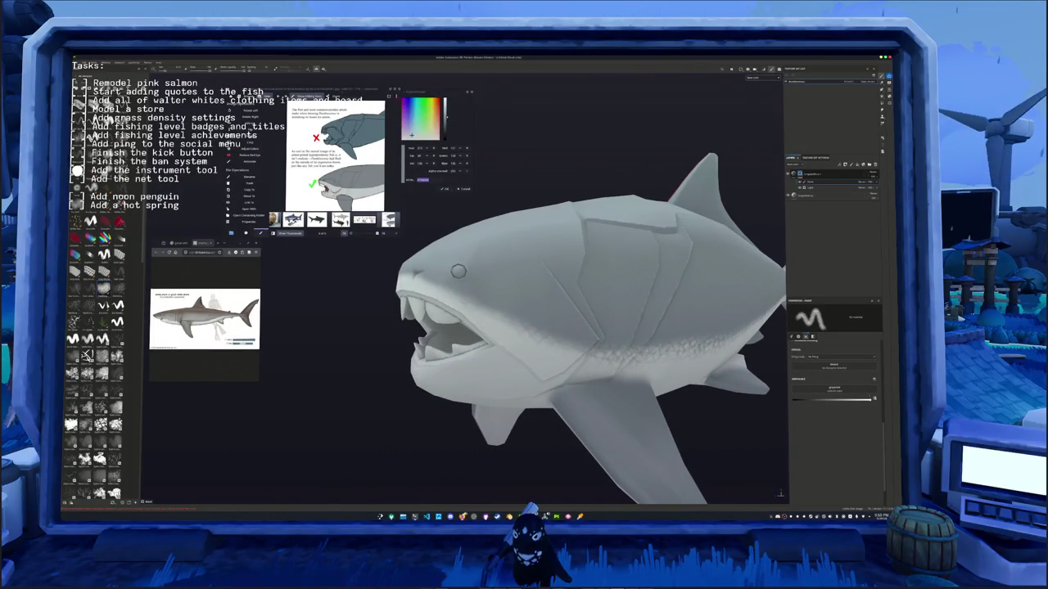
Orbit around the tail and underside, frame the fish, and add a new fill layer
mouse_move(459, 271)
left_mouse_down()
mouse_move(475, 271)
mouse_move(443, 271)
mouse_move(540, 274)
mouse_move(589, 295)
left_mouse_up()
scroll(590, 295, "up", 3)
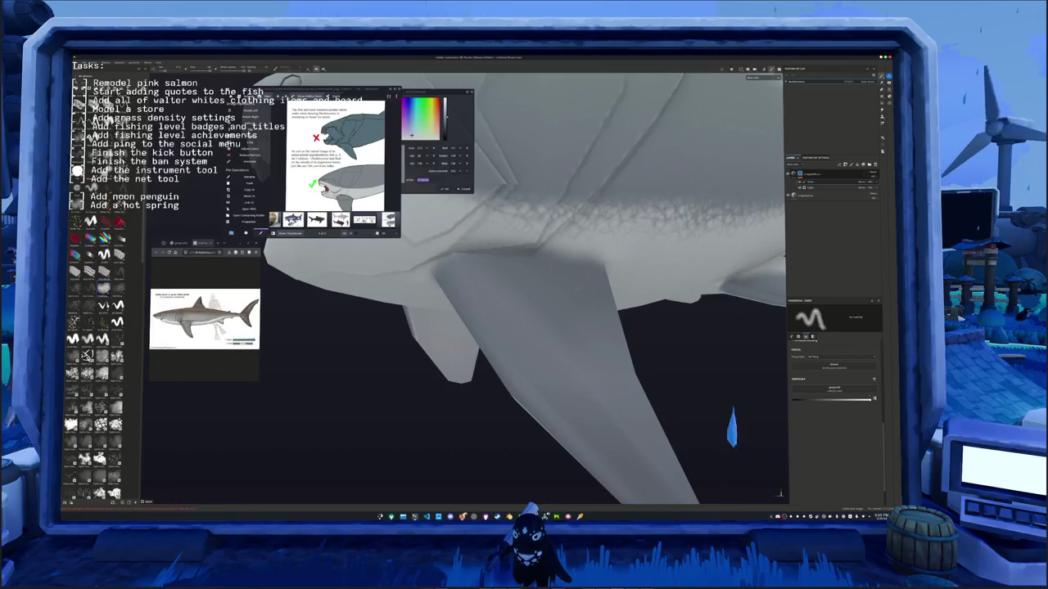
left_click_drag(779, 494, 477, 301)
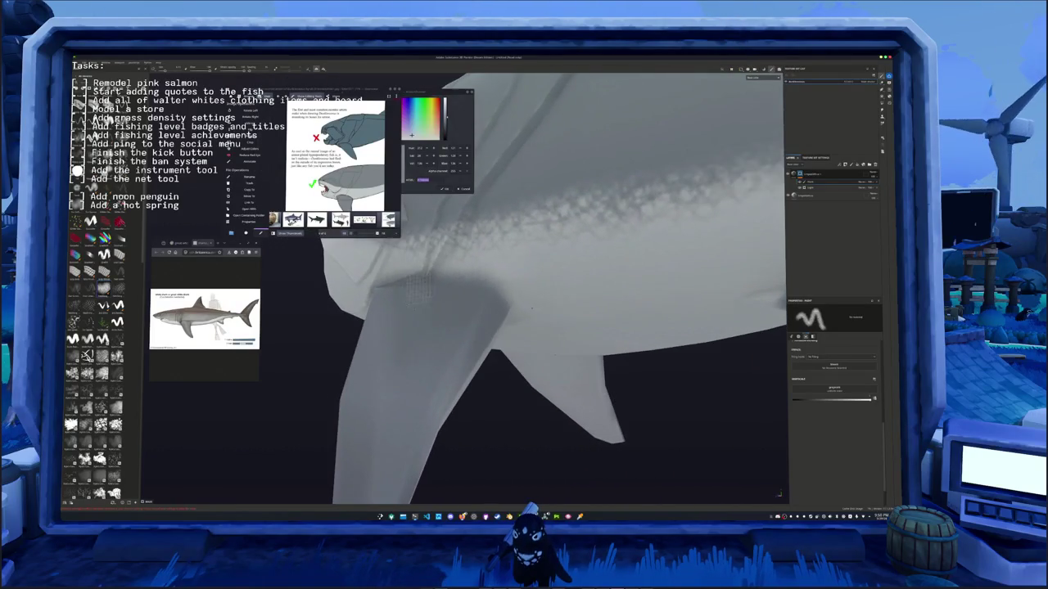
key("f")
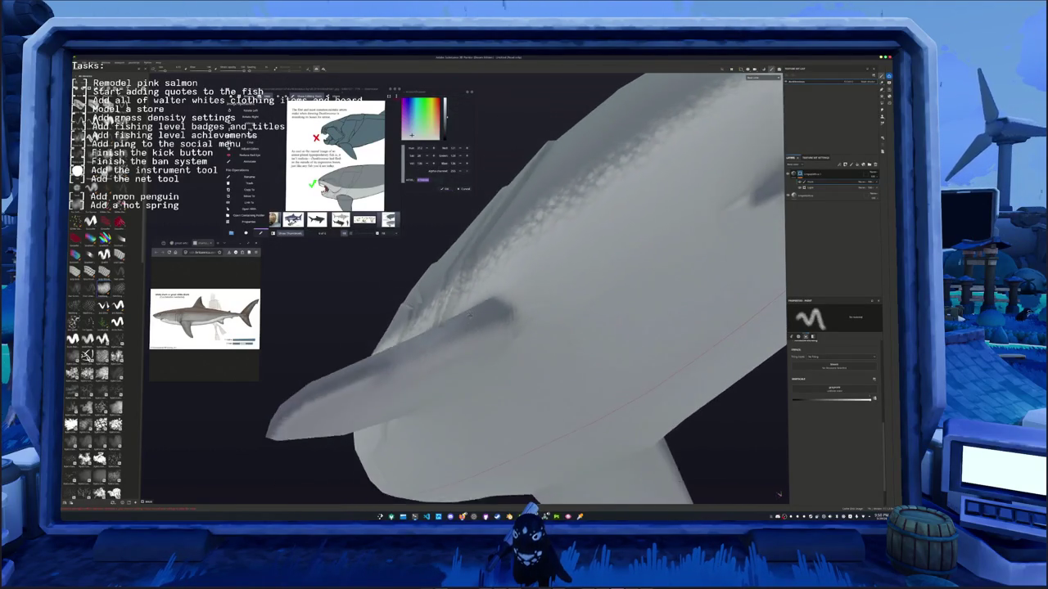
mouse_move(491, 344)
left_mouse_down()
mouse_move(576, 366)
mouse_move(663, 367)
mouse_move(655, 350)
mouse_move(375, 431)
left_mouse_up()
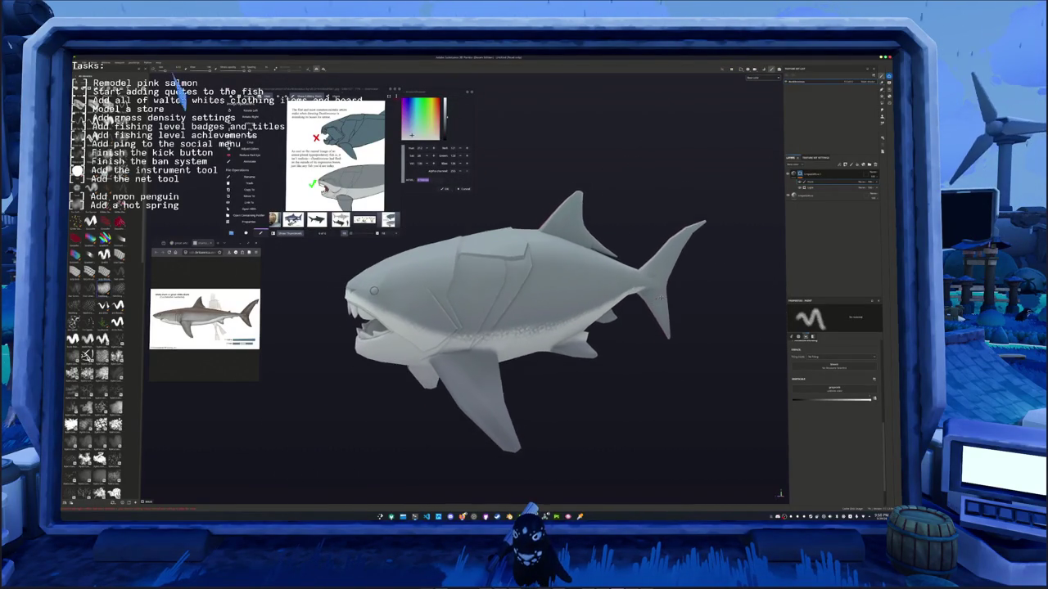
left_click(851, 164)
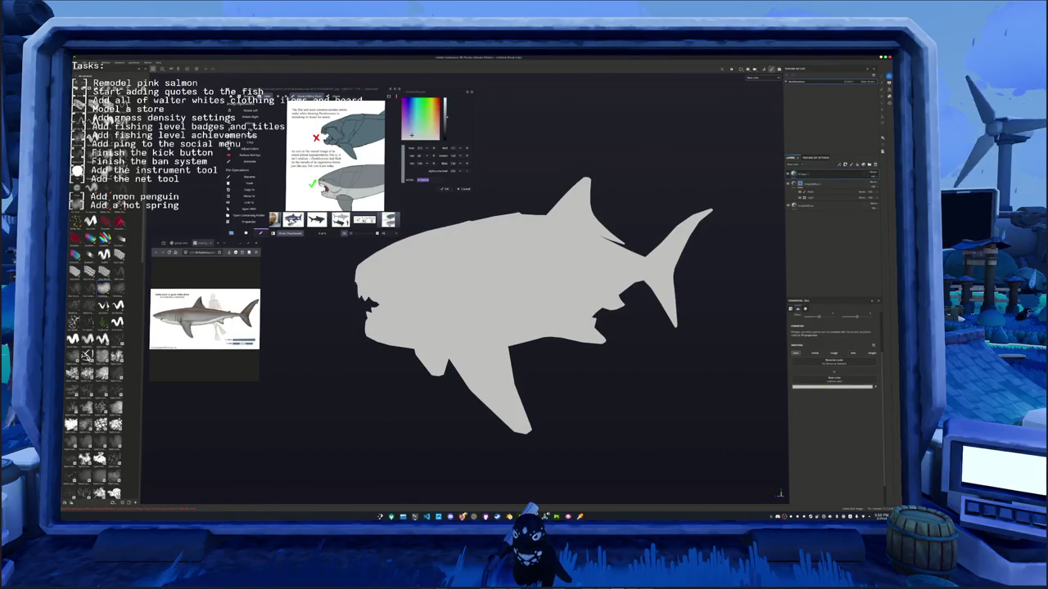
Set the fill layer's colour to black, then delete that layer
left_click(833, 386)
left_click(832, 427)
right_click(807, 176)
left_click(819, 205)
Add a new layer and apply the scratched material to the fish
right_click(806, 176)
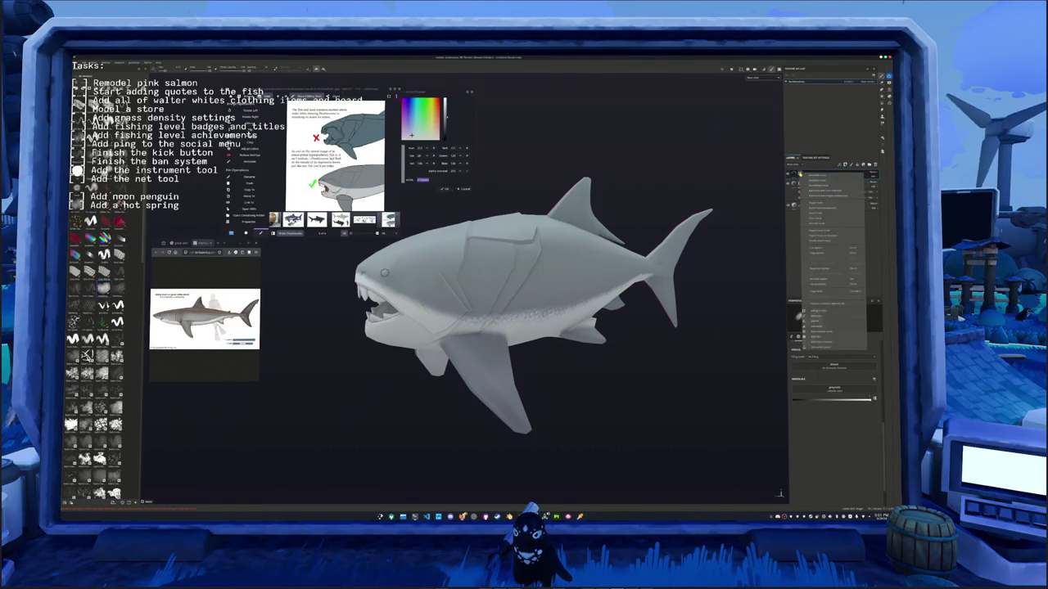
left_click(819, 319)
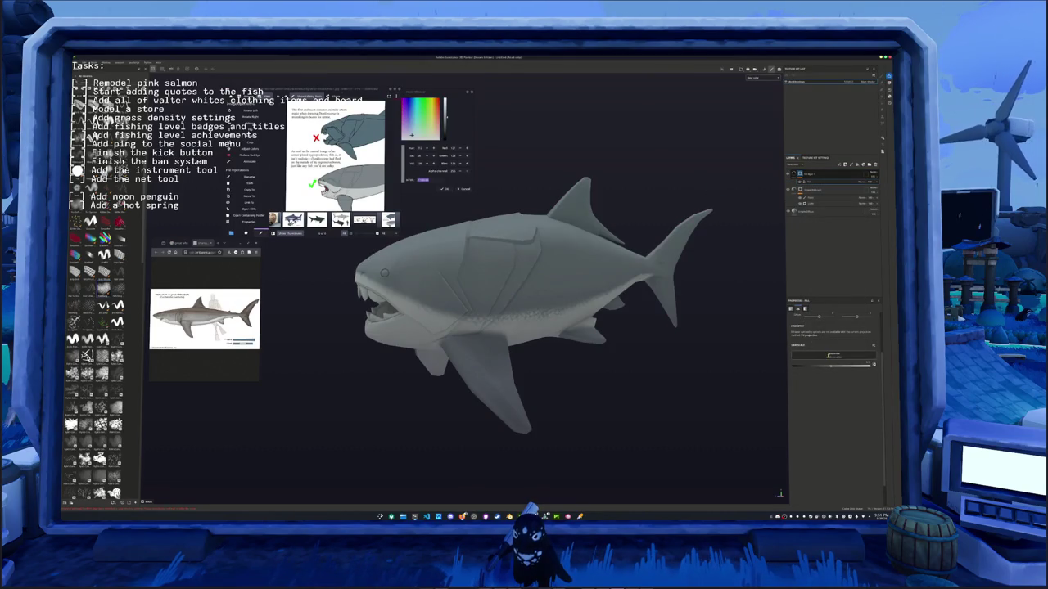
left_click(829, 356)
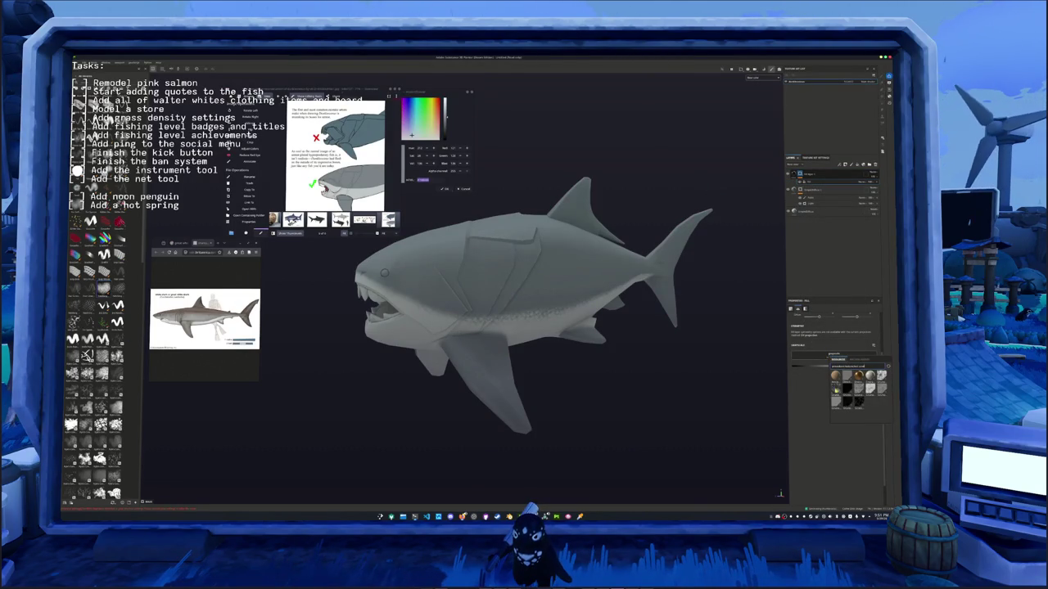
mouse_move(861, 402)
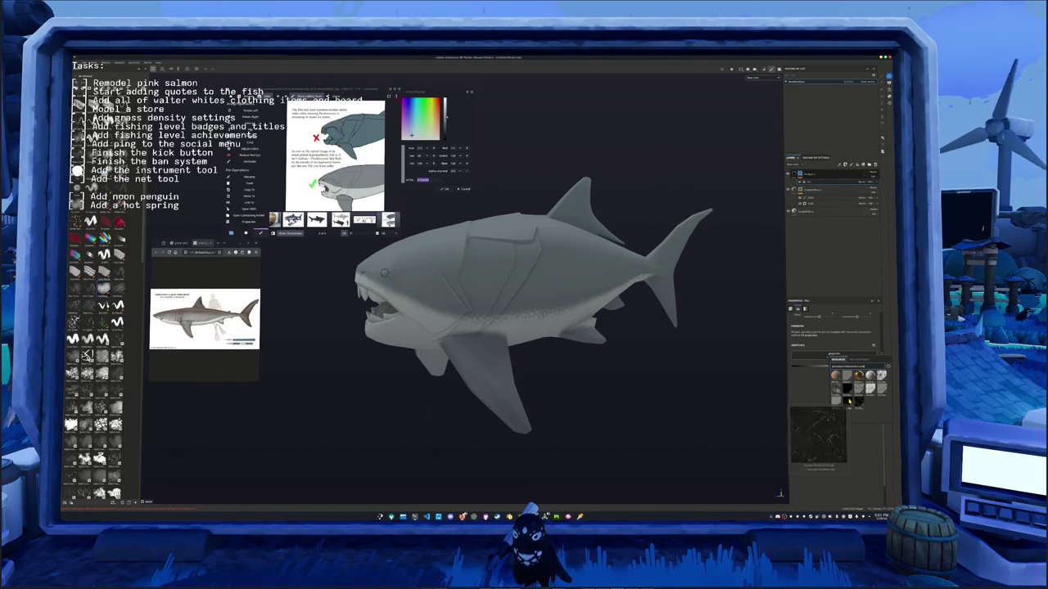
left_click(848, 397)
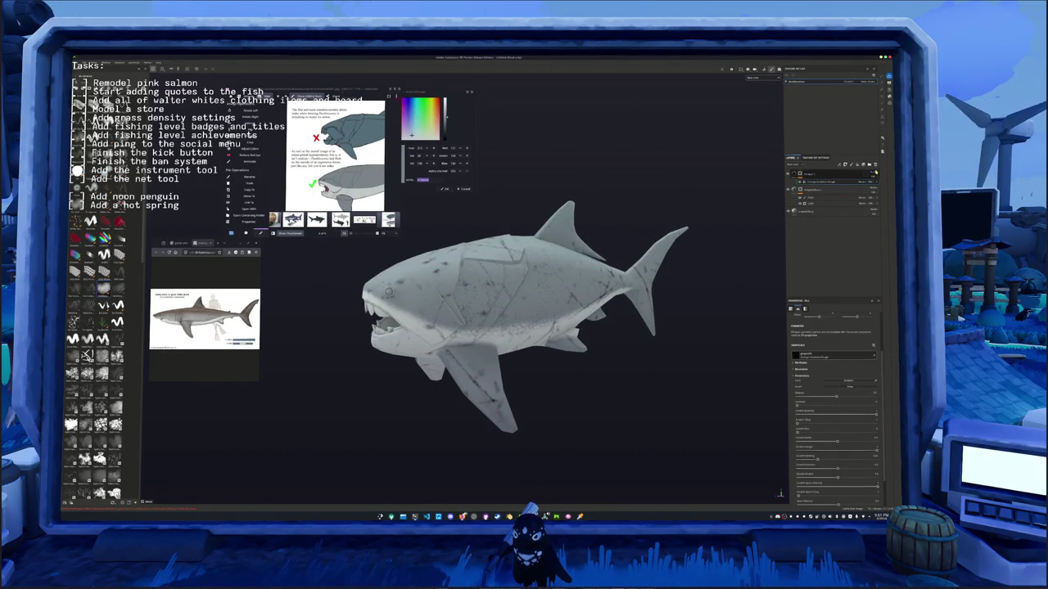
Leave the blend mode unchanged and give the layer a lighter grey base colour
left_click(870, 175)
left_click(876, 243)
left_click(799, 175)
left_click(832, 385)
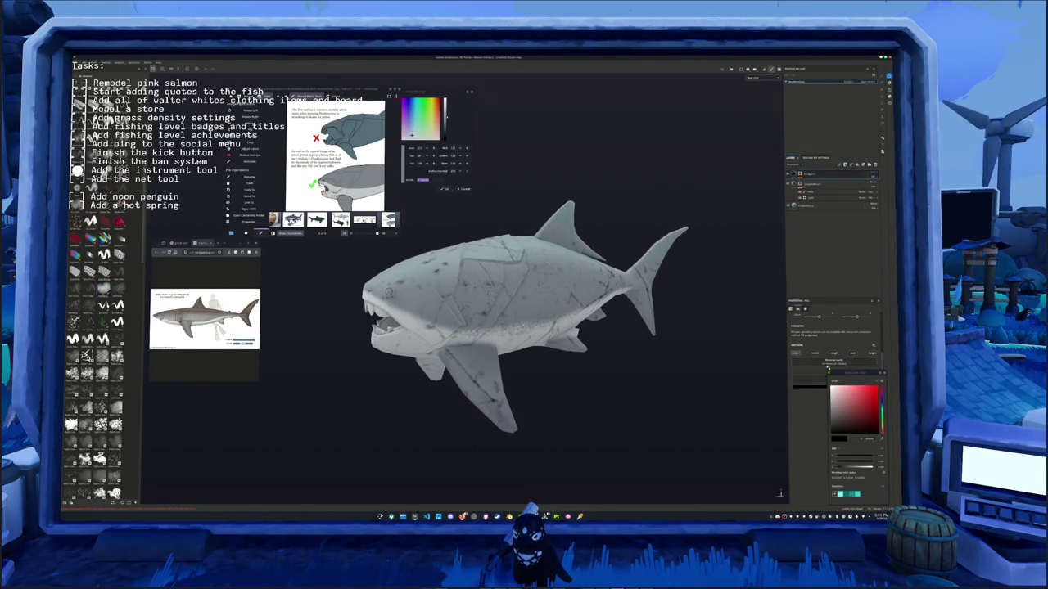
left_click(792, 229)
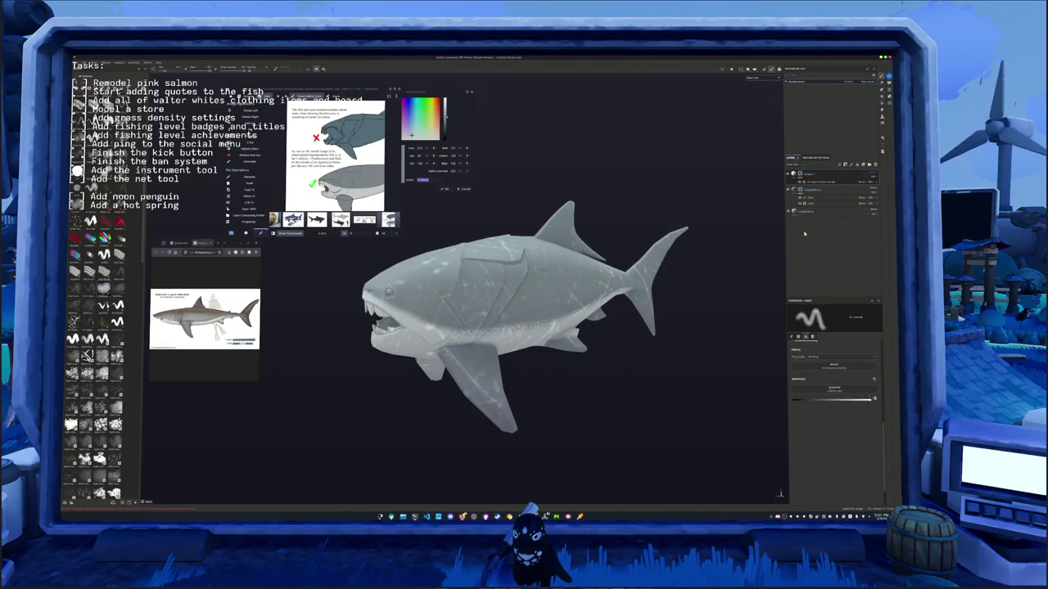
Switch the scratch fill to tri-planar projection and make its texture more mottled
left_click(813, 182)
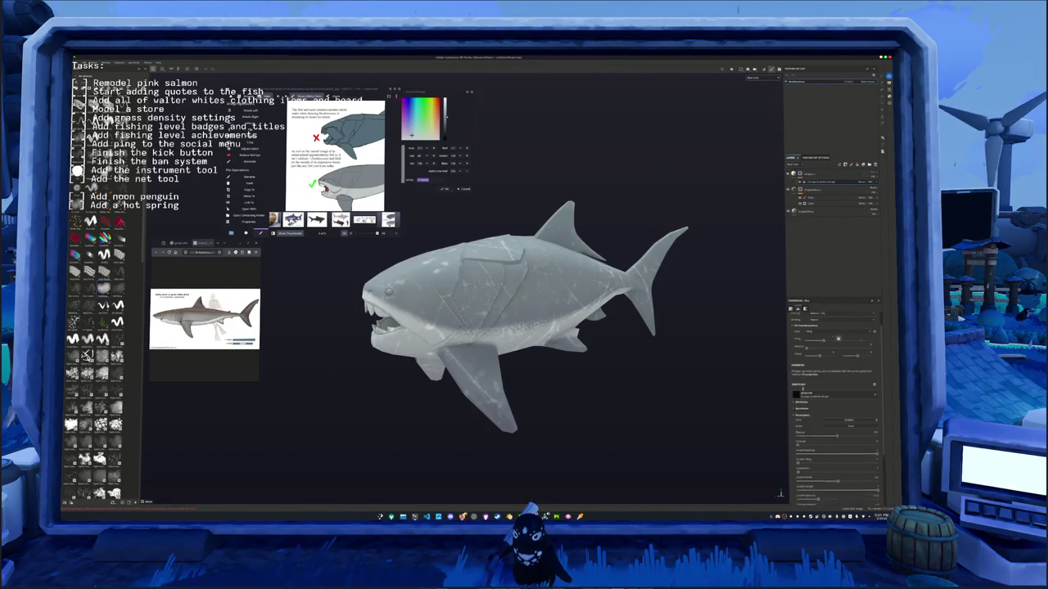
left_click(842, 325)
left_click(835, 337)
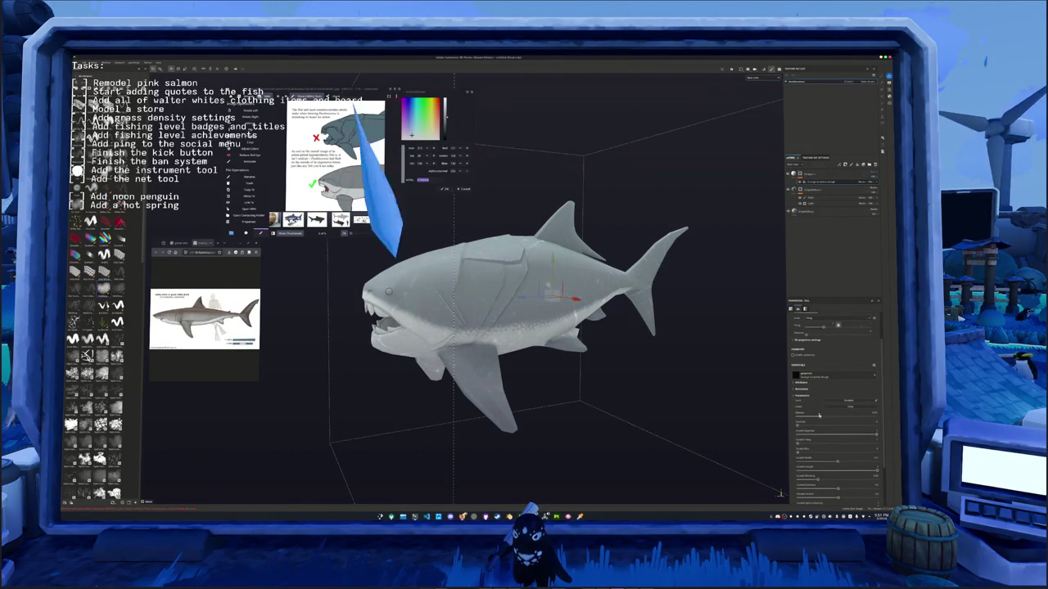
mouse_move(837, 415)
left_mouse_down()
mouse_move(876, 416)
mouse_move(828, 416)
left_mouse_up()
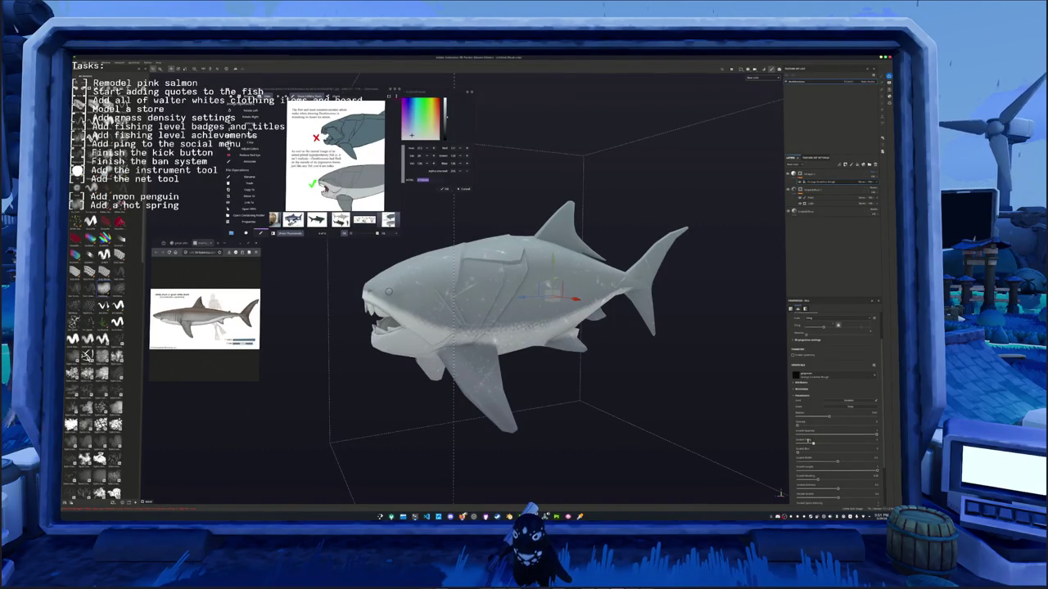
scroll(835, 442, "down", 3)
scroll(835, 410, "down", 1)
scroll(835, 442, "down", 1)
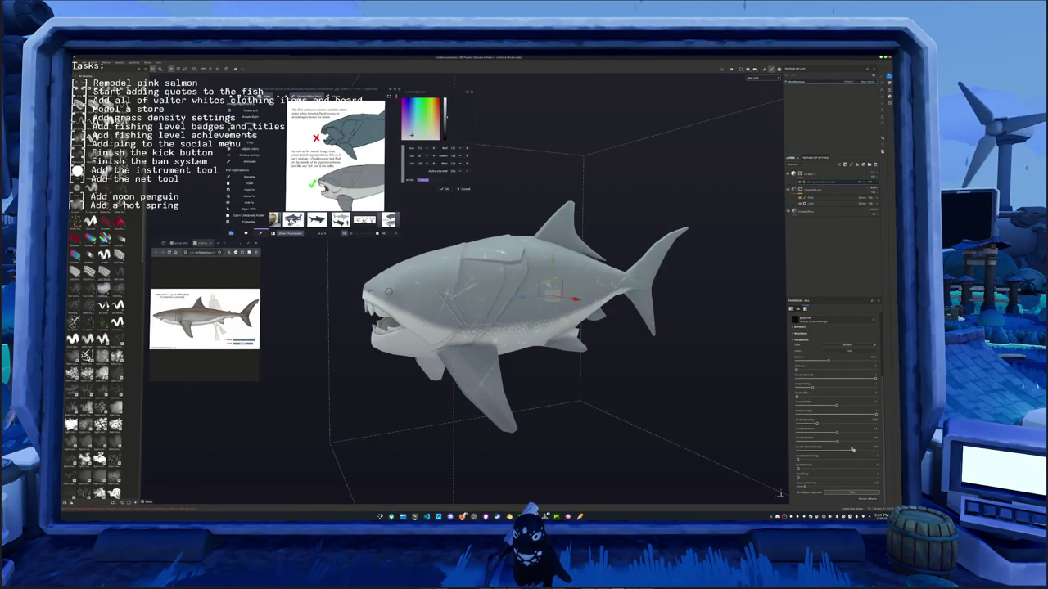
Strengthen the scratch streaks and tile them smaller and denser across the shark
left_click_drag(836, 440, 874, 440)
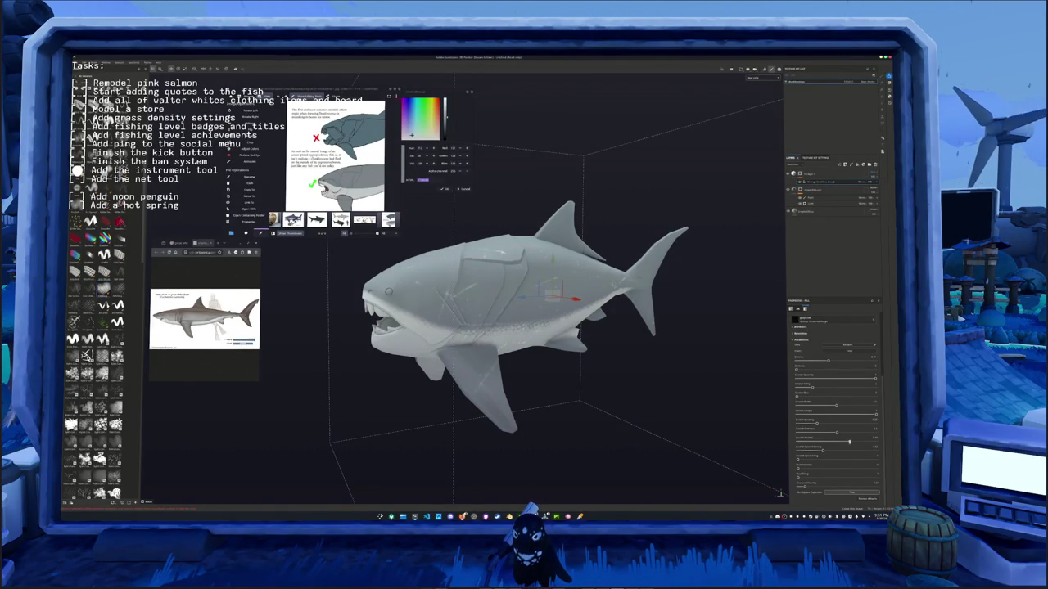
mouse_move(837, 429)
left_mouse_down()
mouse_move(816, 430)
mouse_move(835, 432)
left_mouse_up()
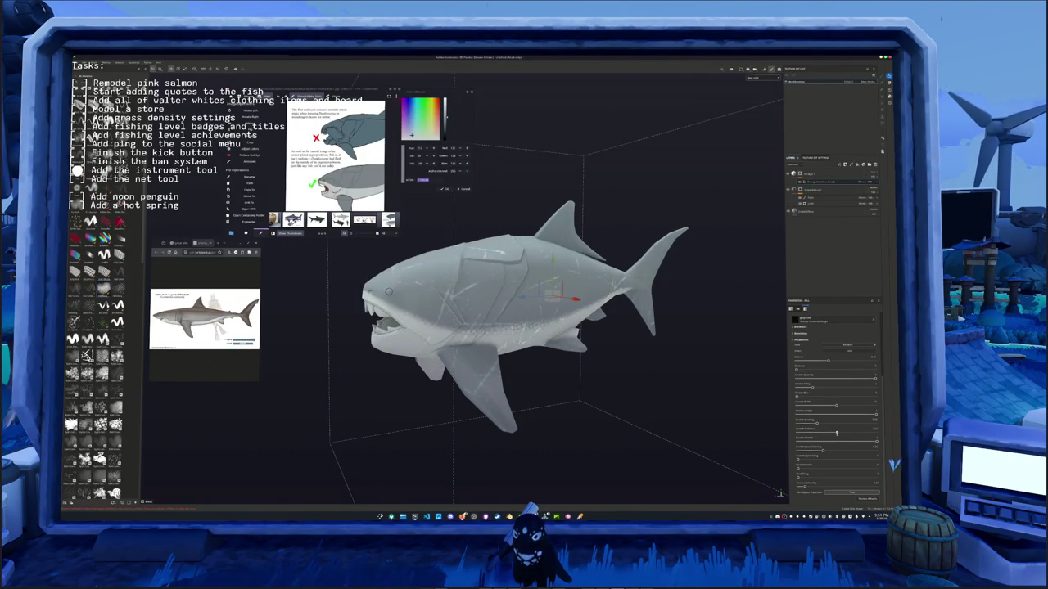
scroll(835, 401, "up", 5)
mouse_move(838, 360)
left_click_drag(839, 360, 824, 363)
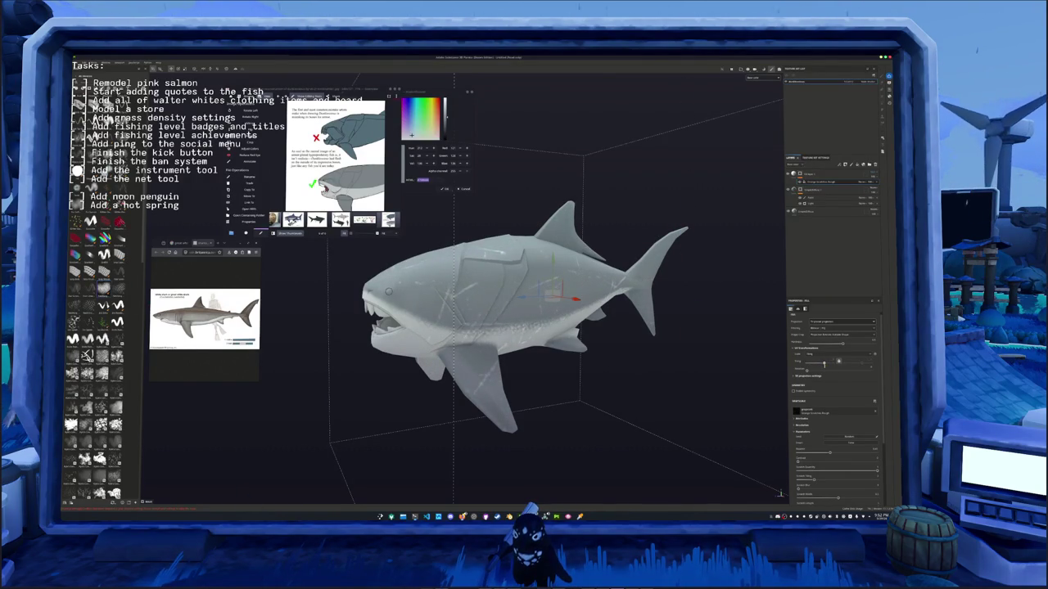
mouse_move(762, 328)
left_mouse_down()
mouse_move(608, 344)
mouse_move(589, 330)
mouse_move(580, 368)
mouse_move(533, 304)
left_mouse_up()
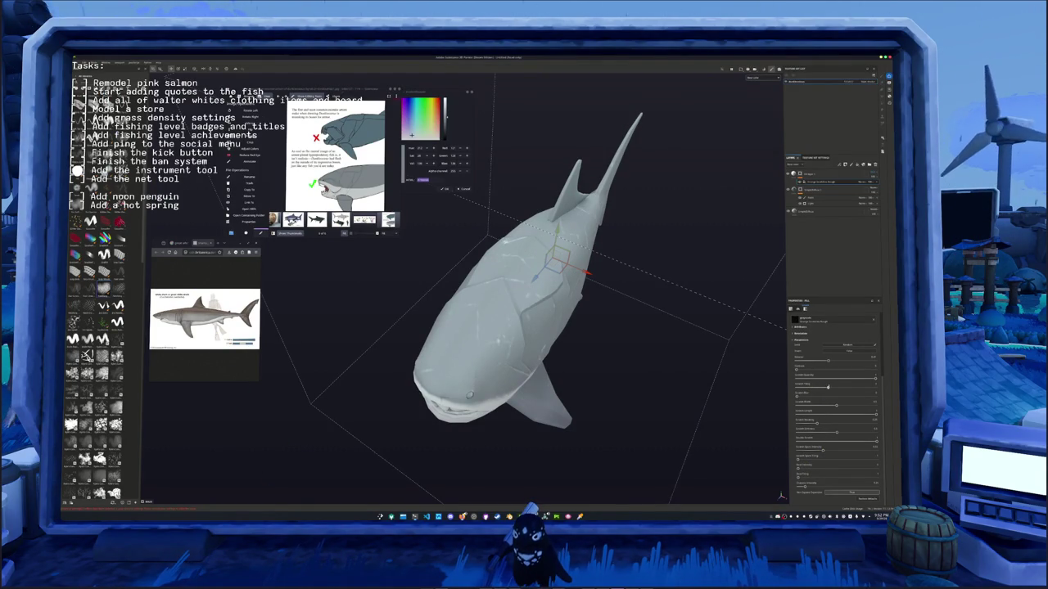
left_click_drag(653, 328, 615, 275)
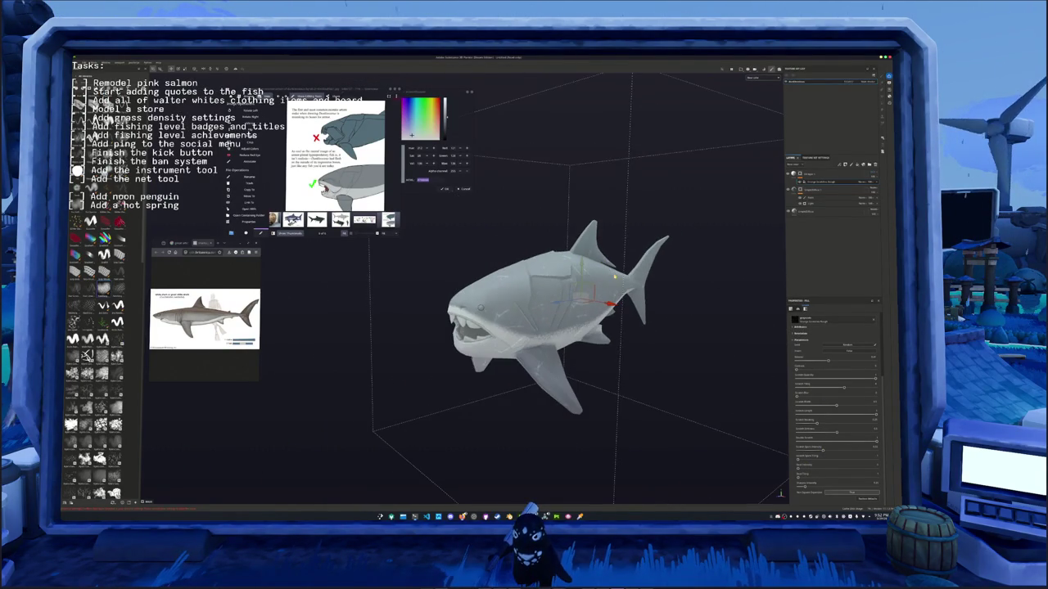
Mask the top scratch layer with an edge-wear generator and drop Position 2 to its minimum
left_click(794, 174)
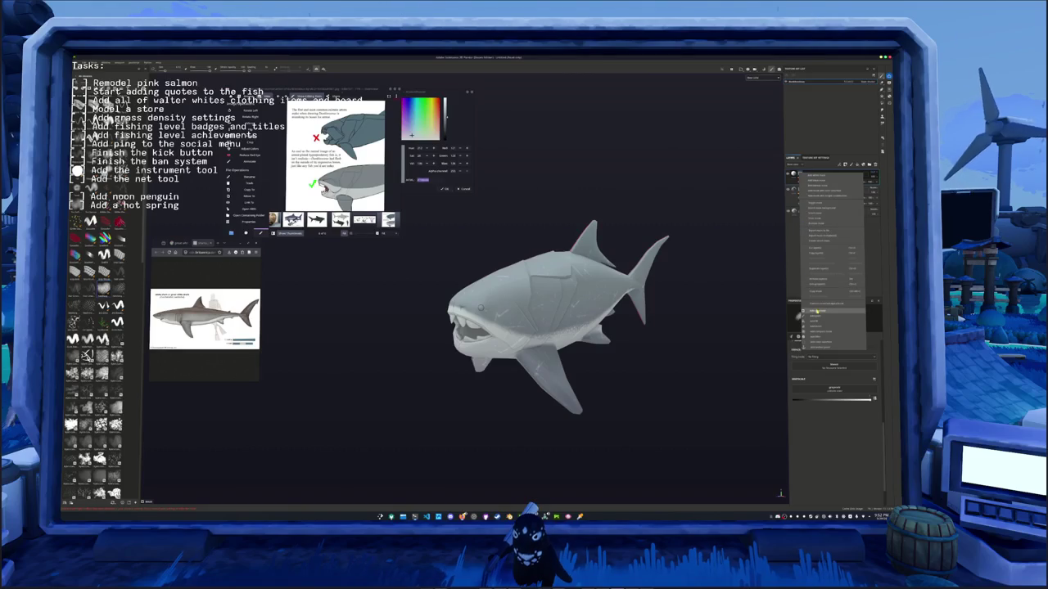
left_click(818, 310)
left_click(829, 320)
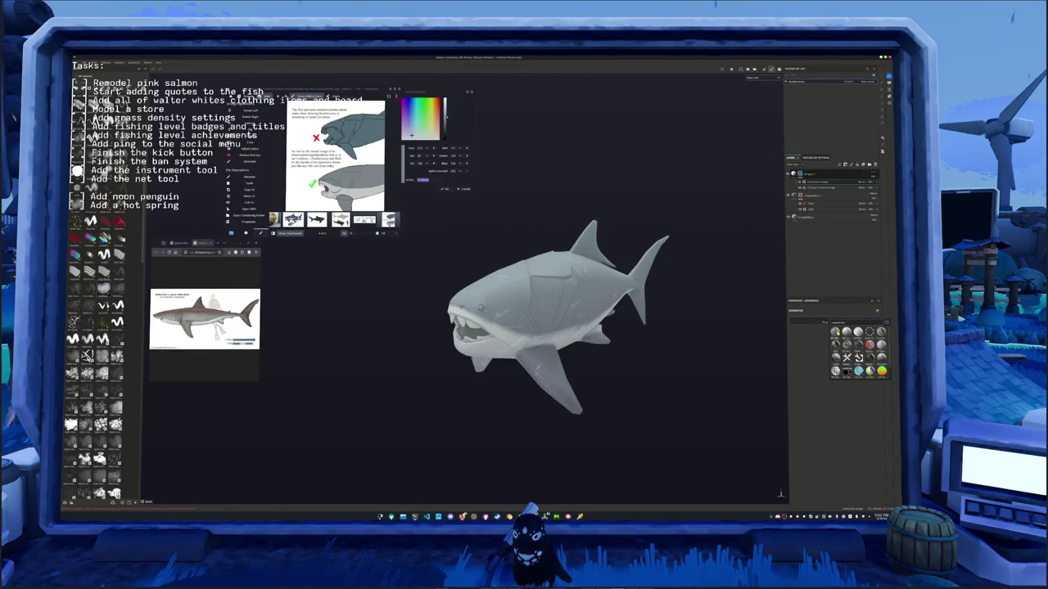
left_click(834, 332)
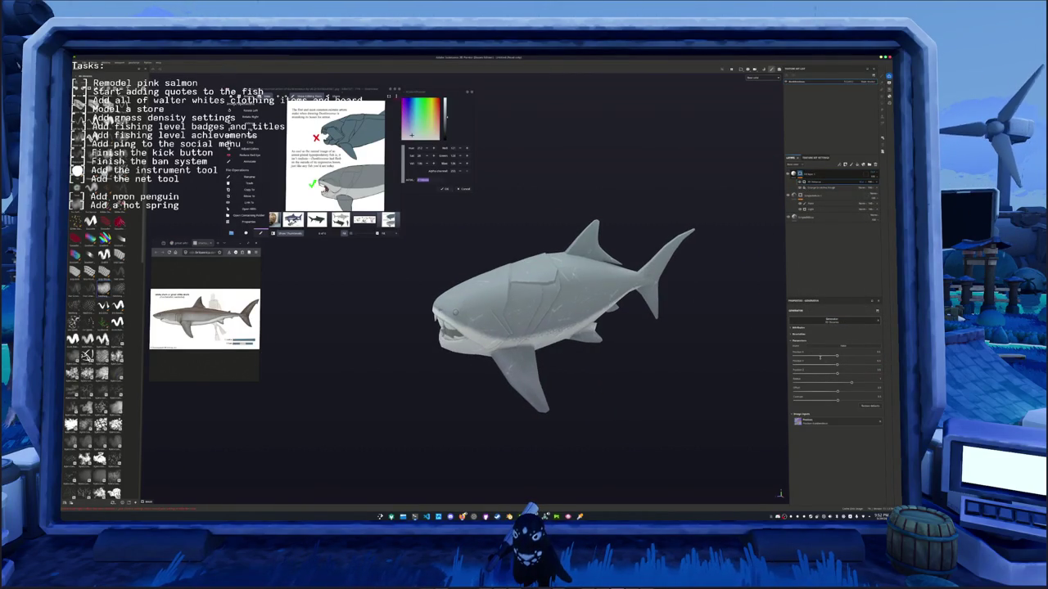
left_click_drag(880, 374, 726, 372)
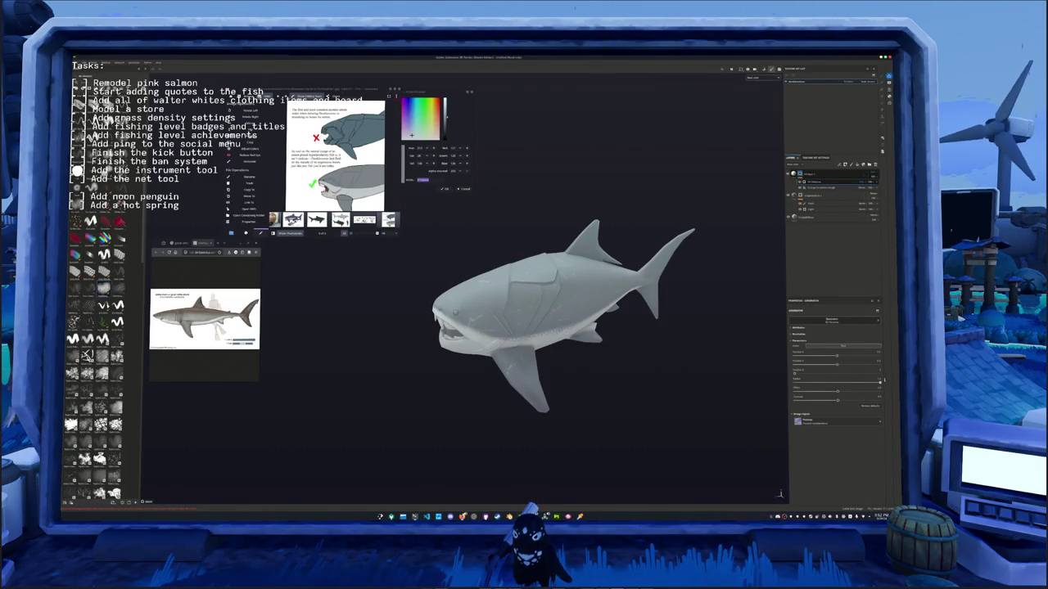
mouse_move(711, 384)
left_mouse_down()
mouse_move(674, 362)
mouse_move(685, 328)
mouse_move(747, 313)
mouse_move(676, 351)
mouse_move(752, 252)
left_mouse_up()
Add a Paint effect to the scratch layer's mask and set its blend mode
left_click(851, 165)
left_click(835, 320)
left_click(861, 183)
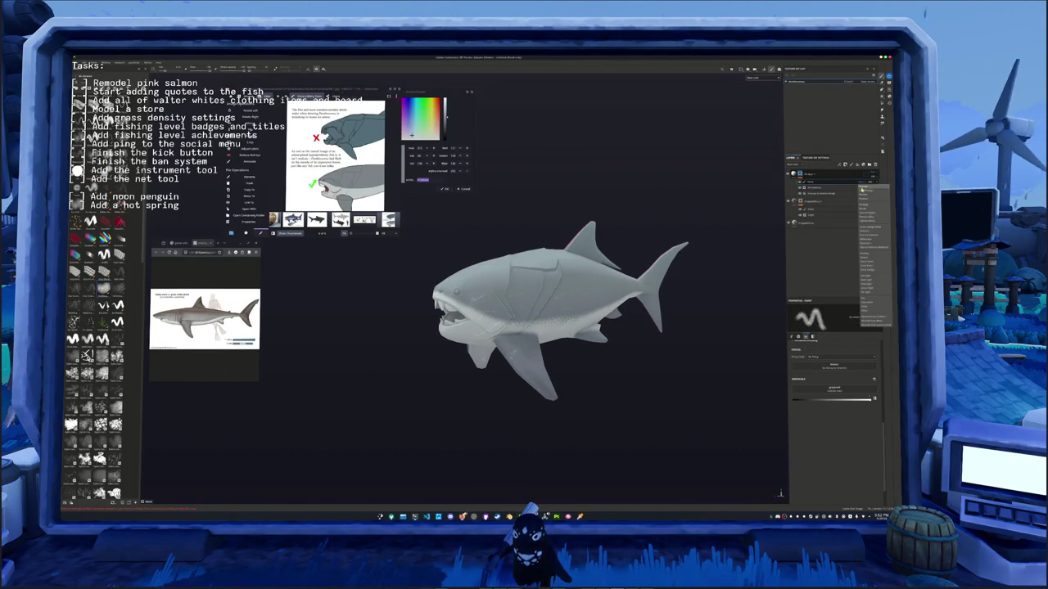
left_click(871, 214)
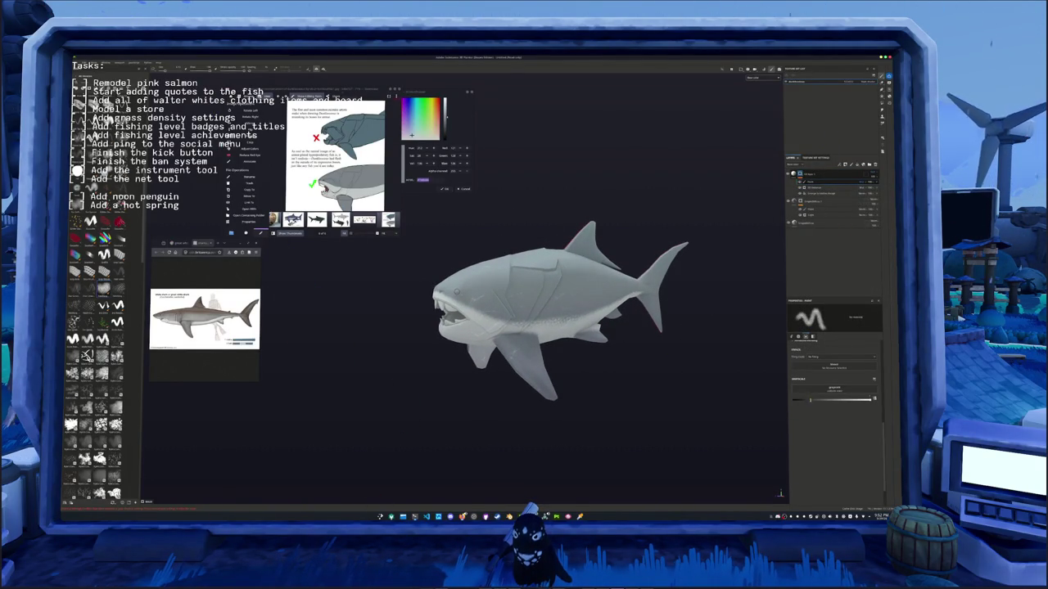
left_click_drag(620, 398, 583, 407)
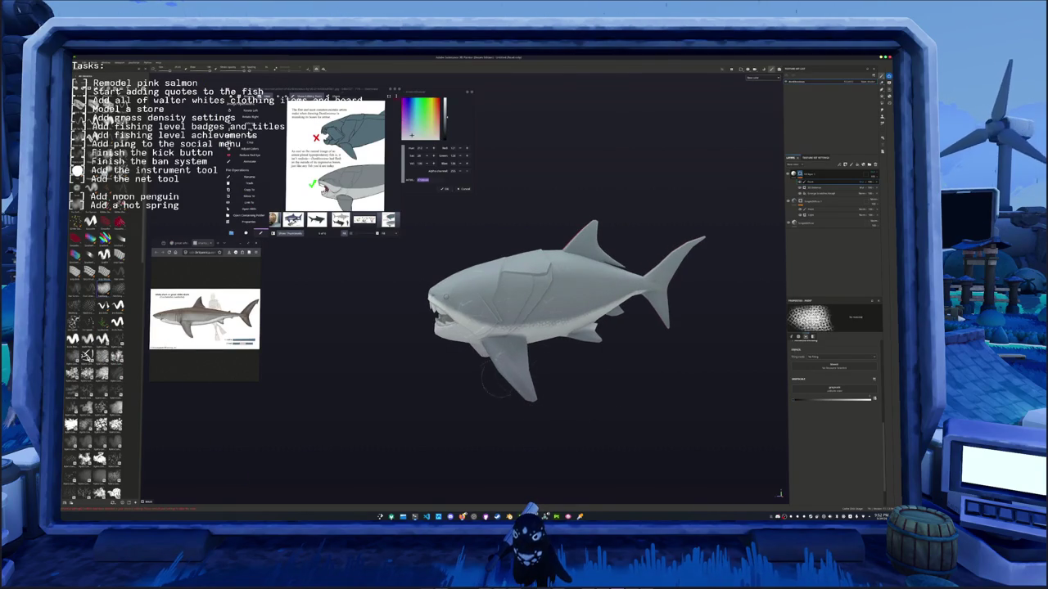
left_click_drag(516, 410, 532, 331)
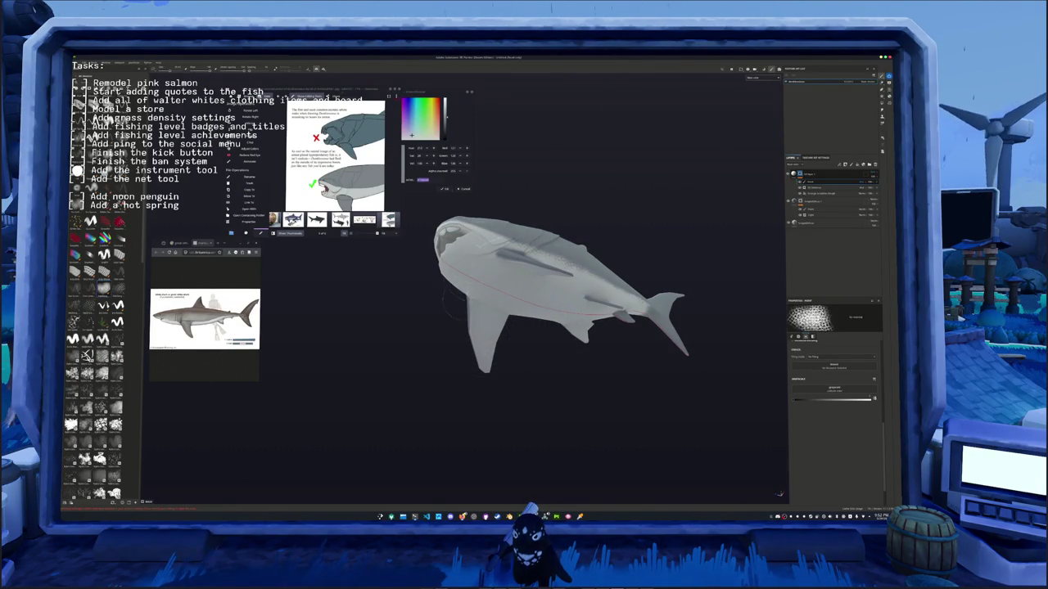
mouse_move(455, 296)
left_mouse_down()
mouse_move(458, 334)
mouse_move(386, 398)
mouse_move(520, 330)
mouse_move(427, 294)
left_mouse_up()
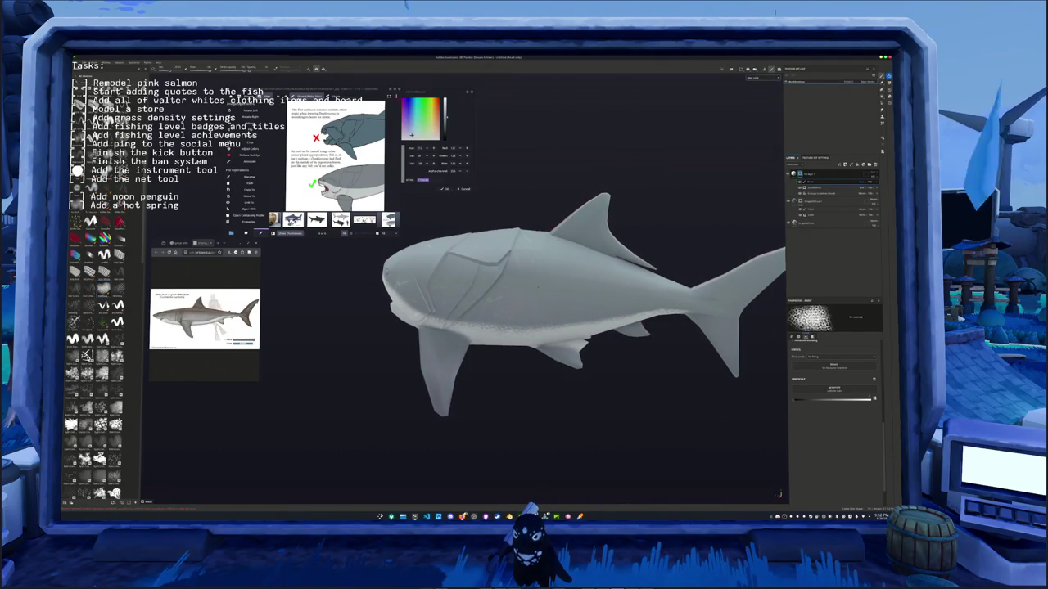
mouse_move(553, 216)
left_mouse_down()
mouse_move(584, 369)
mouse_move(601, 265)
mouse_move(722, 268)
mouse_move(701, 233)
left_mouse_up()
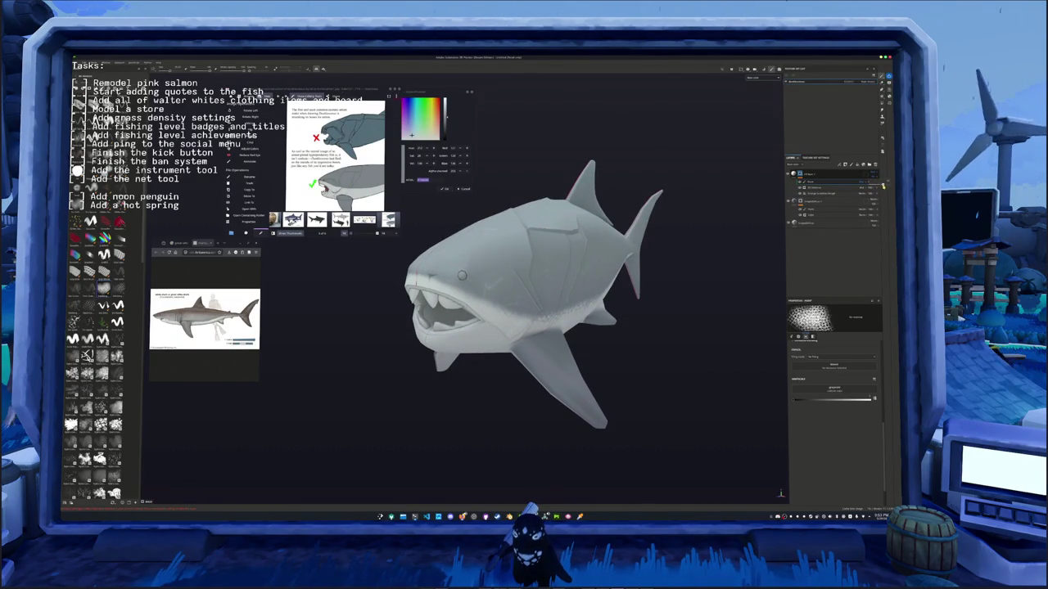
Set the group fill's base colour to a pale bluish grey
left_click(792, 201)
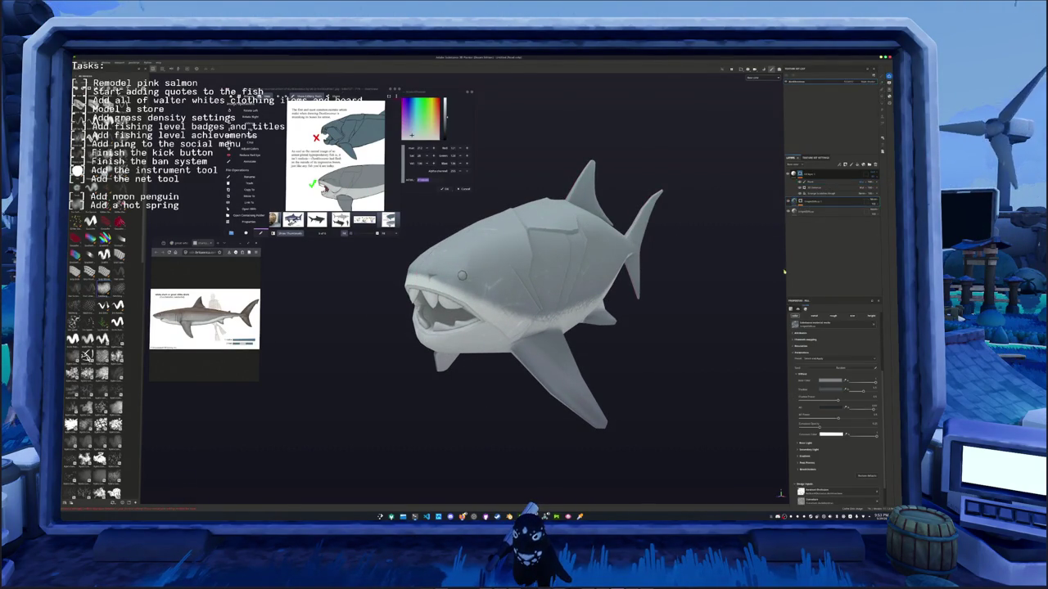
left_click(829, 383)
left_click(839, 414)
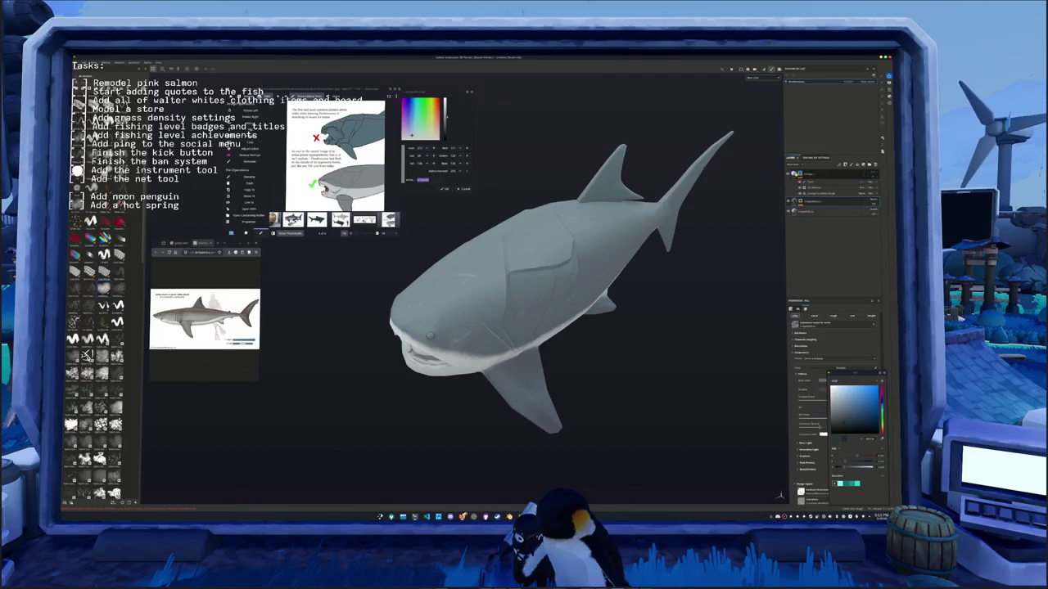
Lower the tri-planar scratch fill's strength so the scratches look fainter
left_click(817, 181)
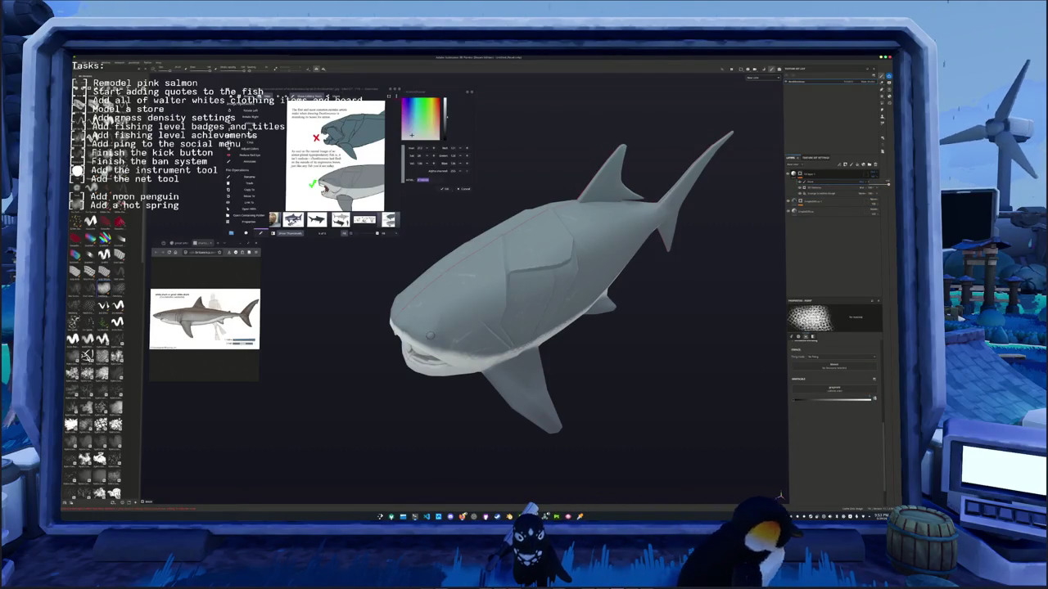
left_click(827, 194)
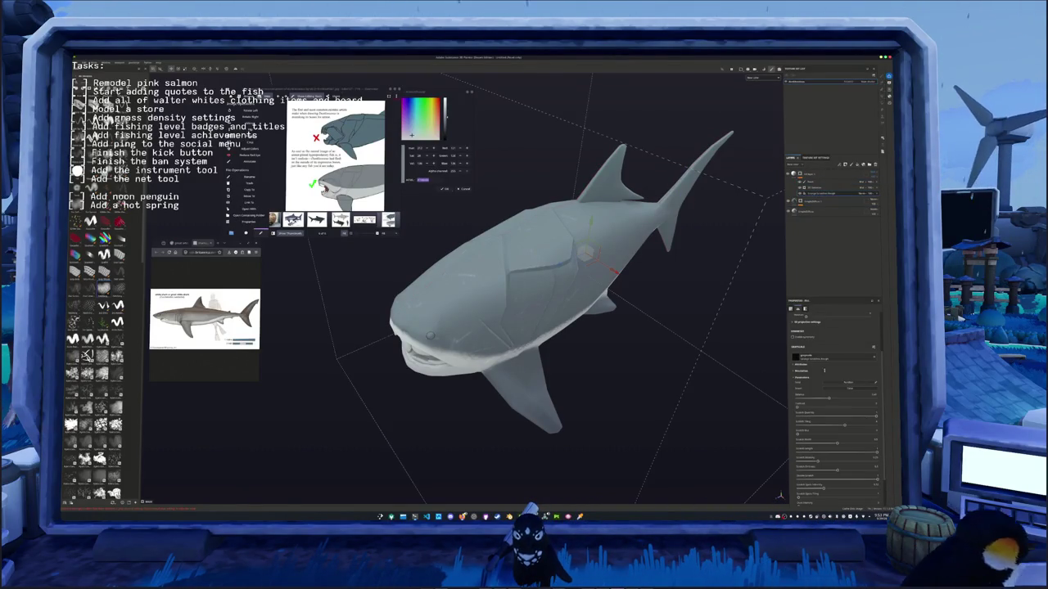
scroll(818, 347, "down", 1)
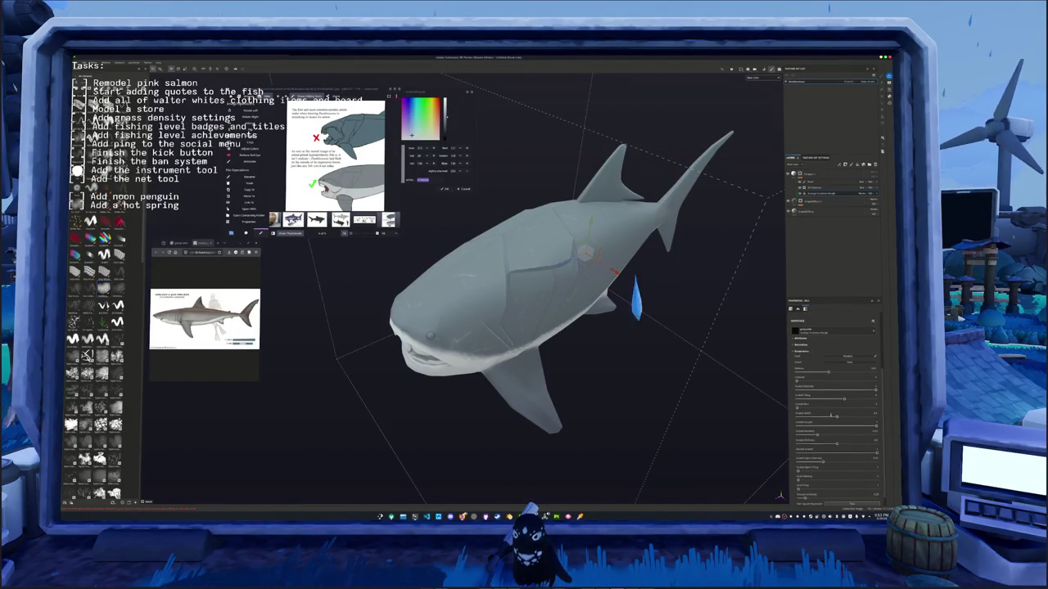
left_click_drag(867, 415, 850, 416)
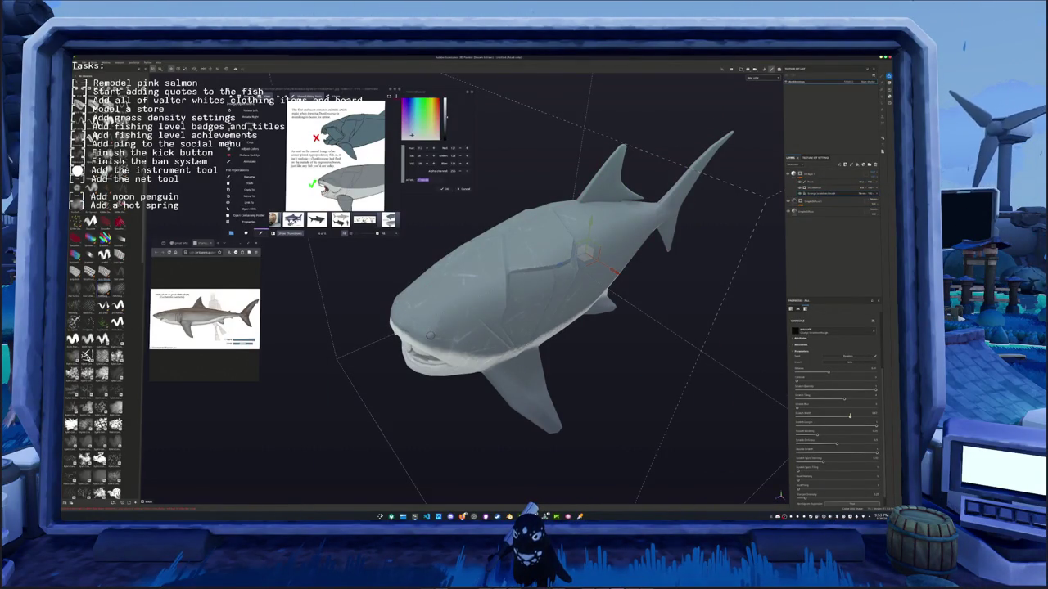
mouse_move(622, 361)
left_mouse_down()
mouse_move(636, 368)
mouse_move(605, 335)
mouse_move(667, 311)
mouse_move(679, 321)
left_mouse_up()
left_click(809, 175)
mouse_move(676, 233)
left_mouse_down()
mouse_move(427, 249)
mouse_move(454, 201)
left_mouse_up()
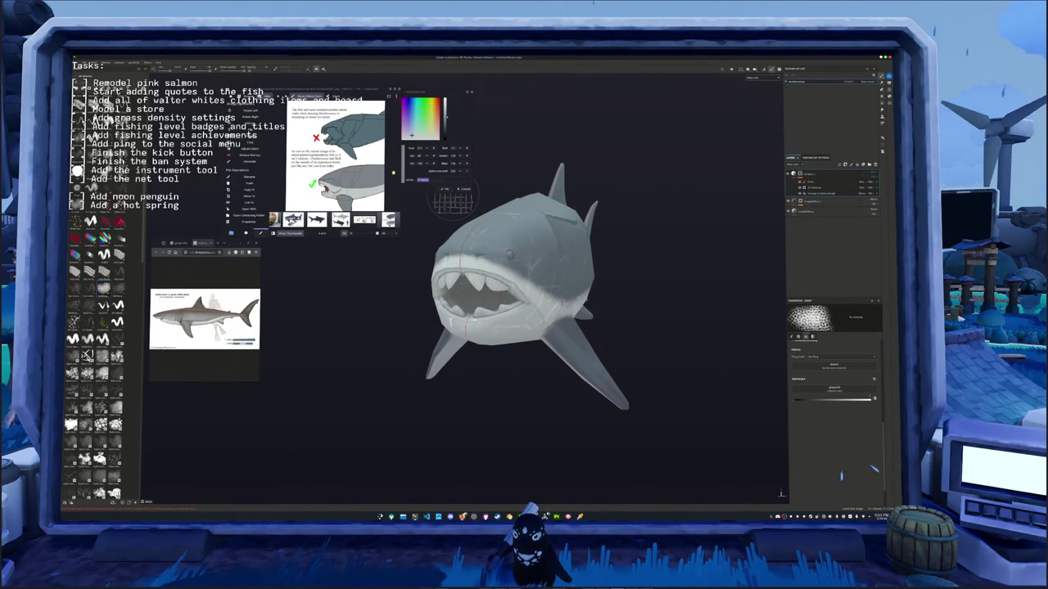
Sample a salmon red colour and move the lower fill layer to the top of the stack
left_click(366, 137)
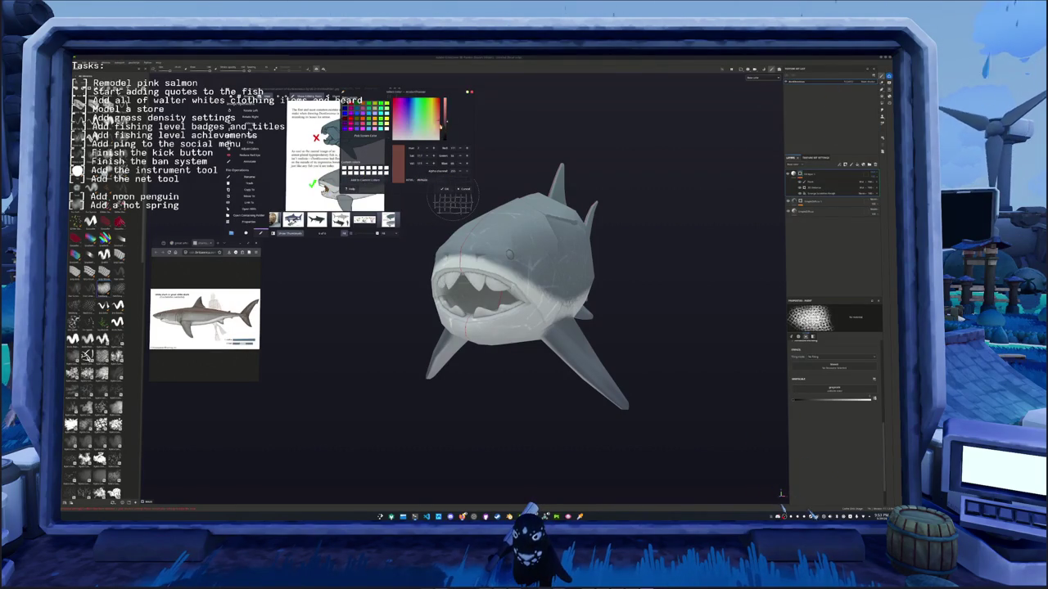
left_click(443, 282)
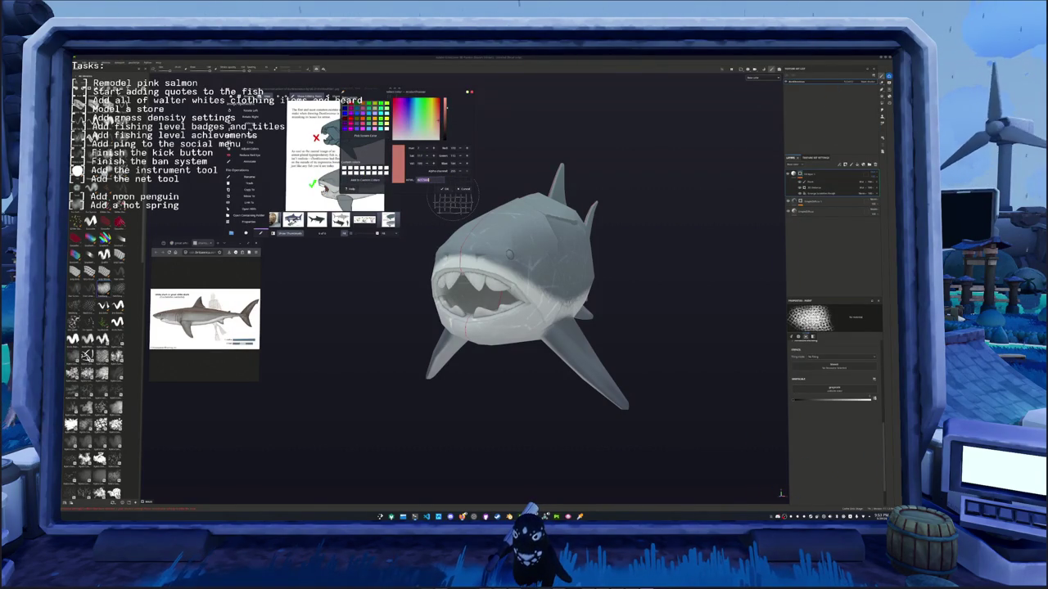
left_click(811, 213)
mouse_move(811, 213)
left_mouse_down()
mouse_move(821, 172)
mouse_move(818, 203)
mouse_move(811, 175)
left_mouse_up()
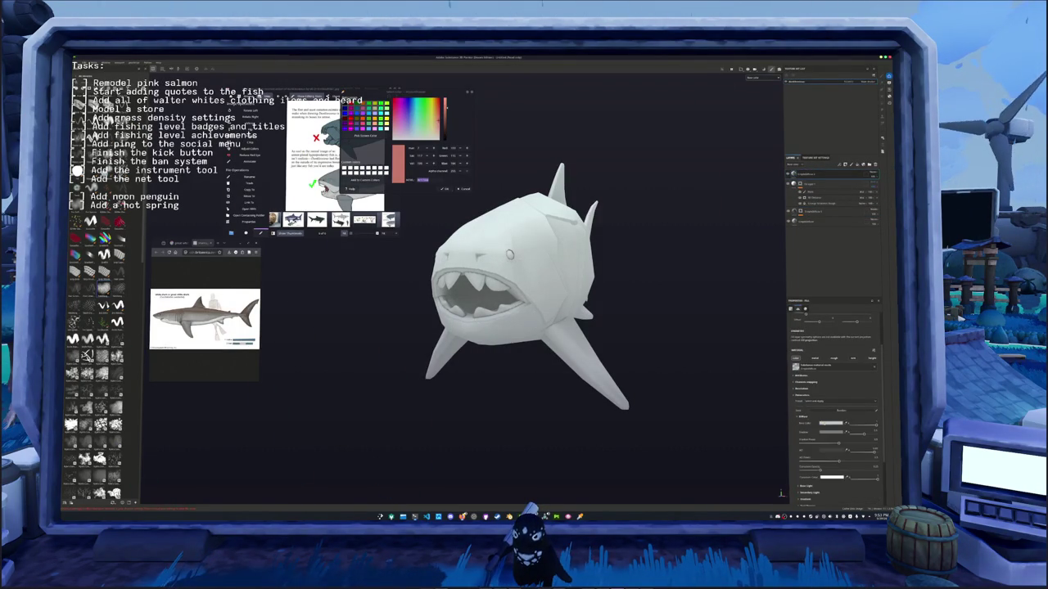
Set the top fill layer's base colour to a deeper salmon red
left_click(830, 424)
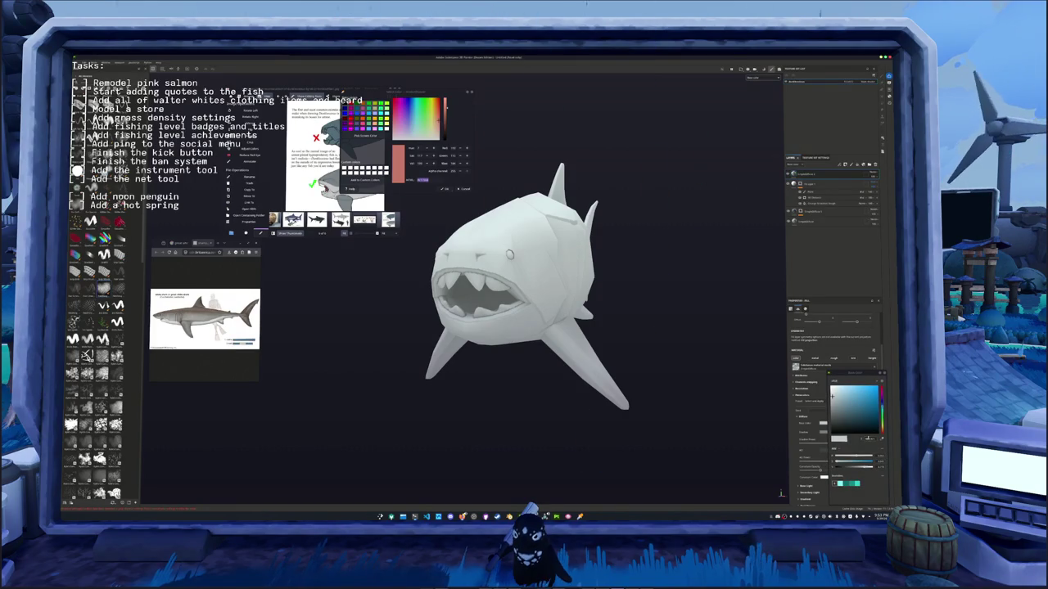
left_click(852, 398)
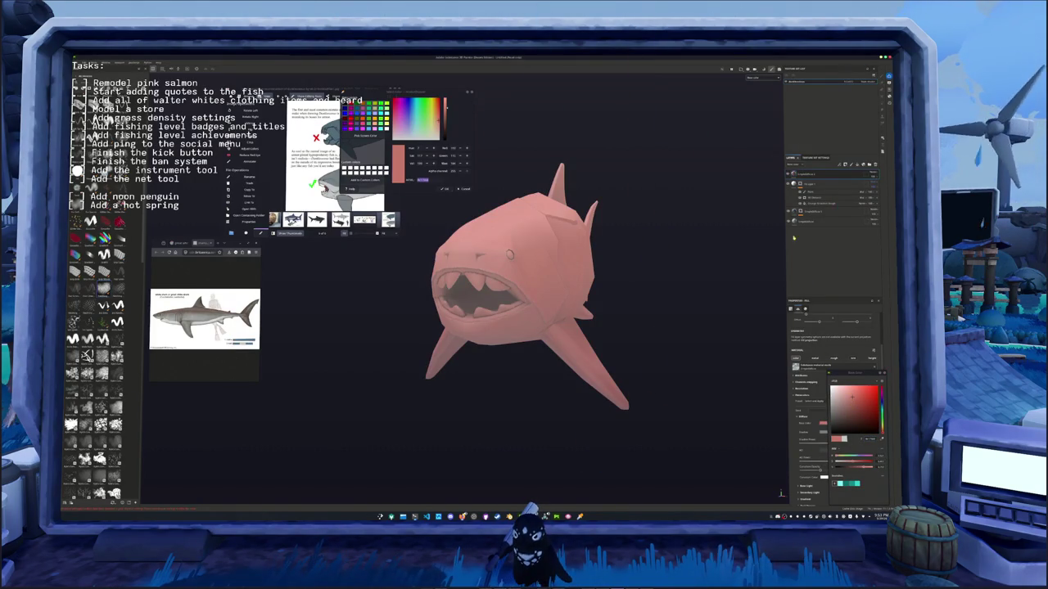
left_click(861, 420)
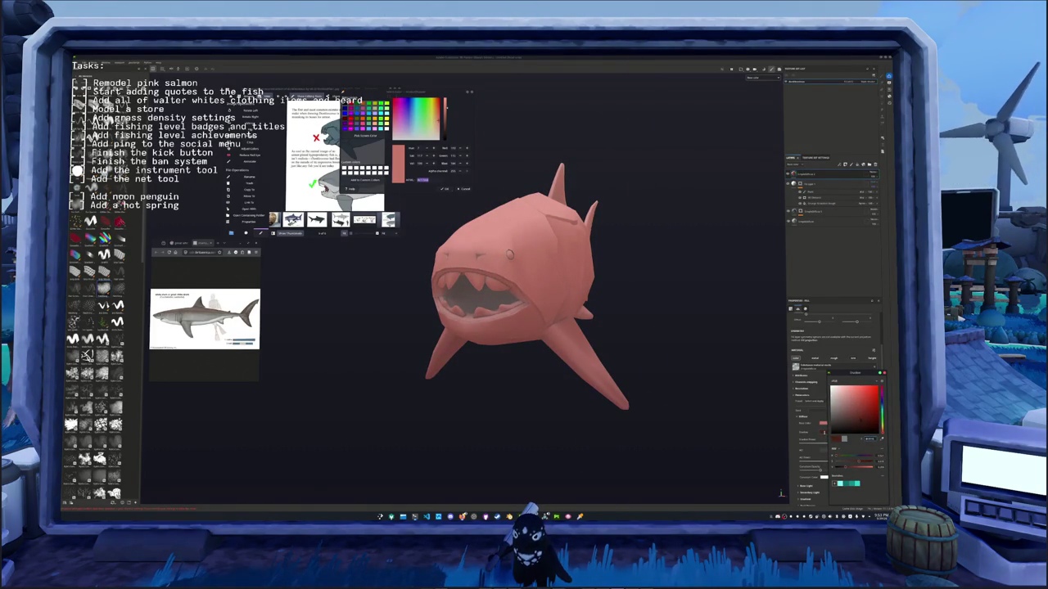
left_click(864, 428)
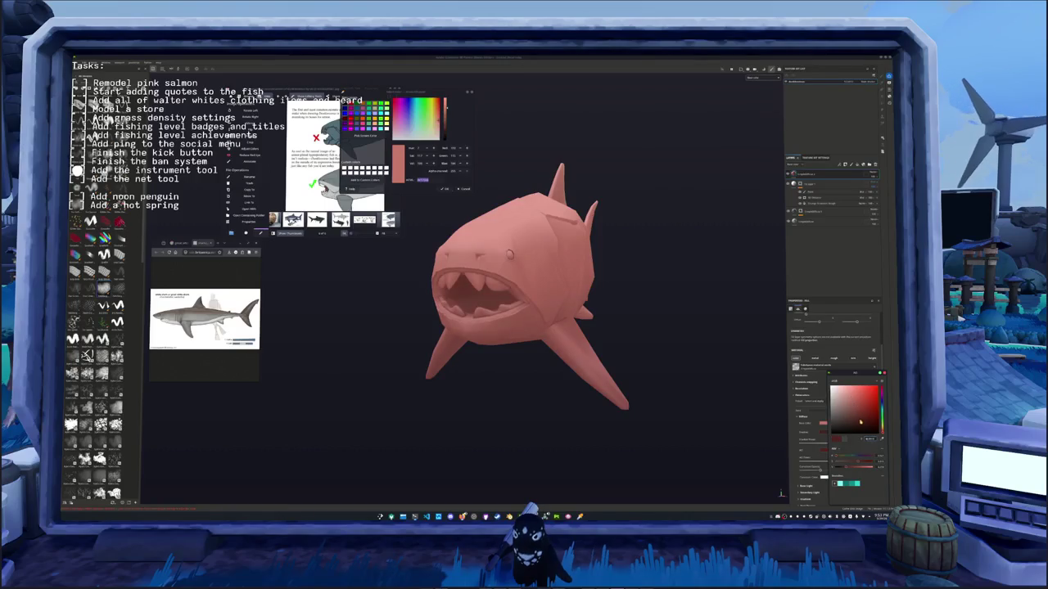
left_click(827, 174)
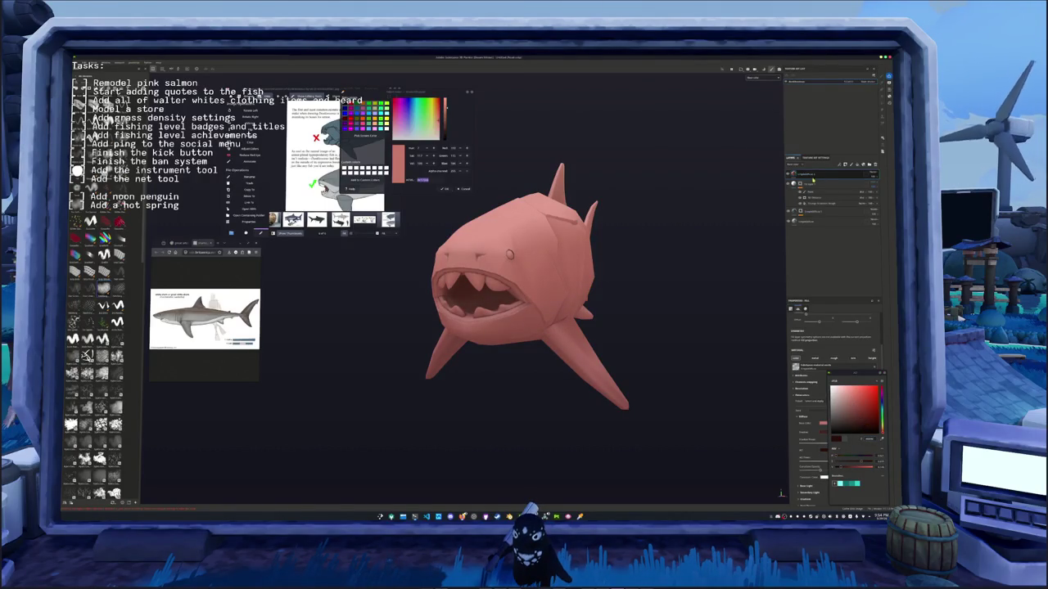
right_click(800, 173)
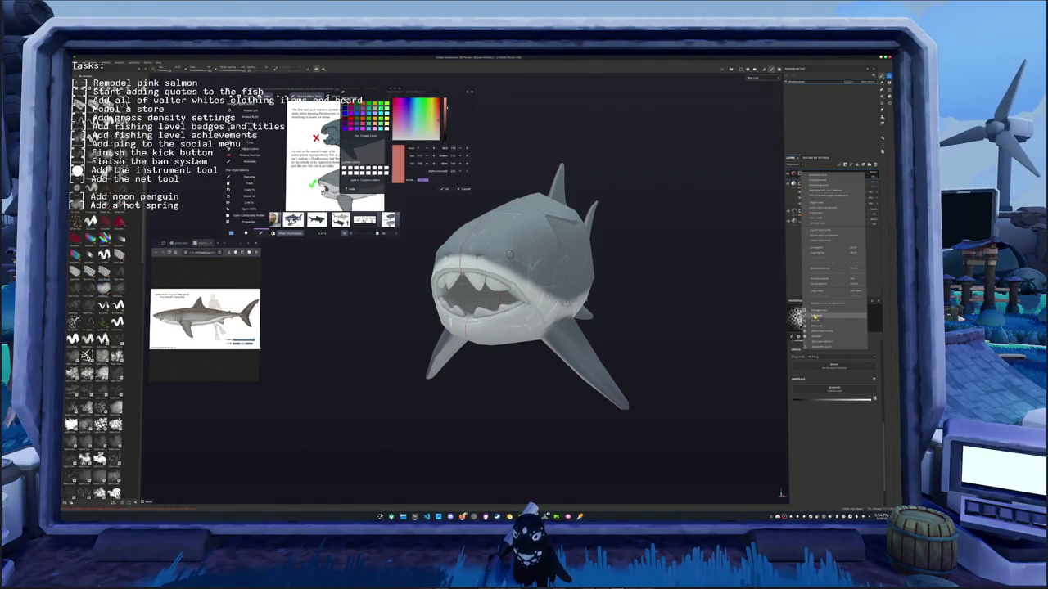
Give the red fill a black mask and polygon-fill the mouth interior with red
left_click(813, 322)
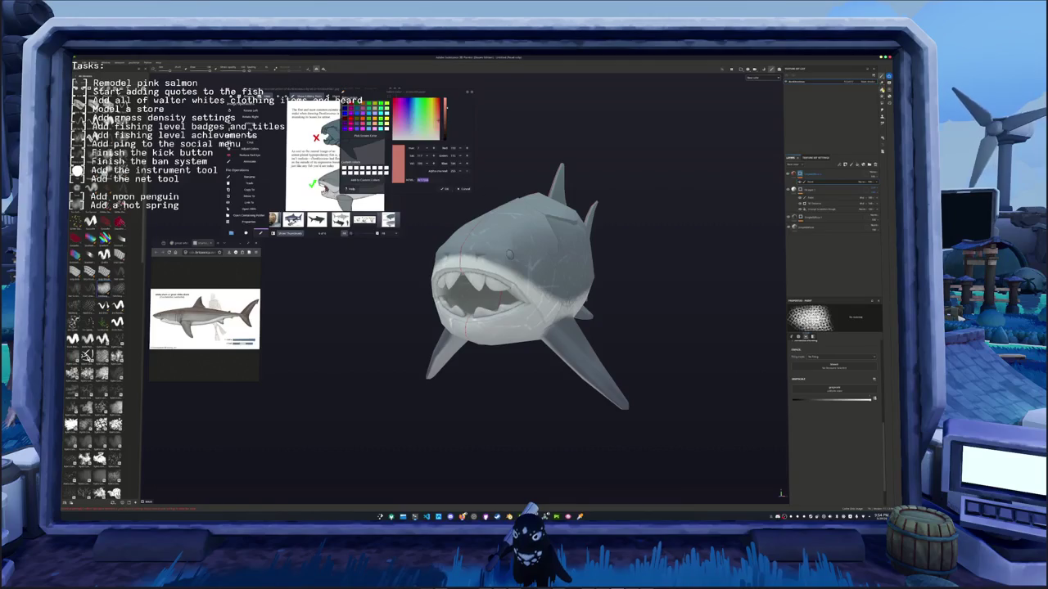
key("4")
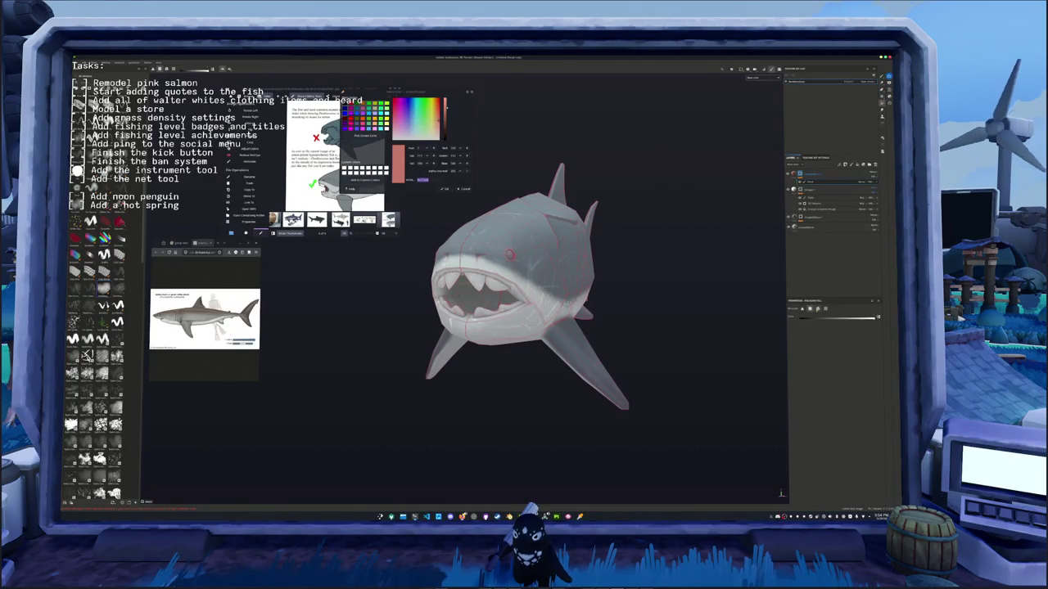
left_click_drag(548, 356, 638, 336)
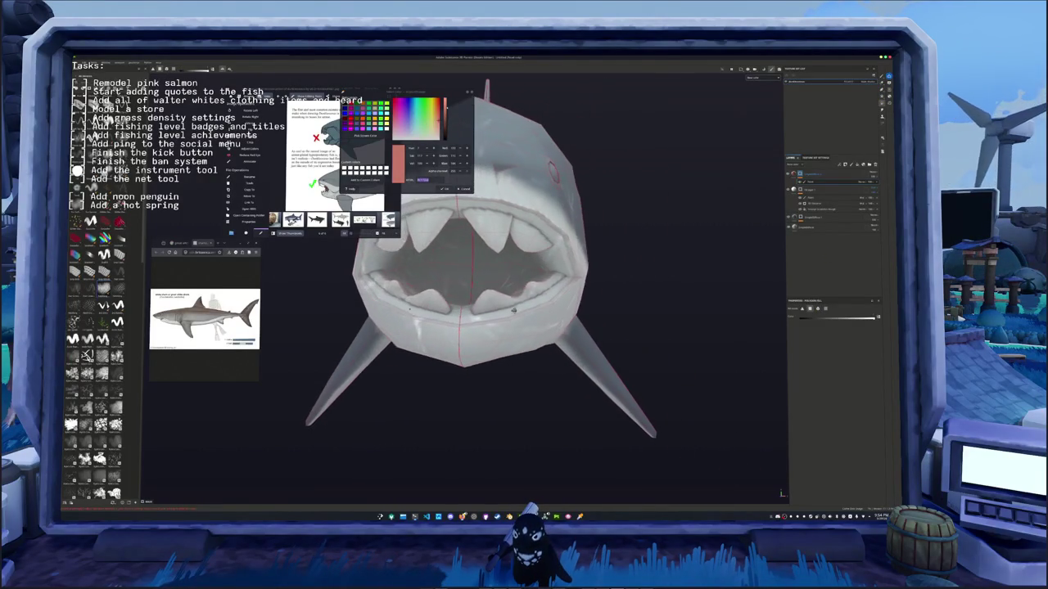
scroll(690, 329, "up", 3)
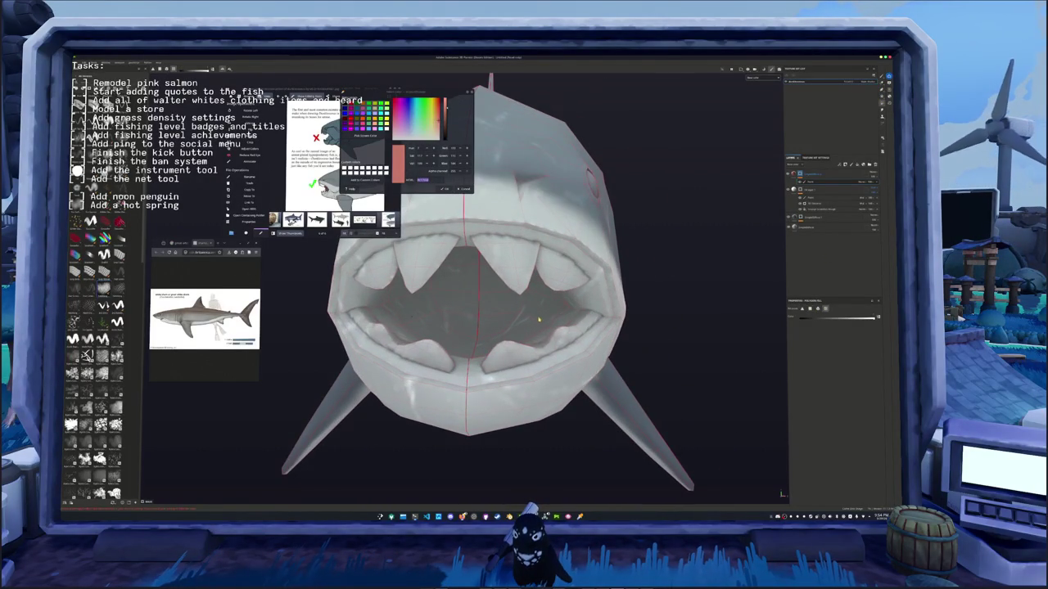
left_click(532, 317)
left_click_drag(533, 320, 585, 286)
Add a paint effect to the mask and paint the lower and upper gums back to pale white
left_click(818, 174)
left_click(821, 181)
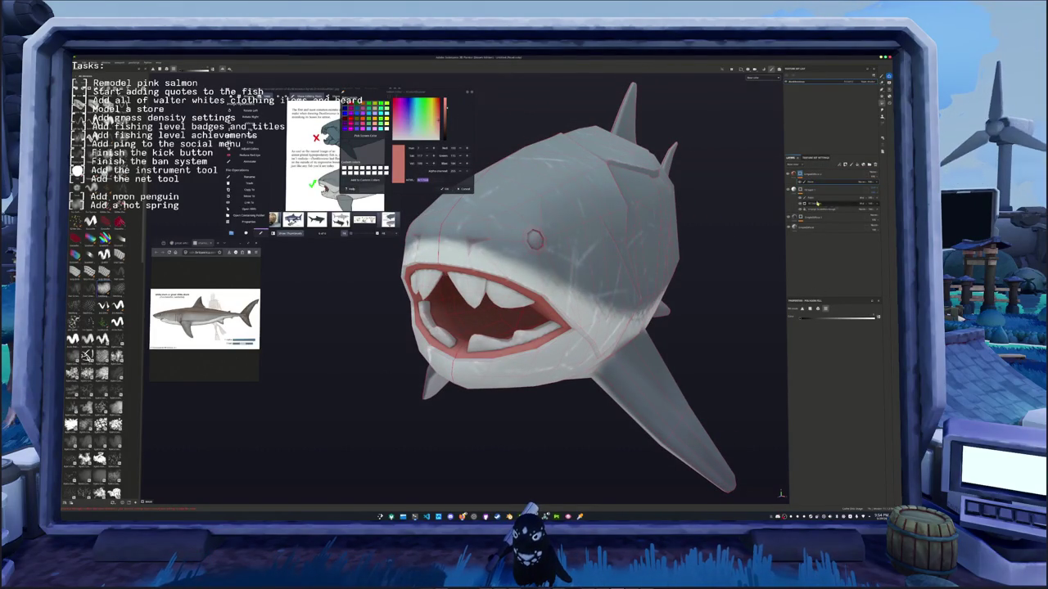
right_click(799, 176)
left_click(813, 315)
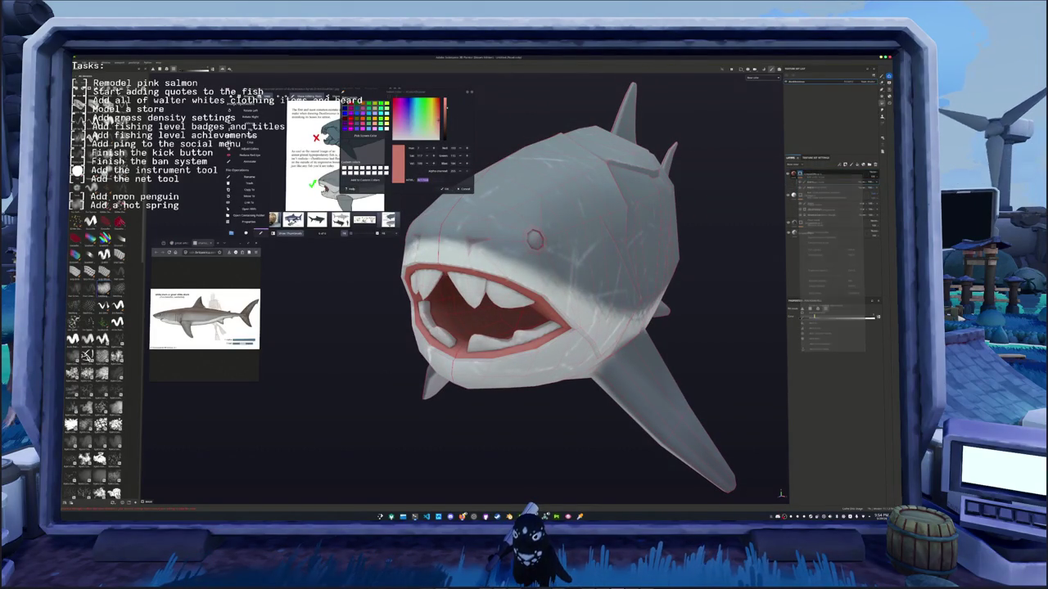
scroll(731, 181, "up", 3)
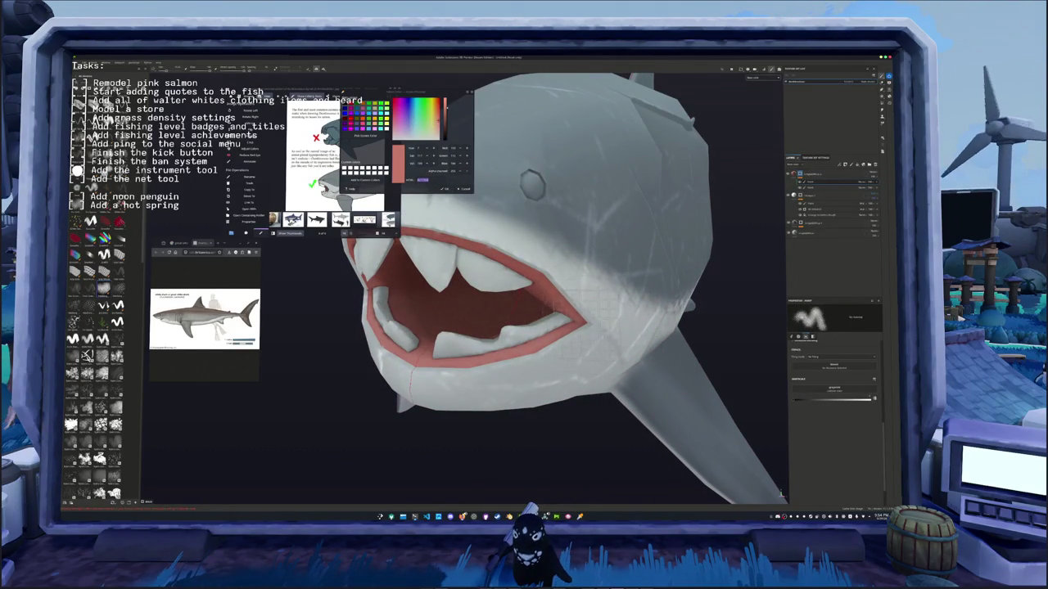
mouse_move(573, 315)
left_mouse_down()
mouse_move(524, 348)
mouse_move(427, 381)
mouse_move(385, 381)
left_mouse_up()
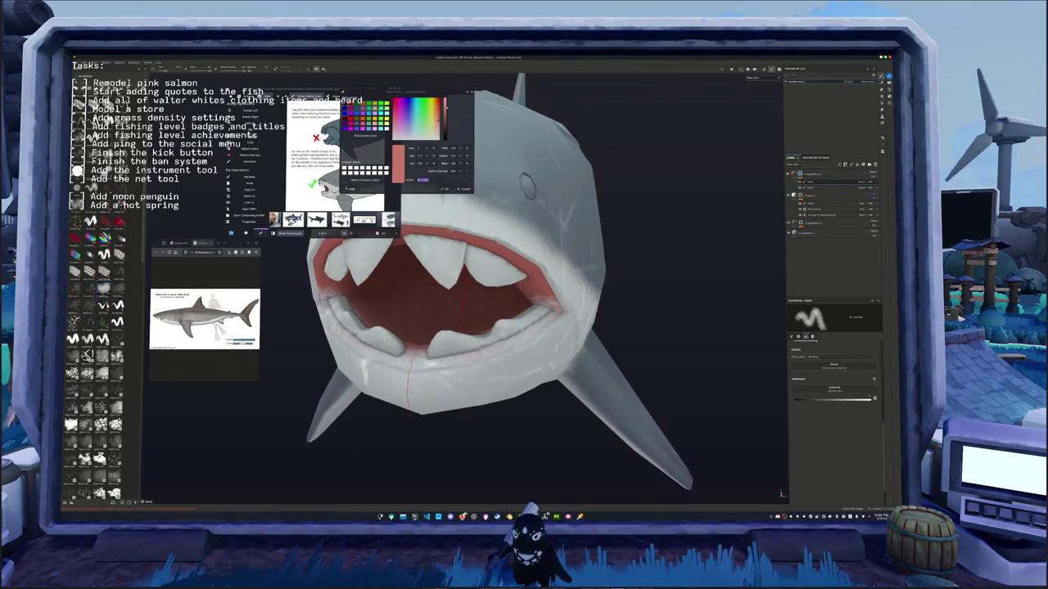
mouse_move(549, 295)
left_mouse_down()
mouse_move(581, 372)
mouse_move(590, 332)
mouse_move(533, 307)
mouse_move(602, 356)
left_mouse_up()
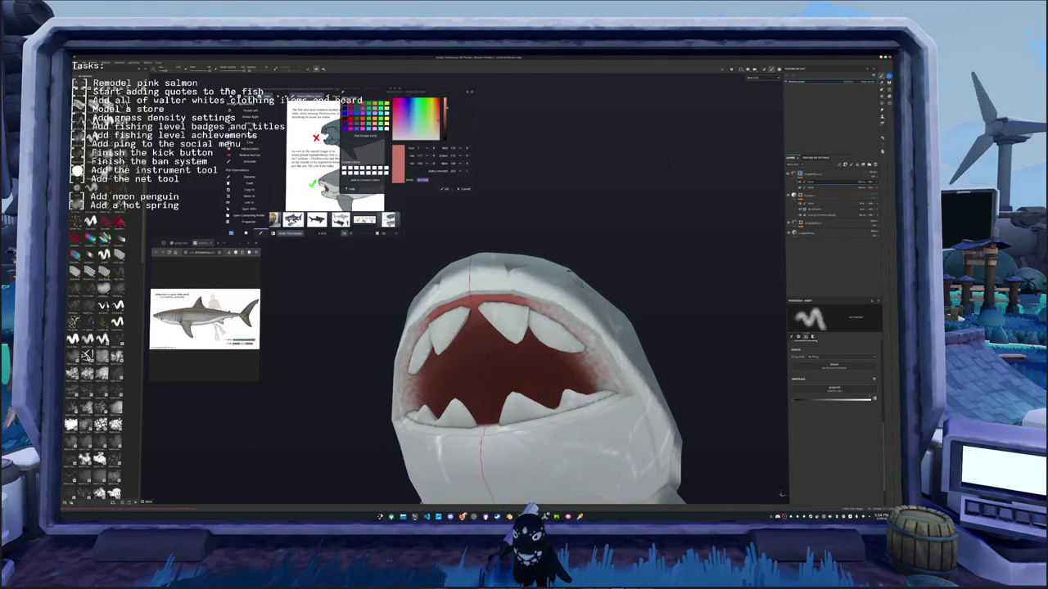
mouse_move(524, 304)
left_mouse_down()
mouse_move(479, 304)
mouse_move(635, 315)
mouse_move(626, 365)
left_mouse_up()
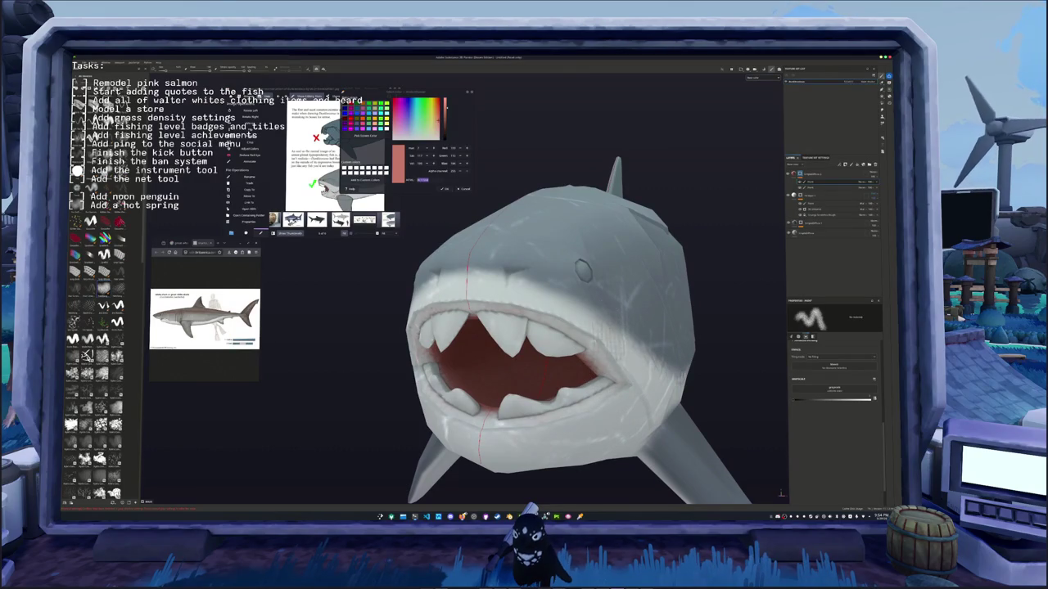
left_click(852, 164)
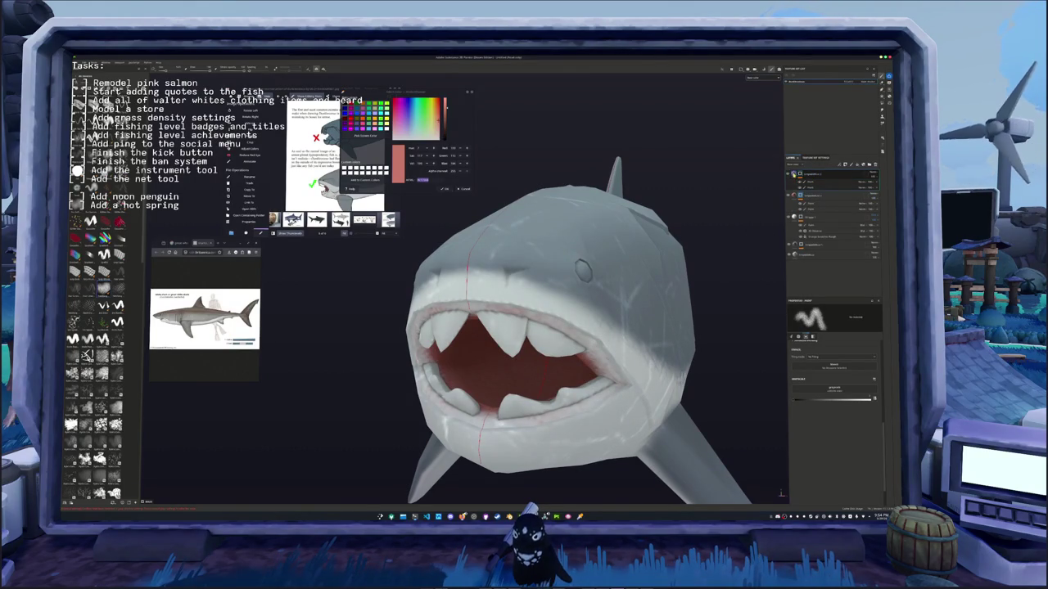
Create a red fill layer with a black mask, then select that mask for painting
left_click(876, 185)
left_click(876, 185)
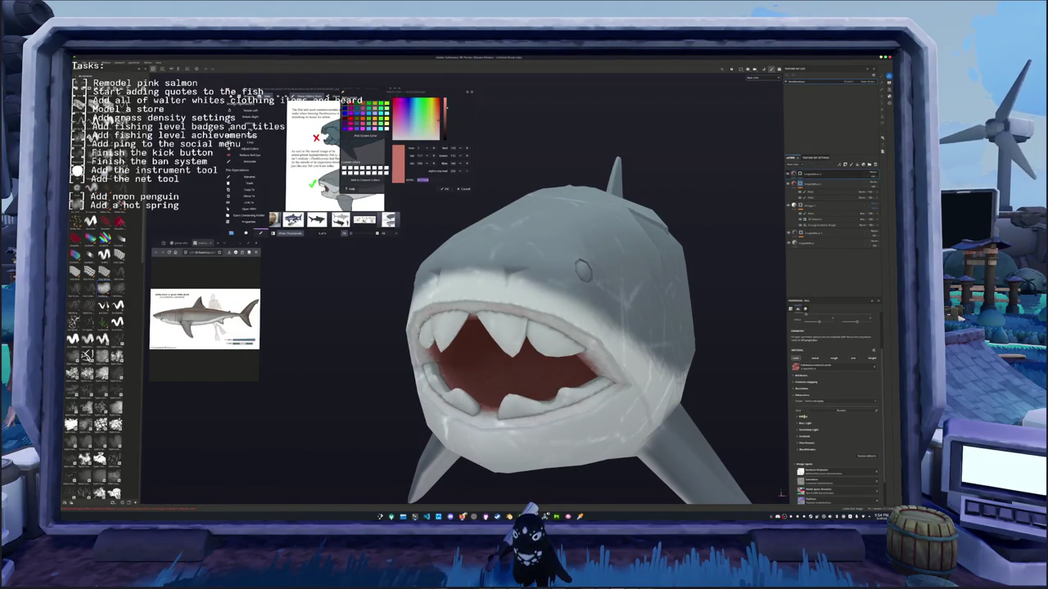
left_click(802, 417)
left_click(831, 423)
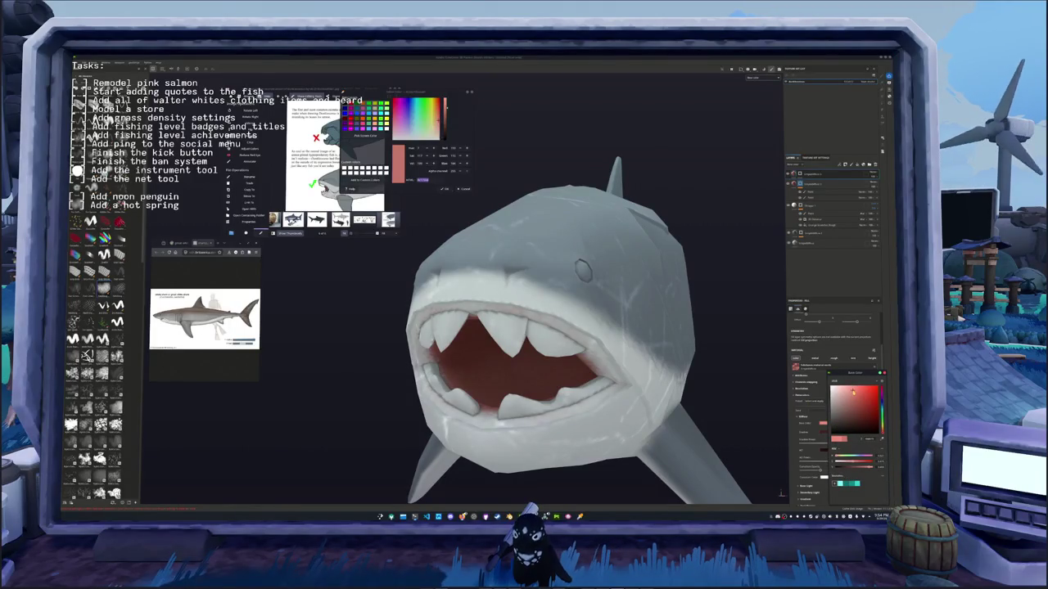
right_click(802, 173)
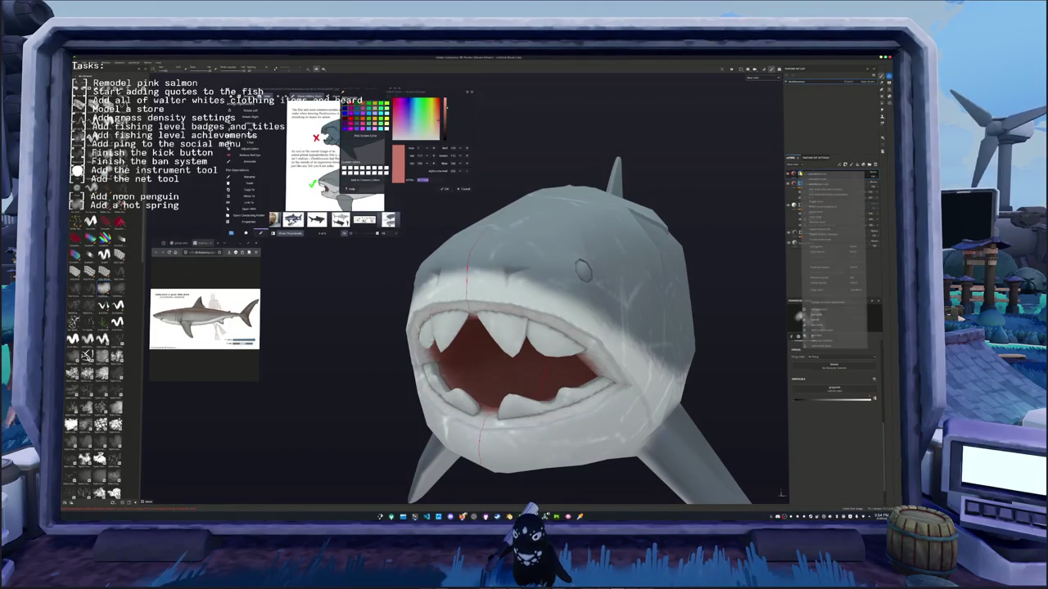
left_click(821, 316)
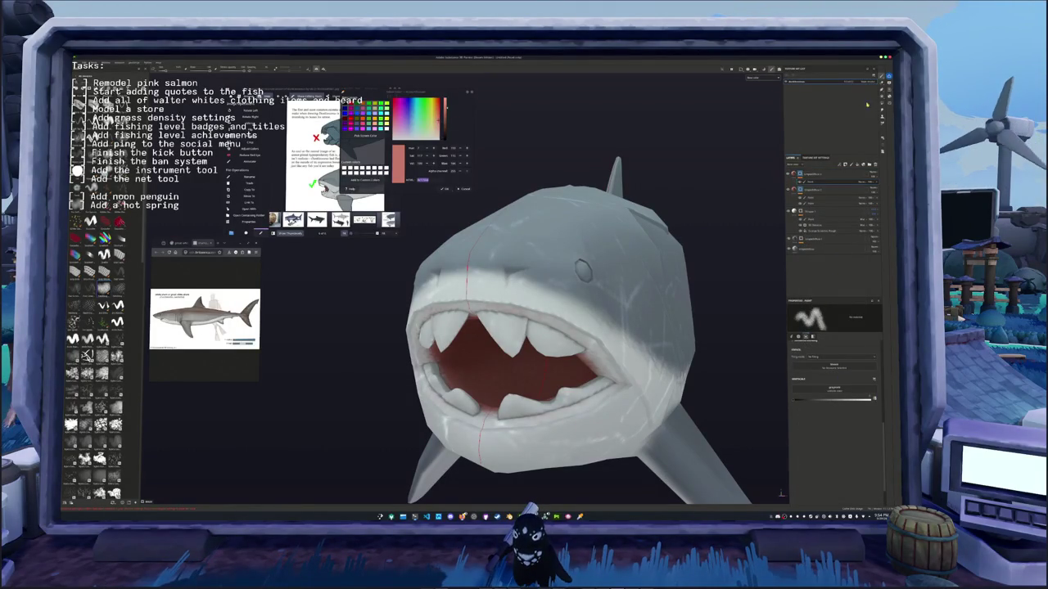
left_click(822, 182)
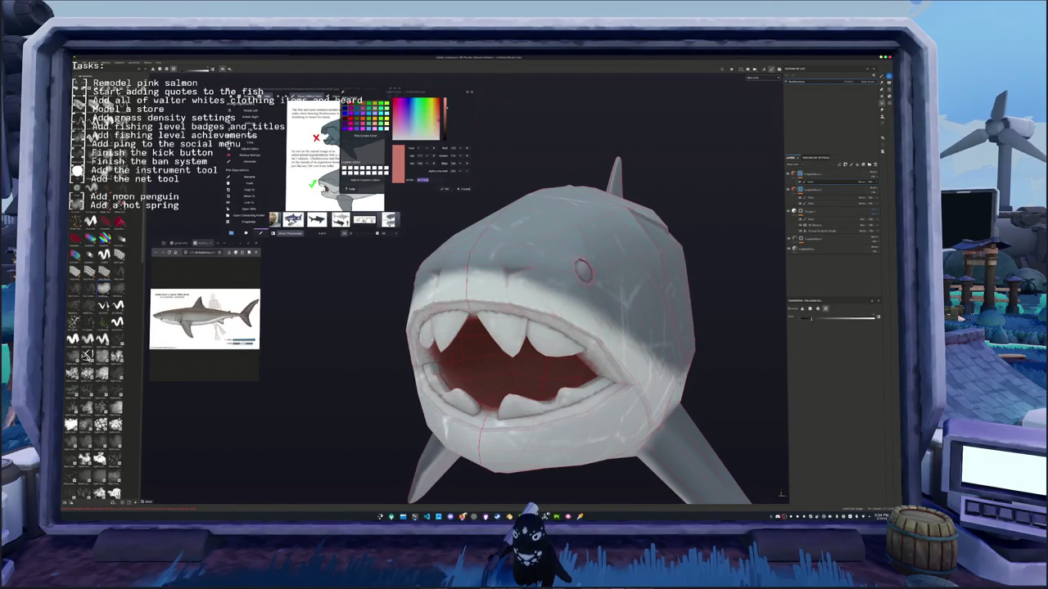
Paint the lower lip band and upper gums red, covering the whitish fuzz beside a tooth
left_click_drag(564, 377, 792, 336)
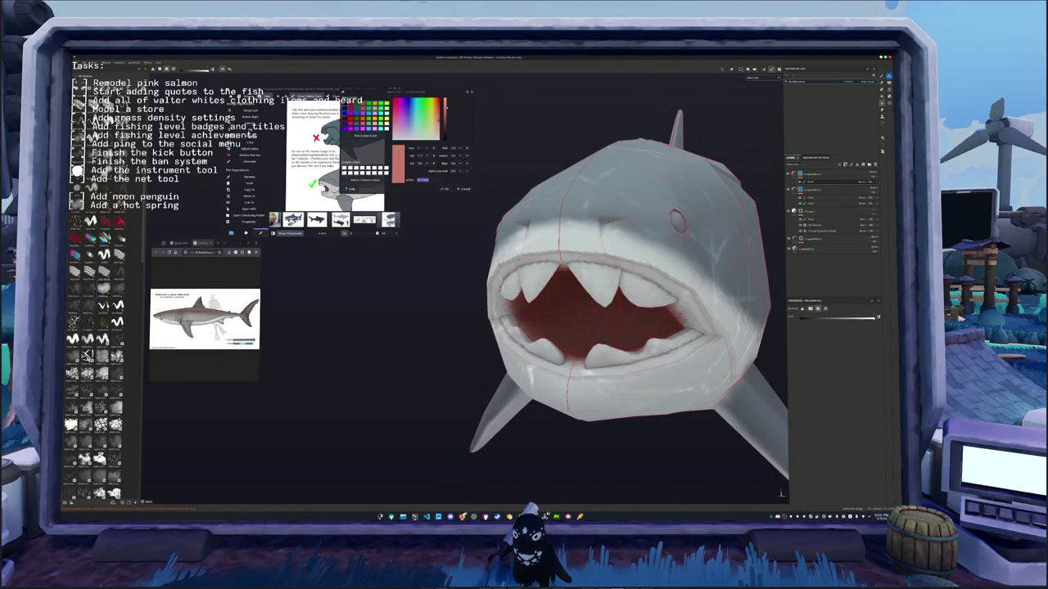
left_click_drag(670, 357, 675, 338)
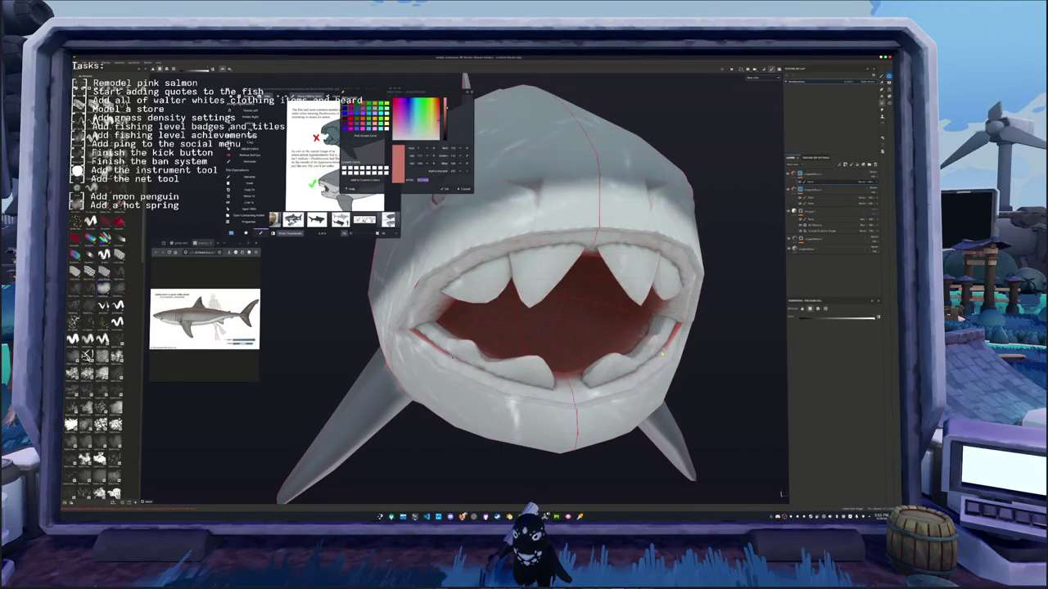
mouse_move(571, 388)
left_mouse_down()
mouse_move(515, 384)
mouse_move(578, 396)
left_mouse_up()
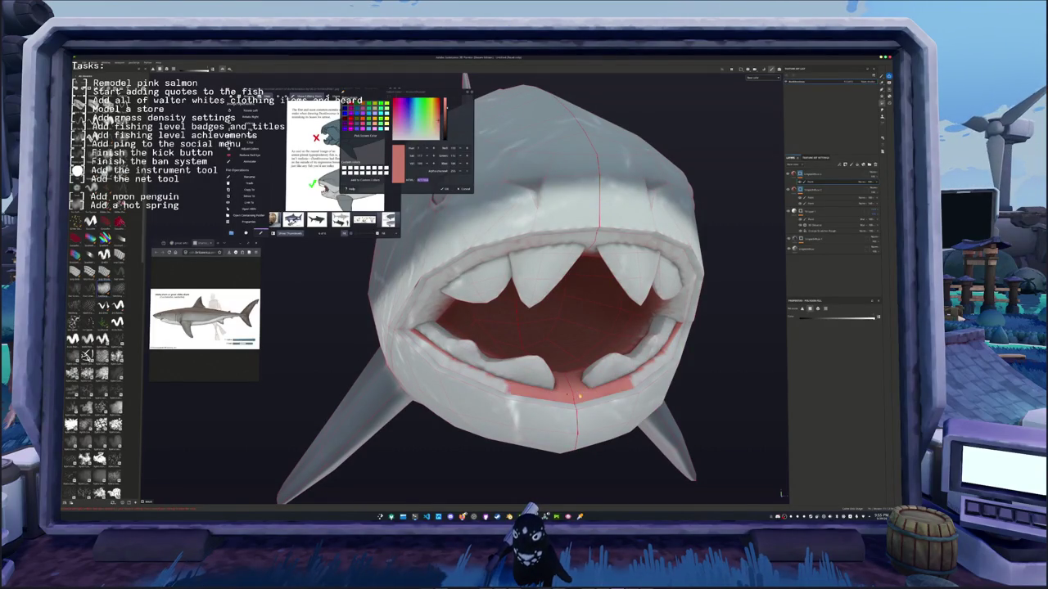
mouse_move(640, 378)
left_mouse_down()
mouse_move(628, 319)
mouse_move(690, 330)
left_mouse_up()
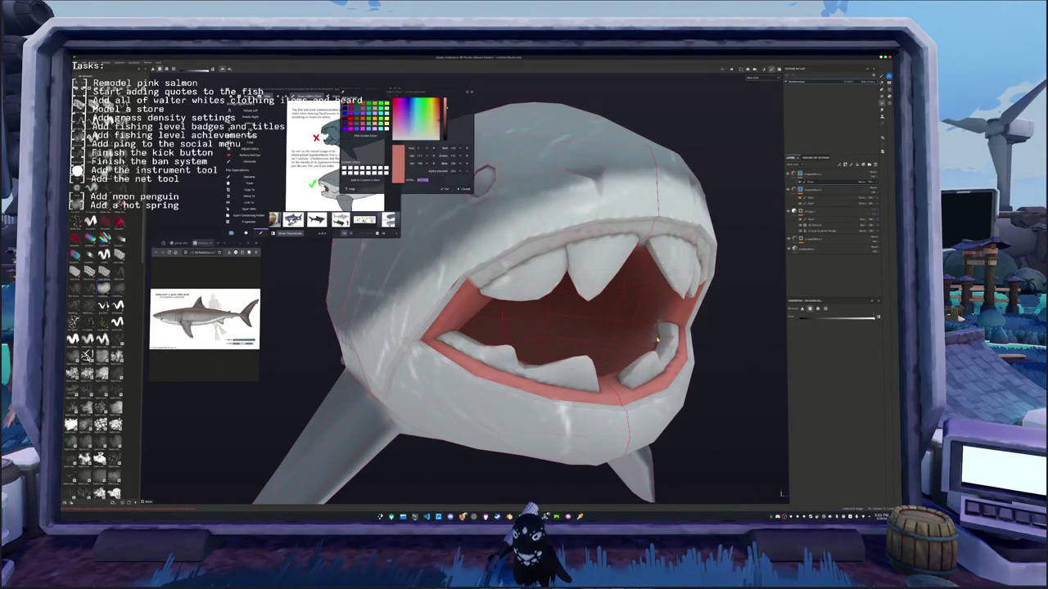
mouse_move(655, 346)
left_mouse_down()
mouse_move(647, 315)
mouse_move(661, 274)
mouse_move(641, 282)
left_mouse_up()
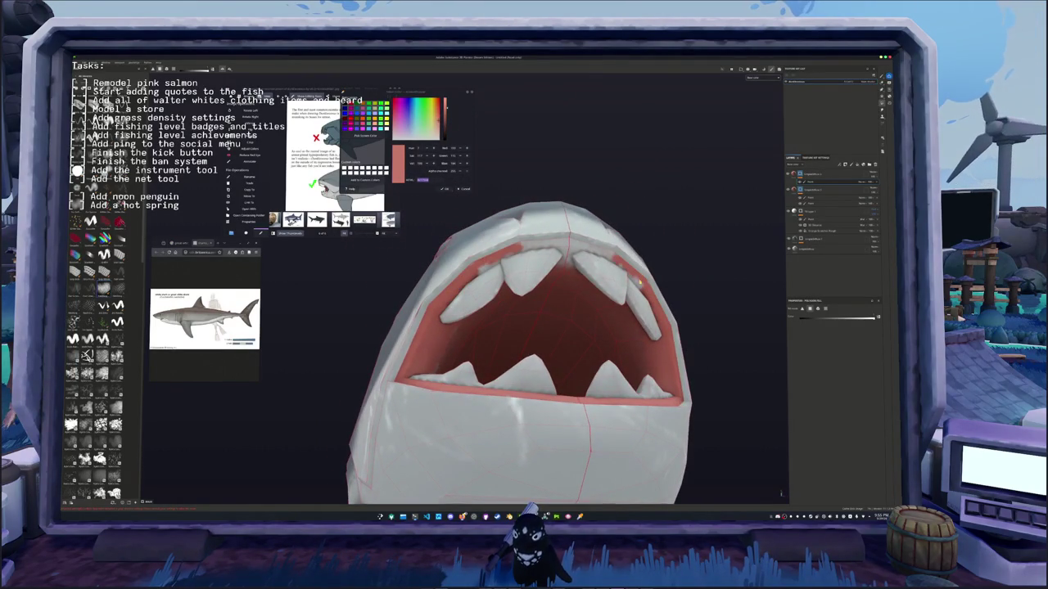
left_click_drag(601, 251, 570, 257)
scroll(570, 258, "down", 3)
scroll(590, 295, "up", 6)
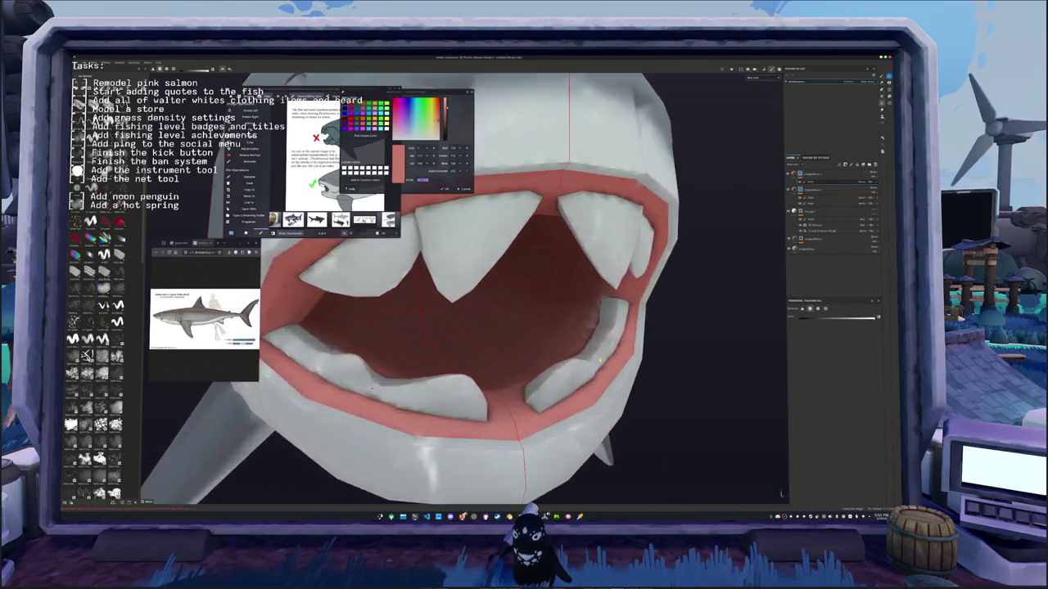
scroll(595, 319, "up", 2)
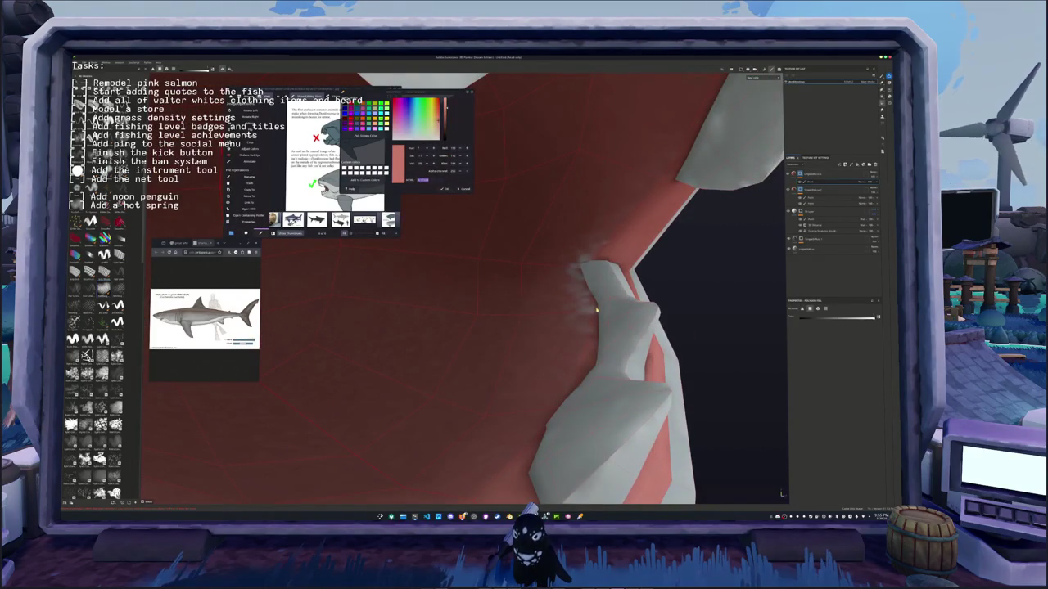
left_click(810, 198)
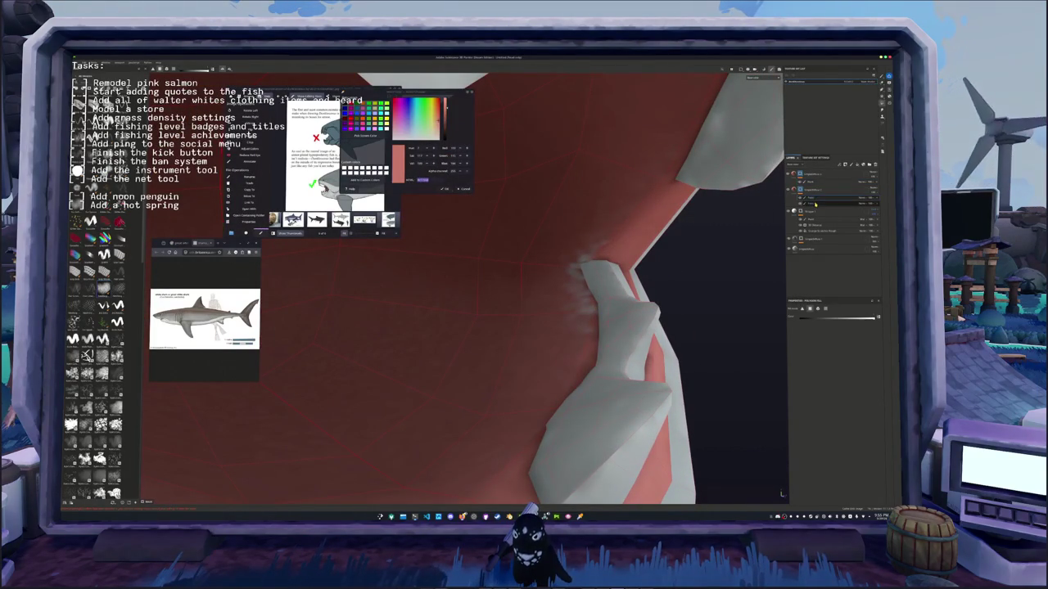
left_click_drag(588, 306, 583, 308)
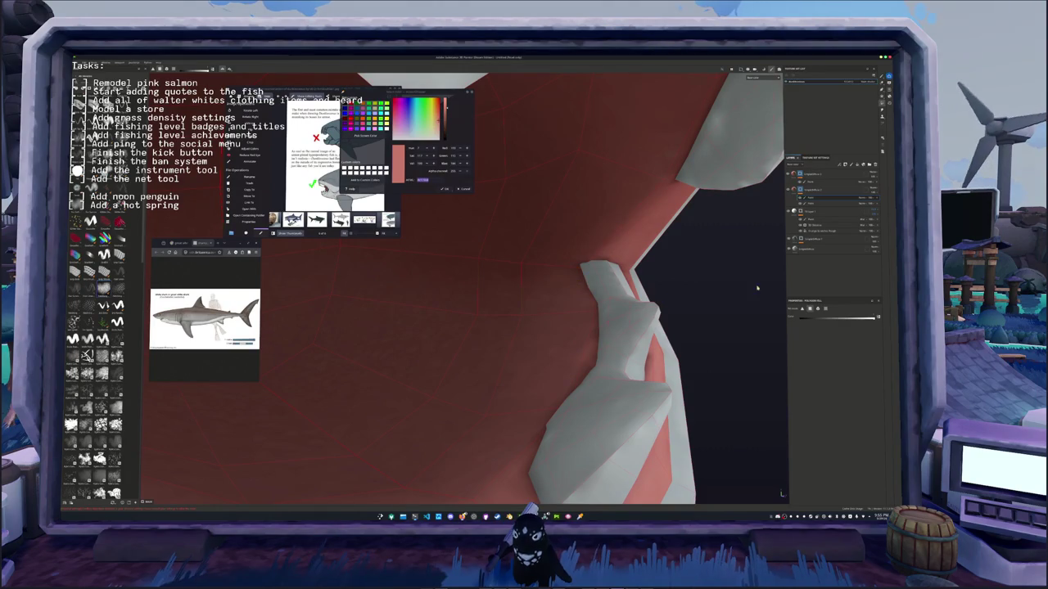
left_click(819, 189)
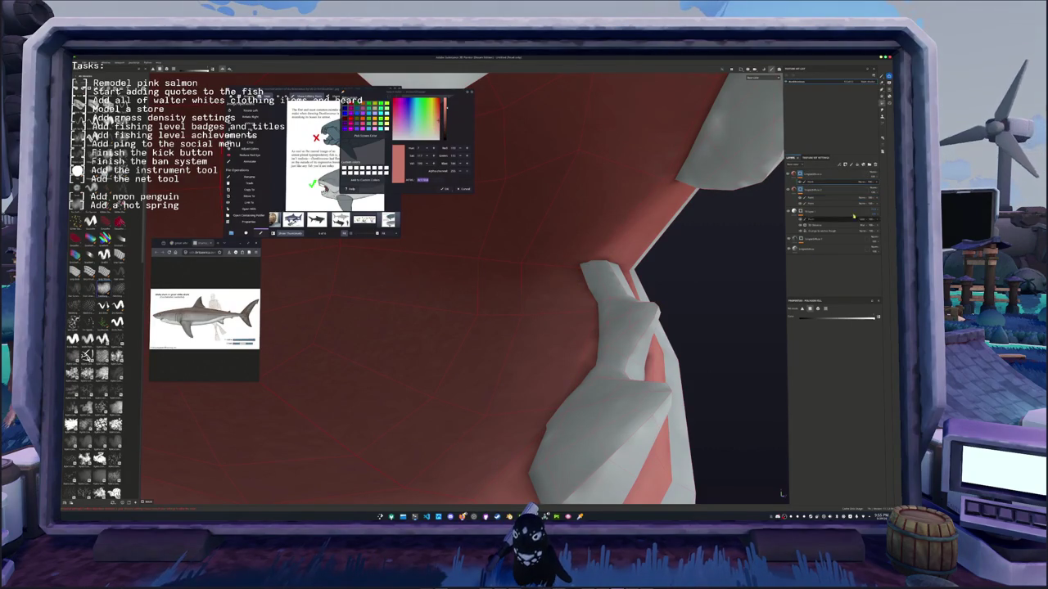
Brush lighter pink along the lower gum toward the mouth corners
key("1")
left_click_drag(754, 357, 606, 419)
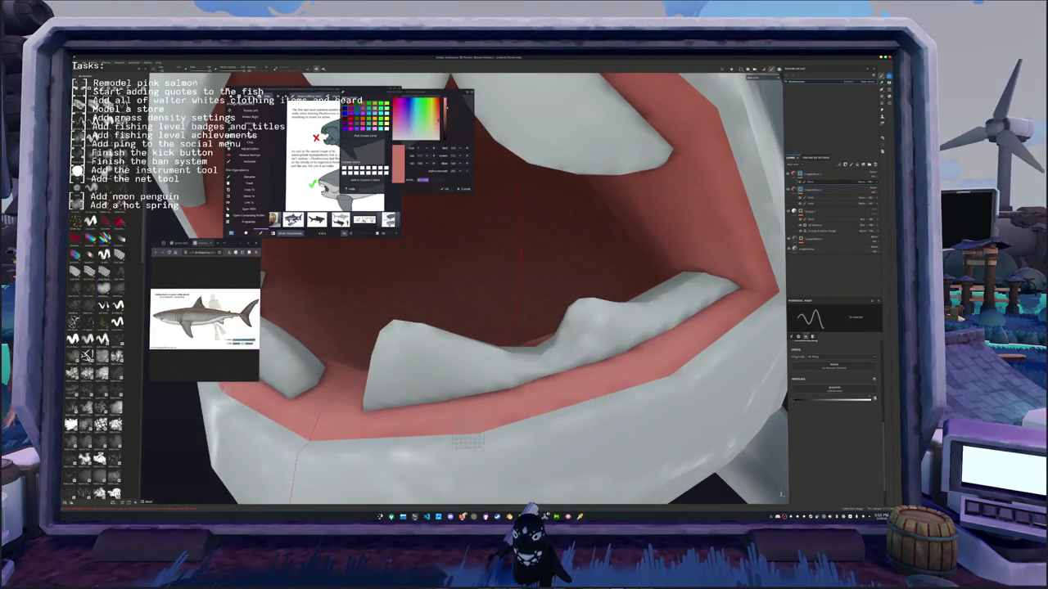
left_click_drag(463, 422, 690, 369)
scroll(491, 286, "down", 3)
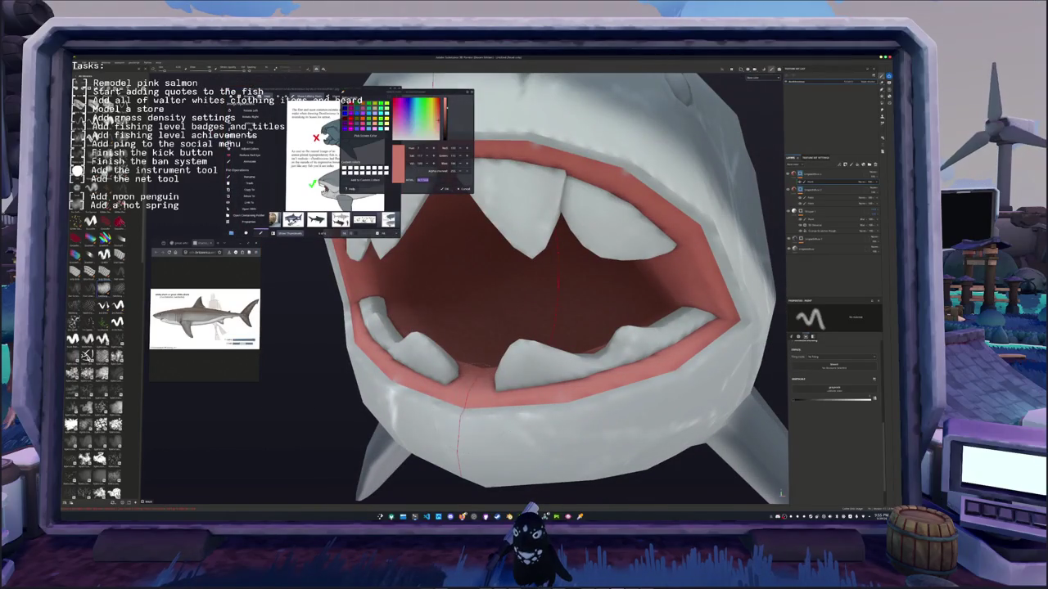
left_click_drag(393, 378, 565, 392)
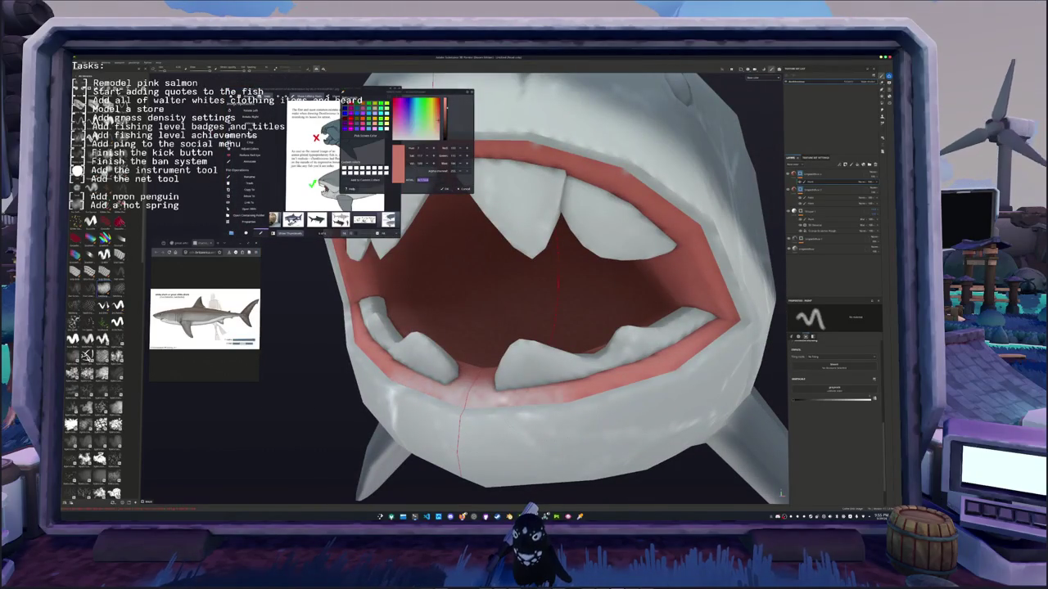
mouse_move(471, 398)
left_mouse_down()
mouse_move(646, 378)
mouse_move(532, 434)
left_mouse_up()
mouse_move(582, 385)
left_mouse_down()
mouse_move(610, 364)
mouse_move(593, 323)
mouse_move(540, 278)
mouse_move(524, 245)
mouse_move(492, 229)
left_mouse_up()
scroll(524, 327, "up", 3)
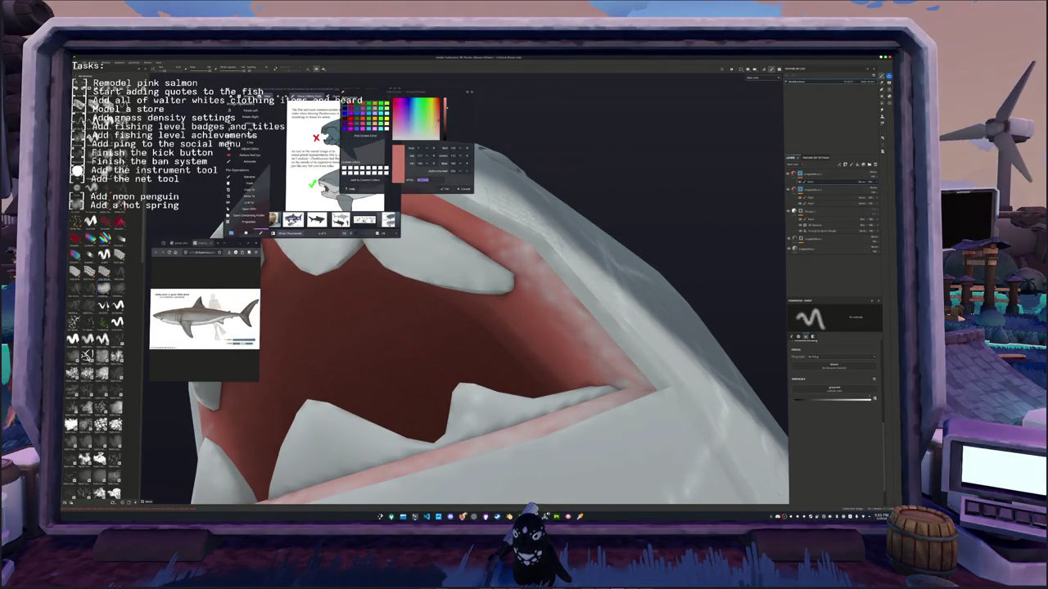
Paint pink along the upper gum and review the mouth from several angles
left_click_drag(491, 343, 491, 295)
mouse_move(647, 376)
left_mouse_down()
mouse_move(487, 313)
mouse_move(442, 307)
mouse_move(360, 340)
left_mouse_up()
left_click_drag(360, 278, 780, 494)
mouse_move(524, 368)
left_mouse_down()
mouse_move(439, 417)
mouse_move(415, 369)
mouse_move(627, 361)
mouse_move(580, 368)
mouse_move(606, 377)
mouse_move(541, 360)
left_mouse_up()
scroll(504, 393, "up", 5)
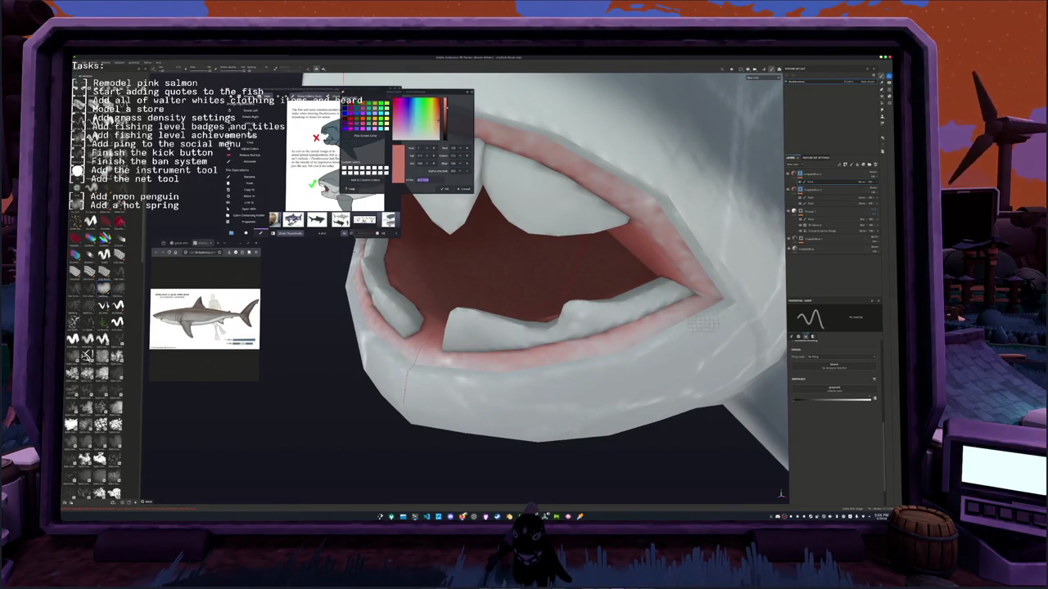
mouse_move(624, 352)
left_mouse_down()
mouse_move(594, 365)
mouse_move(611, 361)
left_mouse_up()
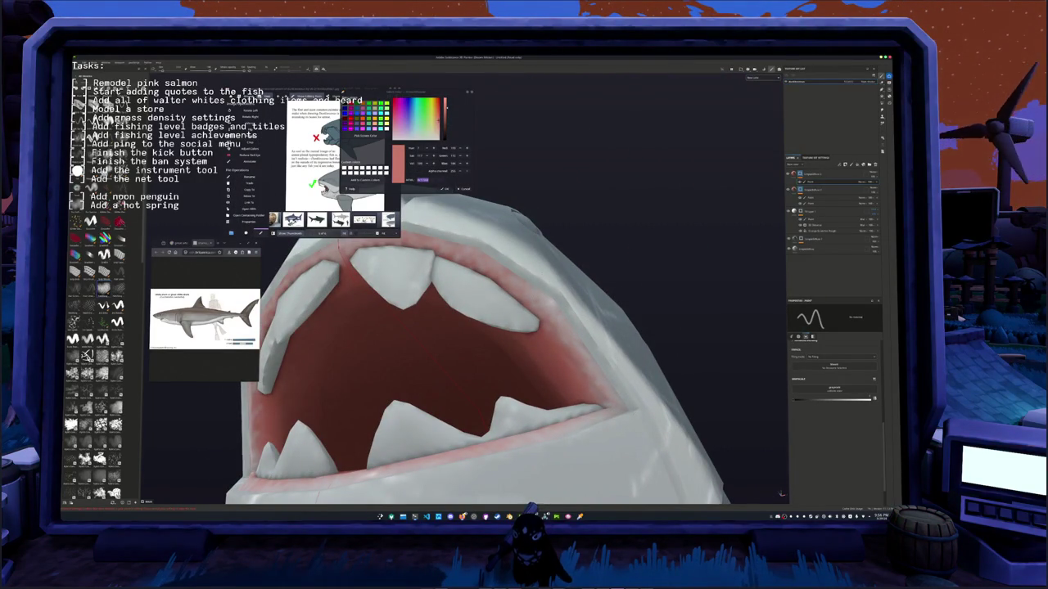
left_click_drag(611, 360, 622, 343)
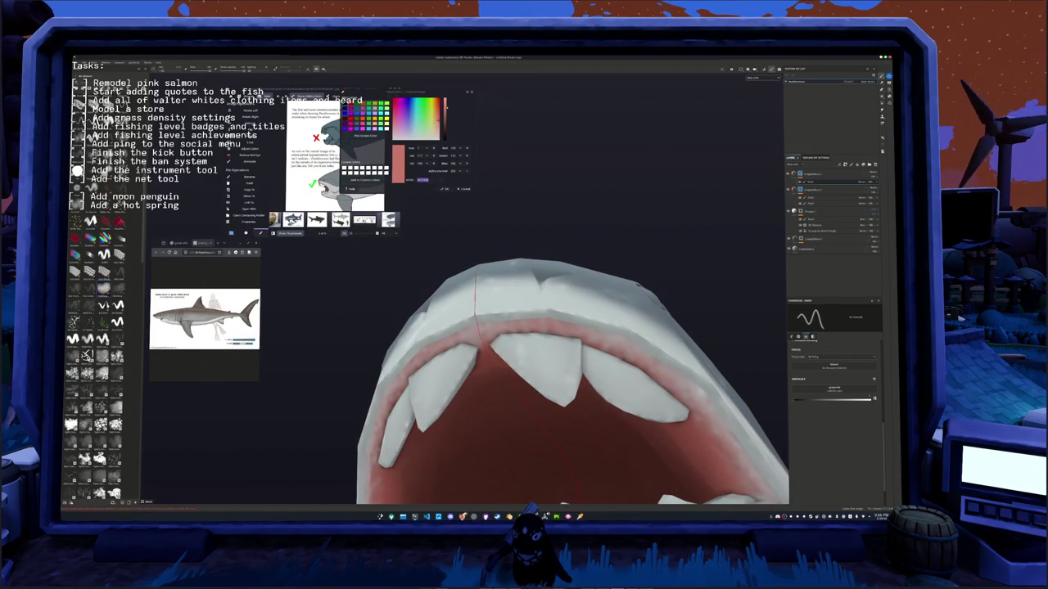
scroll(486, 297, "down", 5)
mouse_move(554, 283)
left_mouse_down()
mouse_move(456, 375)
mouse_move(473, 359)
mouse_move(376, 366)
left_mouse_up()
scroll(386, 365, "down", 2)
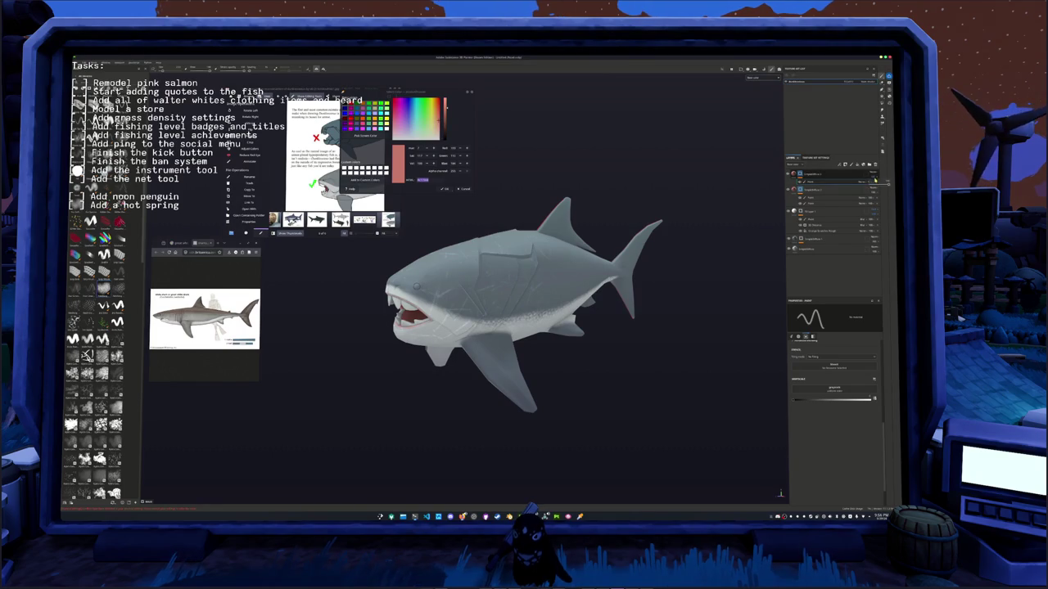
Darken the mouth interior with the layer's opacity slider and open the save-project dialog
scroll(524, 311, "up", 2)
left_click_drag(524, 311, 491, 295)
scroll(523, 312, "up", 2)
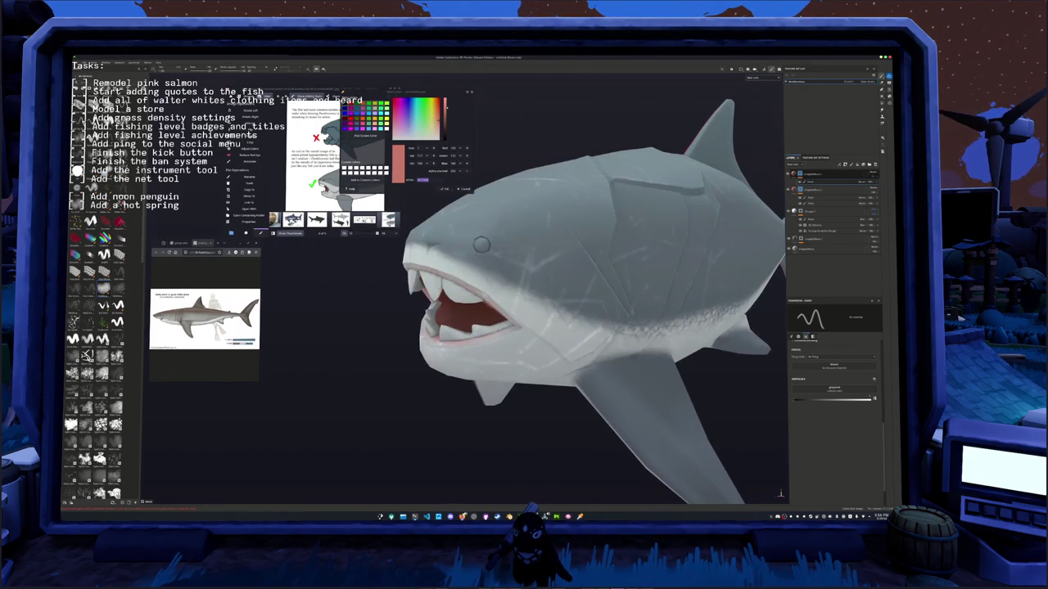
left_click(885, 200)
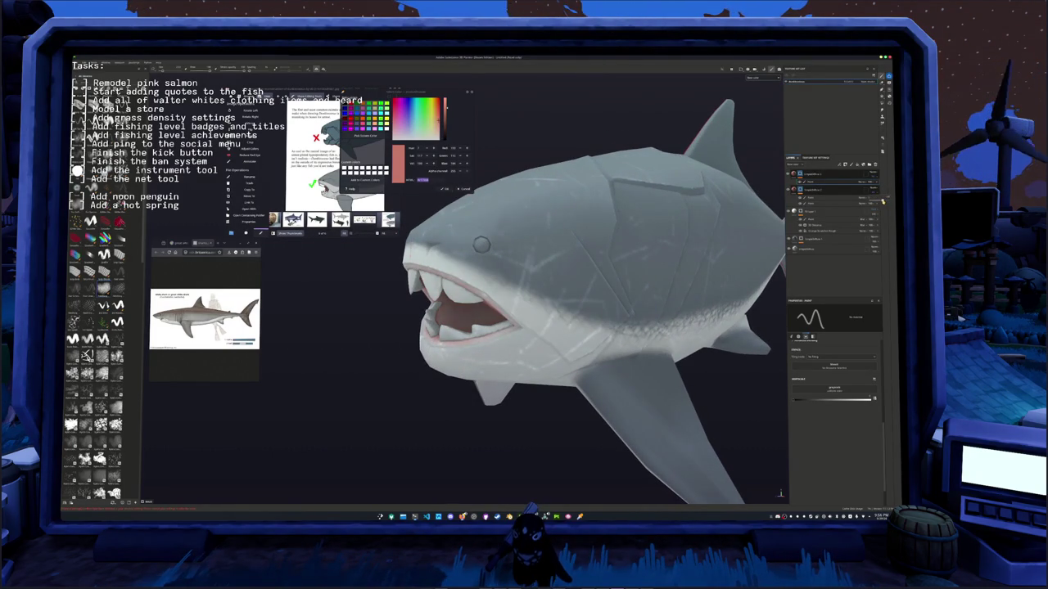
left_click_drag(883, 201, 889, 202)
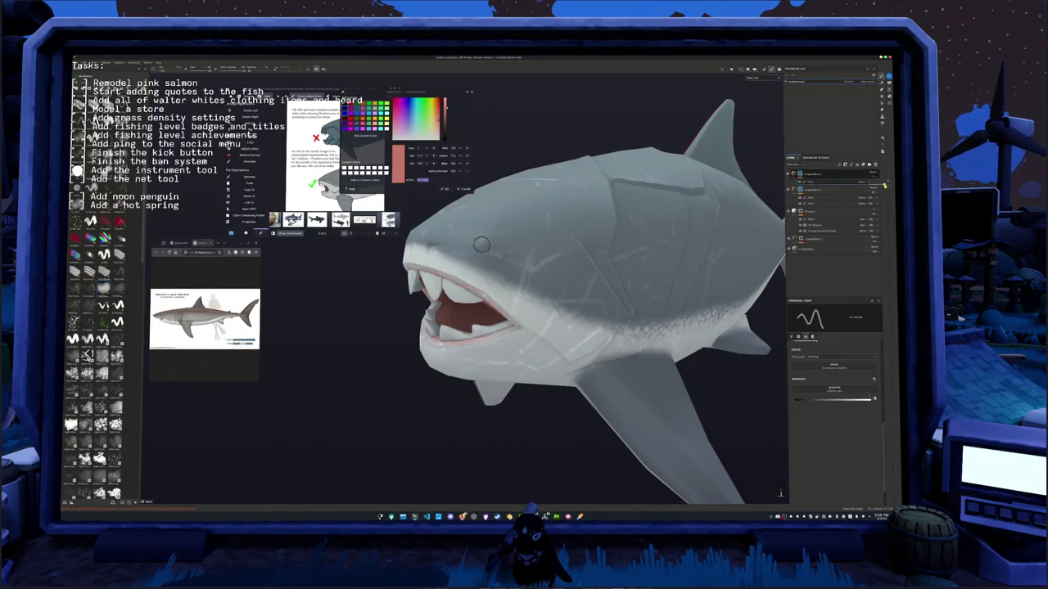
left_click_drag(647, 336, 751, 332)
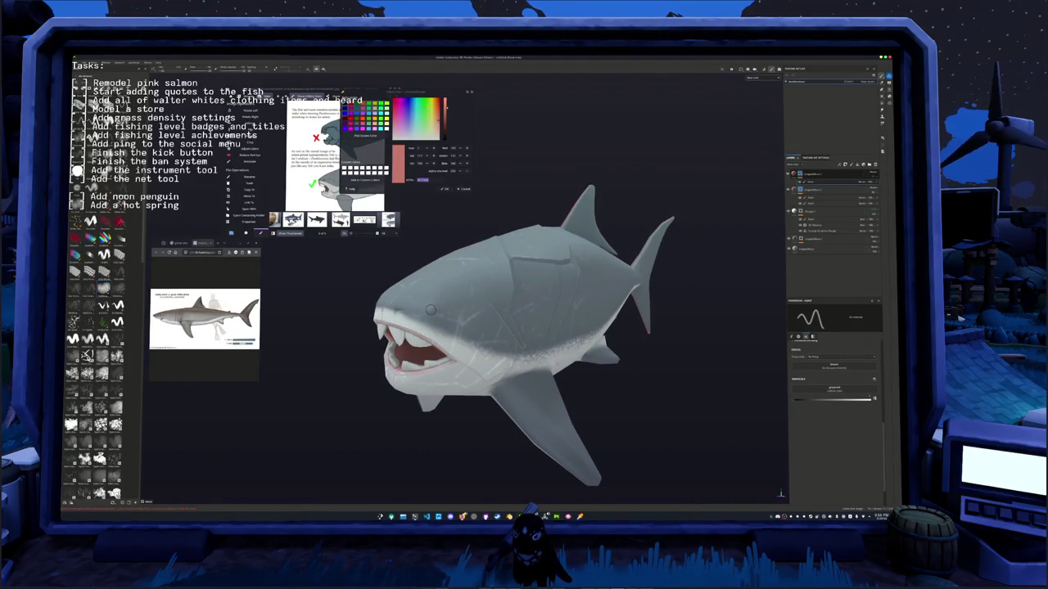
key("ctrl+s")
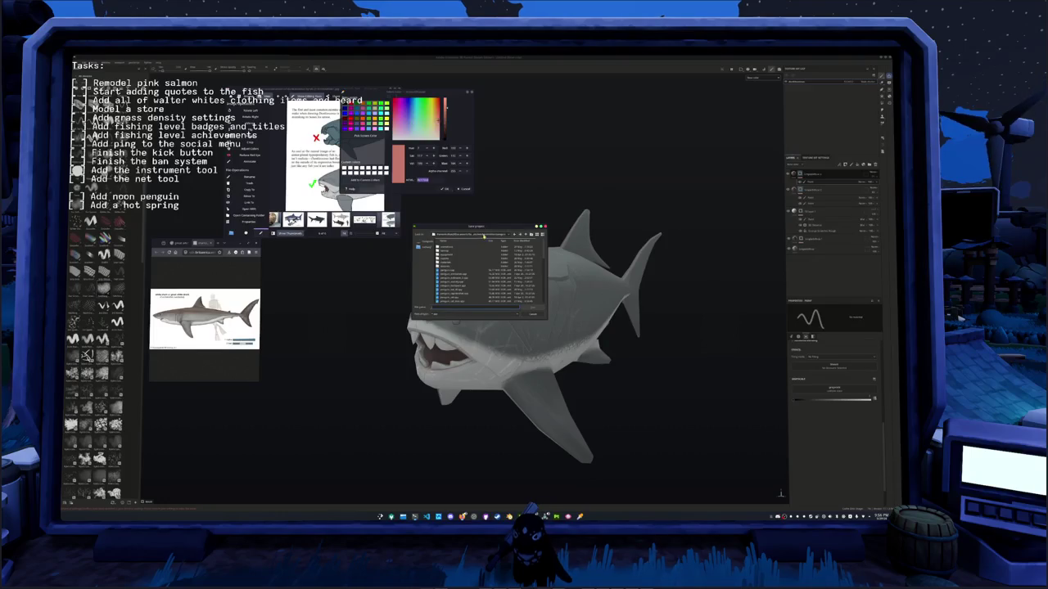
Save the project as 'shark' in the recent project folder
left_click(483, 234)
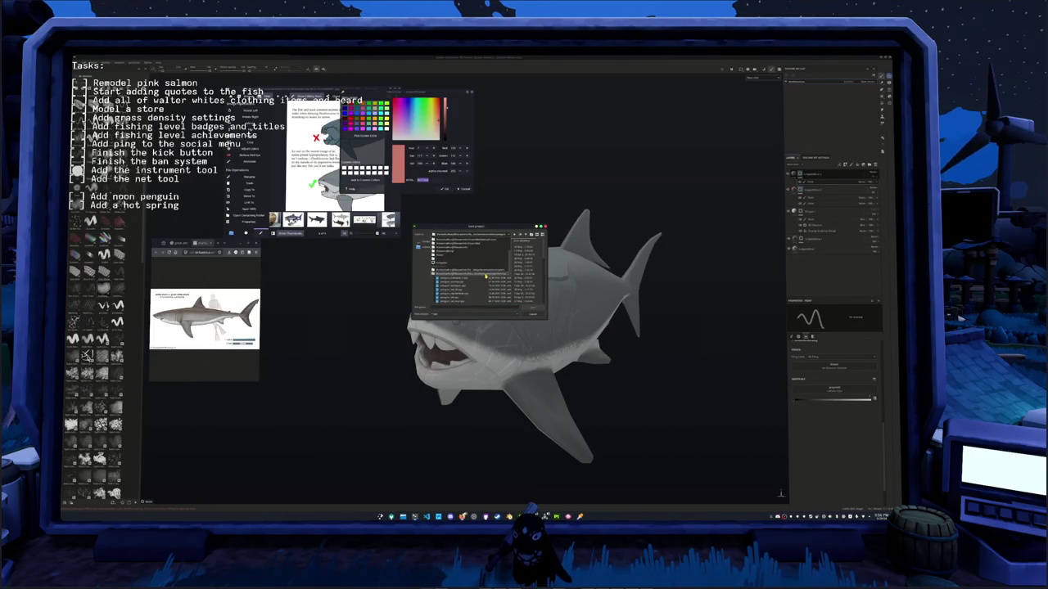
left_click(485, 270)
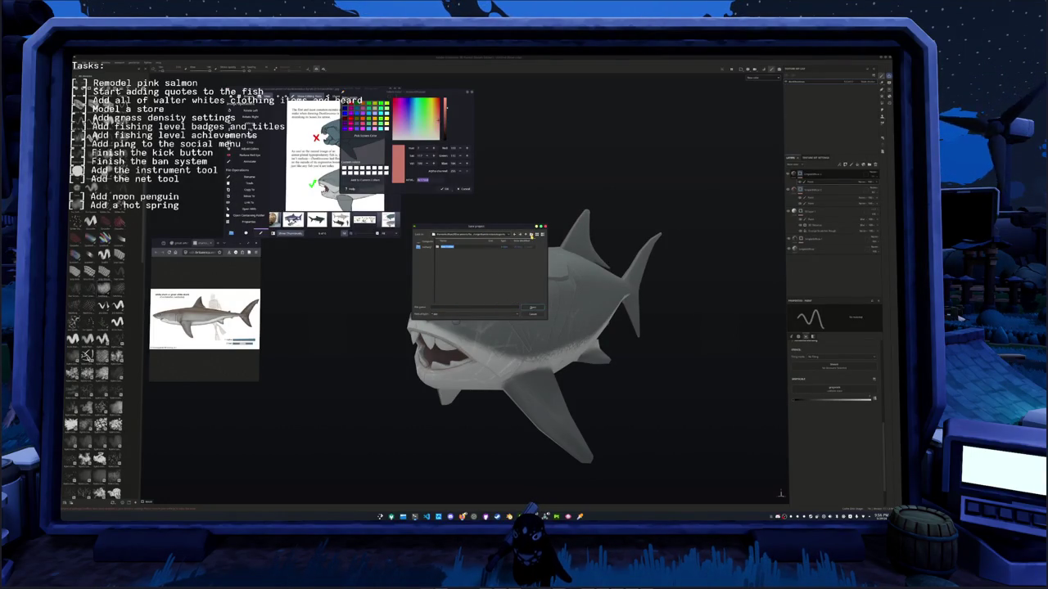
double_click(466, 248)
key("Return")
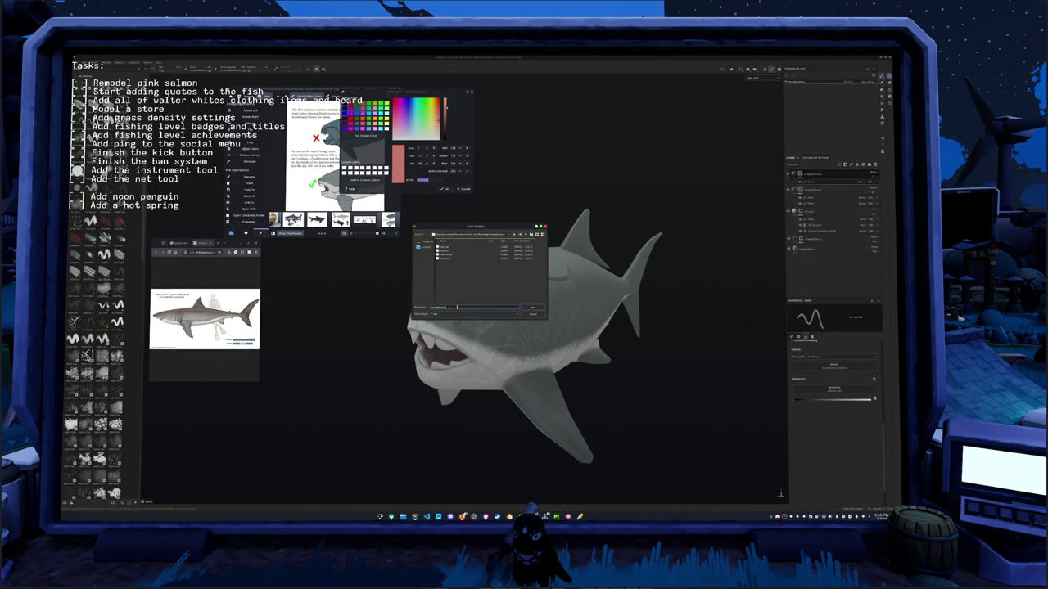
type("shark")
key("Return")
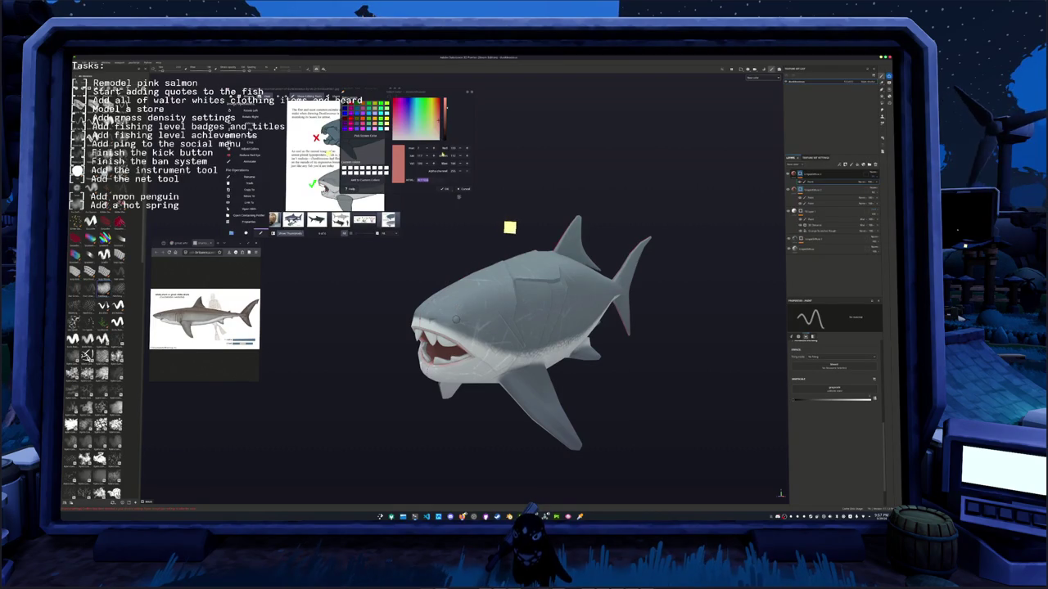
Add a filter layer at the top of the stack and assign it a filter
scroll(516, 226, "down", 2)
mouse_move(524, 222)
left_mouse_down()
mouse_move(565, 157)
mouse_move(495, 181)
left_mouse_up()
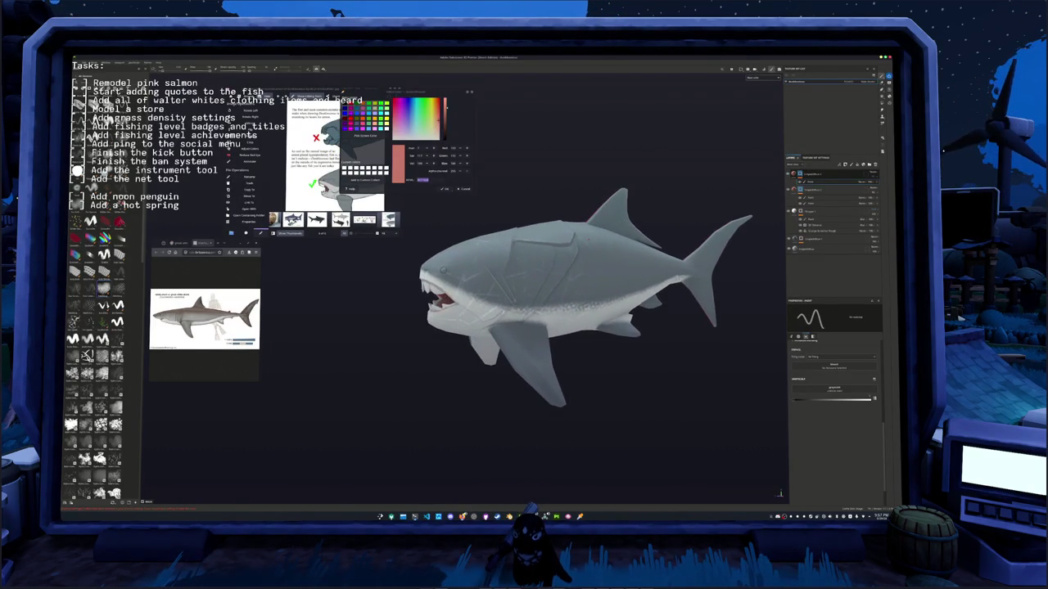
left_click(868, 165)
left_click(875, 173)
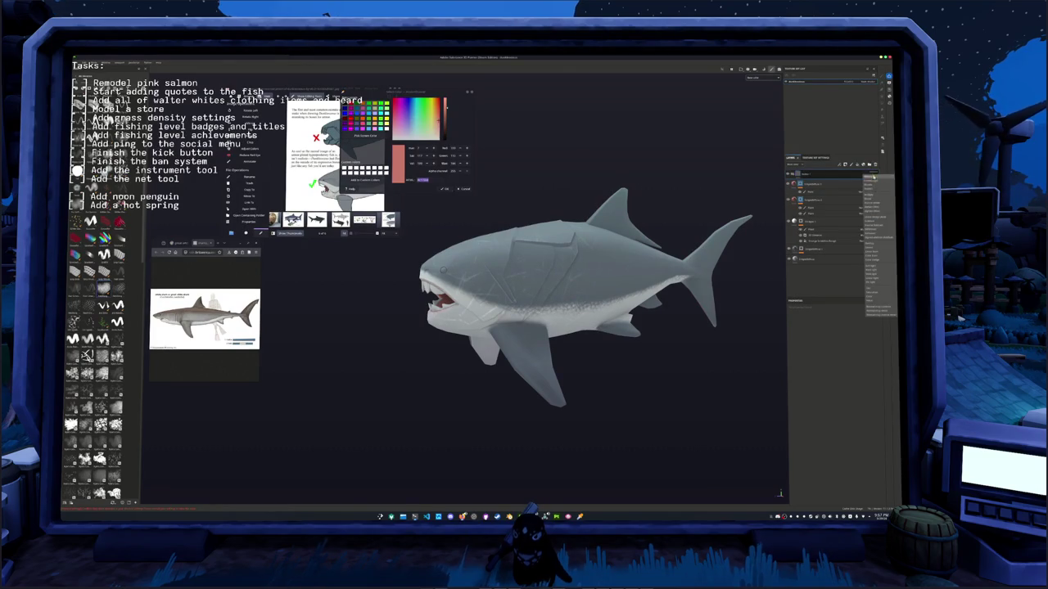
left_click(874, 185)
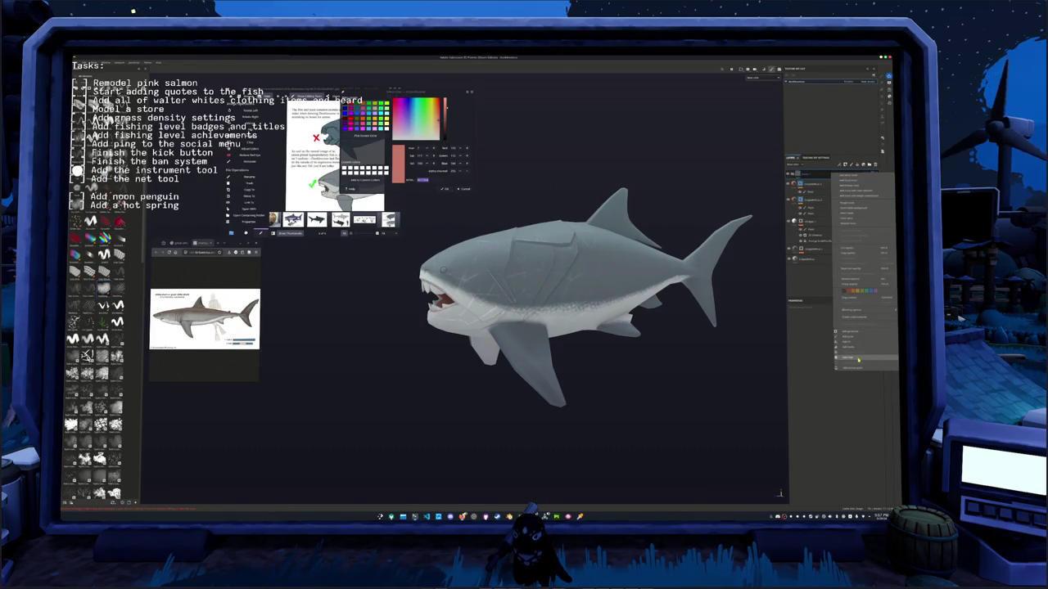
left_click(836, 324)
left_click(847, 344)
Add a flat fill layer covering the whole shark
mouse_move(690, 368)
left_mouse_down()
mouse_move(695, 388)
mouse_move(762, 347)
mouse_move(721, 352)
left_mouse_up()
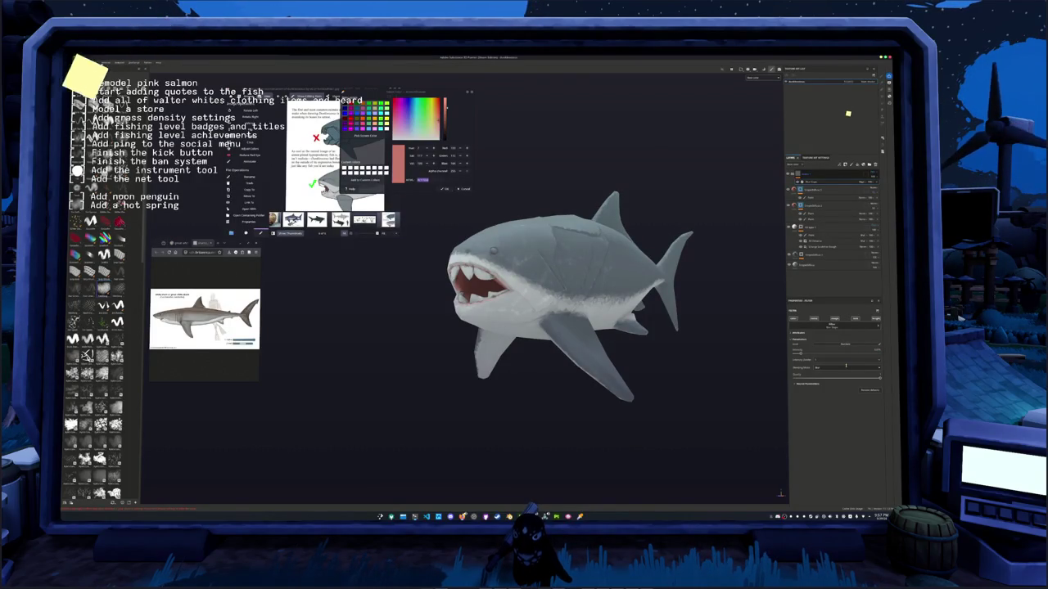
mouse_move(573, 364)
left_mouse_down()
mouse_move(556, 368)
mouse_move(562, 276)
mouse_move(442, 341)
mouse_move(619, 325)
mouse_move(576, 358)
mouse_move(445, 335)
mouse_move(344, 338)
left_mouse_up()
left_click(856, 165)
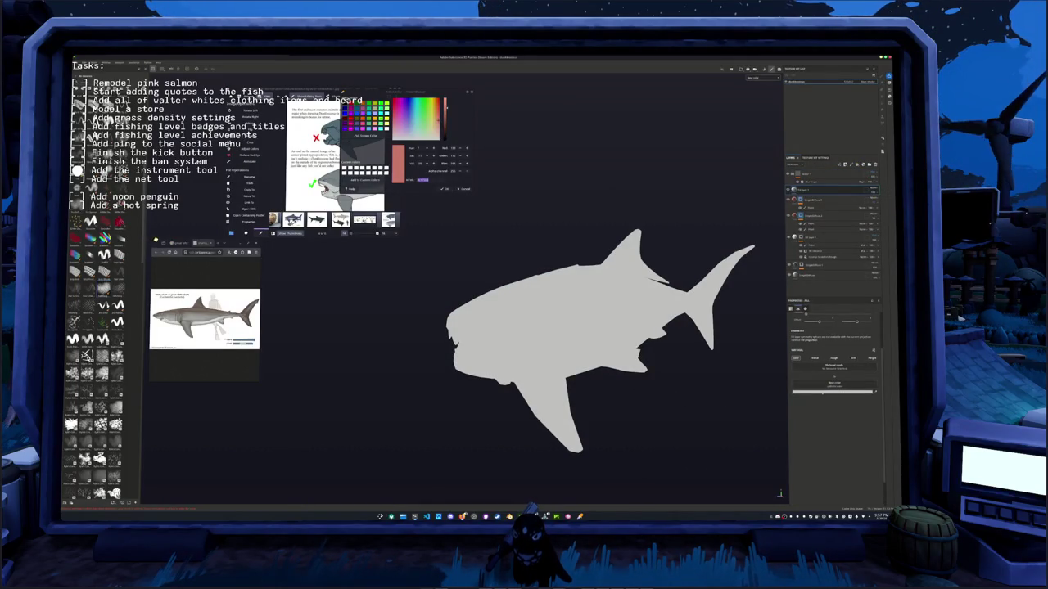
Set the fill colour to black, restore the shark's textured look and add a new layer
left_click(834, 391)
left_click(844, 432)
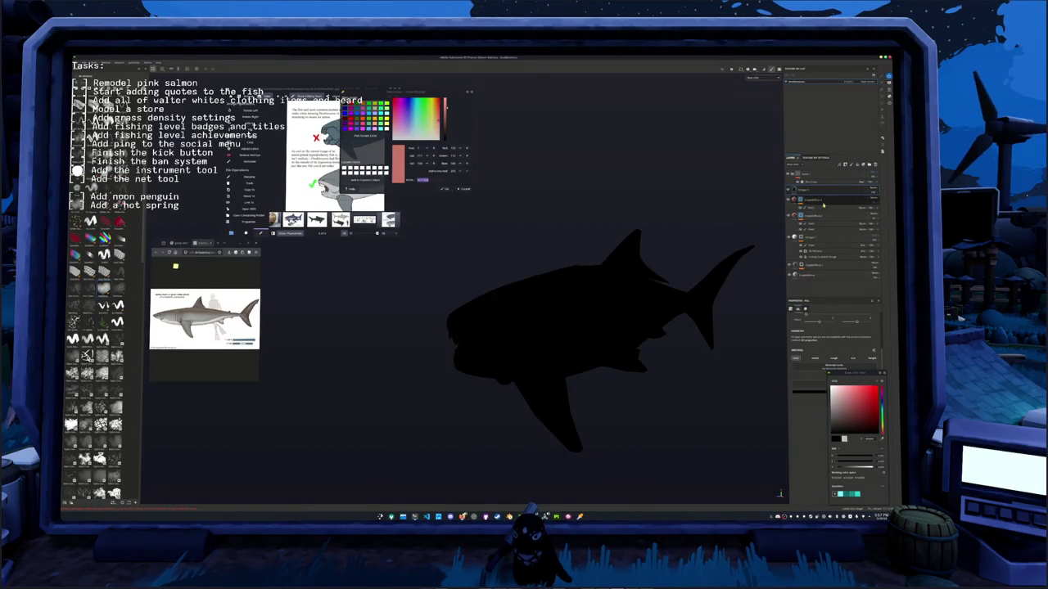
right_click(872, 190)
left_click(880, 260)
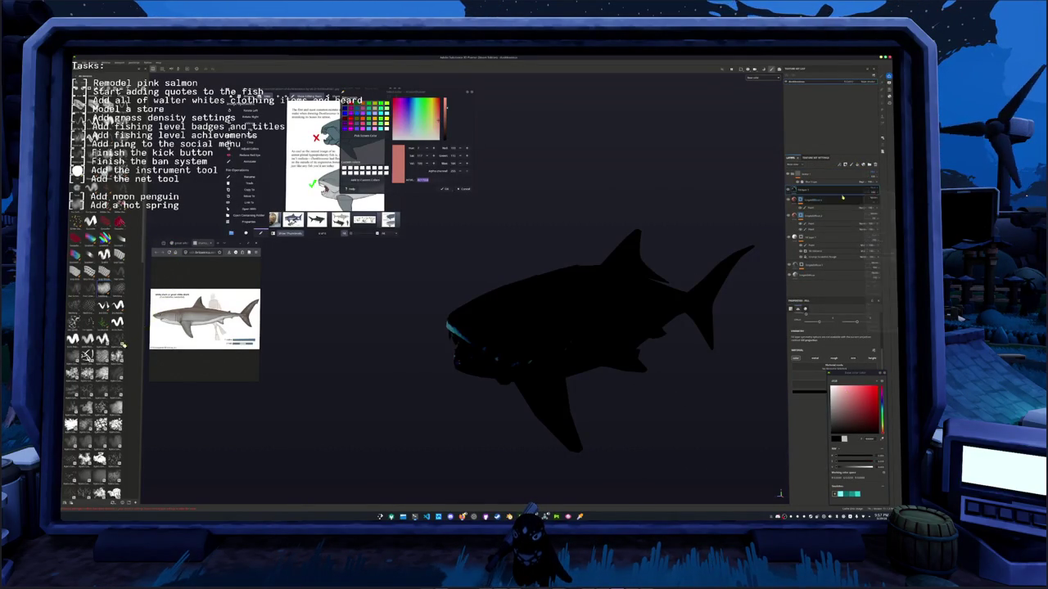
right_click(840, 192)
left_click(851, 245)
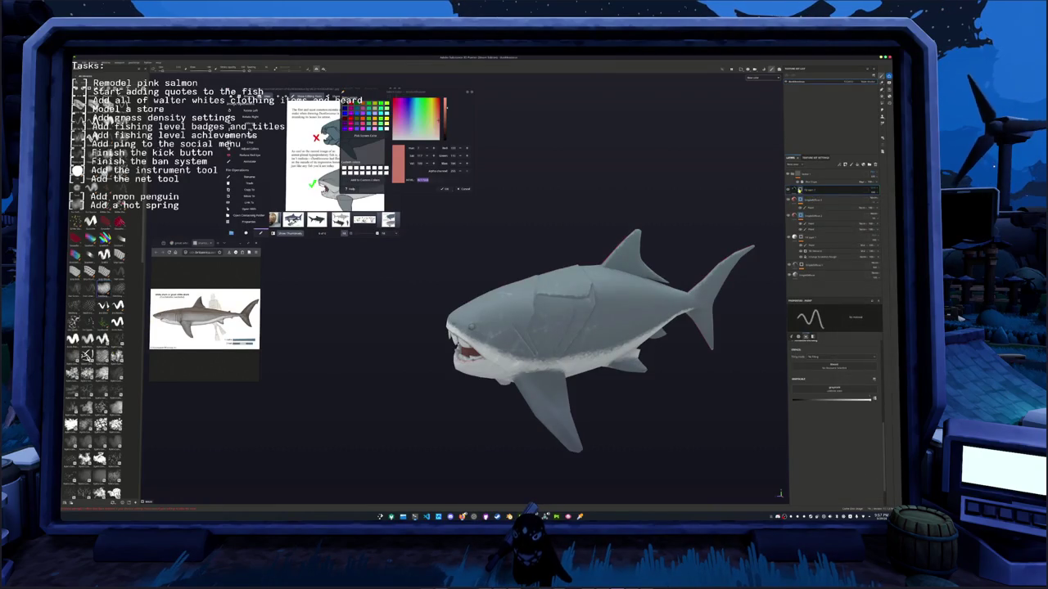
right_click(804, 192)
left_click(827, 334)
Try a dark stroke across the shark's snout, then undo it
scroll(532, 368, "up", 5)
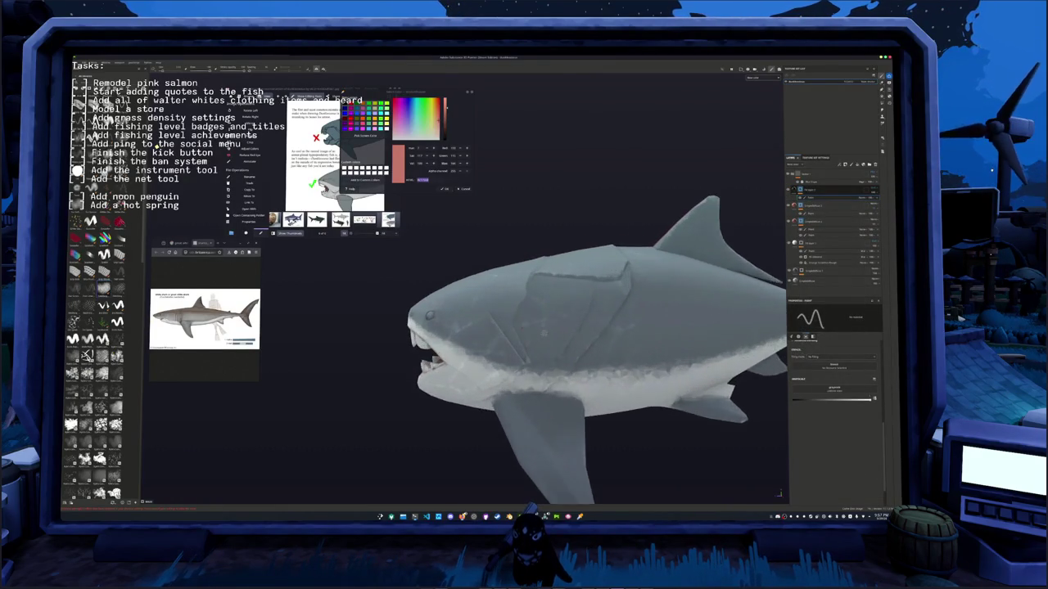
left_click_drag(532, 147, 527, 120)
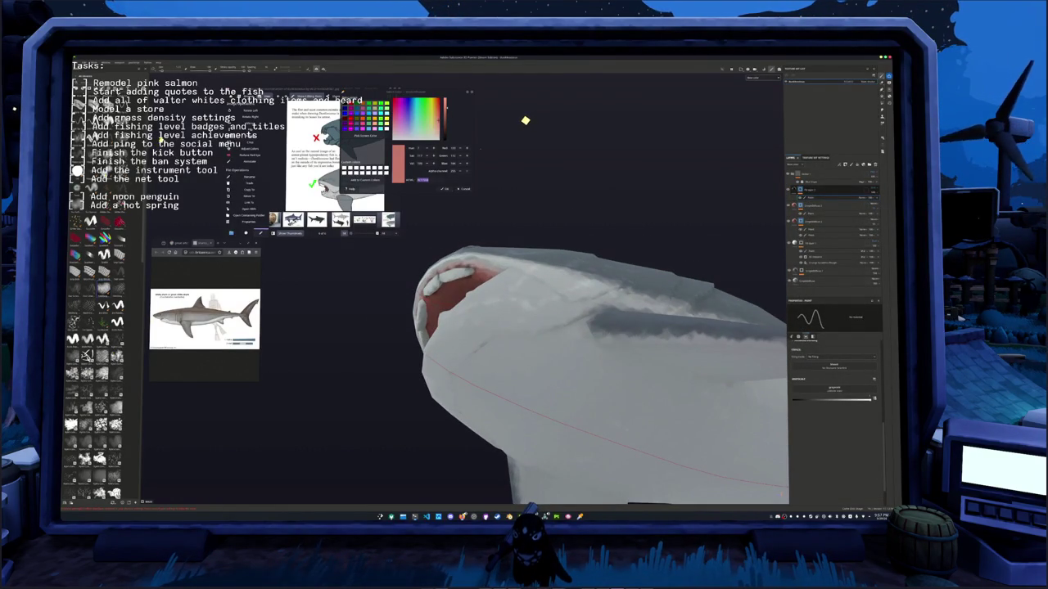
left_click_drag(518, 117, 511, 99)
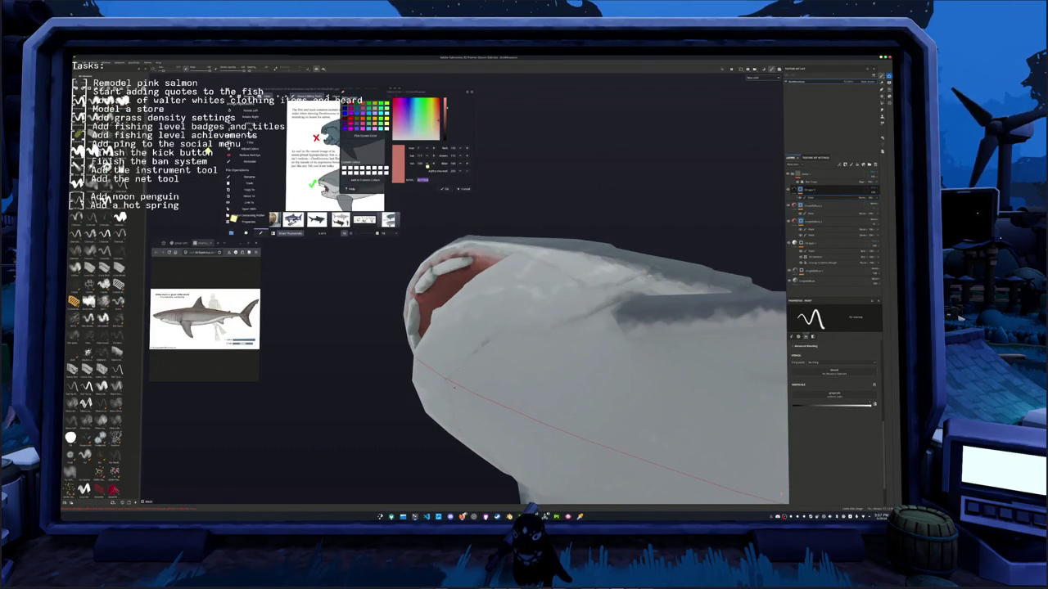
left_click(448, 379)
mouse_move(449, 378)
left_mouse_down()
mouse_move(501, 330)
mouse_move(491, 458)
left_mouse_up()
left_click_drag(573, 344, 524, 311)
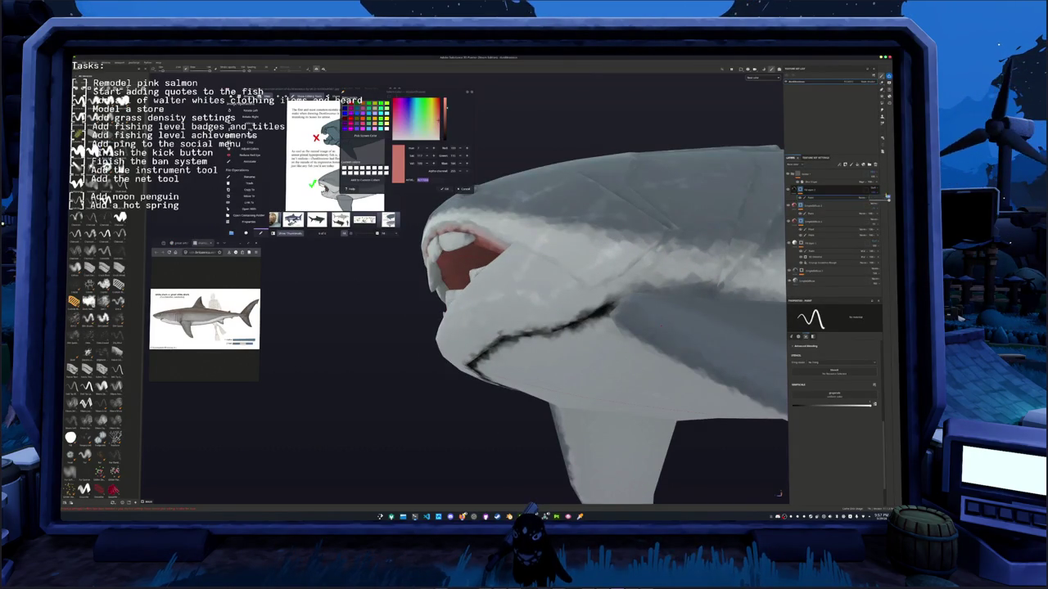
key("ctrl+z")
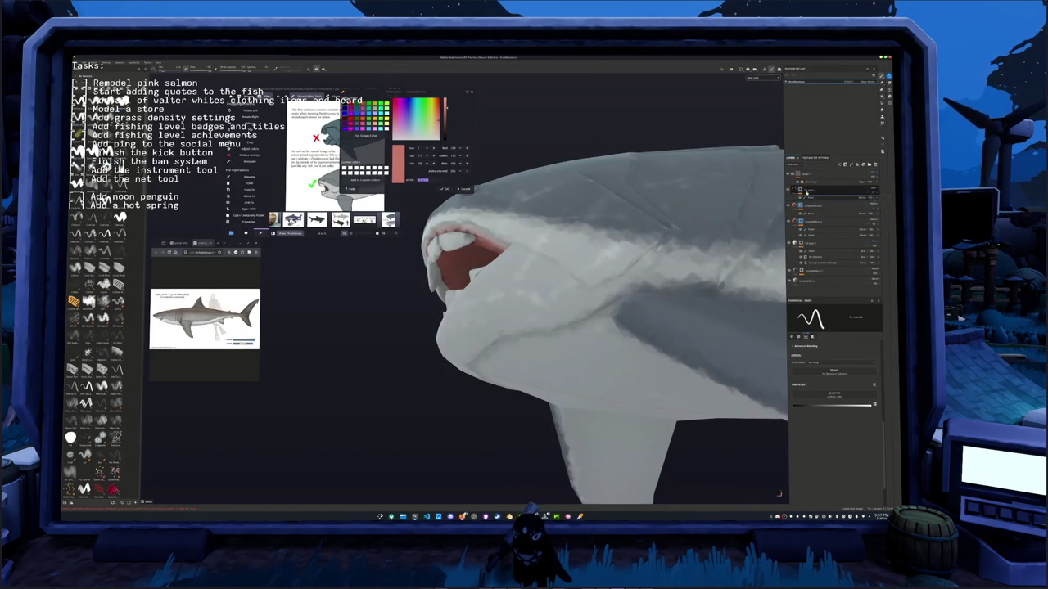
Paint a dark seam line across the shark's side plating and check it from several angles
mouse_move(573, 344)
left_mouse_down()
mouse_move(524, 332)
mouse_move(524, 270)
left_mouse_up()
left_click_drag(594, 242, 475, 361)
mouse_move(574, 270)
left_mouse_down()
mouse_move(614, 264)
mouse_move(538, 321)
left_mouse_up()
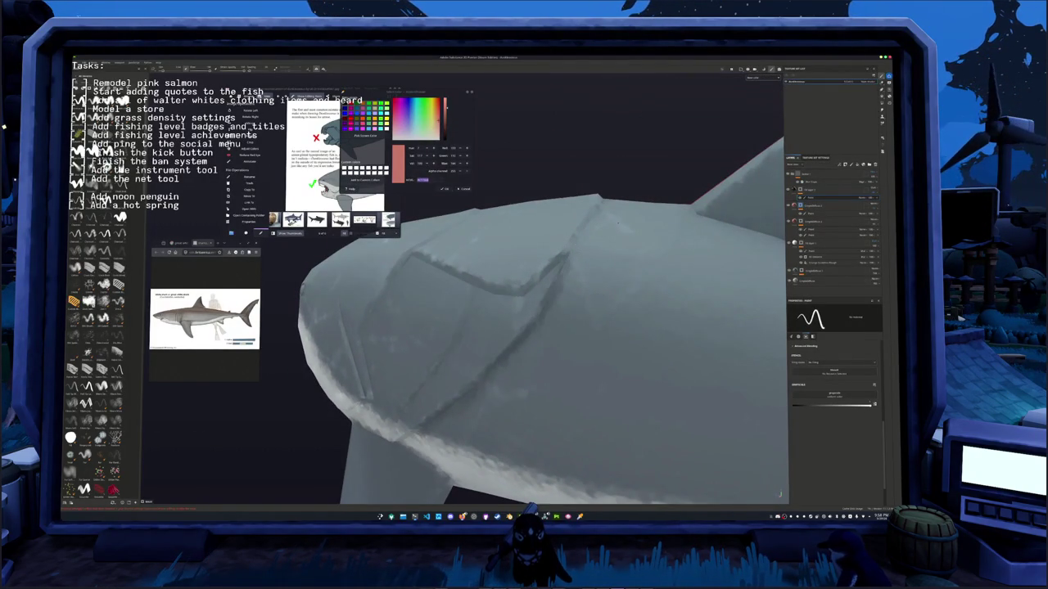
mouse_move(596, 237)
left_mouse_down()
mouse_move(595, 260)
mouse_move(519, 303)
mouse_move(565, 324)
mouse_move(598, 319)
left_mouse_up()
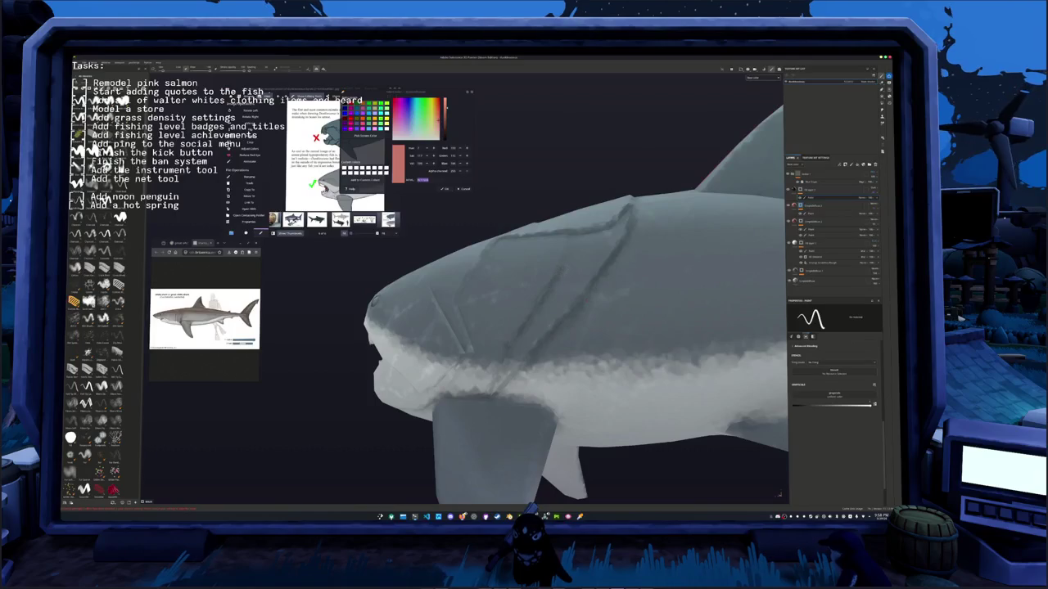
left_click_drag(524, 328, 590, 324)
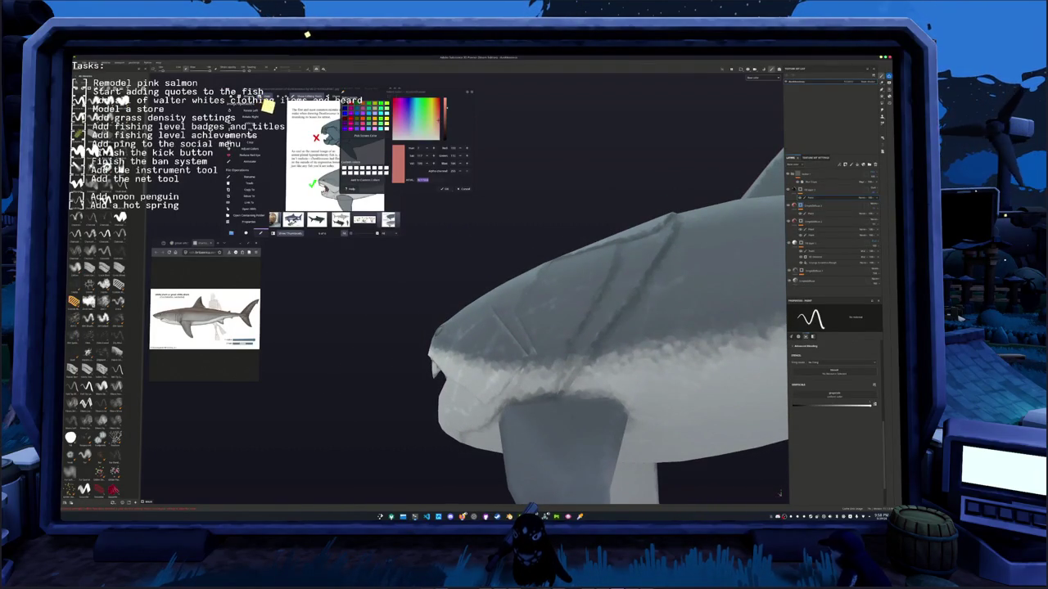
left_click_drag(589, 324, 573, 343)
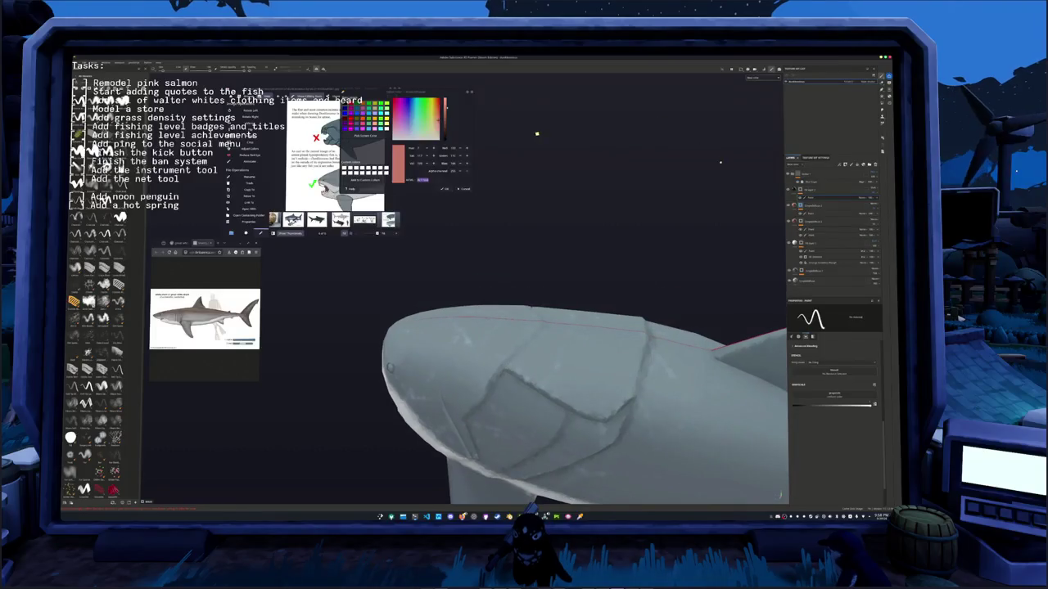
left_click_drag(513, 140, 447, 158)
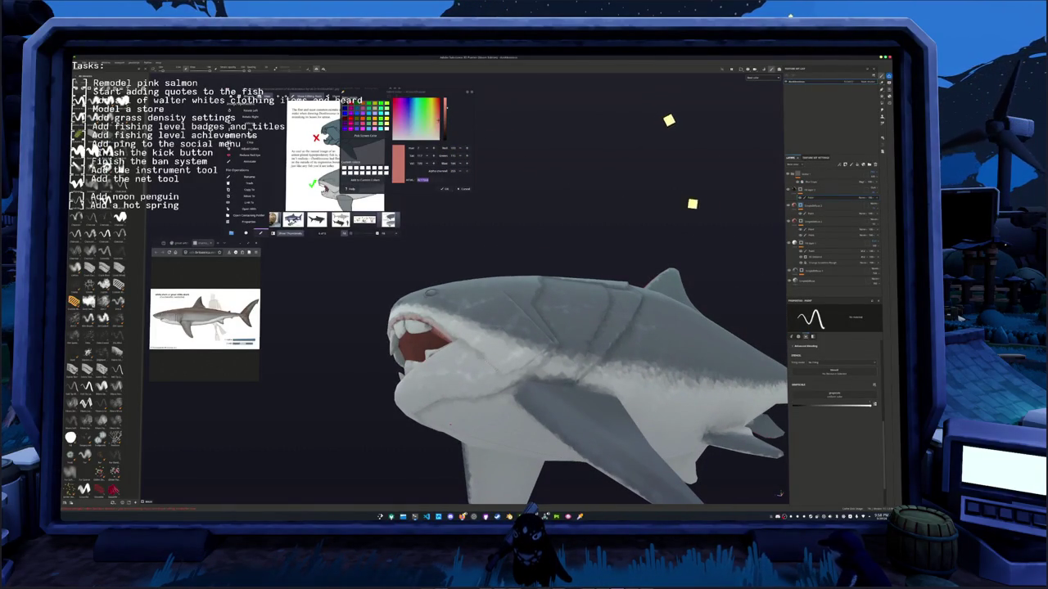
mouse_move(447, 159)
left_mouse_down()
mouse_move(464, 228)
mouse_move(547, 359)
mouse_move(470, 357)
mouse_move(460, 339)
left_mouse_up()
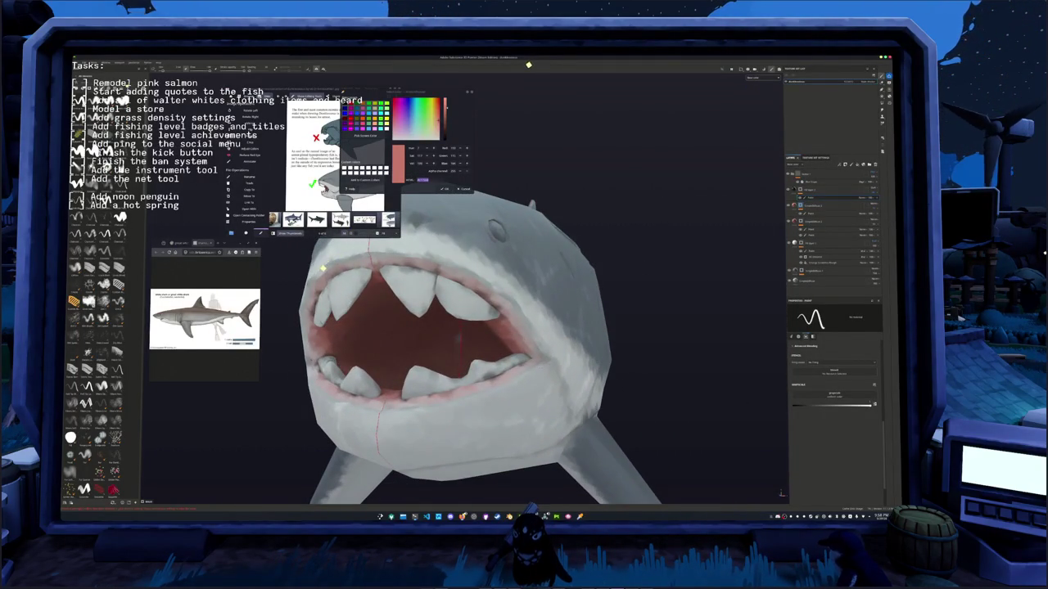
mouse_move(530, 356)
left_mouse_down()
mouse_move(561, 393)
mouse_move(540, 360)
mouse_move(565, 352)
mouse_move(577, 380)
left_mouse_up()
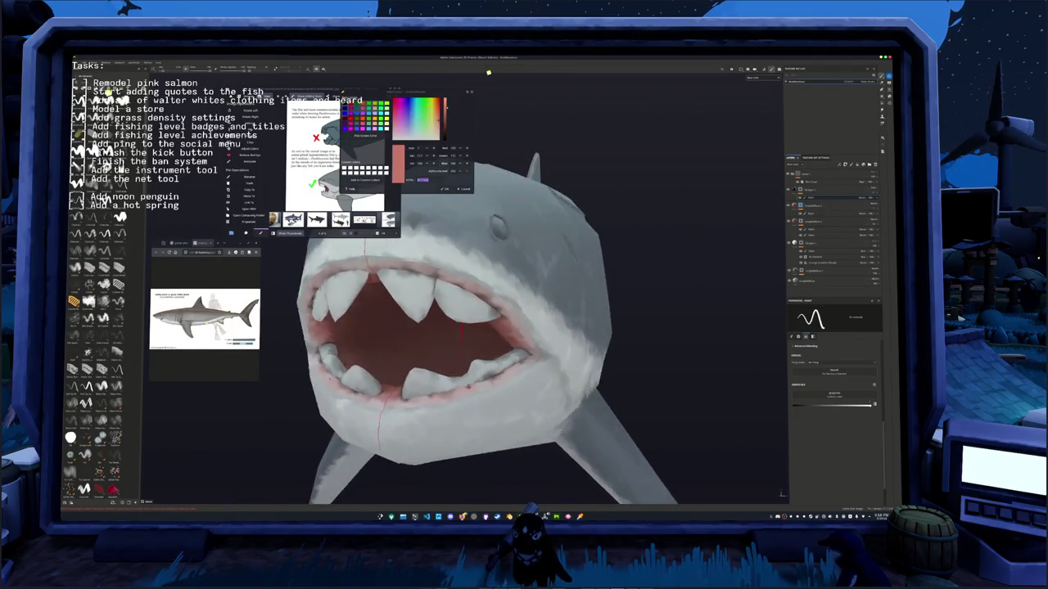
Select the lower fill layer and shift the hue of its base colour
left_click(806, 281)
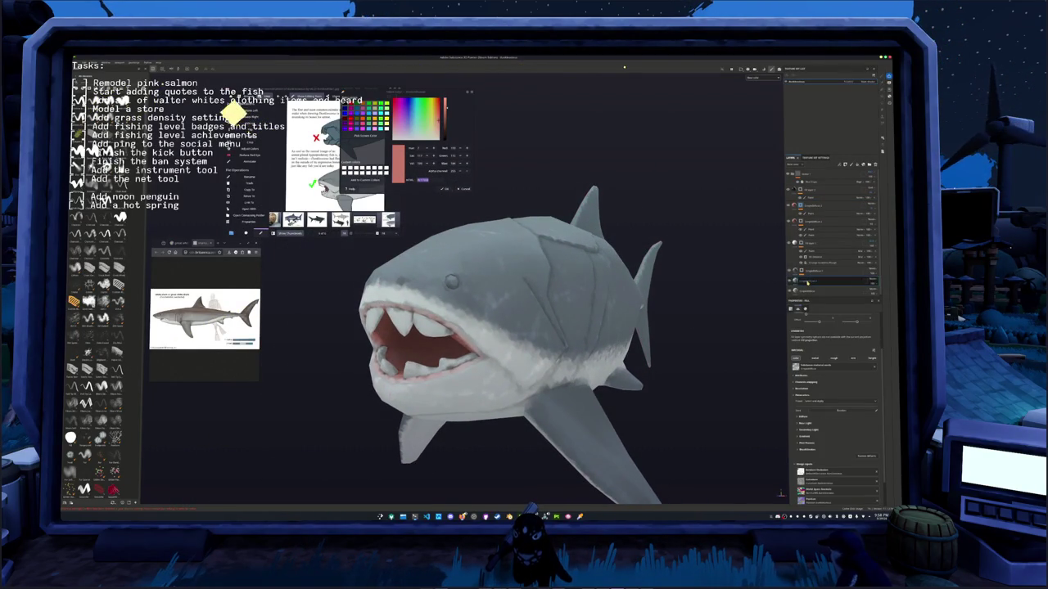
left_click(803, 417)
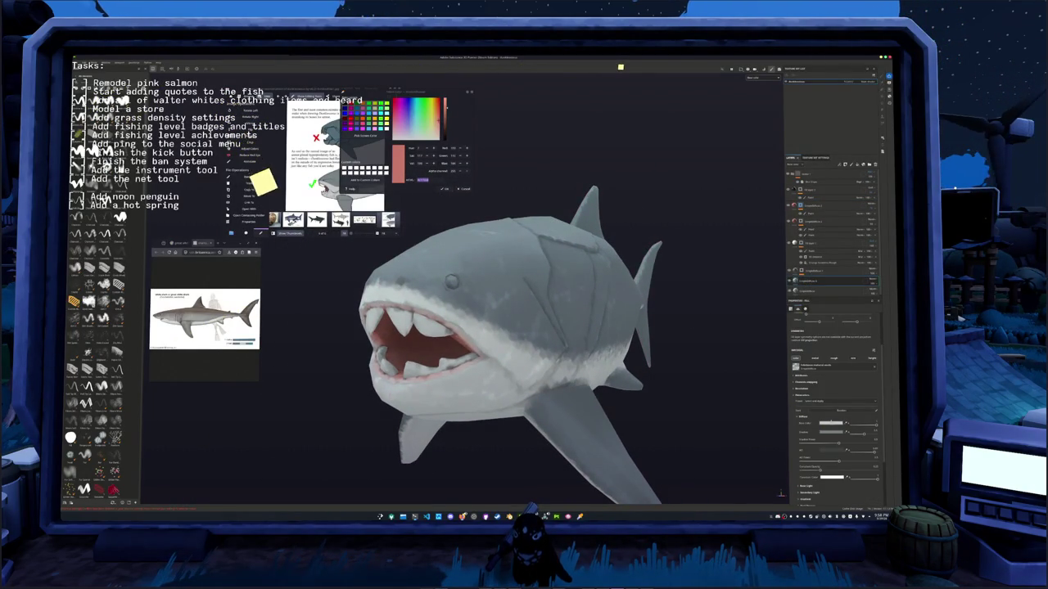
left_click(831, 423)
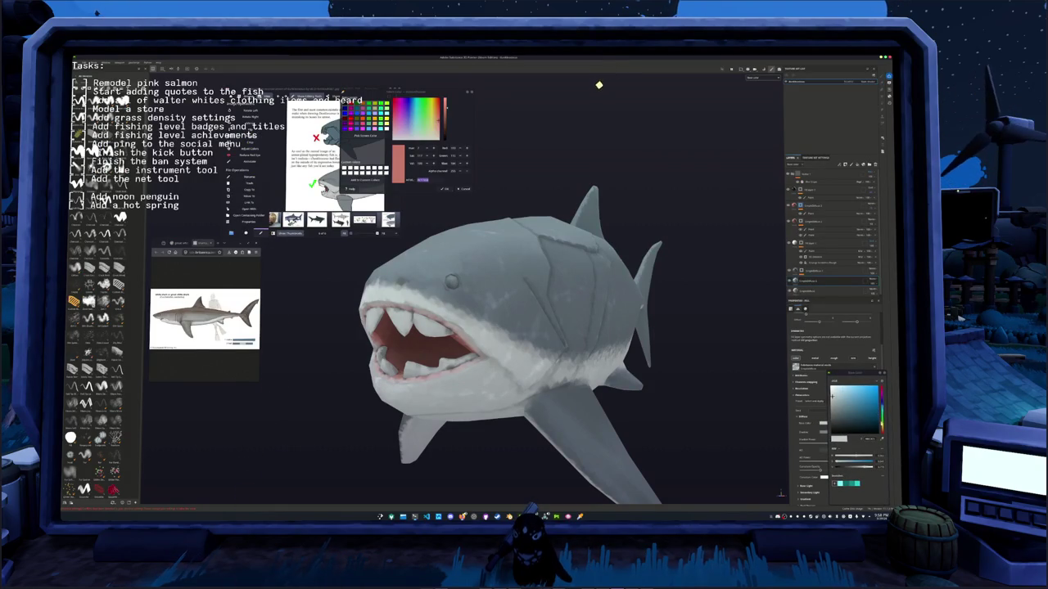
left_click(882, 426)
Add a mask to that fill layer, switch to Polygon Fill, and select another layer
right_click(802, 280)
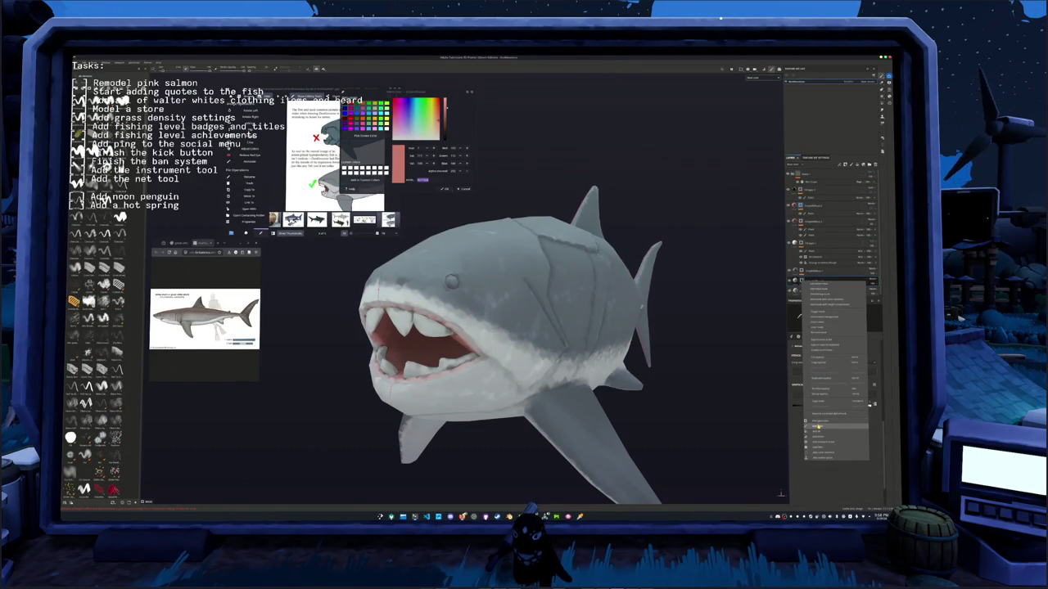
left_click(819, 427)
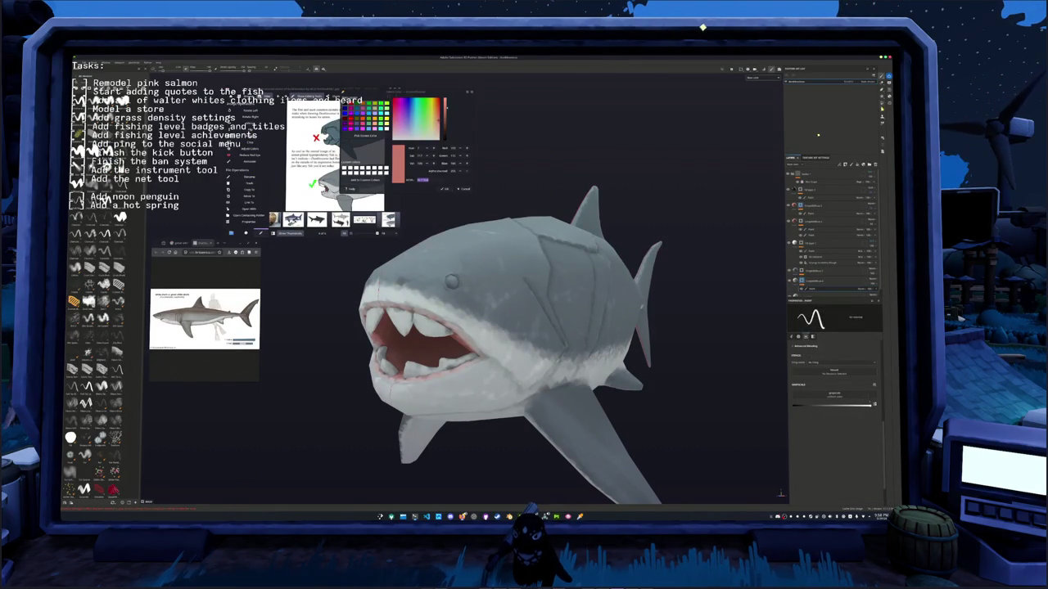
key("4")
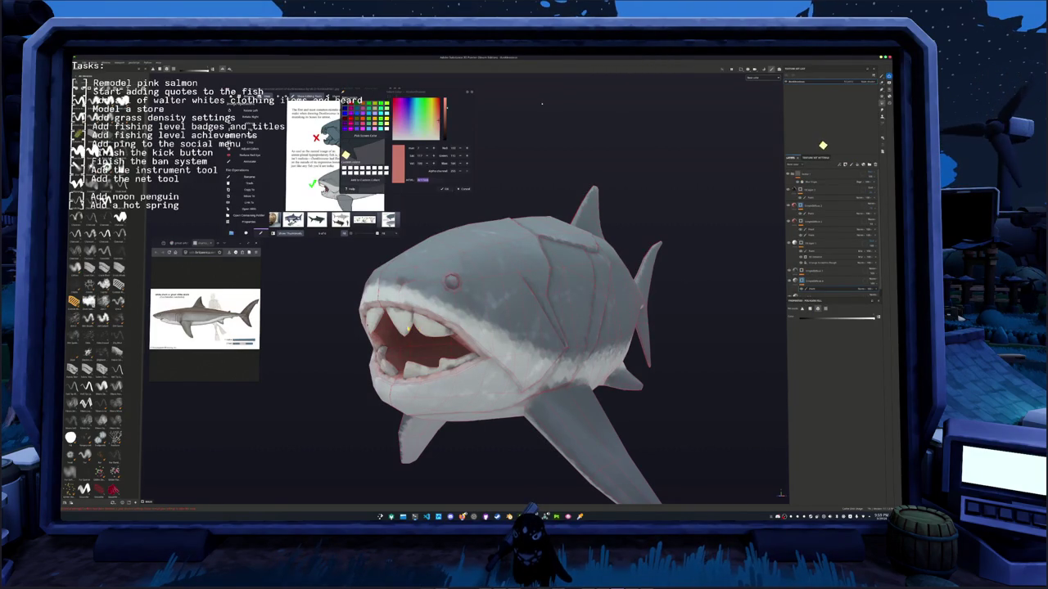
left_click(819, 189)
left_click_drag(721, 279, 605, 324)
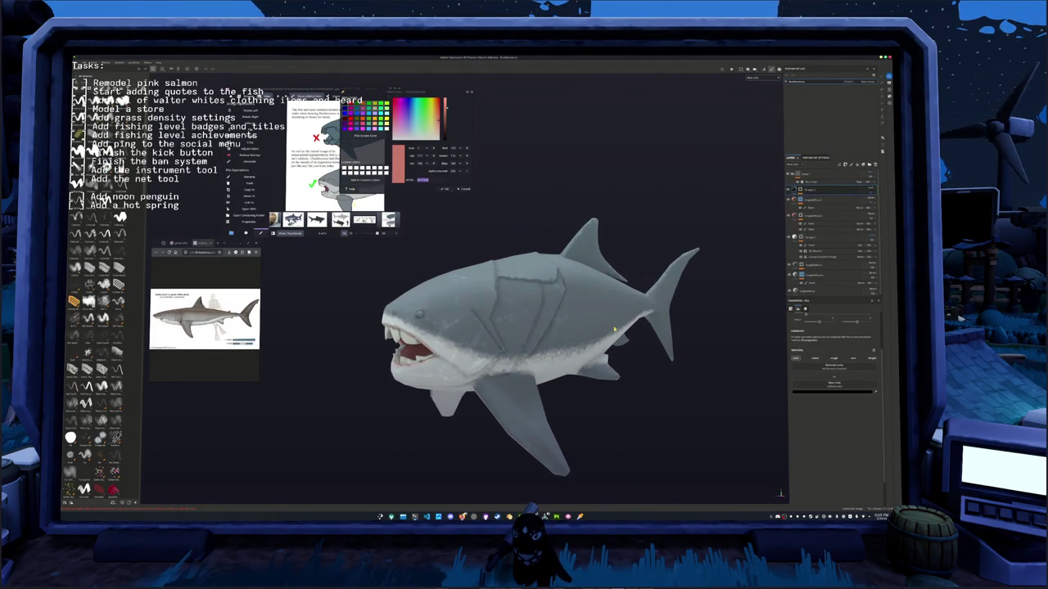
Add a new fill layer on top and set its colour to black
left_click(815, 173)
left_click(815, 174)
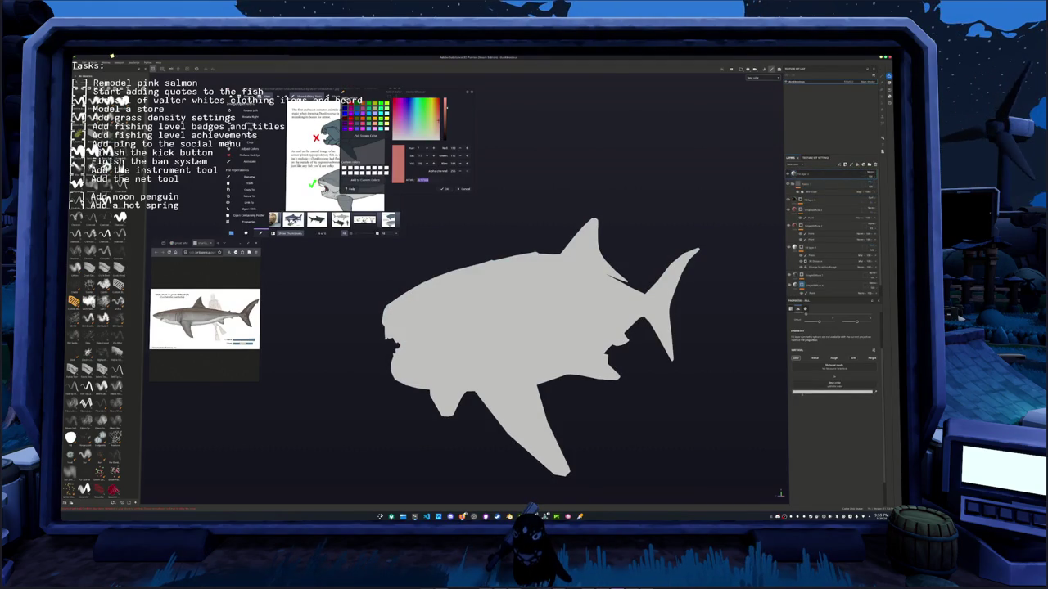
left_click(832, 392)
left_click(852, 432)
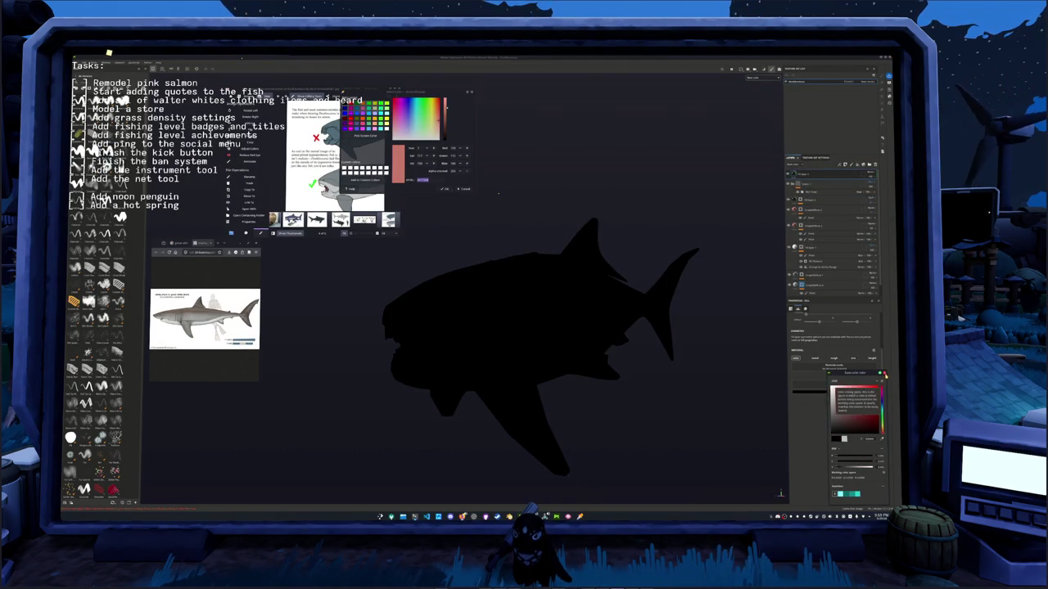
right_click(814, 174)
left_click(827, 197)
Give the black fill a black mask and polygon-fill the shark's eye, then frame the model
right_click(815, 174)
left_click(818, 317)
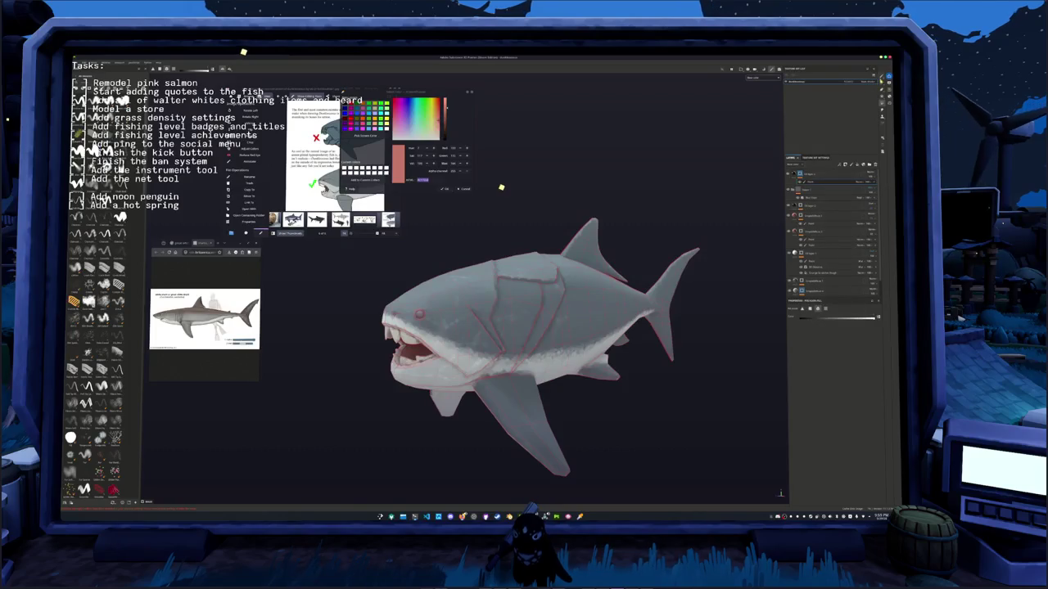
scroll(627, 243, "up", 10)
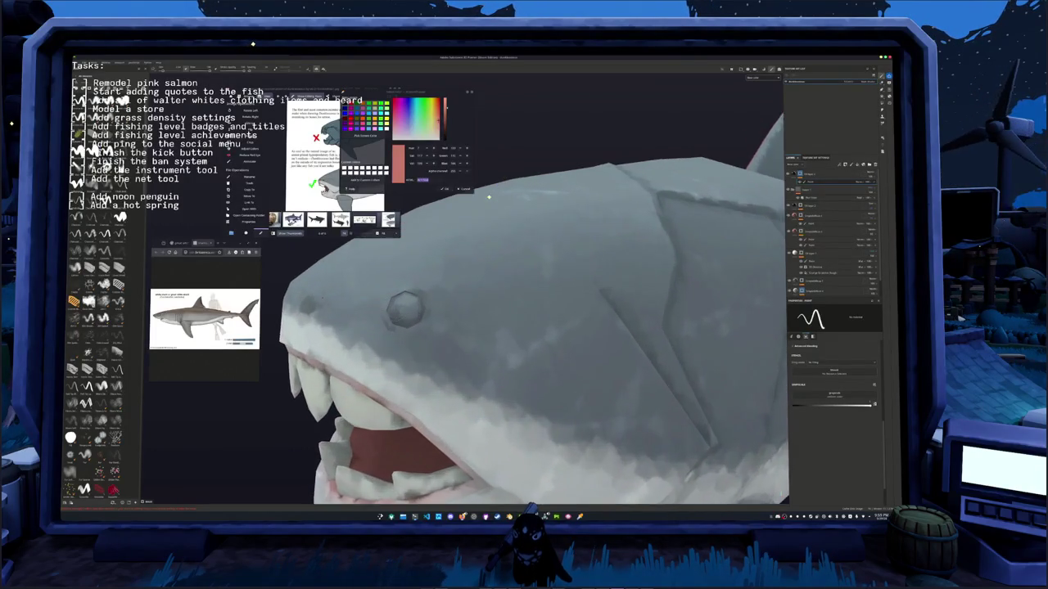
scroll(485, 204, "up", 2)
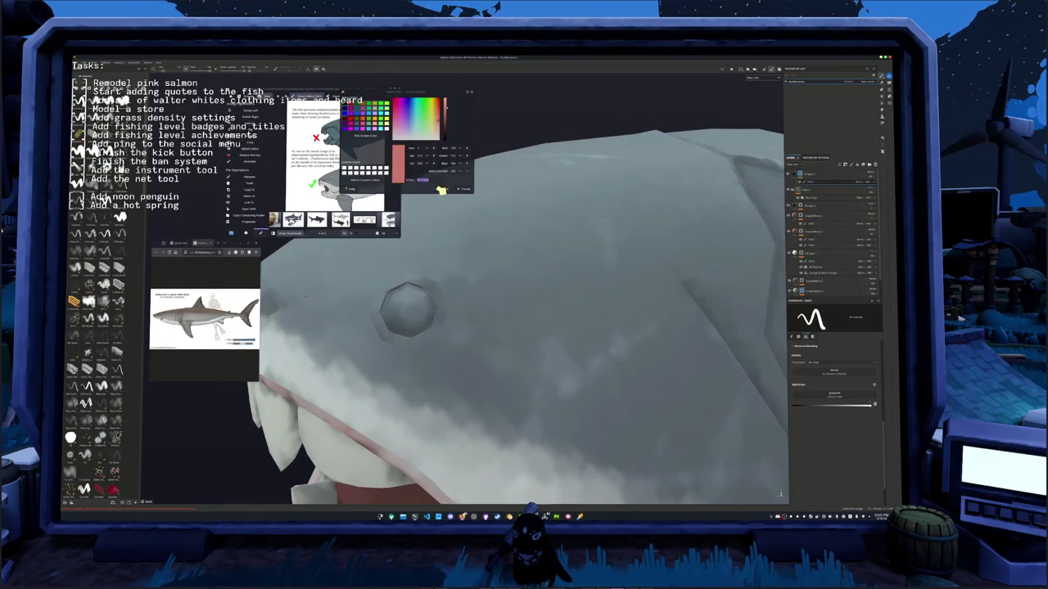
left_click(440, 190)
left_click_drag(413, 191, 379, 194)
key("f")
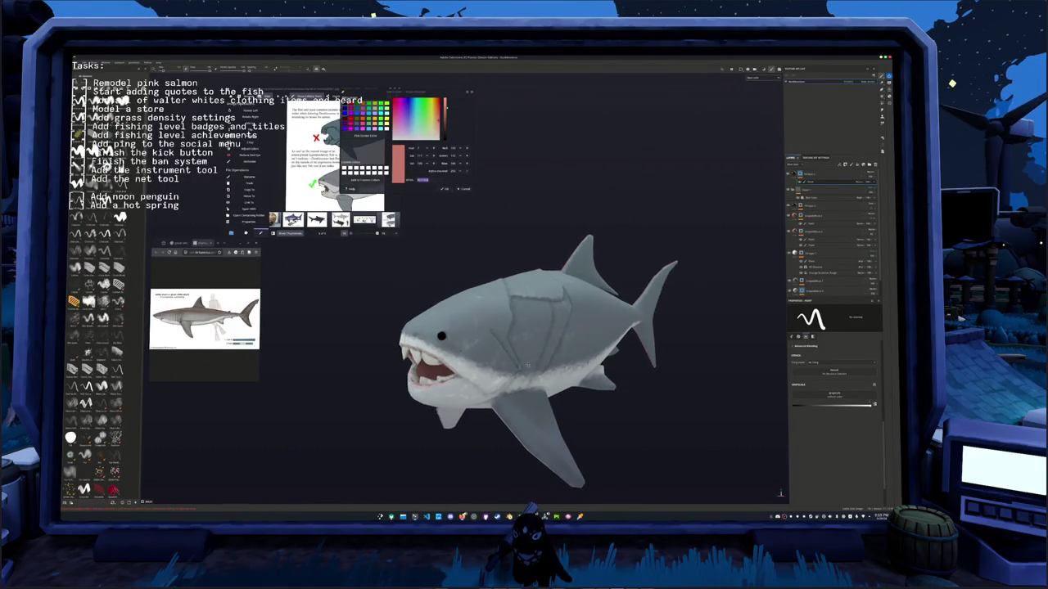
key("ctrl+e")
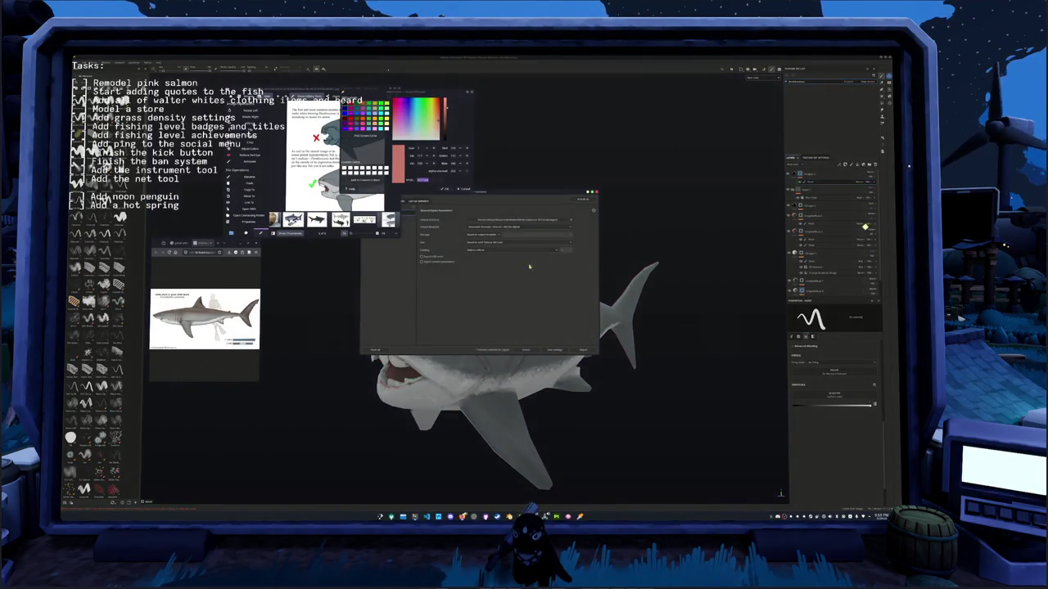
Export the shark's textures to an output folder picked from the recent paths list
mouse_move(529, 187)
left_mouse_down()
mouse_move(555, 217)
mouse_move(666, 240)
left_mouse_up()
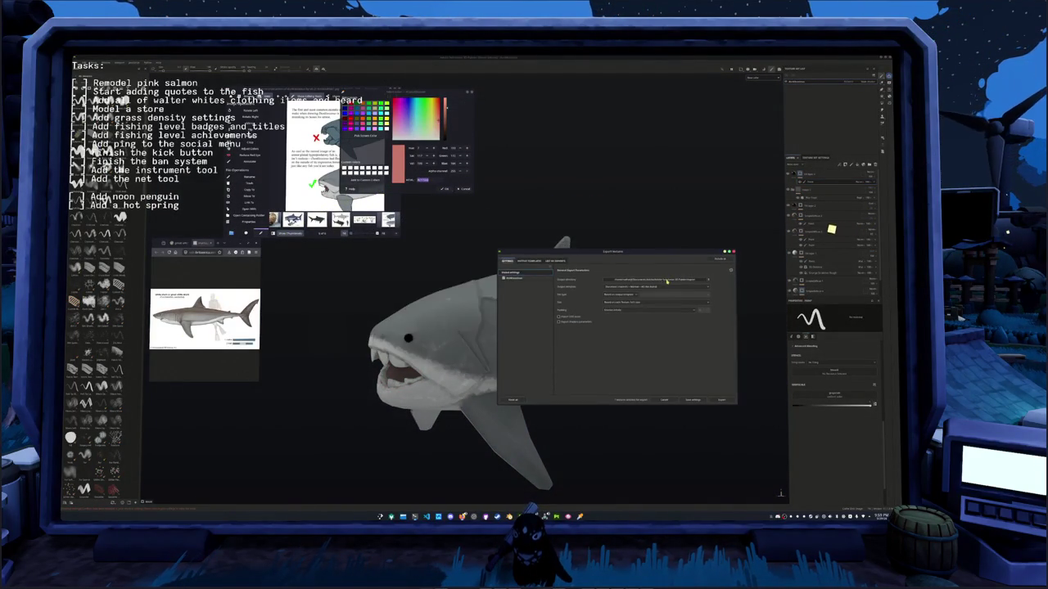
left_click(664, 281)
left_click(499, 240)
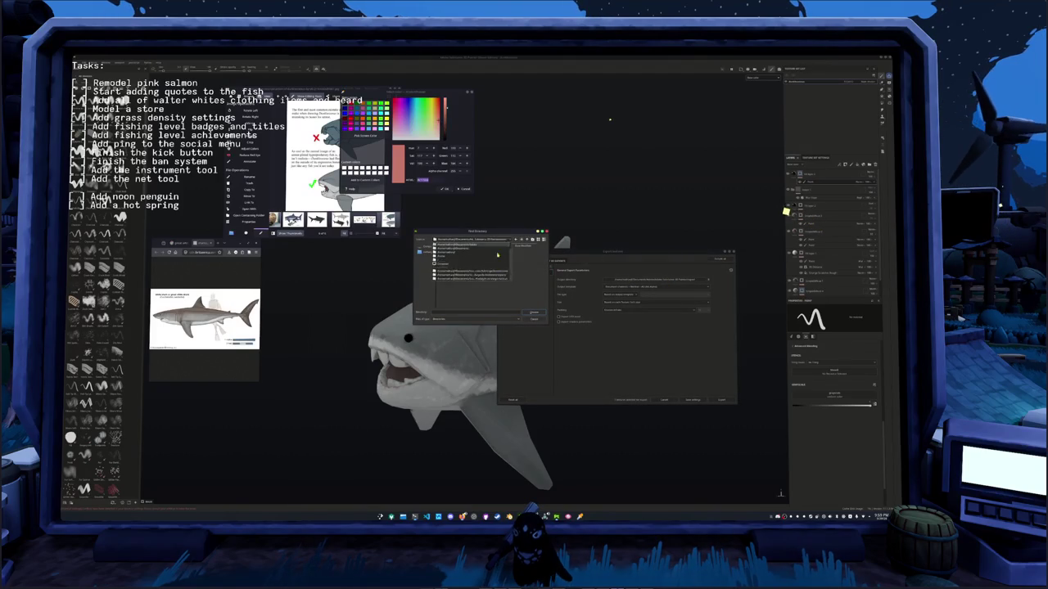
left_click(501, 273)
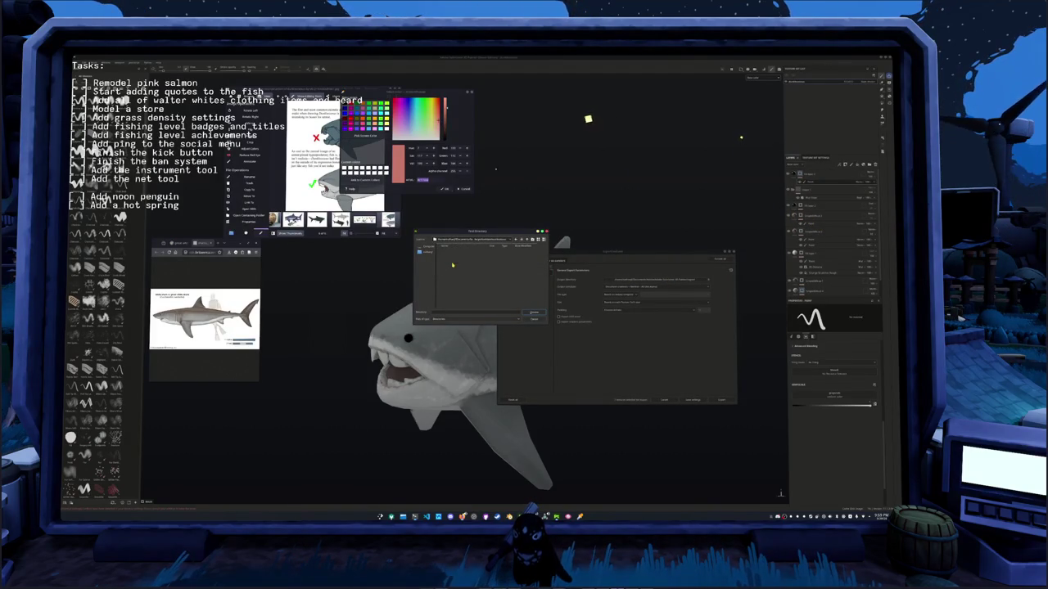
left_click(533, 312)
left_click(528, 279)
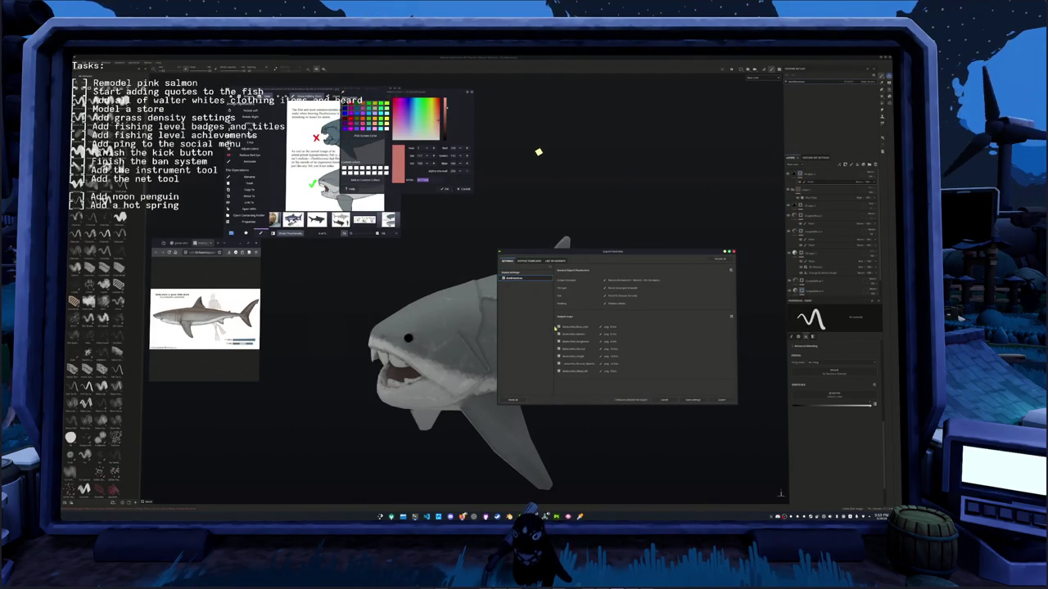
left_click(727, 399)
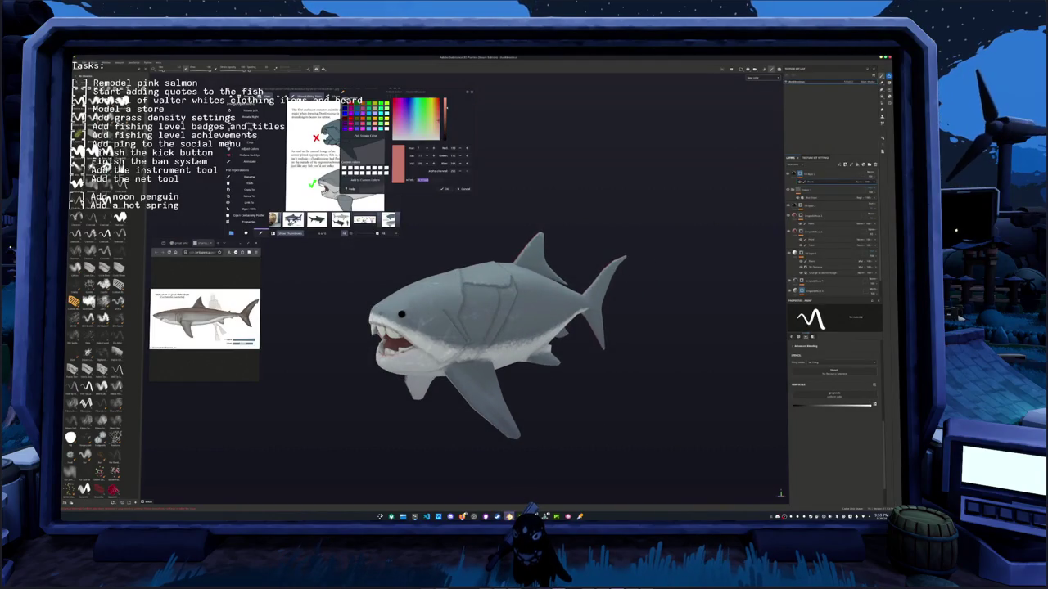
key("alt+Tab")
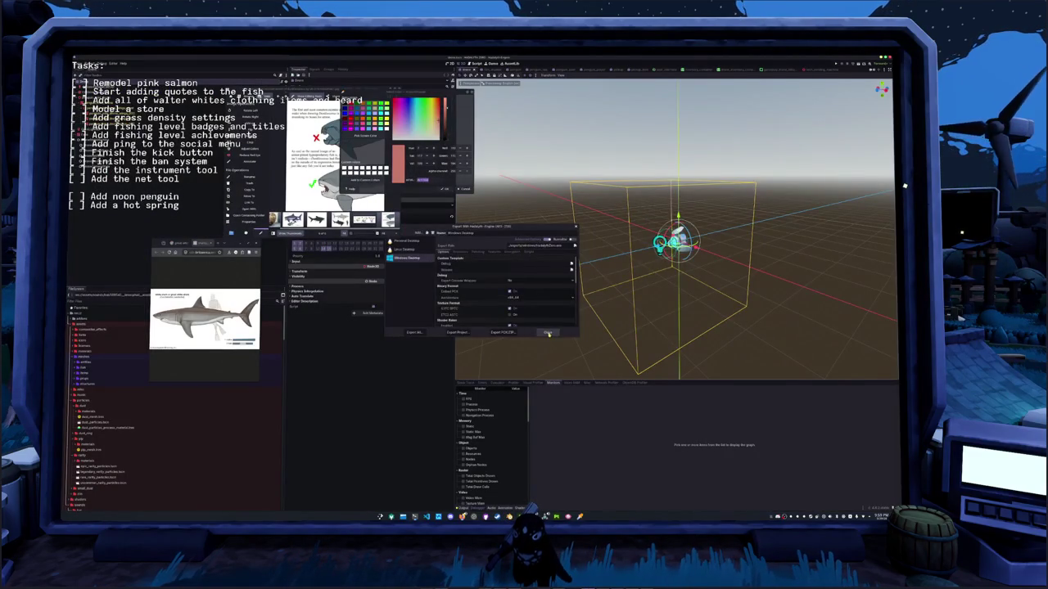
Close Godot's export and shark reference windows, then switch to the camera scene
left_click(549, 334)
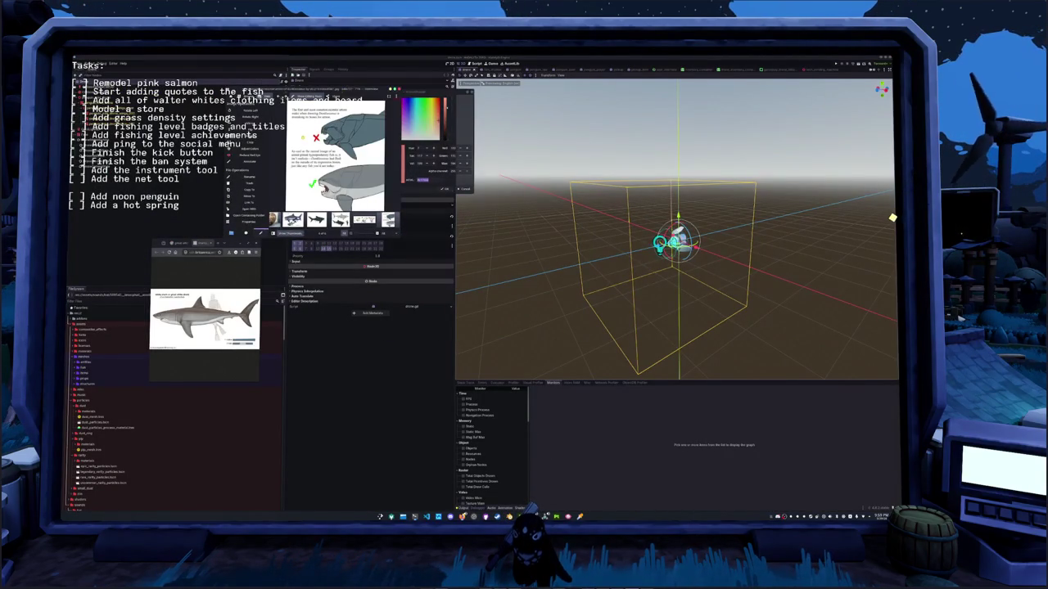
left_click(887, 233)
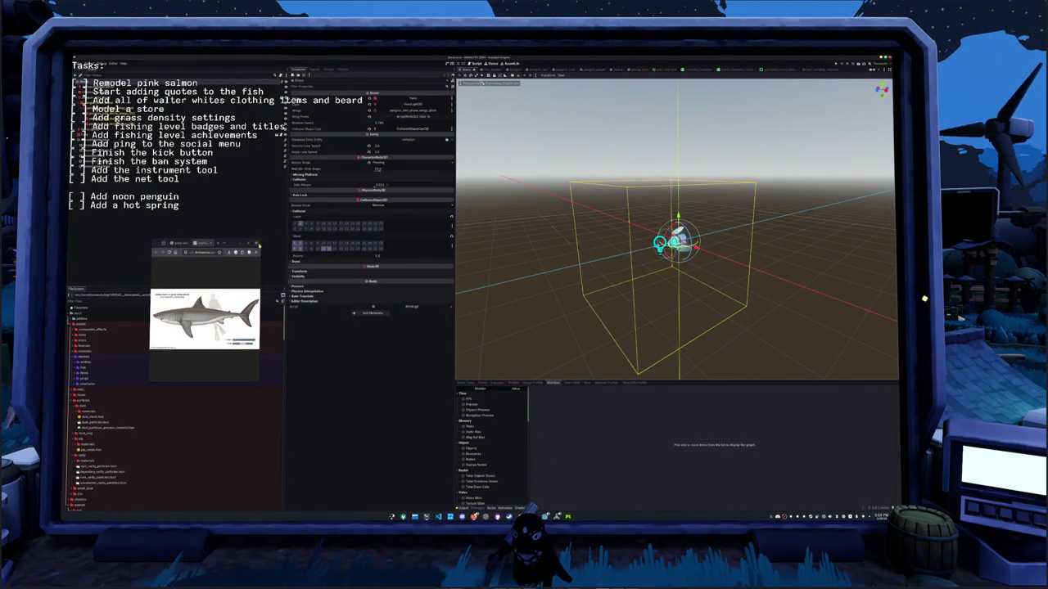
left_click(256, 244)
left_click(557, 164)
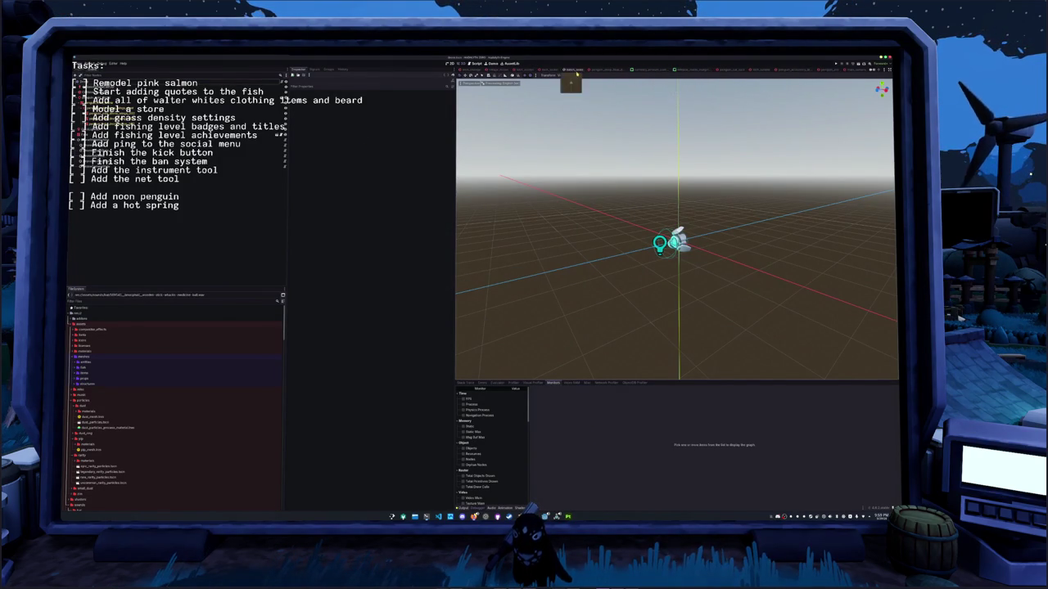
left_click(573, 70)
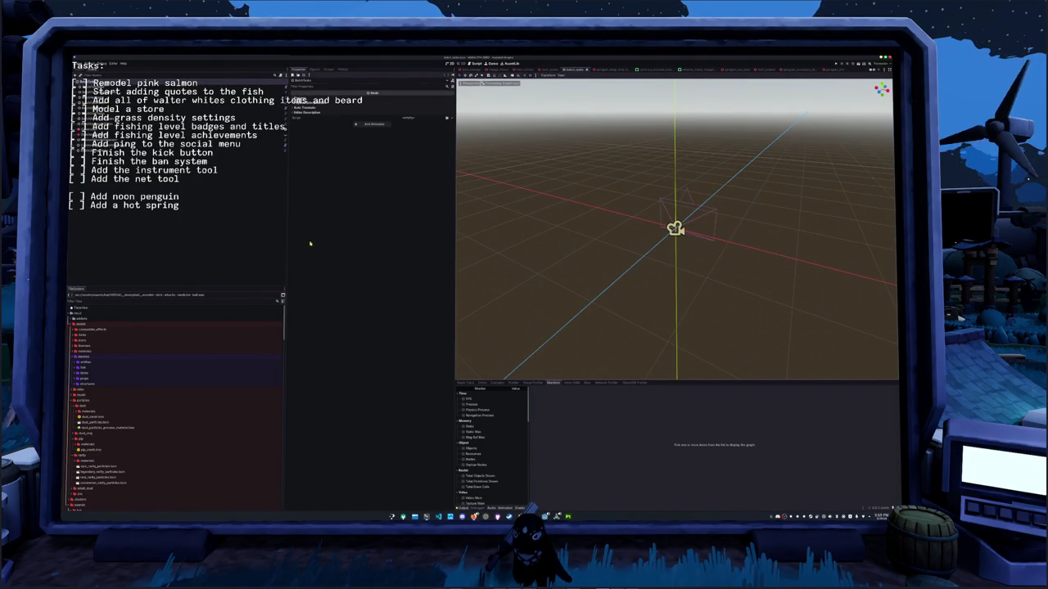
left_click(106, 152)
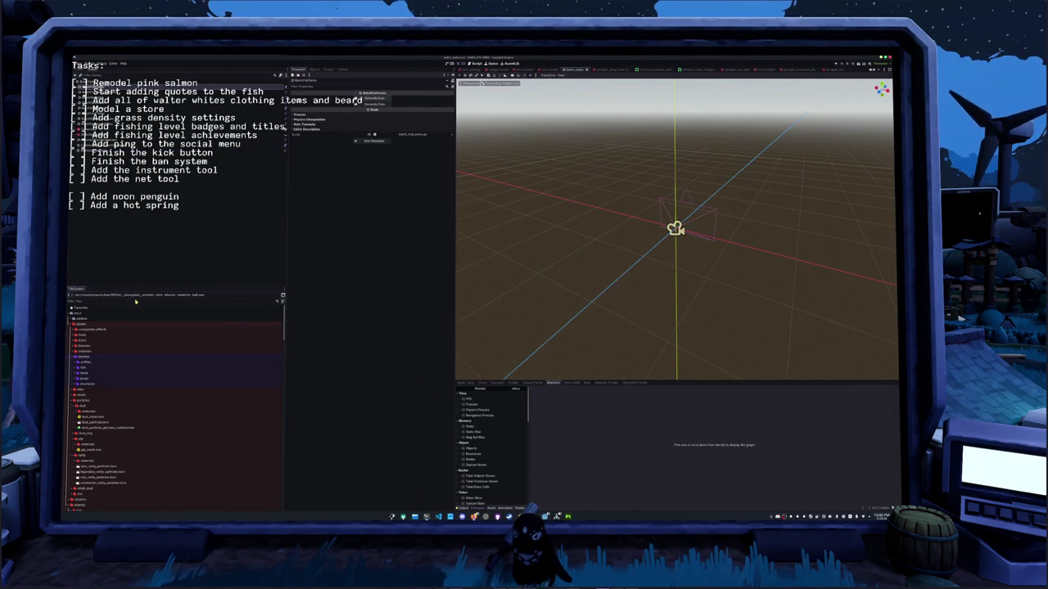
key("alt+Tab")
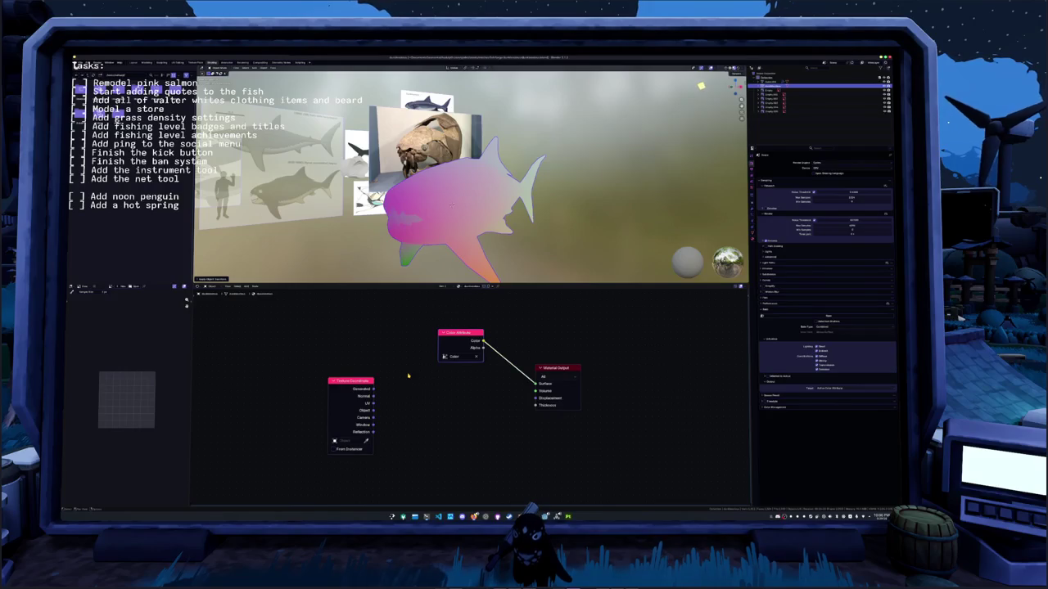
key("alt+Tab")
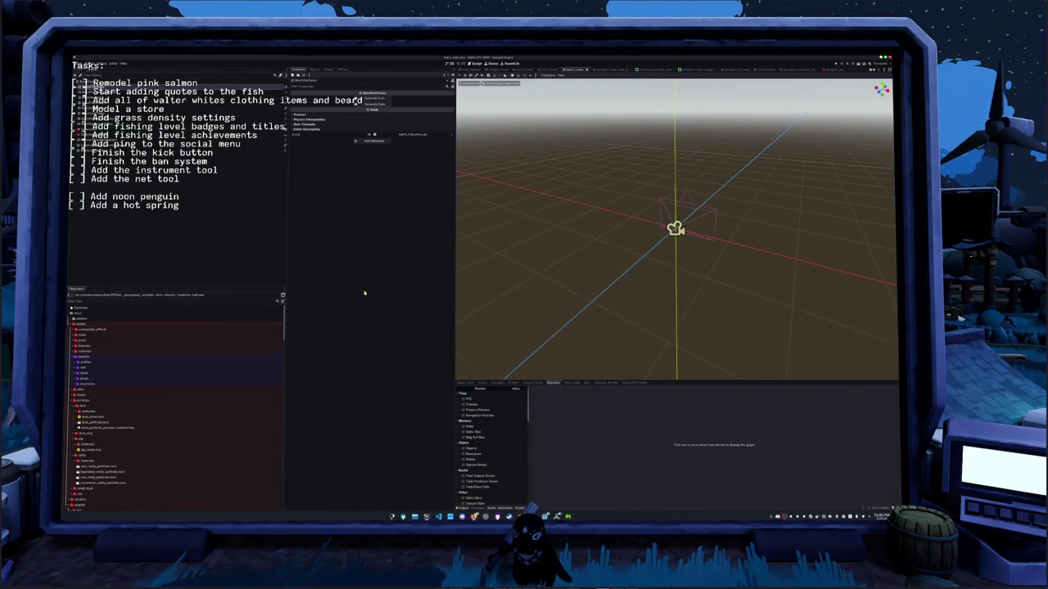
Filter files for 'dur', inspect duralexdeux.tres's mesh, hide the bottom panel, and run the game
type("dur")
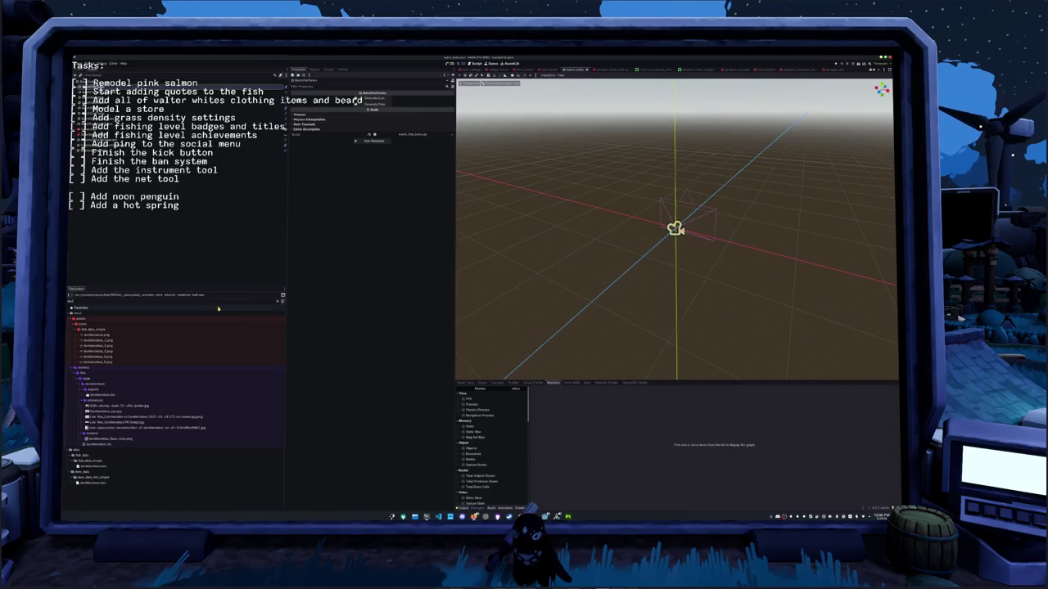
left_click(94, 482)
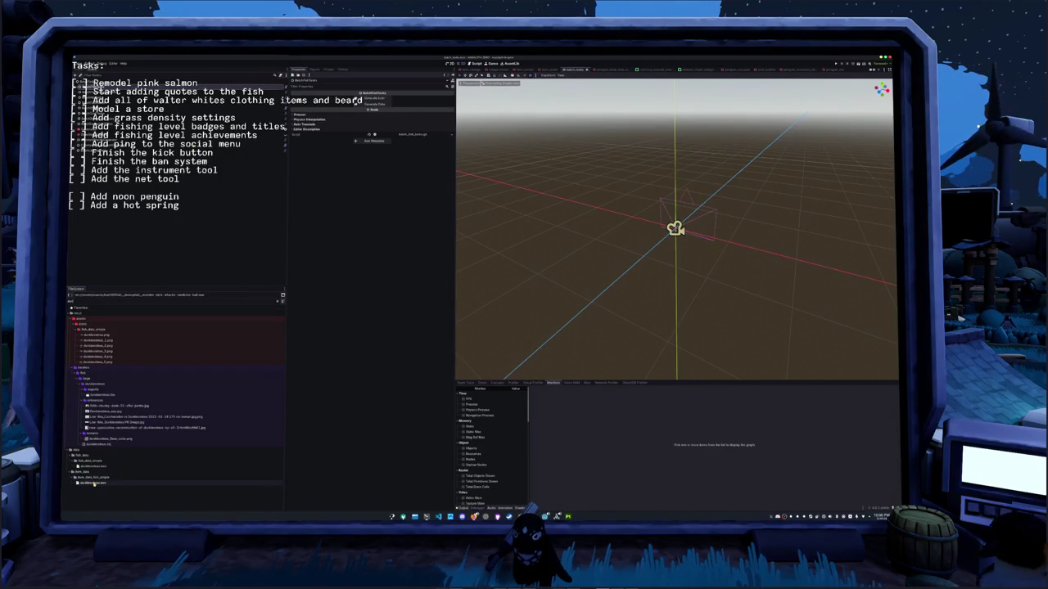
left_click(93, 465)
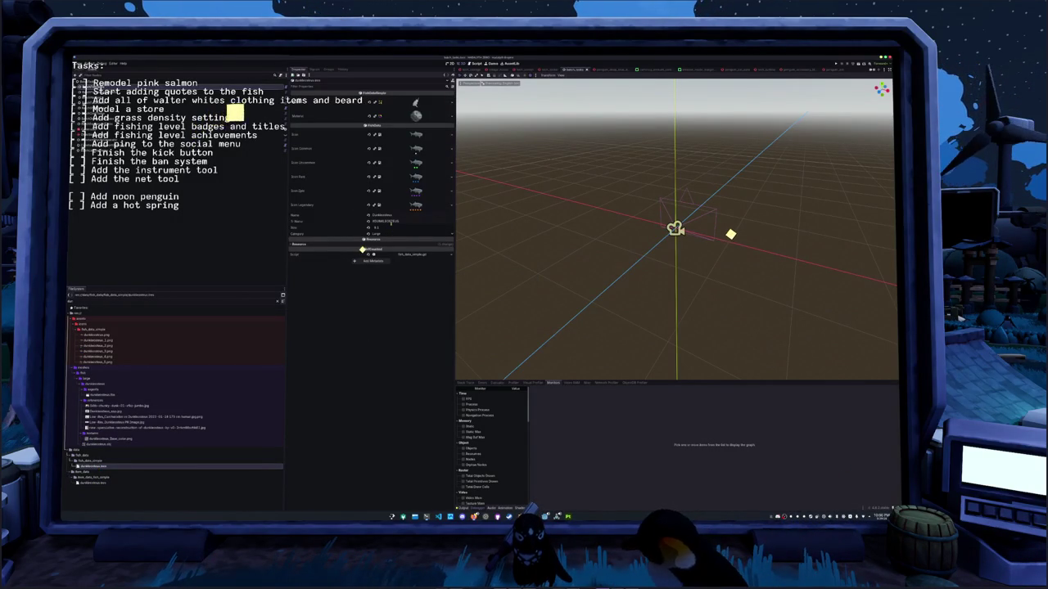
left_click(334, 106)
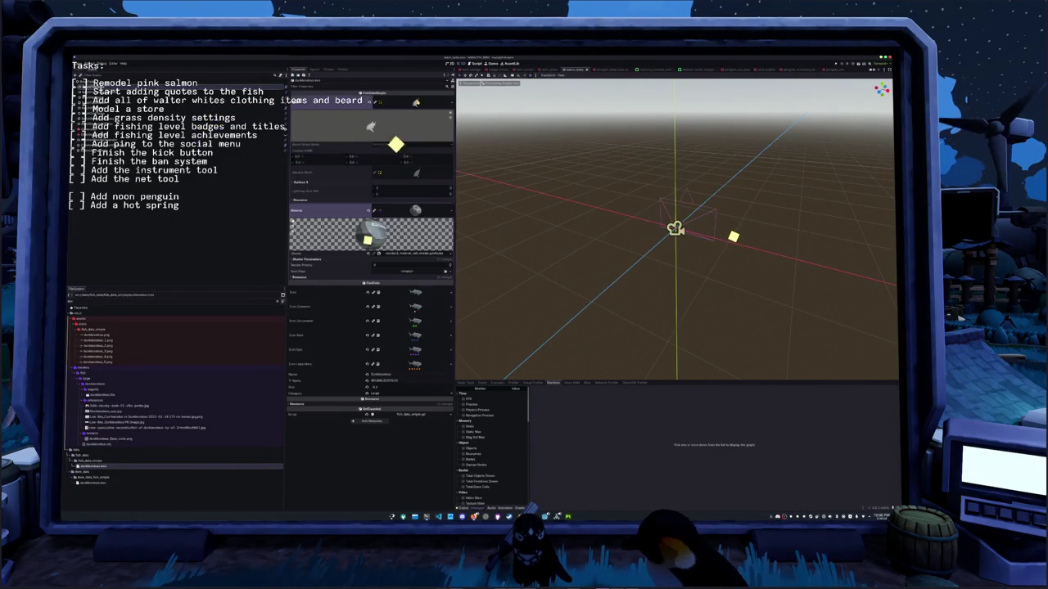
scroll(418, 189, "down", 3)
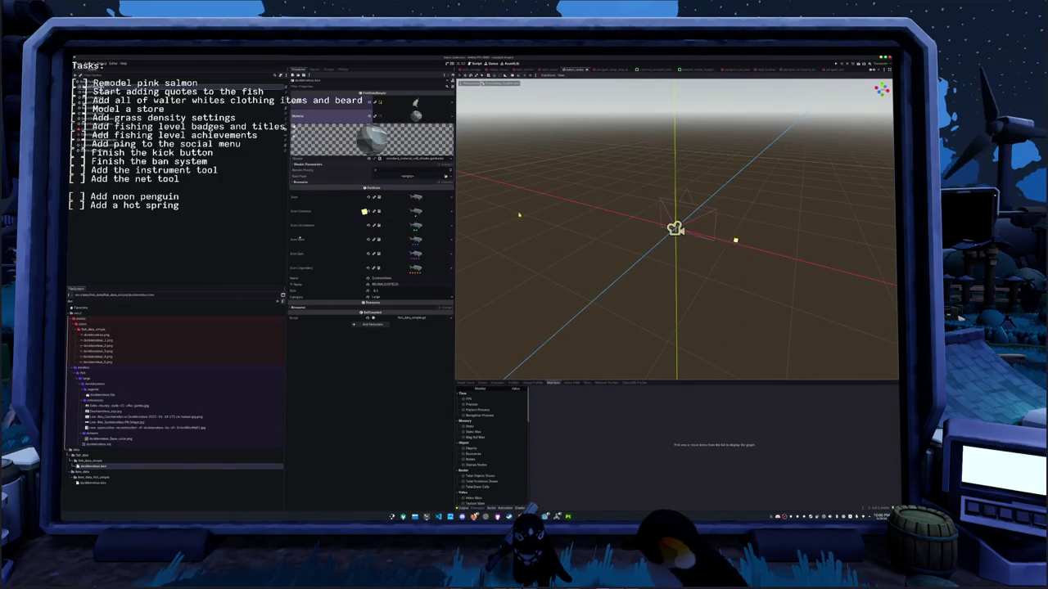
key("ctrl+j")
key("F5")
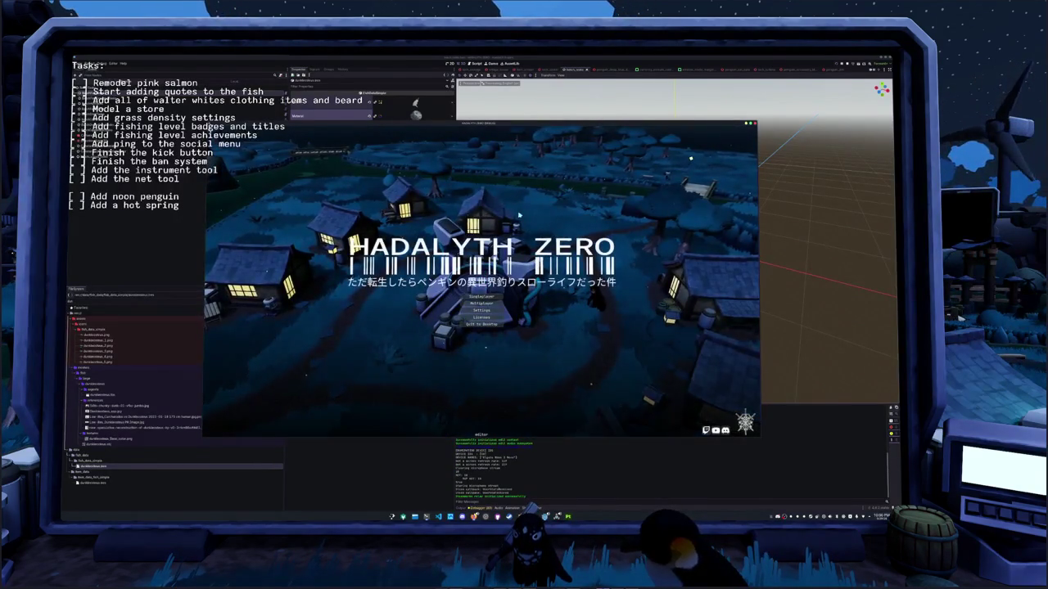
Start Singleplayer, run the console command 'add inventory item', and open the inventory
left_click(482, 305)
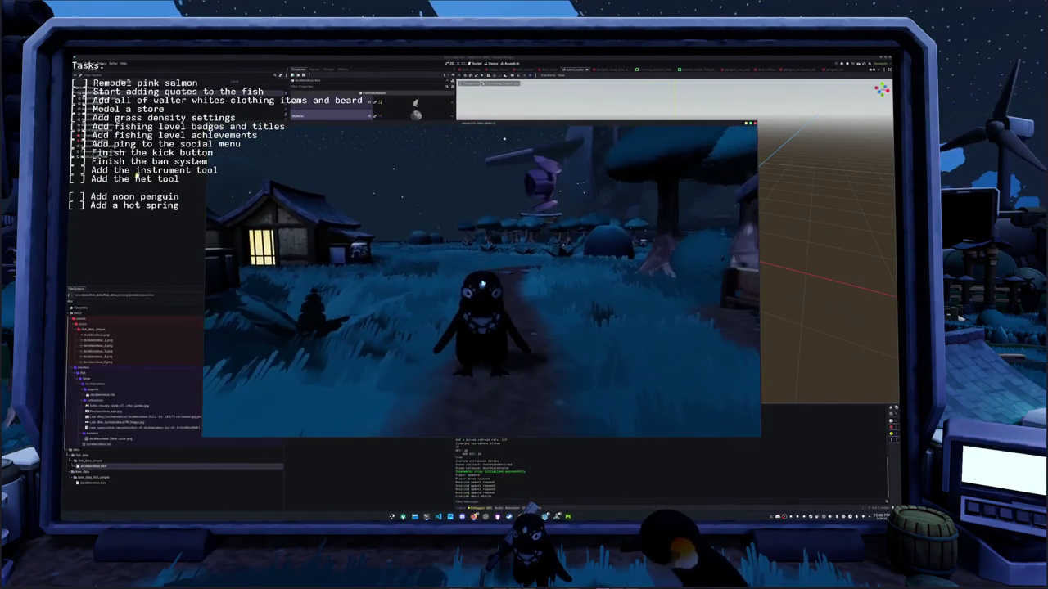
key("grave")
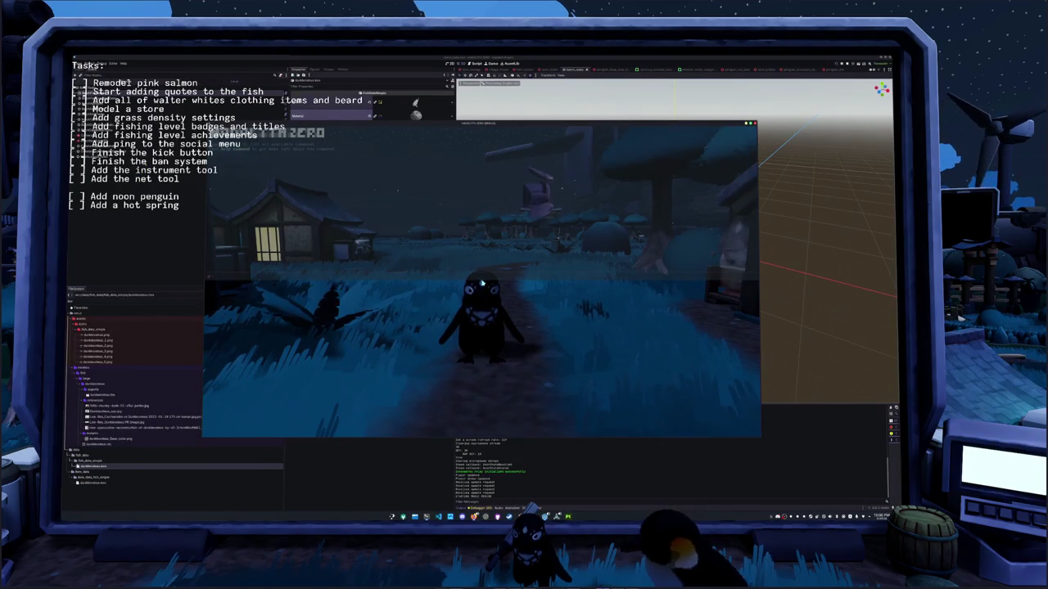
type("add inventory item")
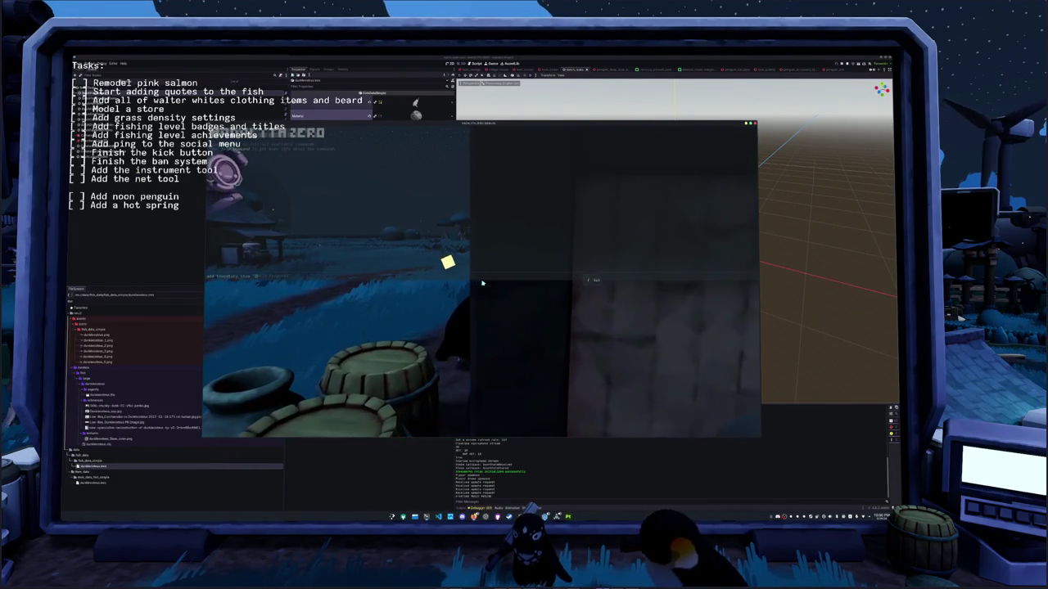
key("Return")
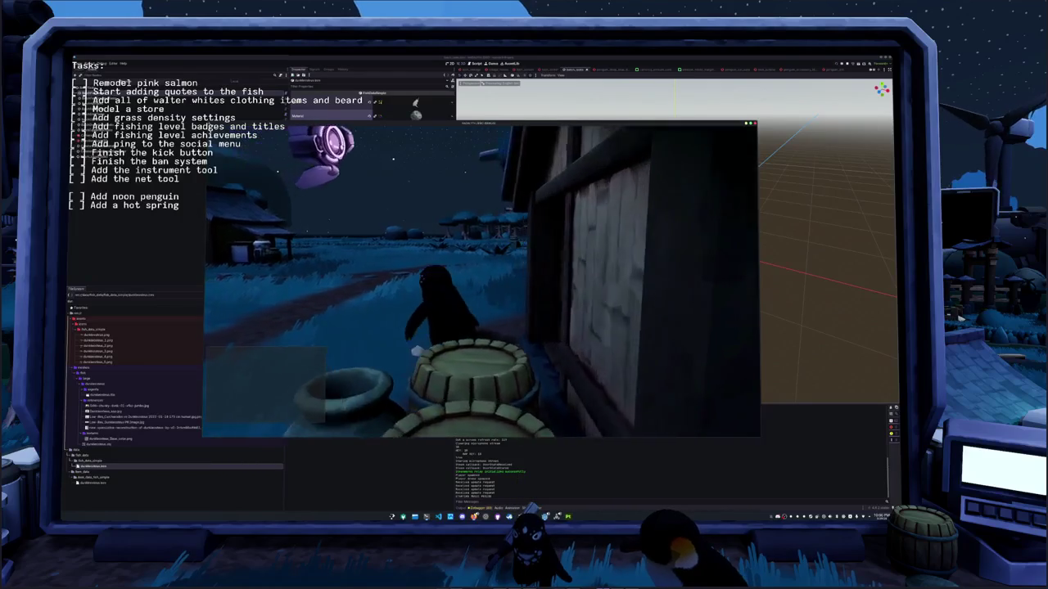
key("i")
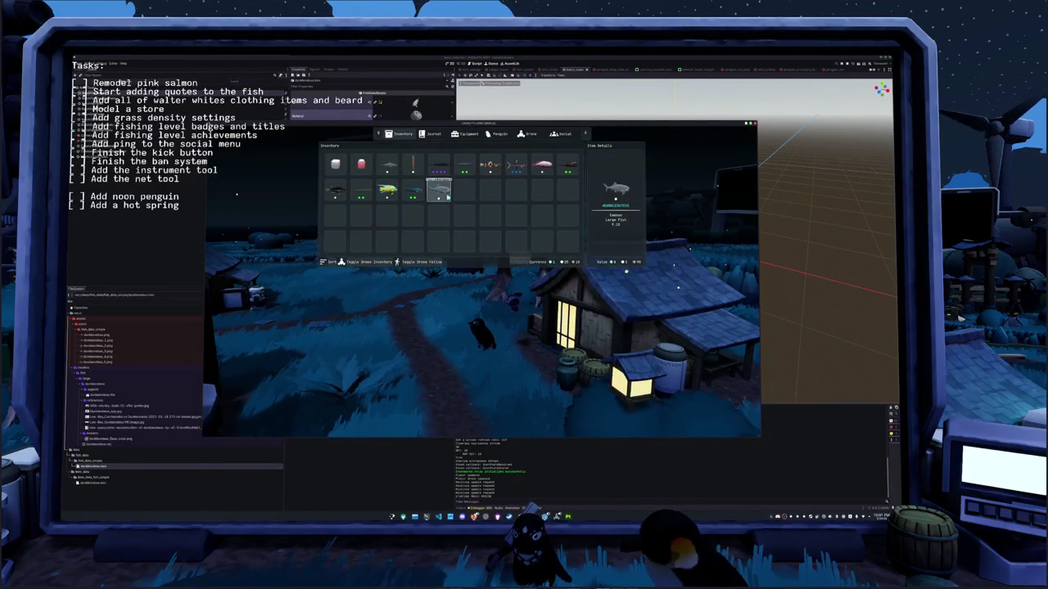
Display the new fish from the inventory in the village
left_click(436, 200)
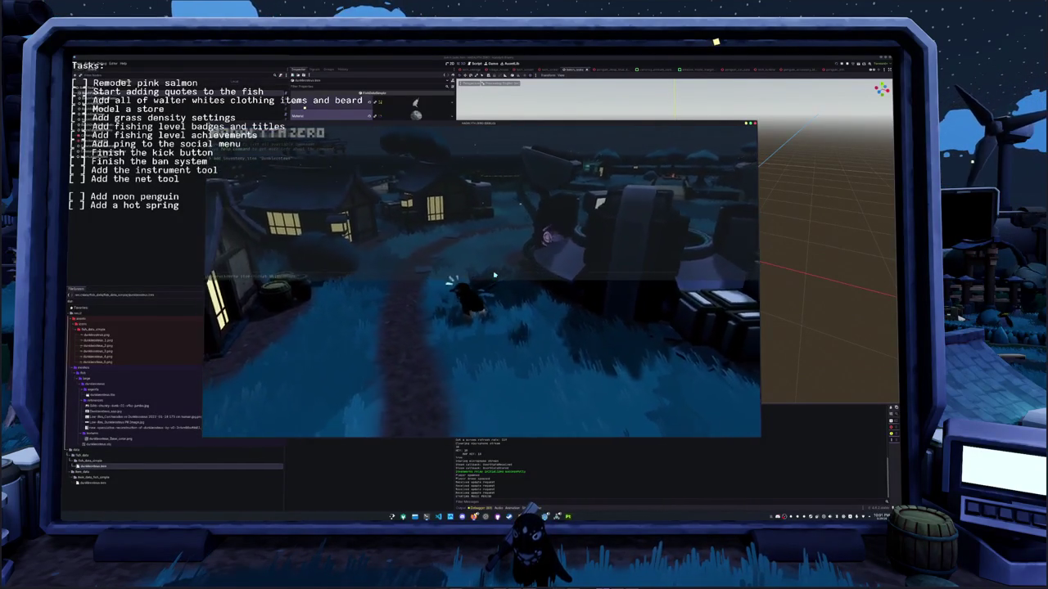
key("Return")
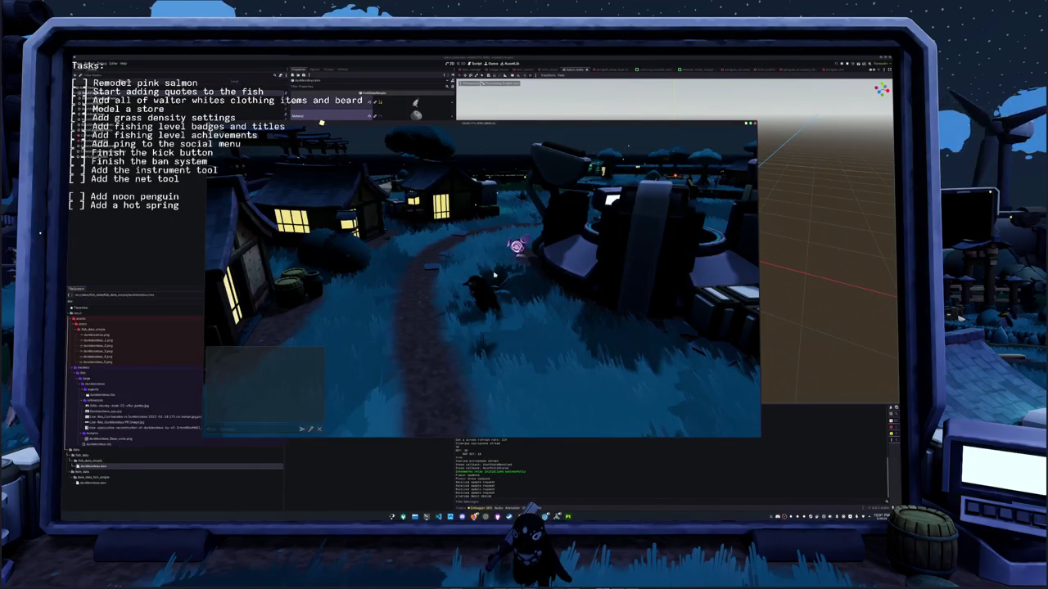
key("Tab")
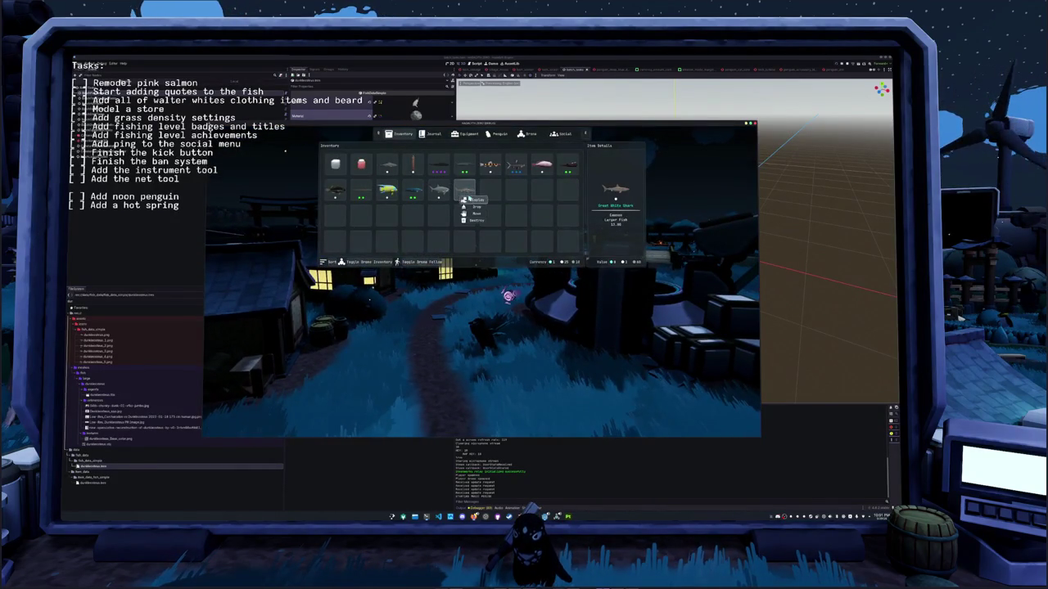
Display the Great White Shark beside the penguin, then open the fish journal
left_click(474, 200)
left_click_drag(369, 278, 487, 302)
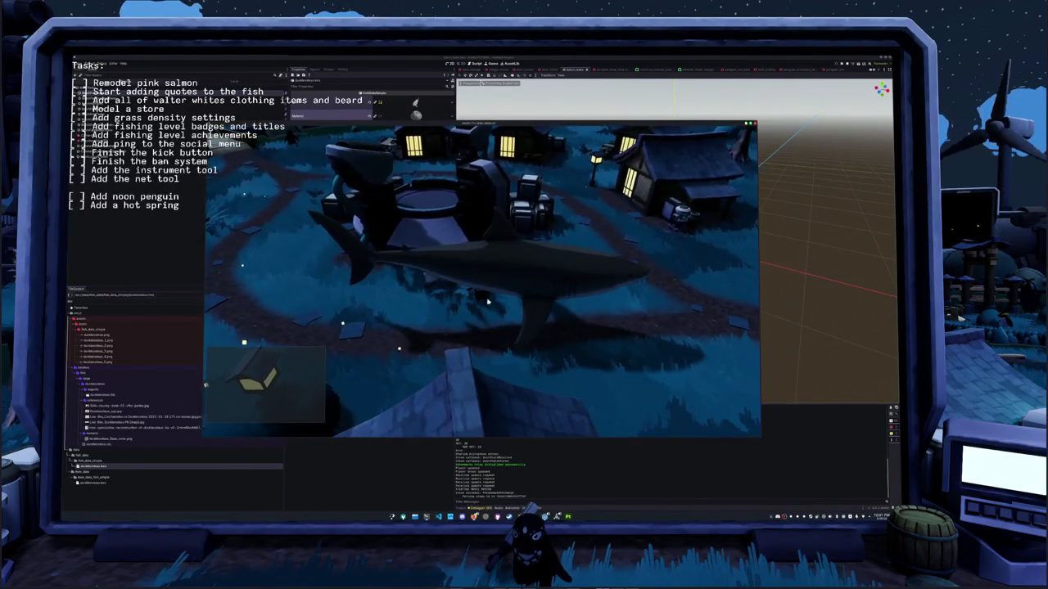
key("Tab")
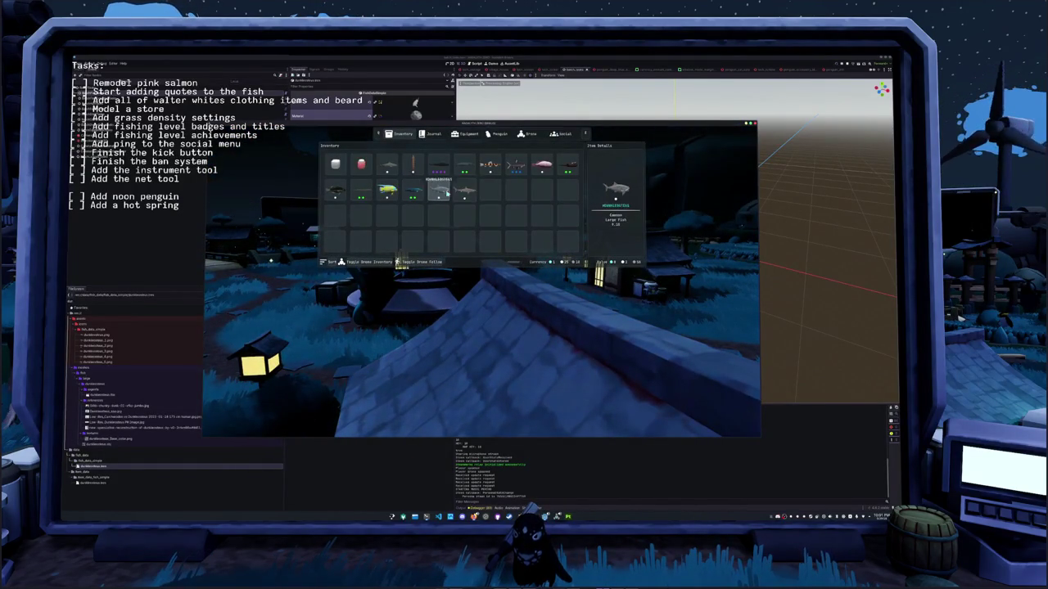
left_click(432, 133)
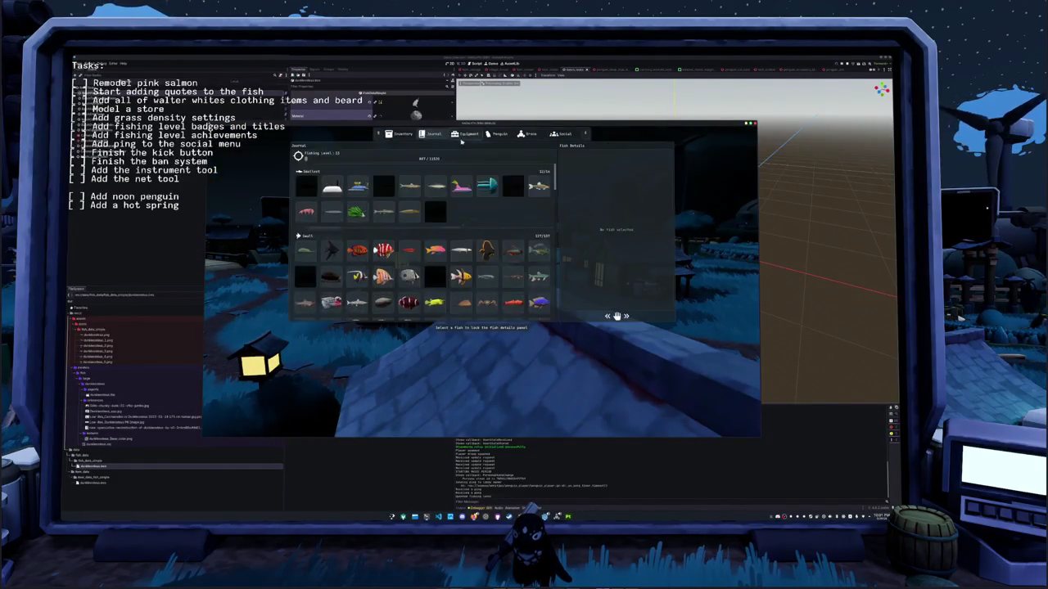
Scroll the journal to the Larger section, close it, and walk along the village path
scroll(451, 261, "down", 10)
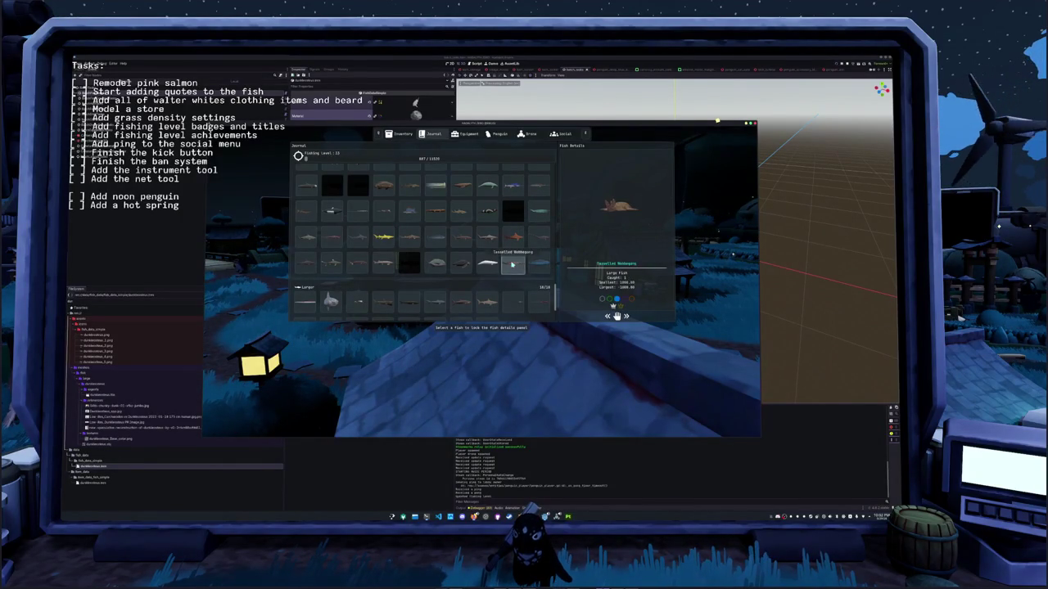
key("Escape")
key("w")
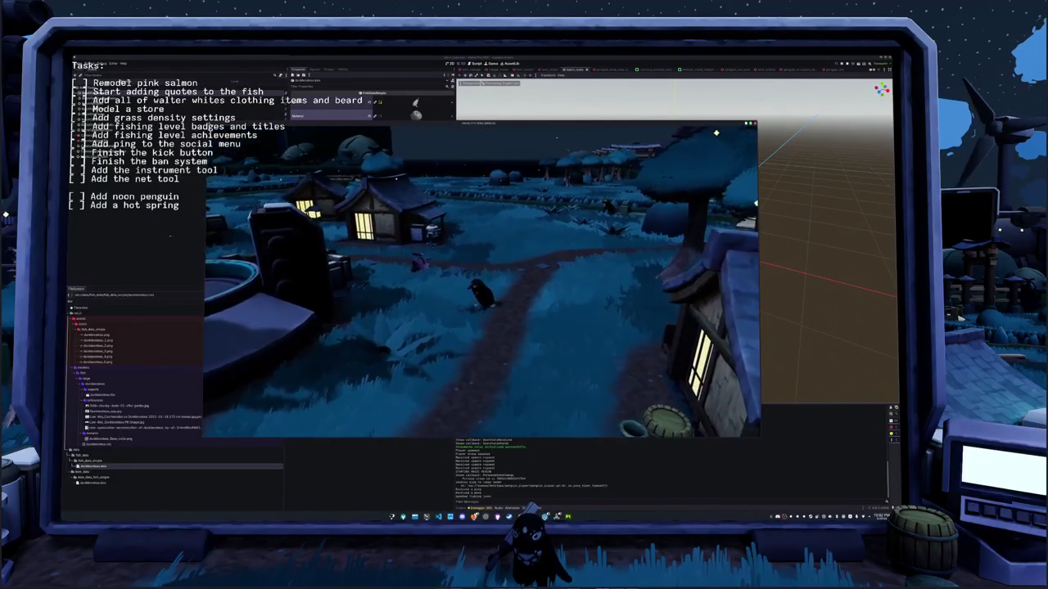
Display the new large fish from the inventory and orbit the camera to view it side-on
key("i")
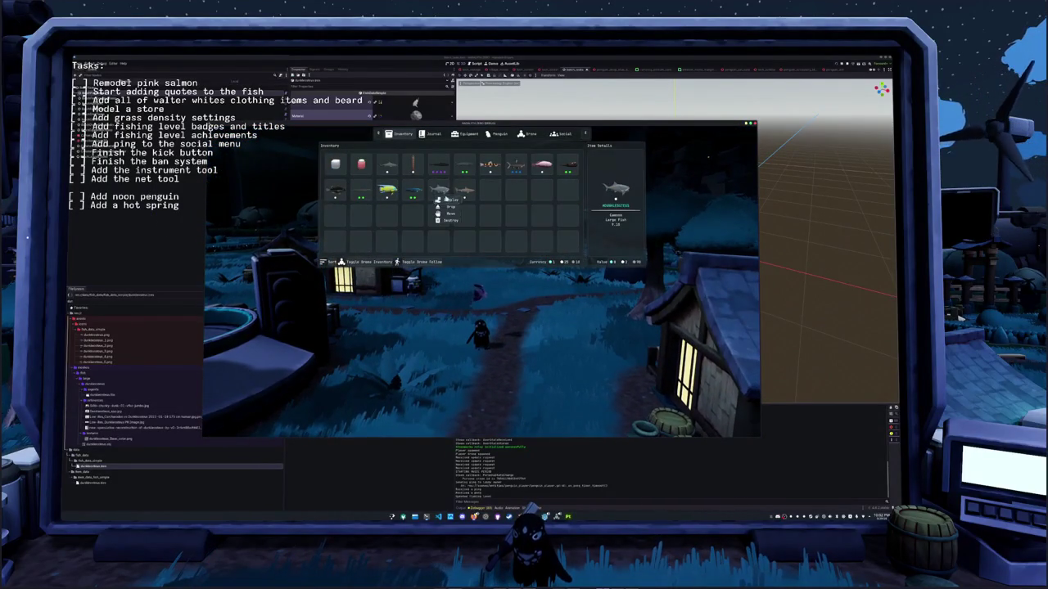
left_click(440, 192)
mouse_move(534, 337)
left_mouse_down()
mouse_move(451, 328)
mouse_move(393, 360)
mouse_move(294, 360)
left_mouse_up()
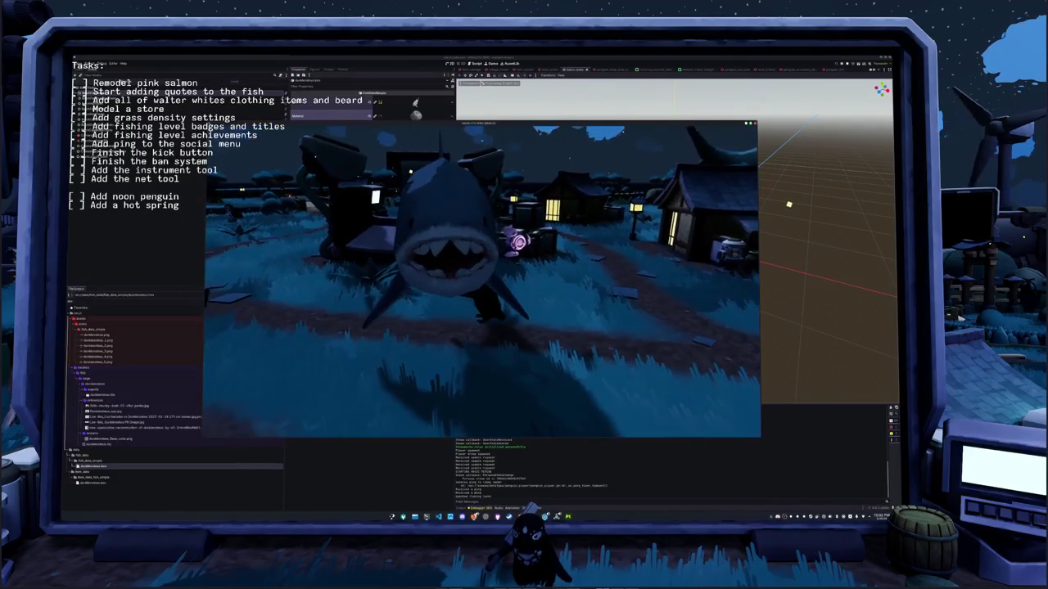
mouse_move(524, 328)
left_mouse_down()
mouse_move(438, 327)
mouse_move(420, 247)
left_mouse_up()
left_click_drag(480, 394, 458, 422)
key("alt+Tab")
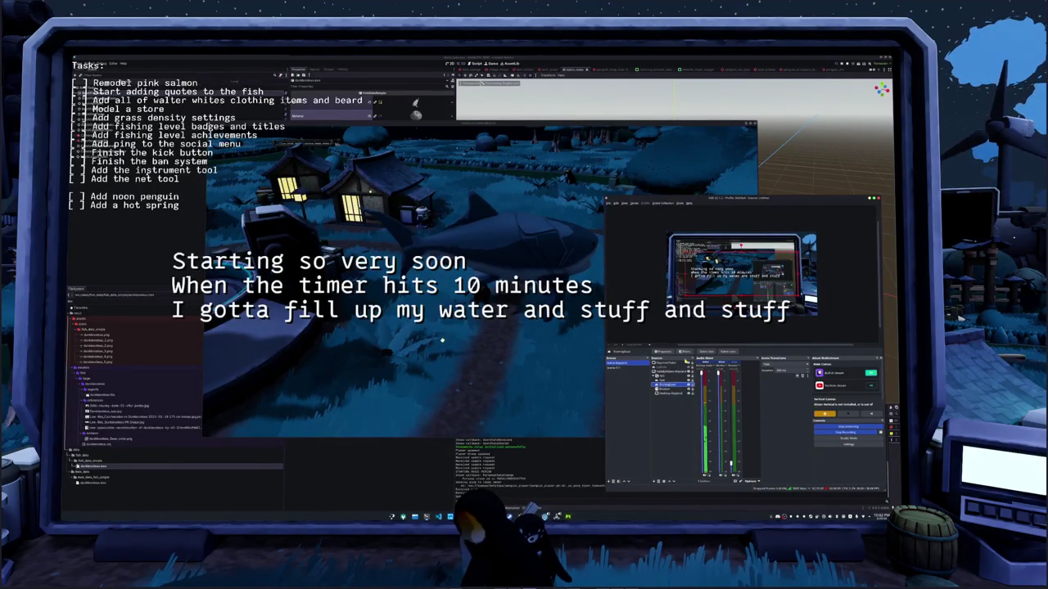
Change the OBS text overlay to read 'BRB'
double_click(670, 391)
key("ctrl+a")
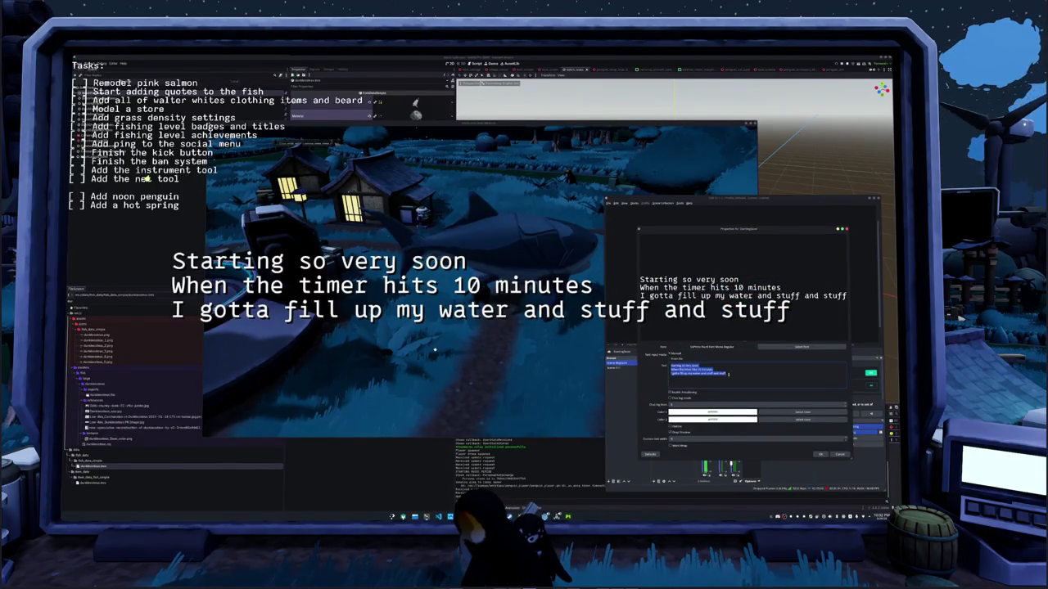
type("BRB")
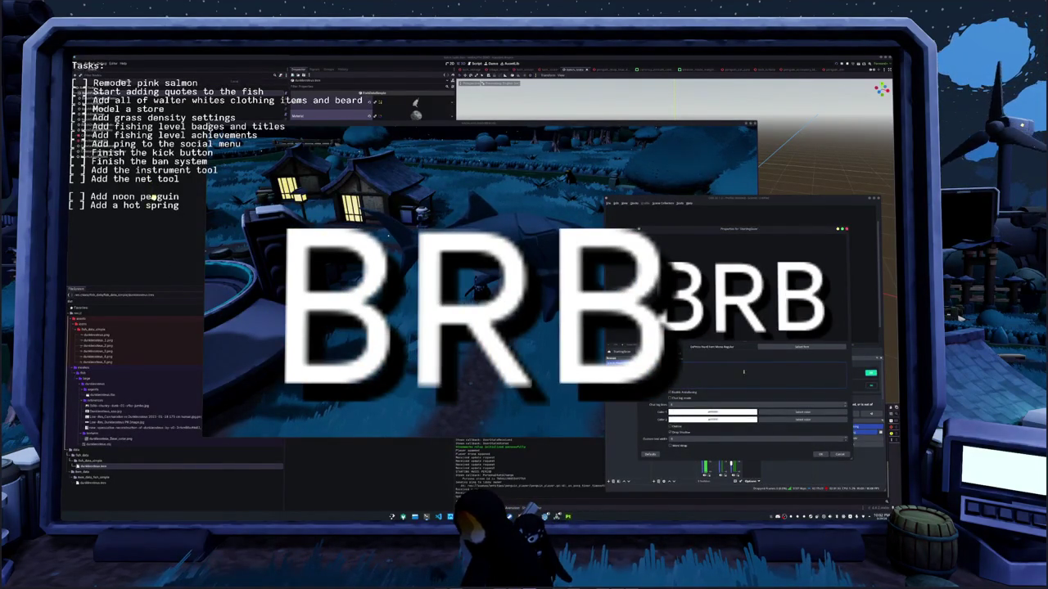
left_click(818, 454)
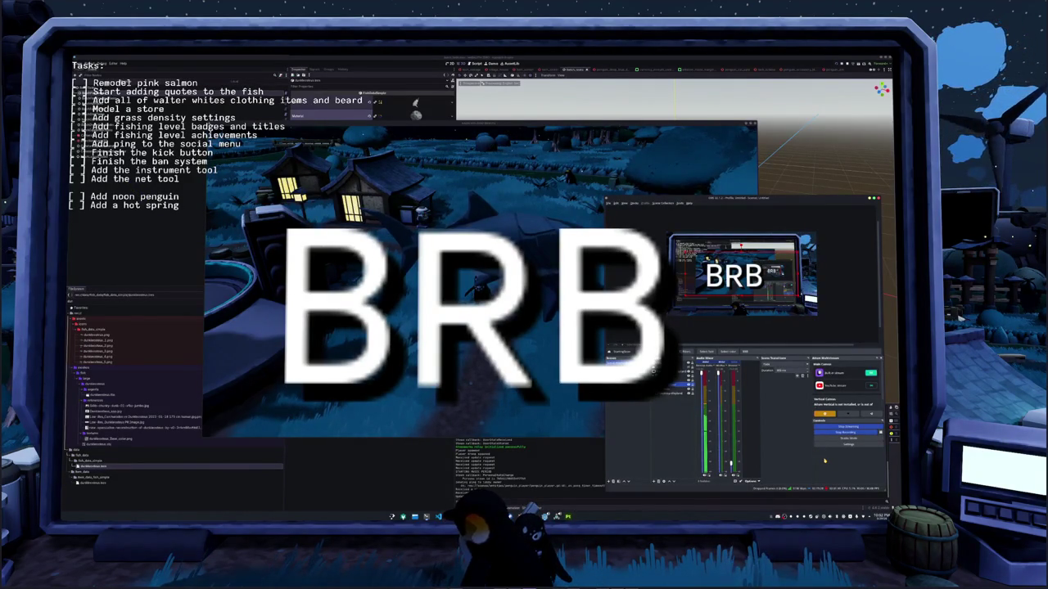
Drag the game window lower to uncover the Godot editor
left_click(597, 125)
mouse_move(598, 125)
left_mouse_down()
mouse_move(572, 140)
mouse_move(545, 324)
left_mouse_up()
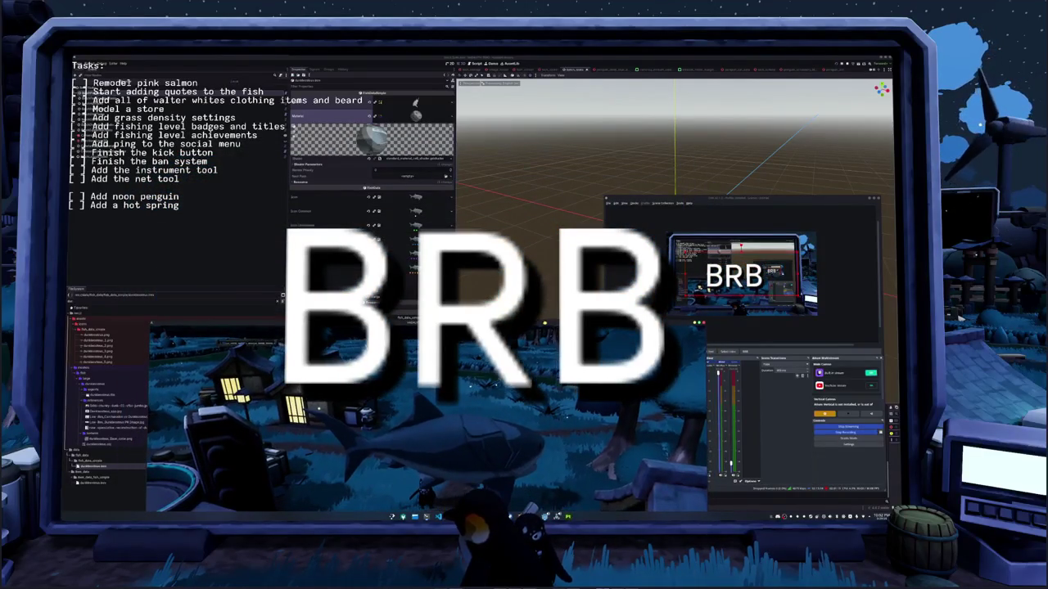
left_click(778, 416)
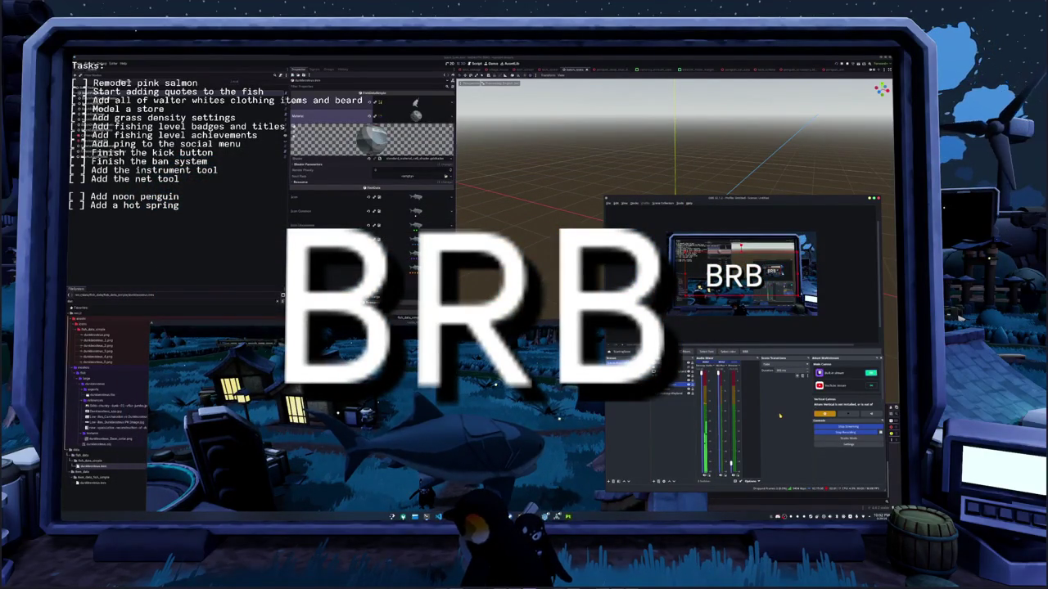
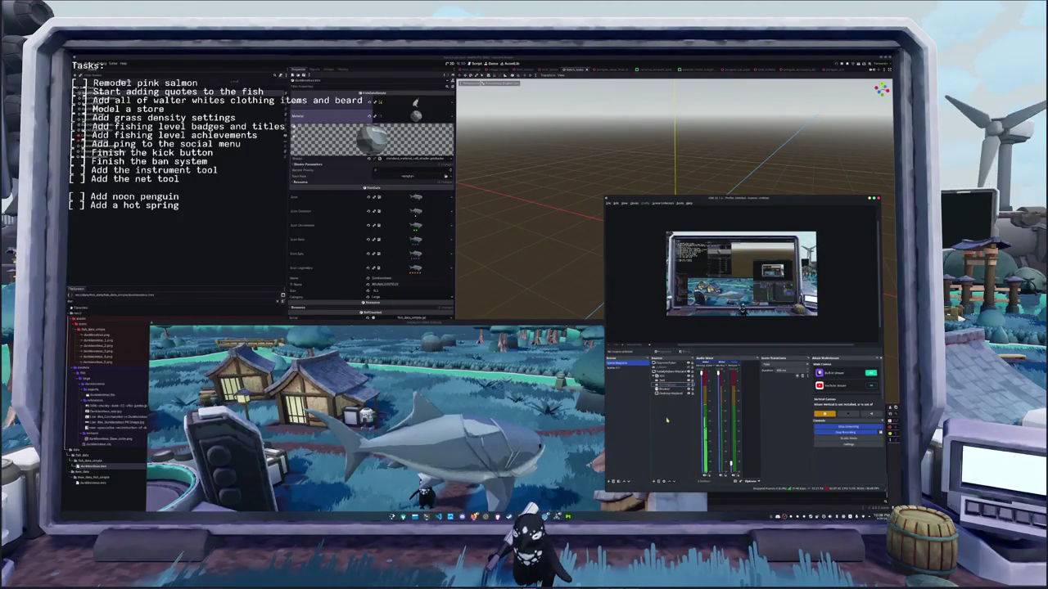
Bring the running game window to the front and move it up so it is fully visible
left_click(560, 427)
mouse_move(524, 322)
left_mouse_down()
mouse_move(570, 108)
mouse_move(598, 139)
left_mouse_up()
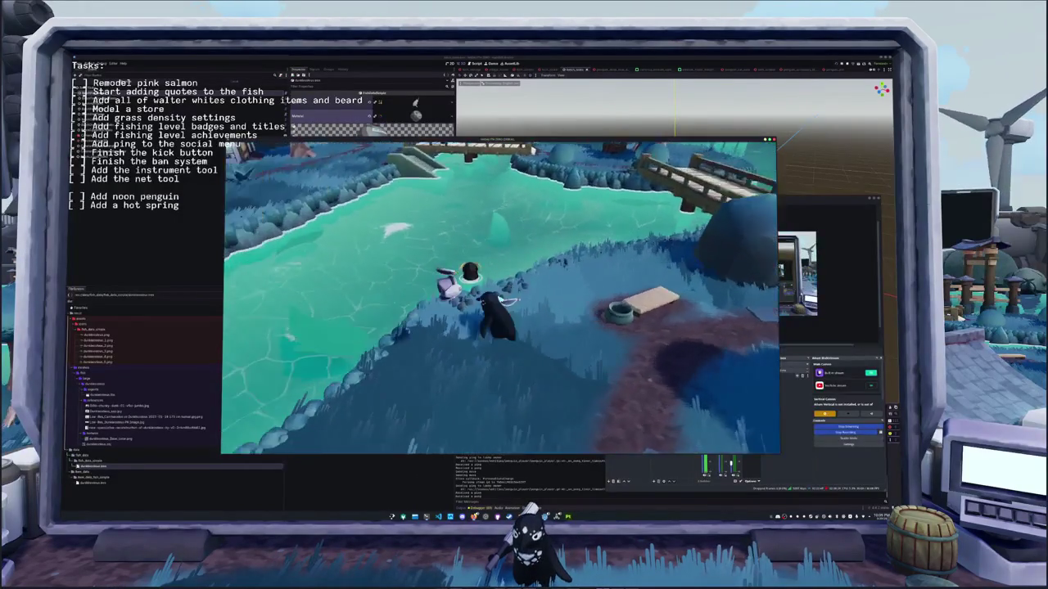
Cast, hook and finish the arrow minigame to catch a Sandbar Shark, then dismiss its card
left_click(394, 316)
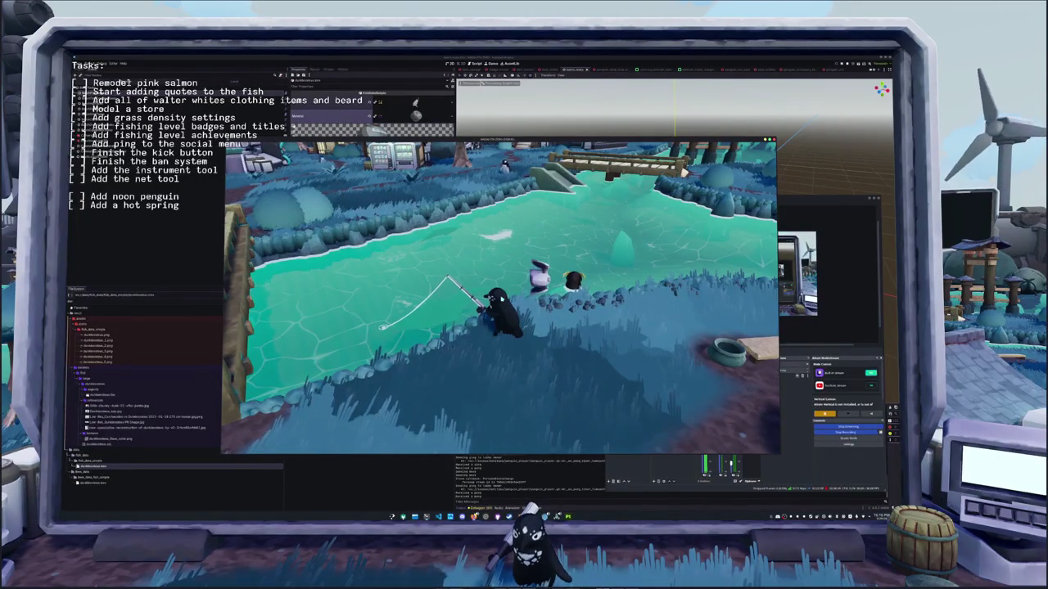
left_click(472, 281)
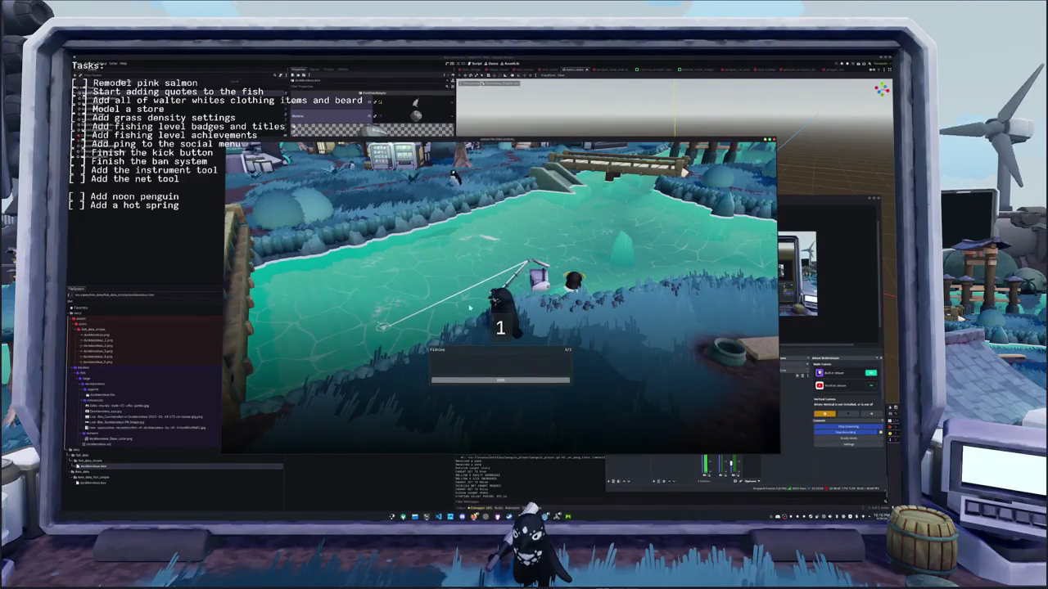
key("Right")
key("Right")
key("Right")
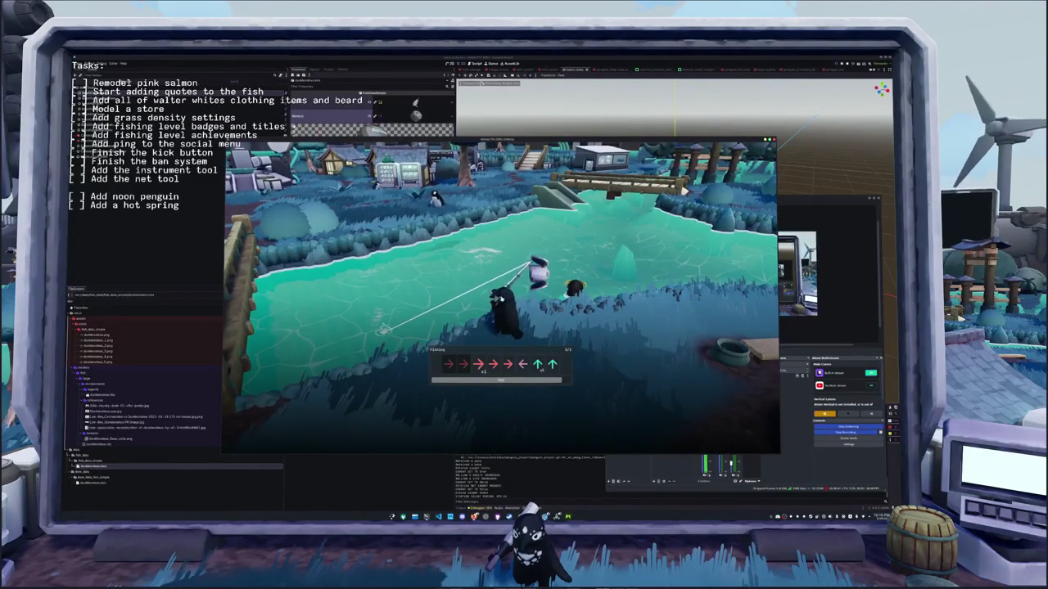
key("Left")
key("Up")
key("Up")
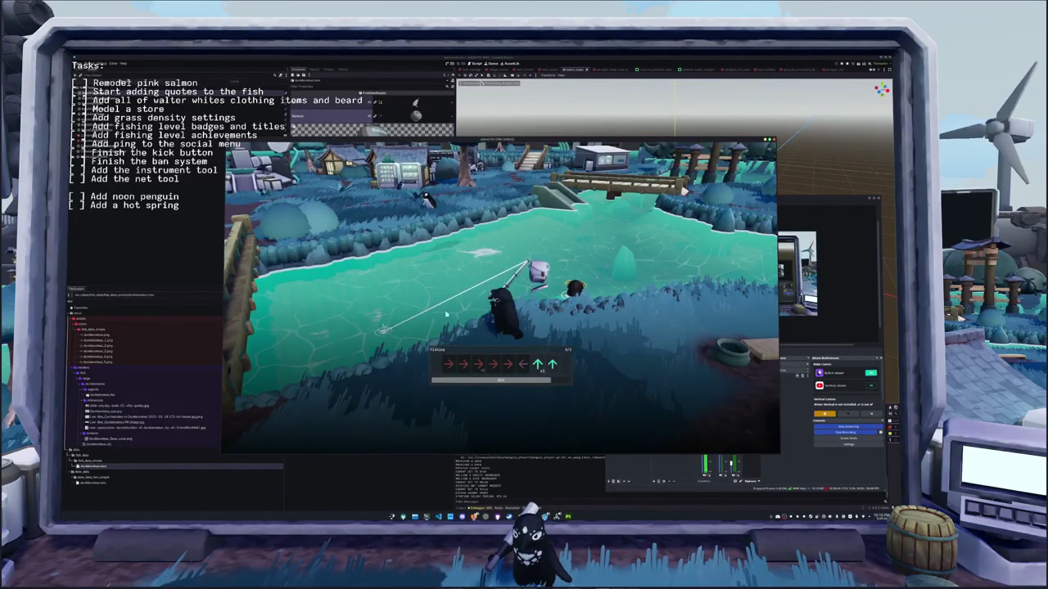
key("Up")
key("Right")
key("Right")
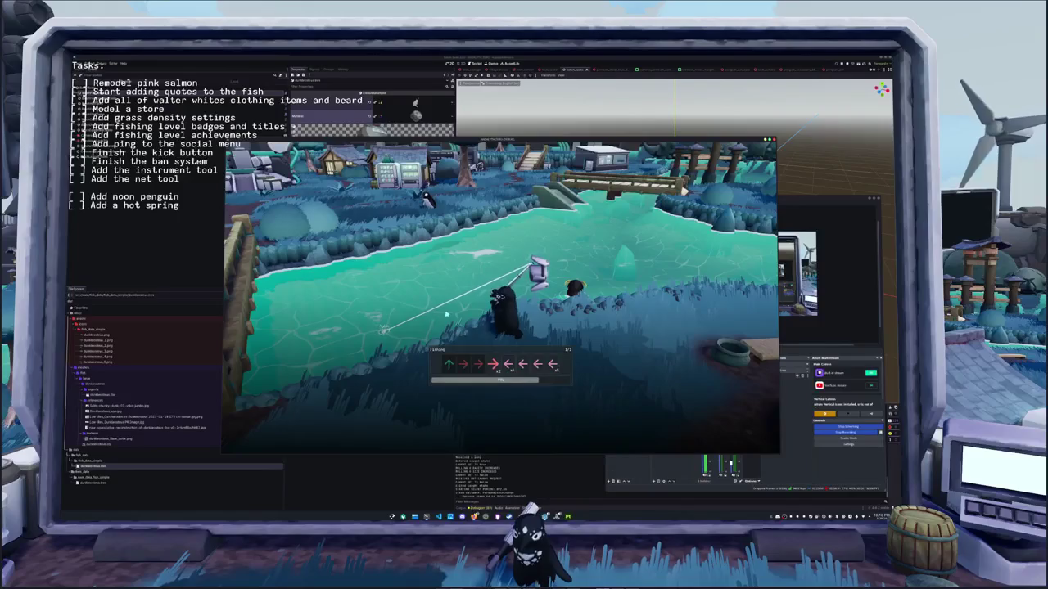
key("Left")
key("Left")
key("Left")
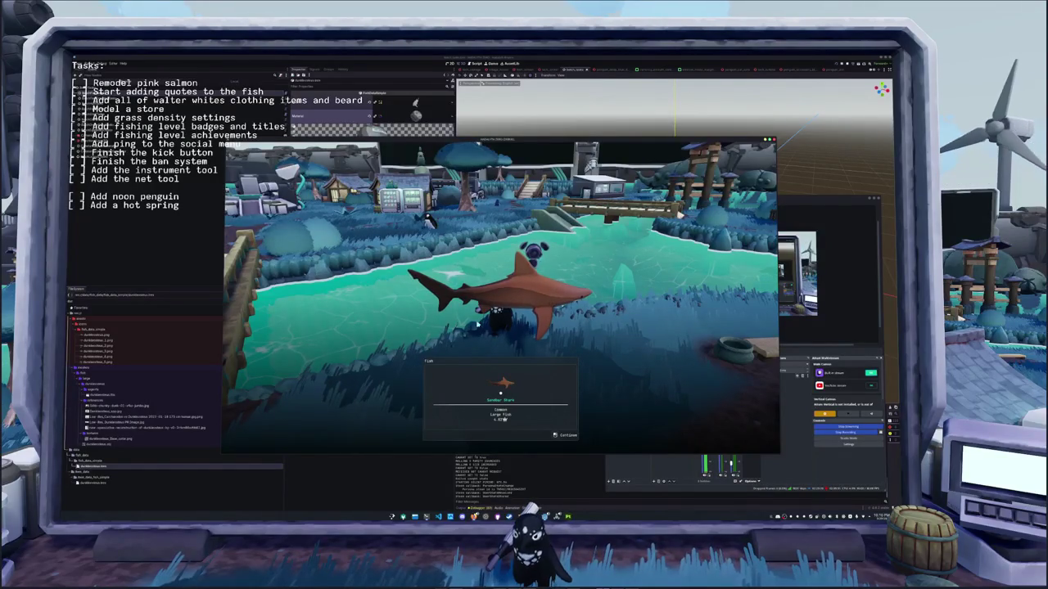
left_click(479, 324)
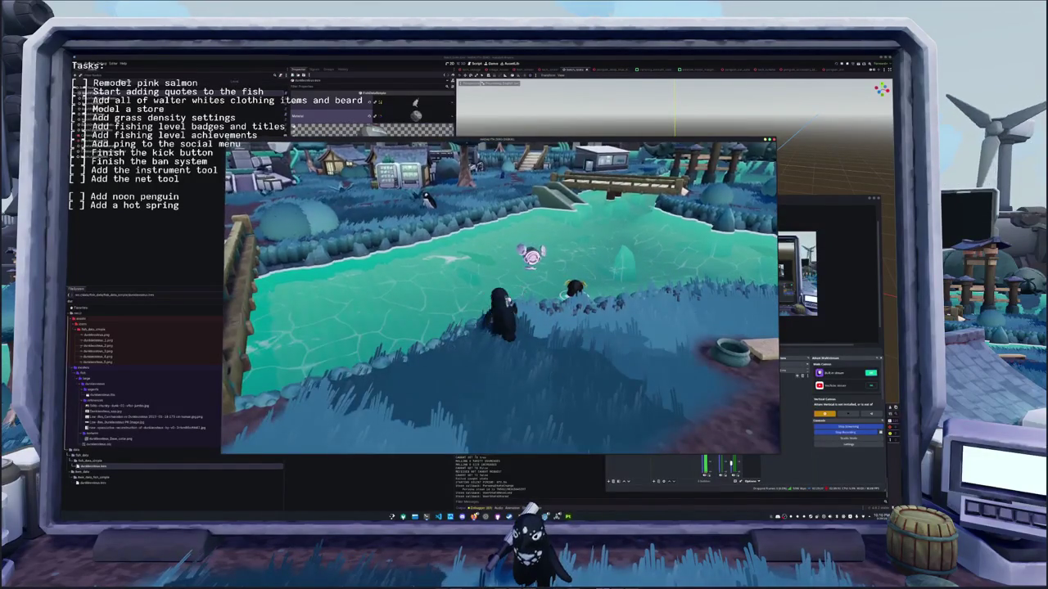
Walk the penguin up the shore and quit to desktop from the Esc menu
key("w")
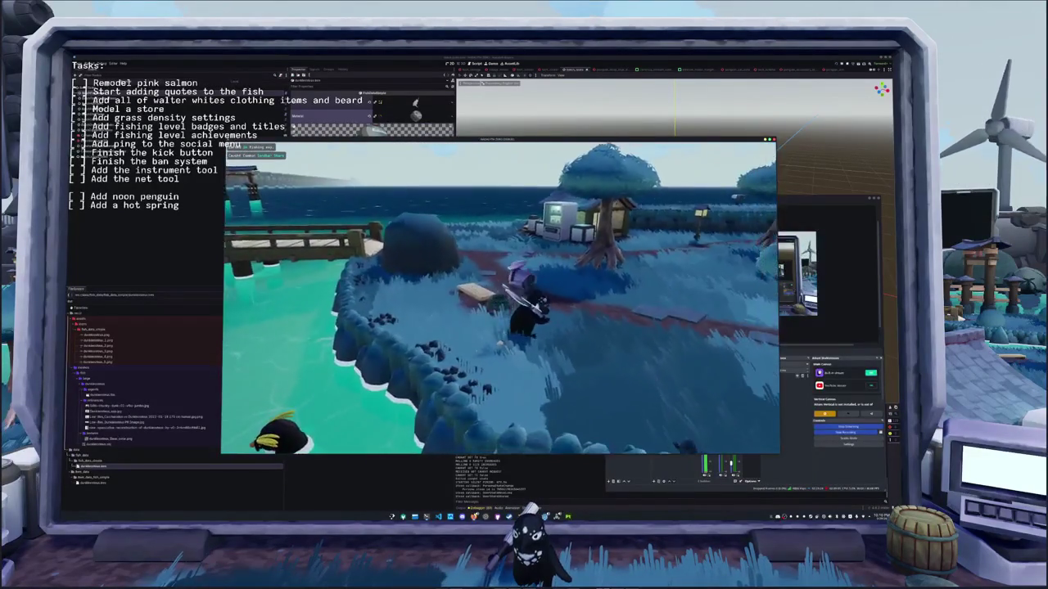
key("w")
key("Escape")
left_click(502, 308)
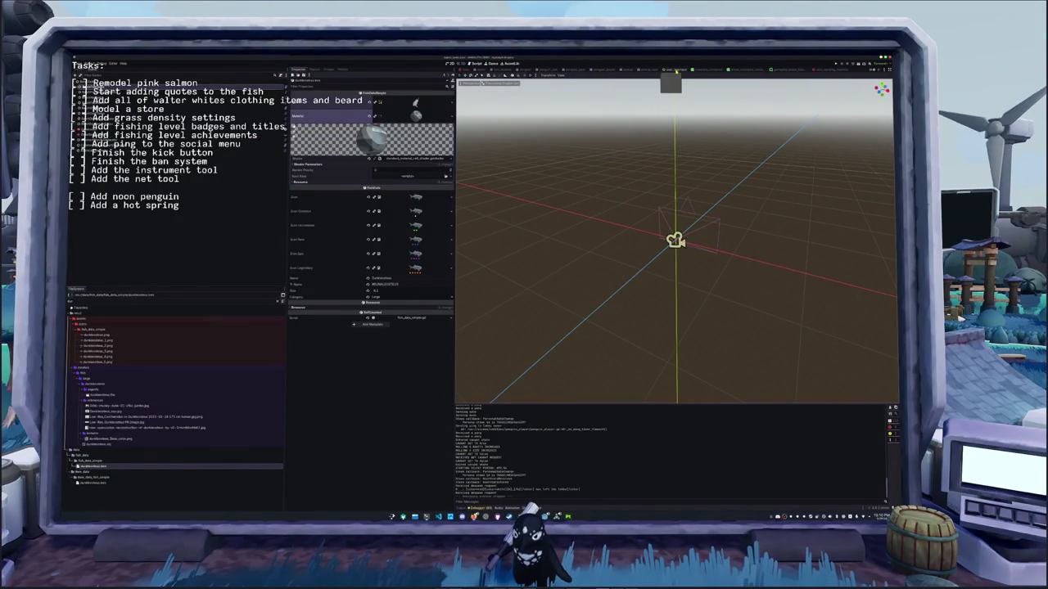
Switch to another scene tab and select the SubViewport, a plain node, then a UI control
left_click(676, 68)
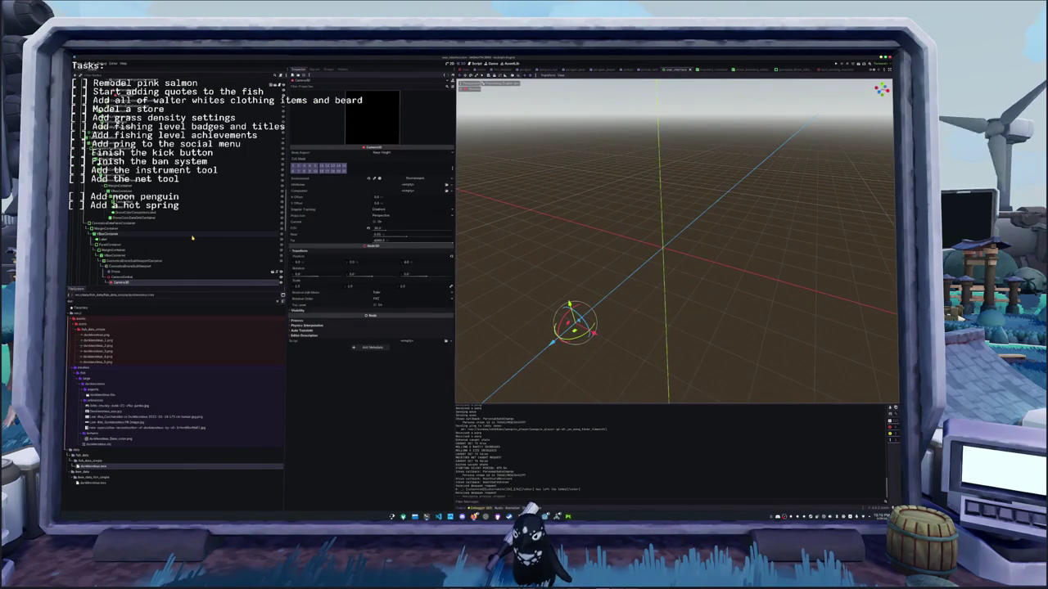
left_click(119, 277)
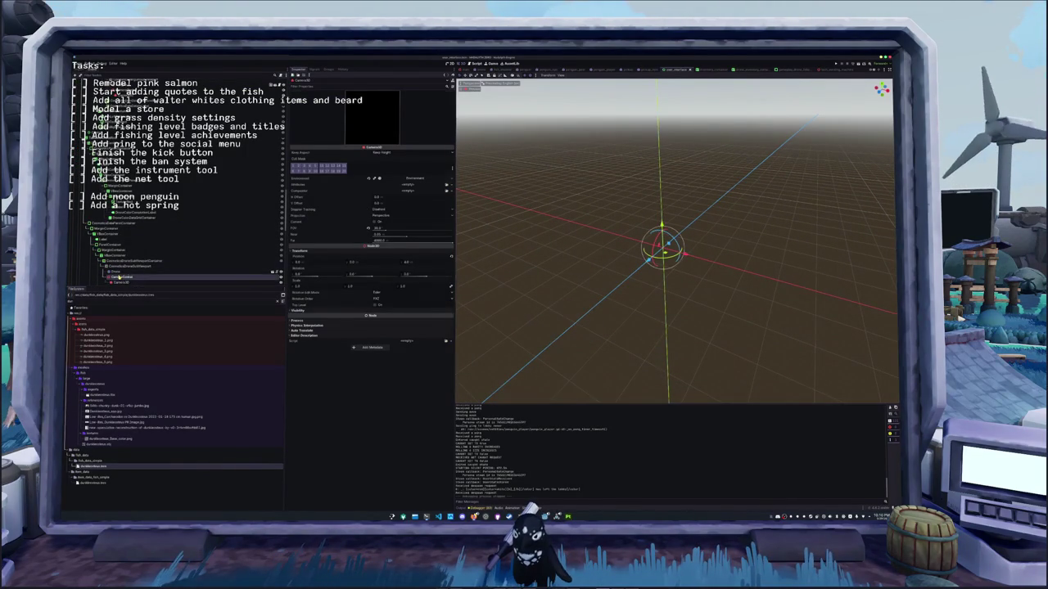
left_click(119, 267)
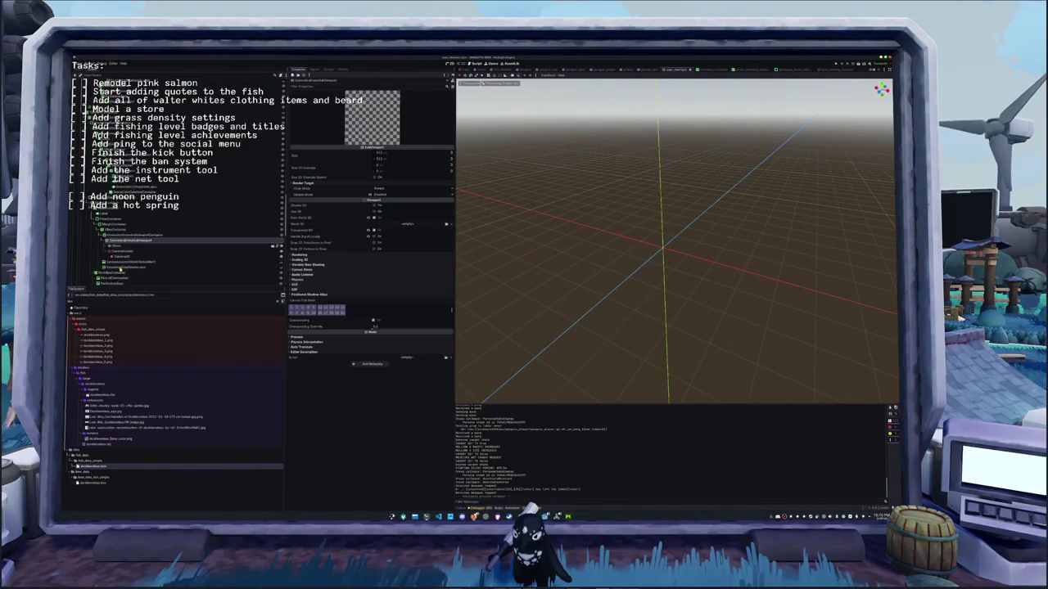
scroll(120, 246, "down", 1)
left_click(127, 231)
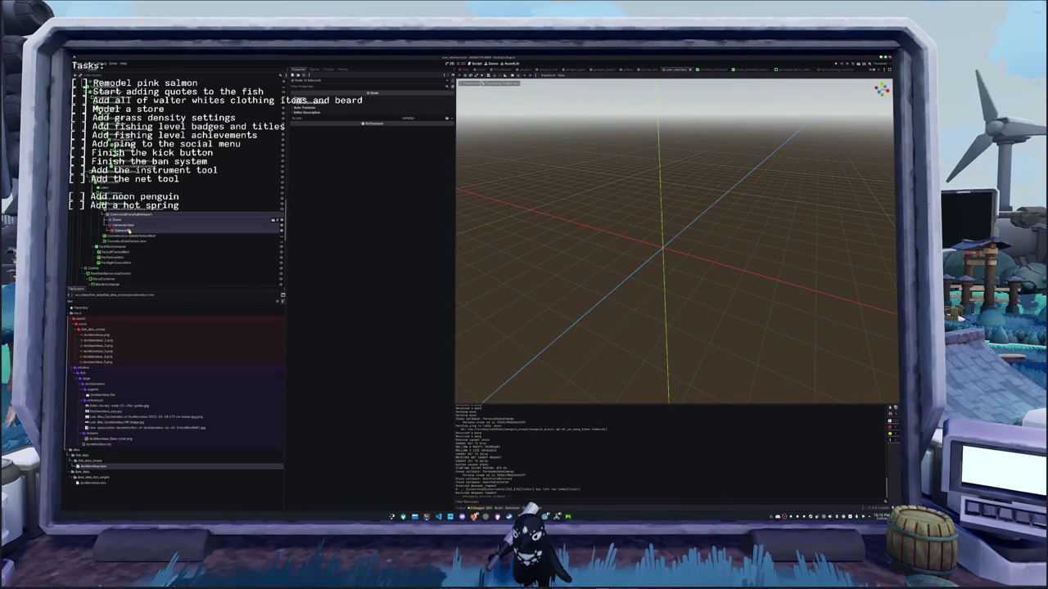
left_click(119, 199)
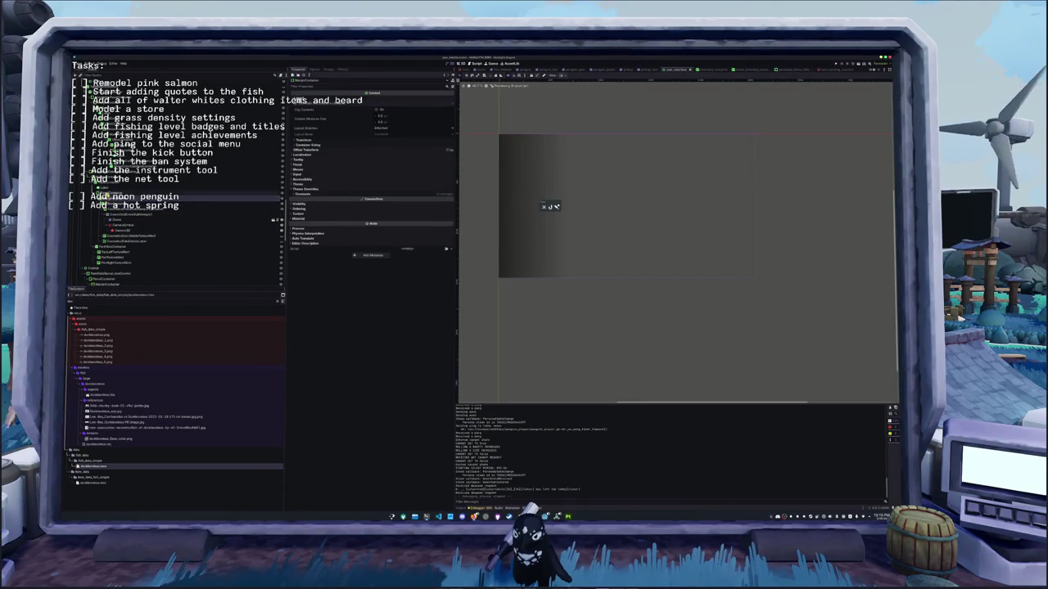
Step to another container node and scroll through the large nested UI layout
key("Down")
key("Down")
scroll(176, 237, "down", 5)
scroll(176, 237, "down", 5)
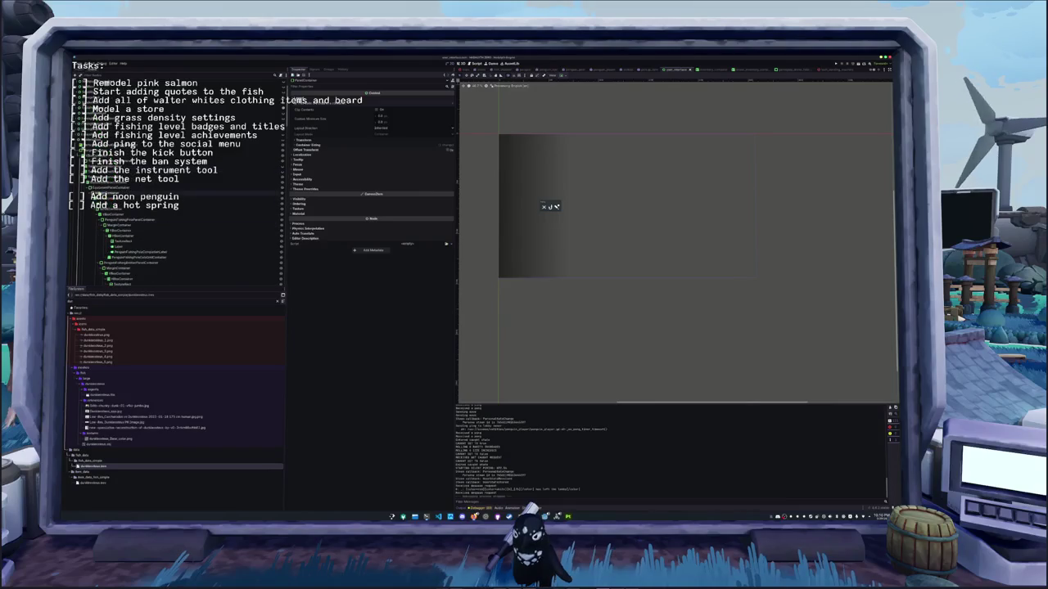
scroll(176, 237, "down", 5)
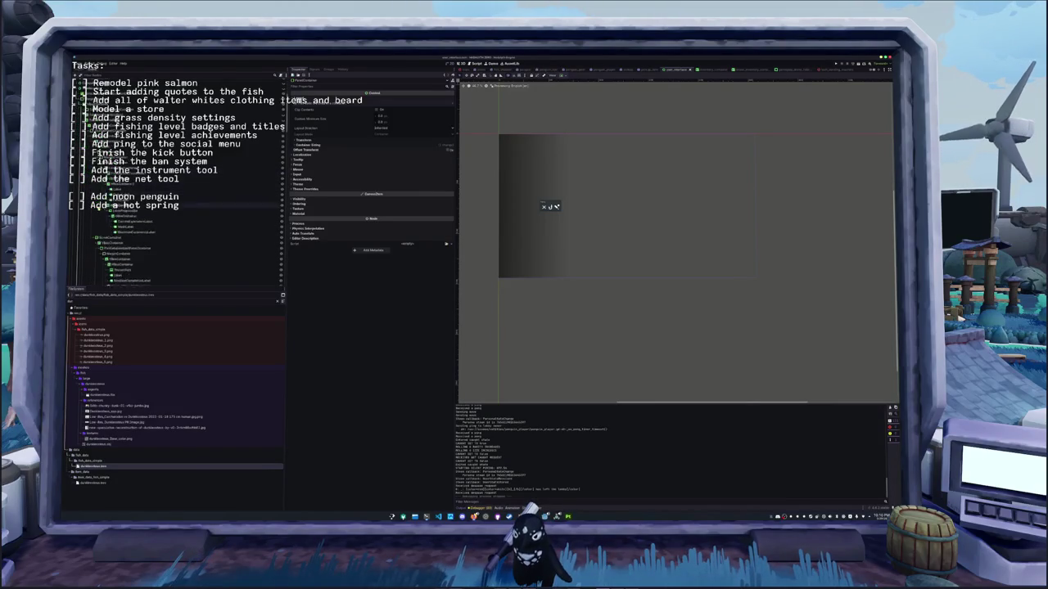
scroll(100, 222, "down", 5)
scroll(100, 222, "up", 5)
scroll(100, 222, "down", 3)
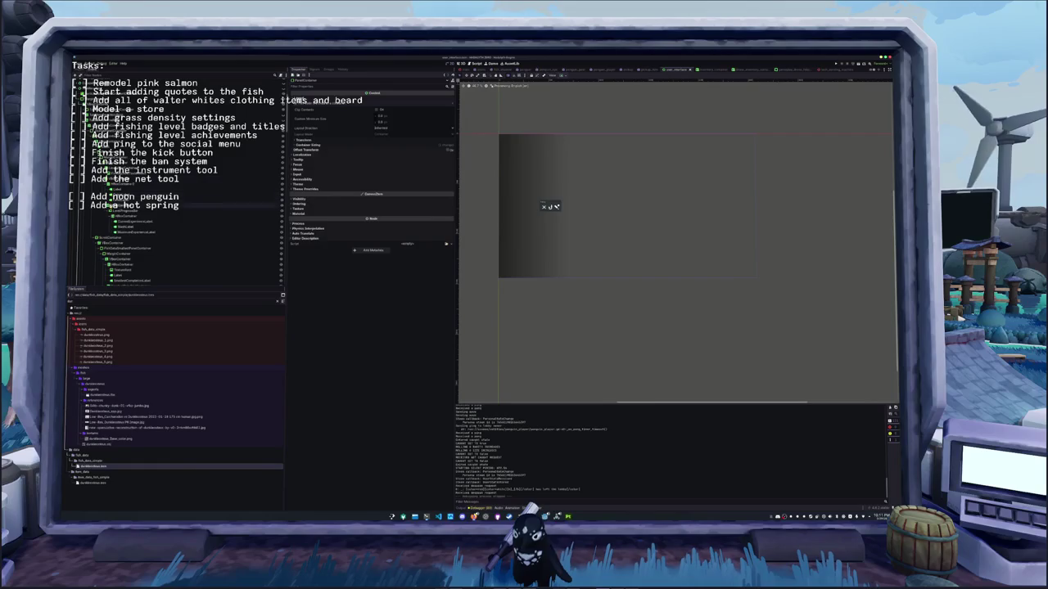
scroll(100, 222, "down", 2)
scroll(104, 254, "up", 5)
Step through the Scene dock nodes, from the ScrollContainer and Camera2D to the Control nodes
key("Up")
key("Up")
key("Up")
key("Down")
key("Down")
key("Down")
key("Up")
key("Down")
key("Down")
key("Down")
key("Down")
key("Down")
key("Down")
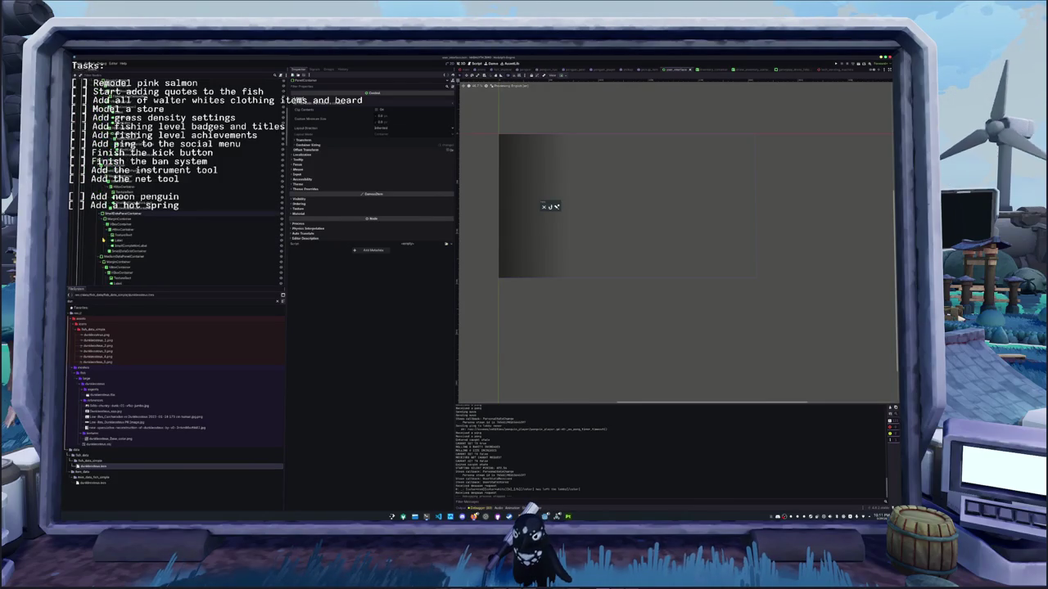
key("Down")
key("Down")
key("Down")
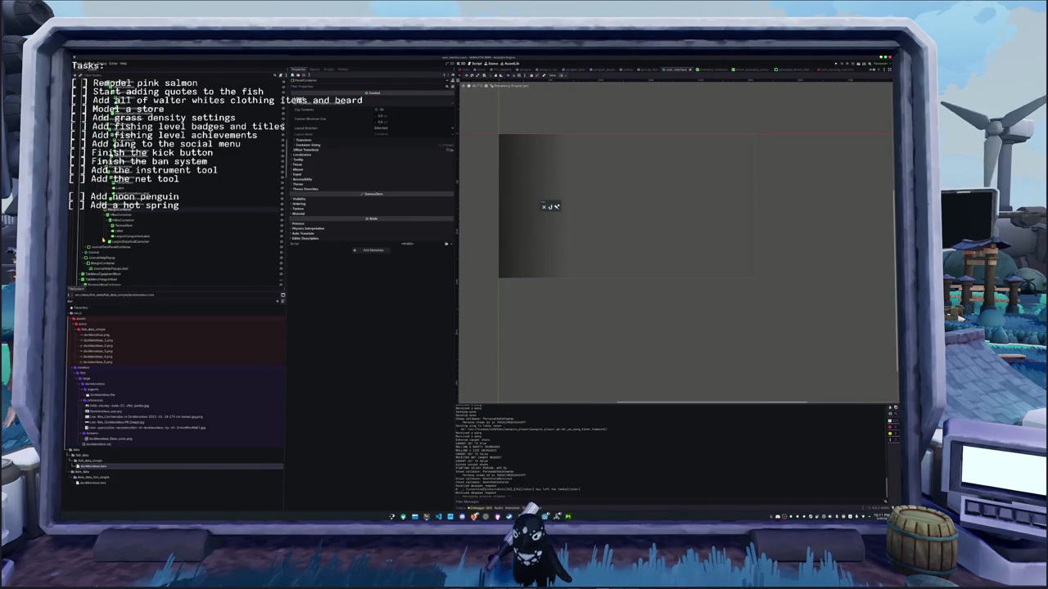
key("Down")
key("Down")
key("Down")
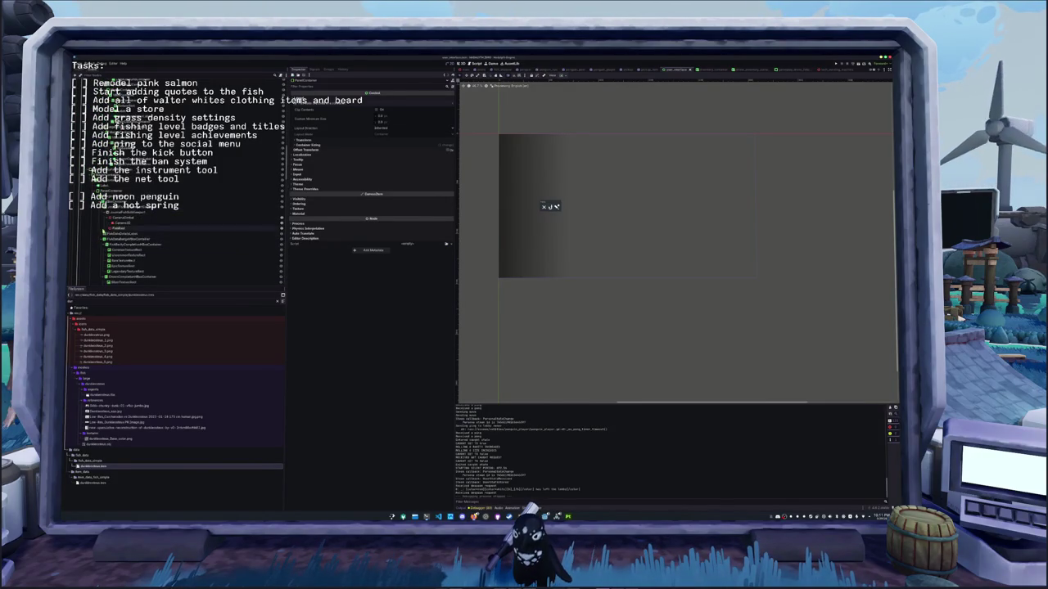
key("Down")
key("Down")
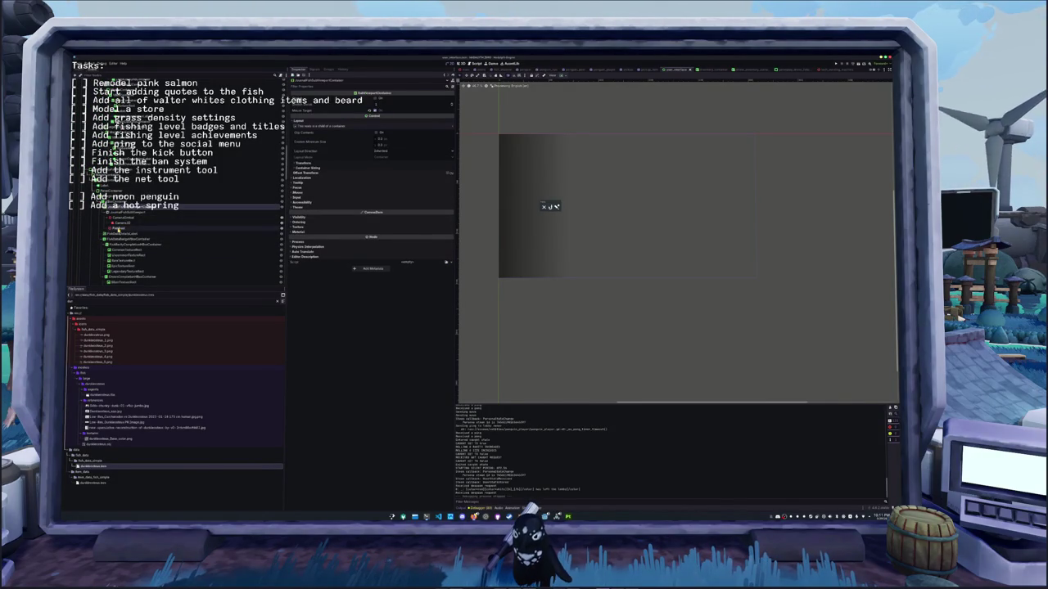
key("Up")
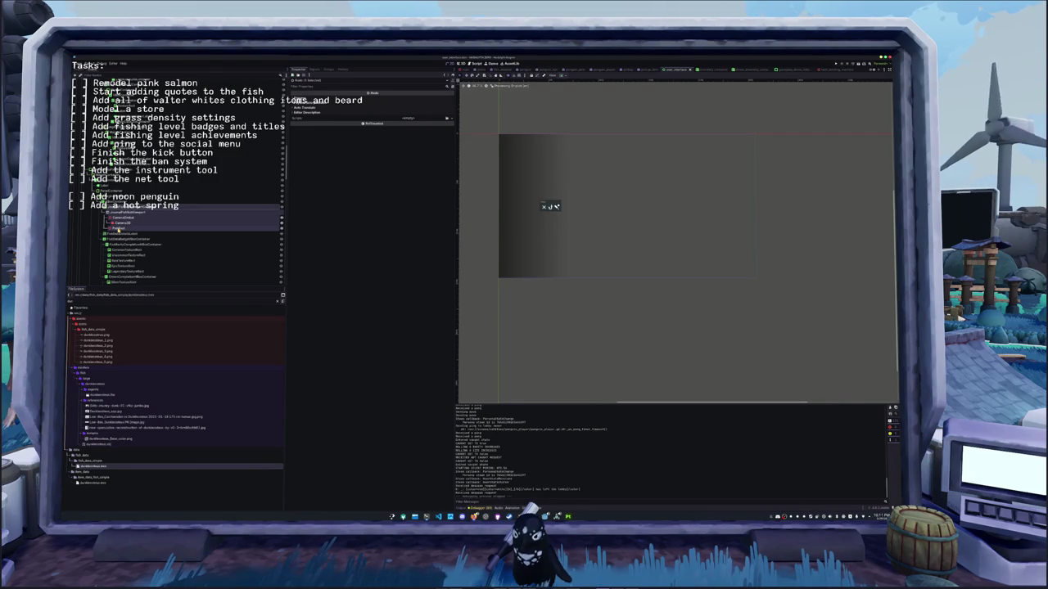
key("Down")
key("Down")
key("Down")
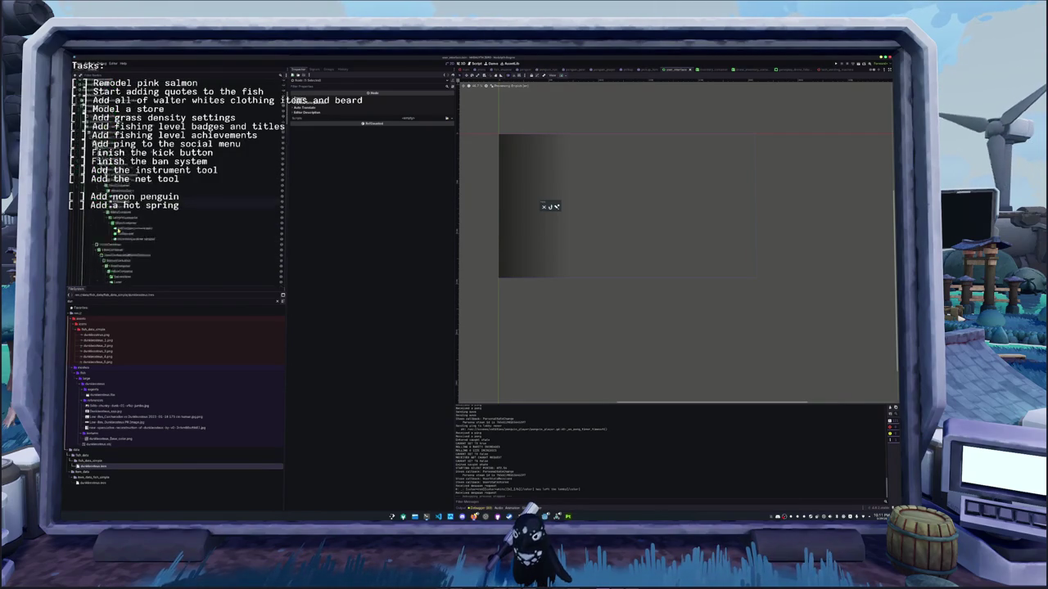
key("Down")
key("Down")
key("Down")
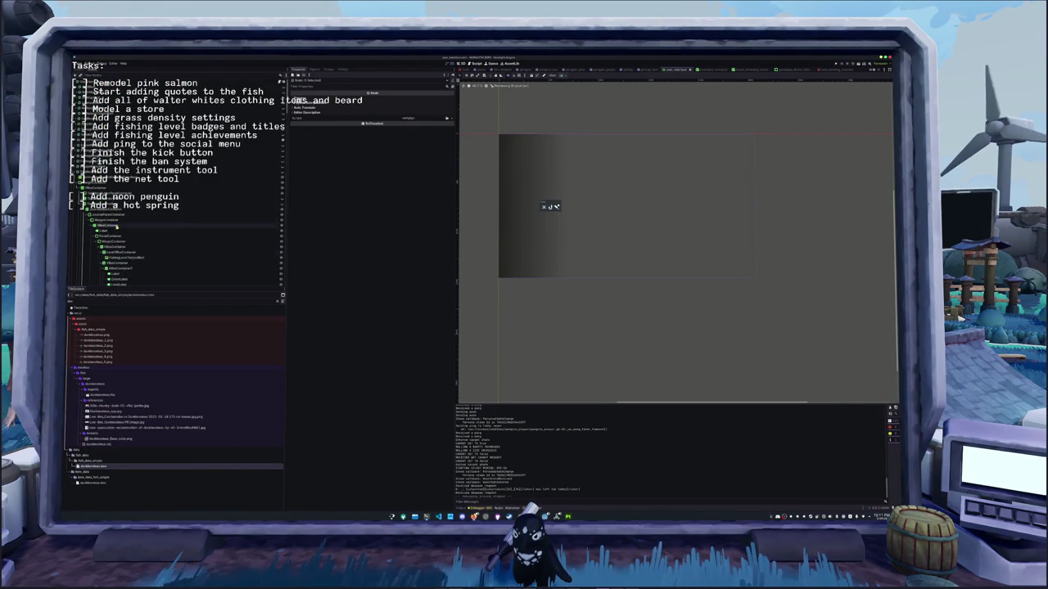
key("Up")
key("Up")
key("Up")
key("Up")
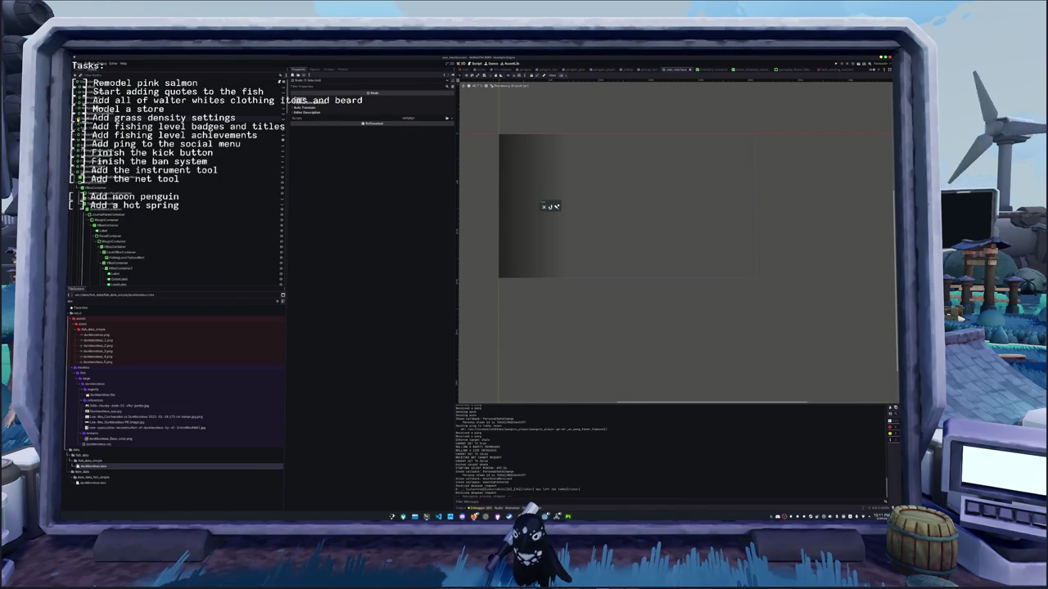
key("Up")
key("Up")
key("Up")
key("Up")
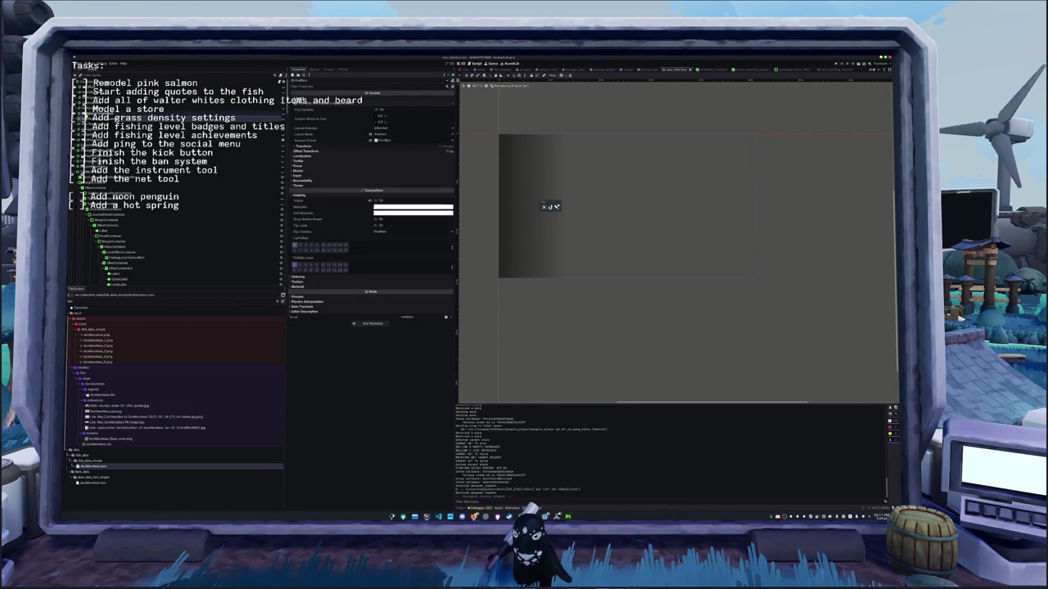
key("Up")
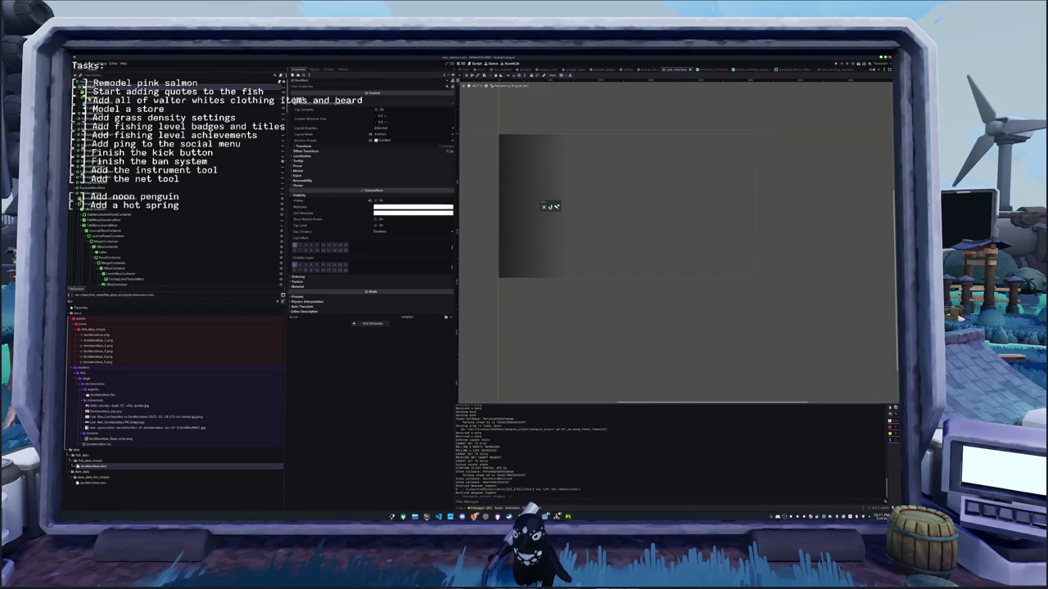
key("Up")
key("Up")
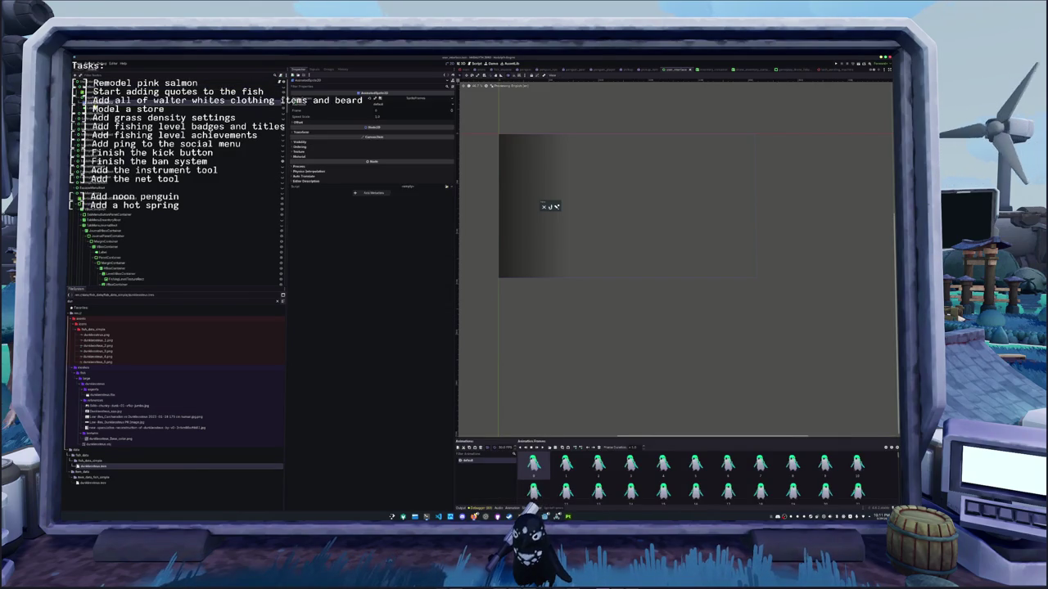
key("Up")
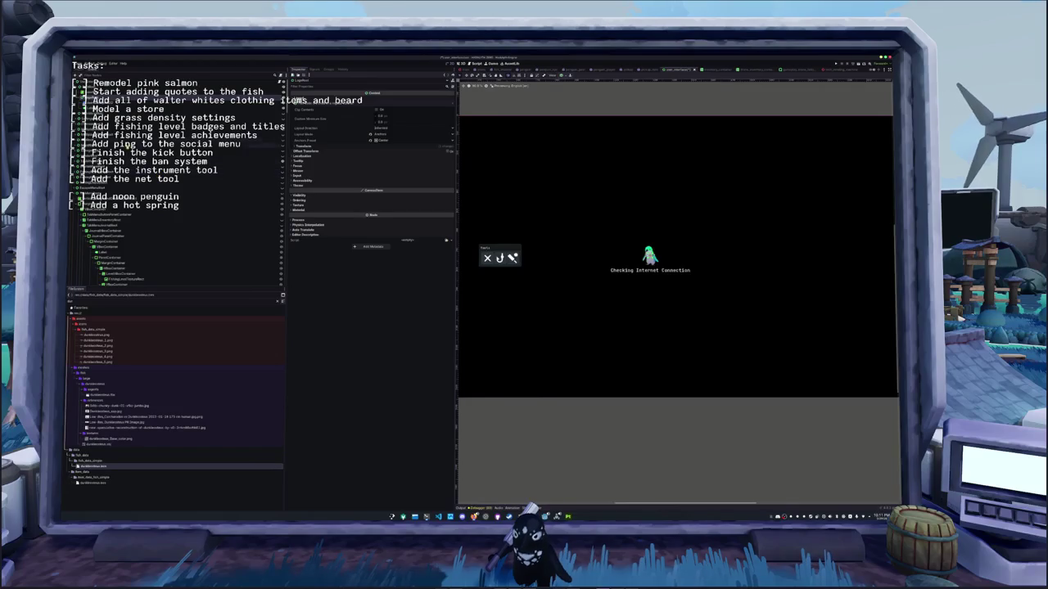
Select the loading screen's content container and set its anchor preset to Center
left_click(164, 102)
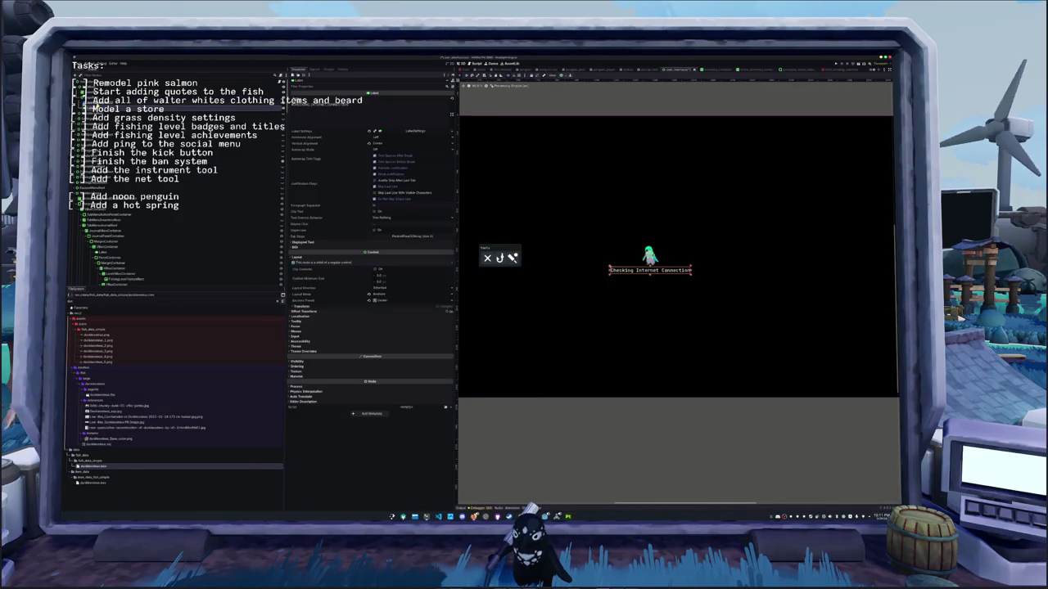
left_click(107, 105)
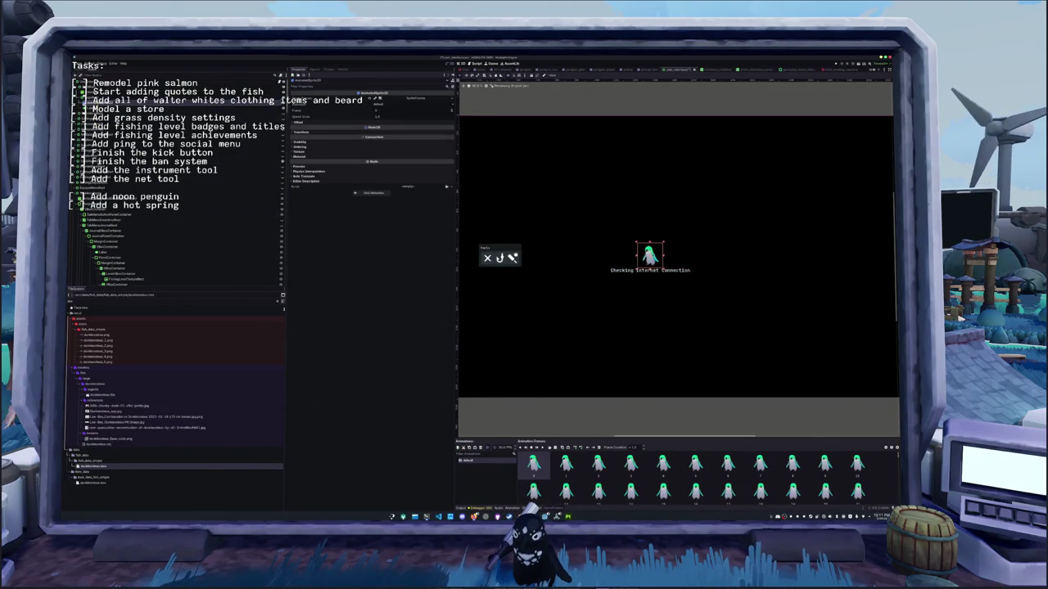
scroll(599, 482, "down", 10)
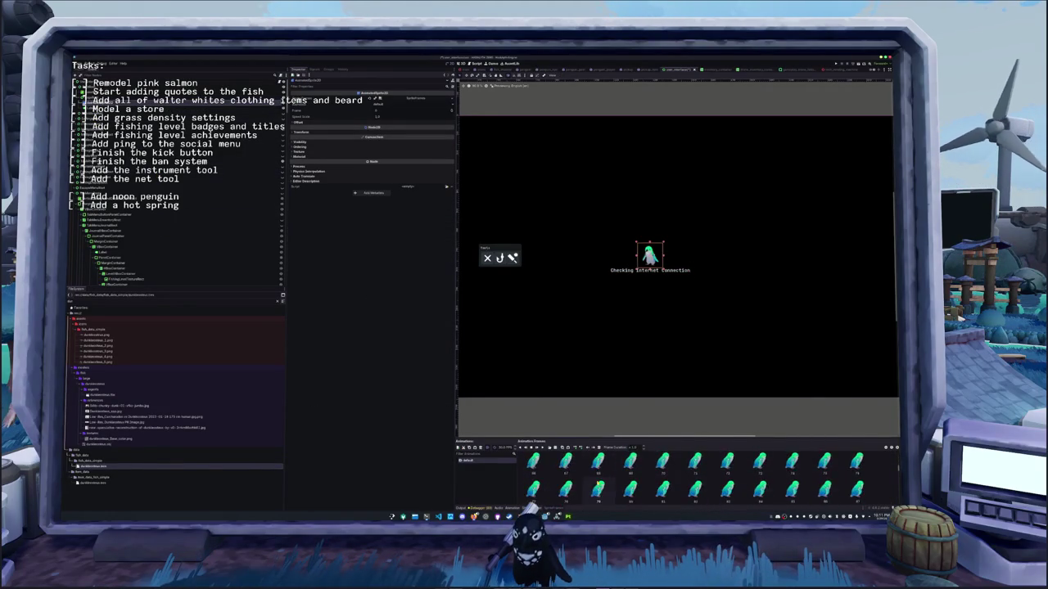
scroll(599, 481, "down", 10)
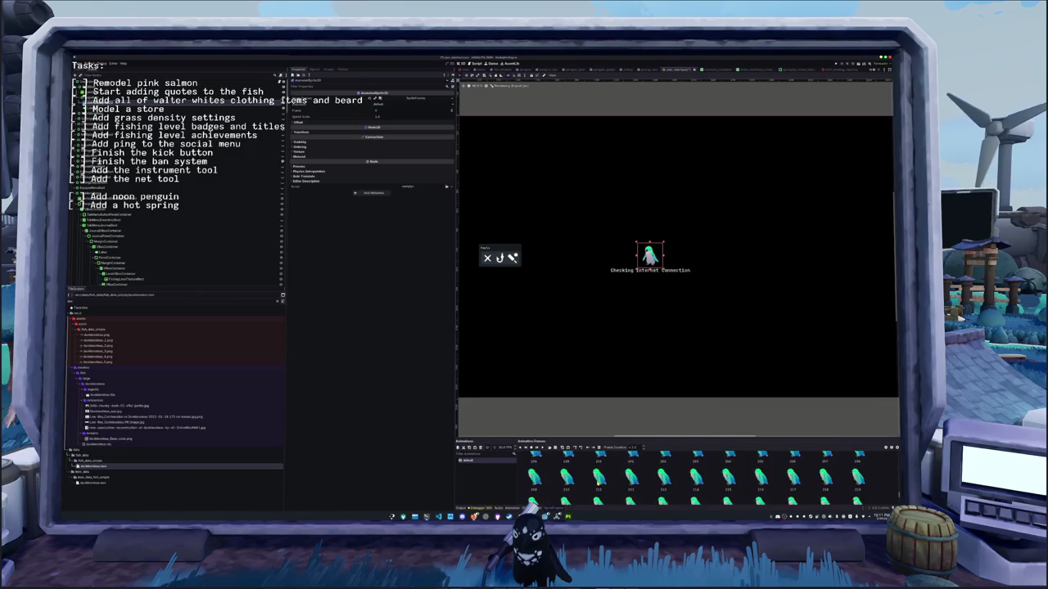
scroll(598, 483, "down", 2)
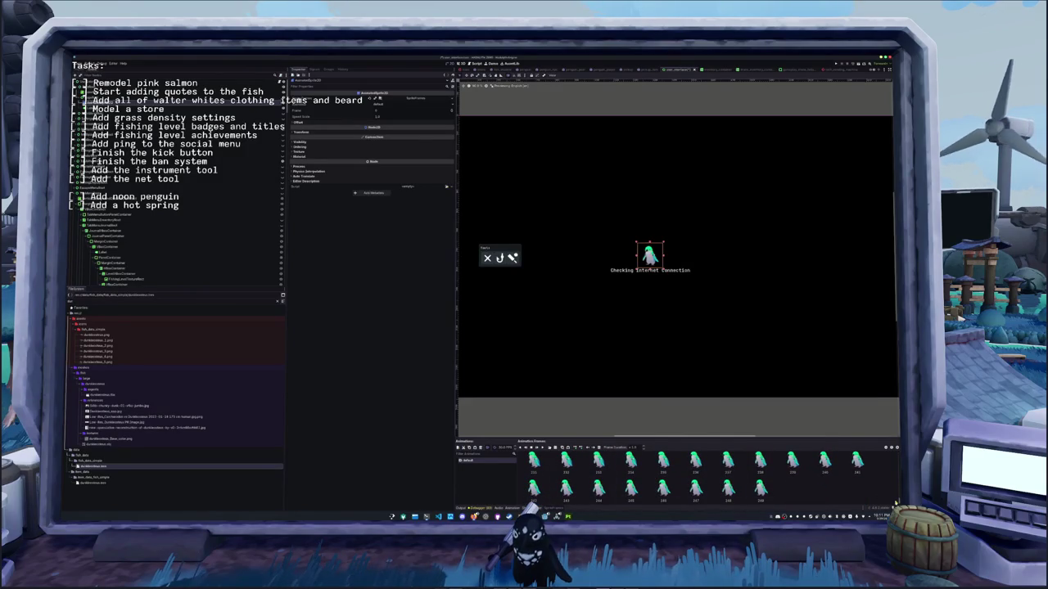
scroll(696, 475, "up", 20)
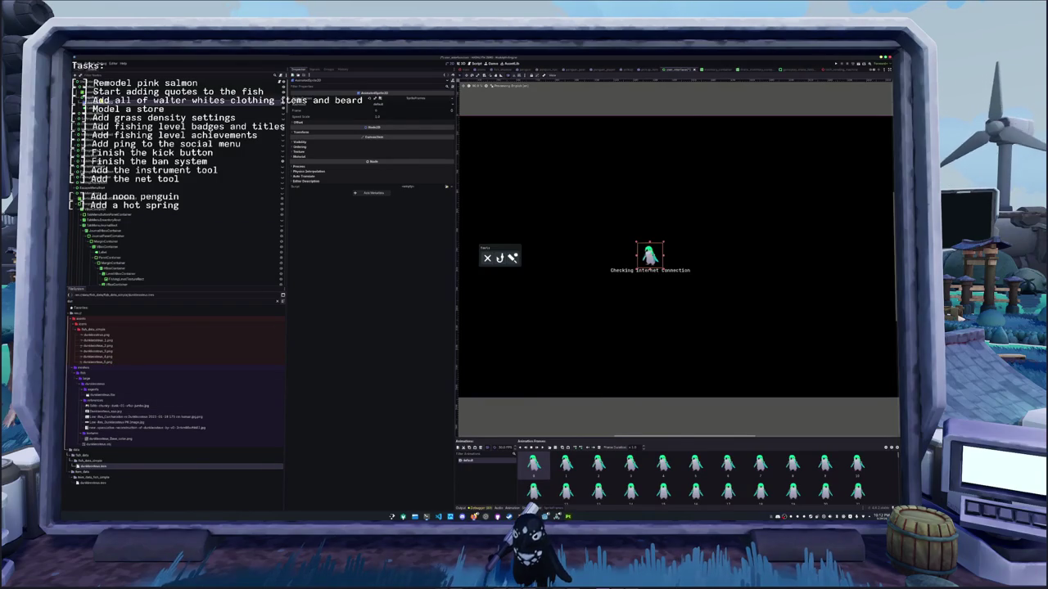
left_click(113, 106)
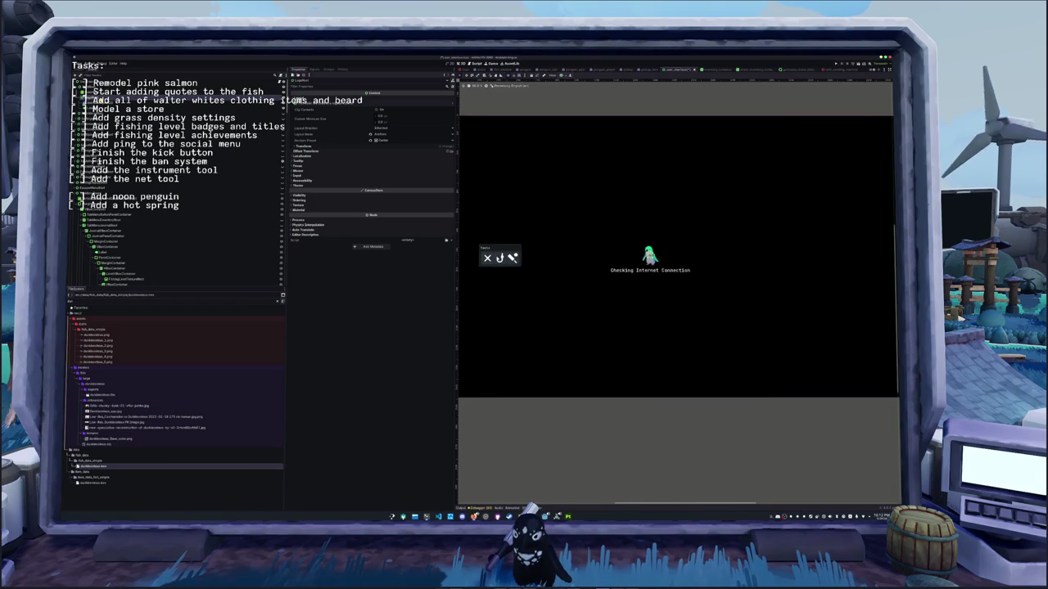
left_click(699, 306)
key("Up")
key("Down")
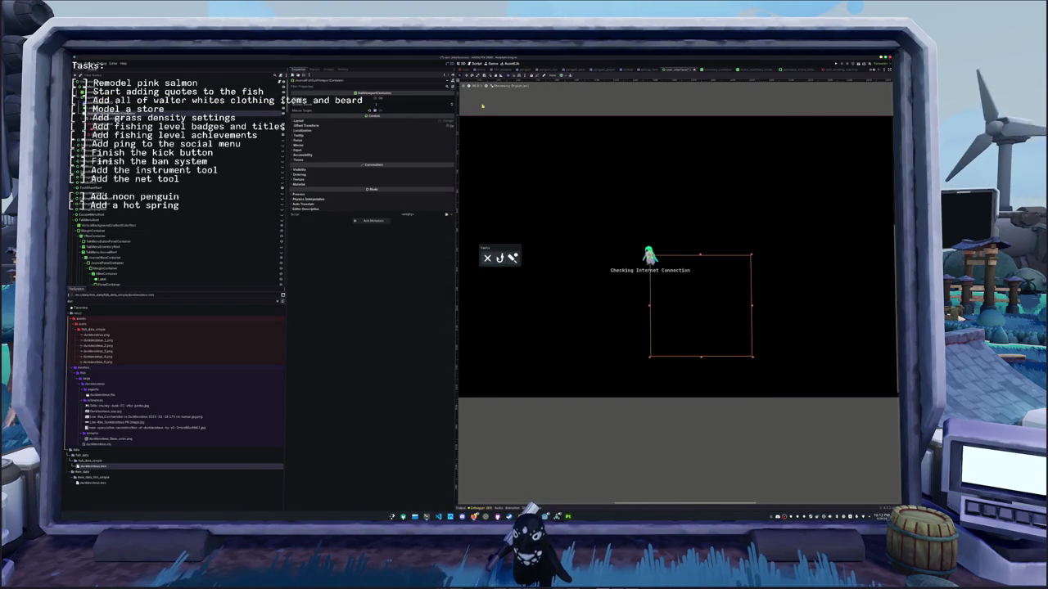
left_click(562, 75)
left_click(571, 97)
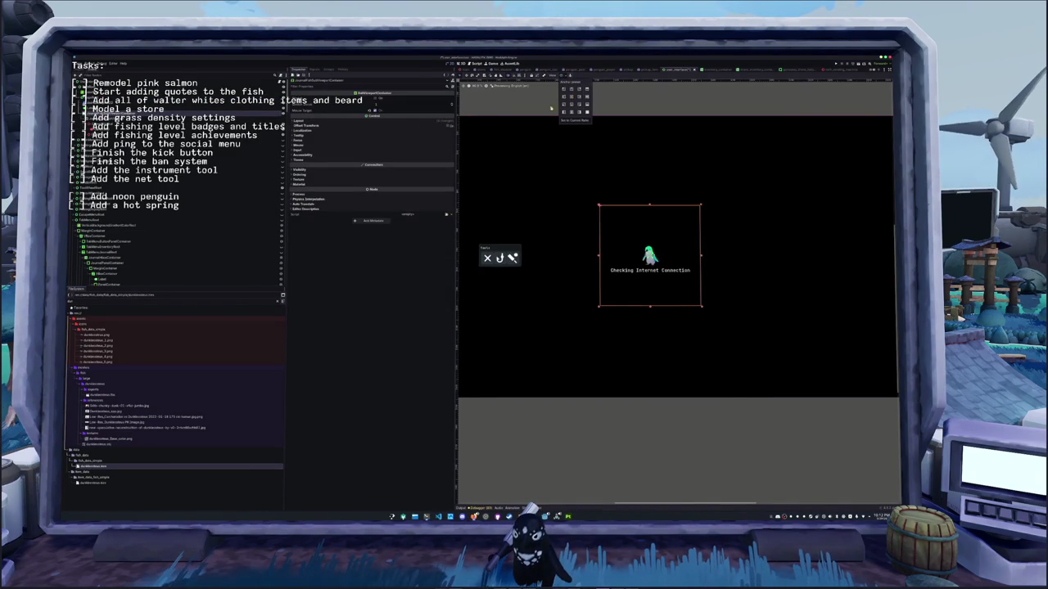
Delete the AnimatedSprite2D penguin sprite and confirm the removal
left_click(104, 110)
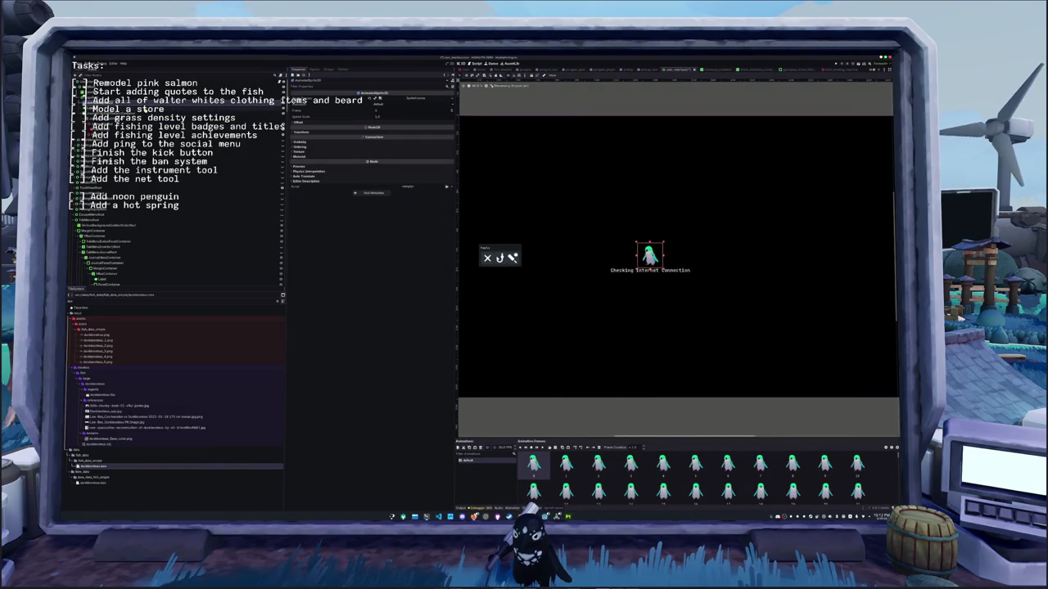
key("Delete")
key("Return")
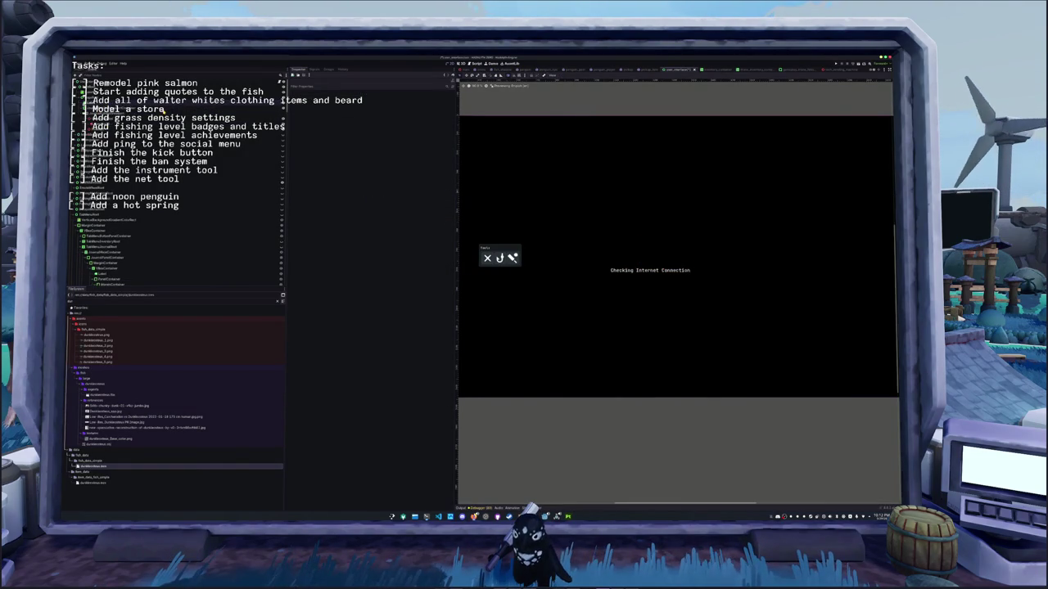
Check the centred container and label, then select Node3D to show the 3D scene
left_click(122, 109)
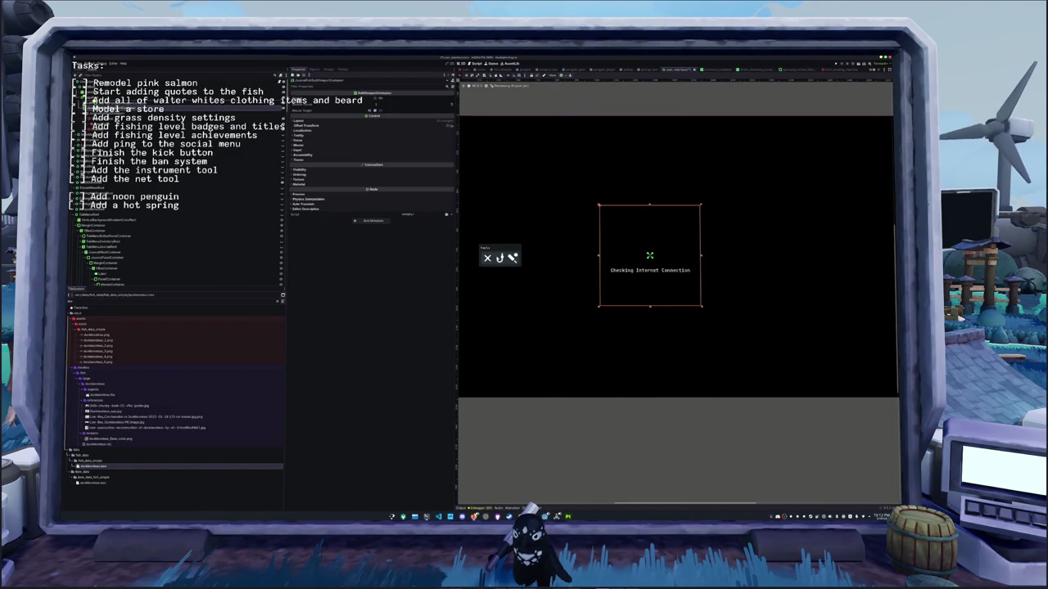
left_click(122, 114)
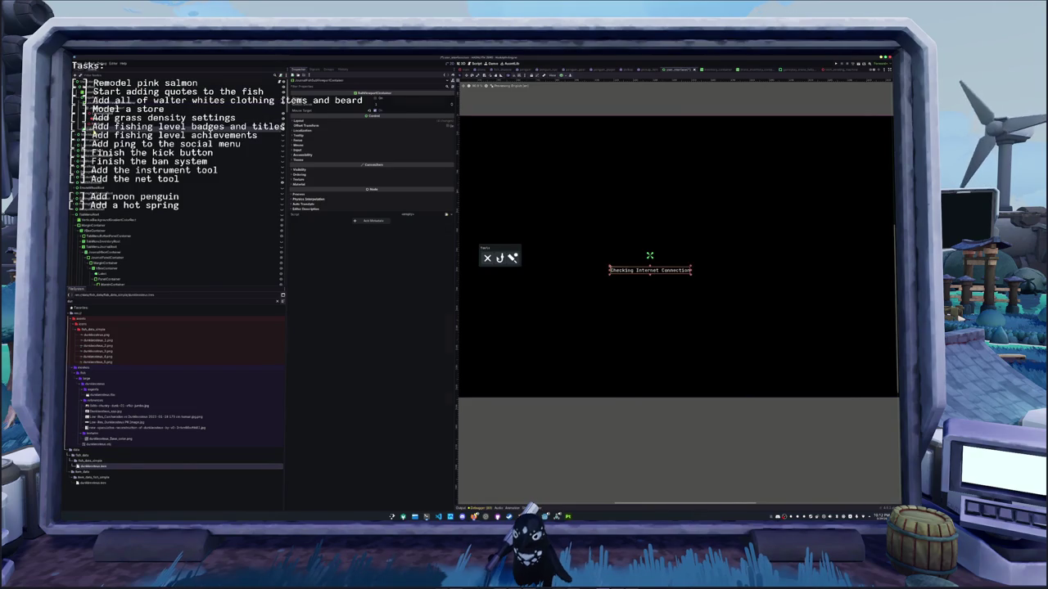
left_click_drag(519, 227, 566, 243)
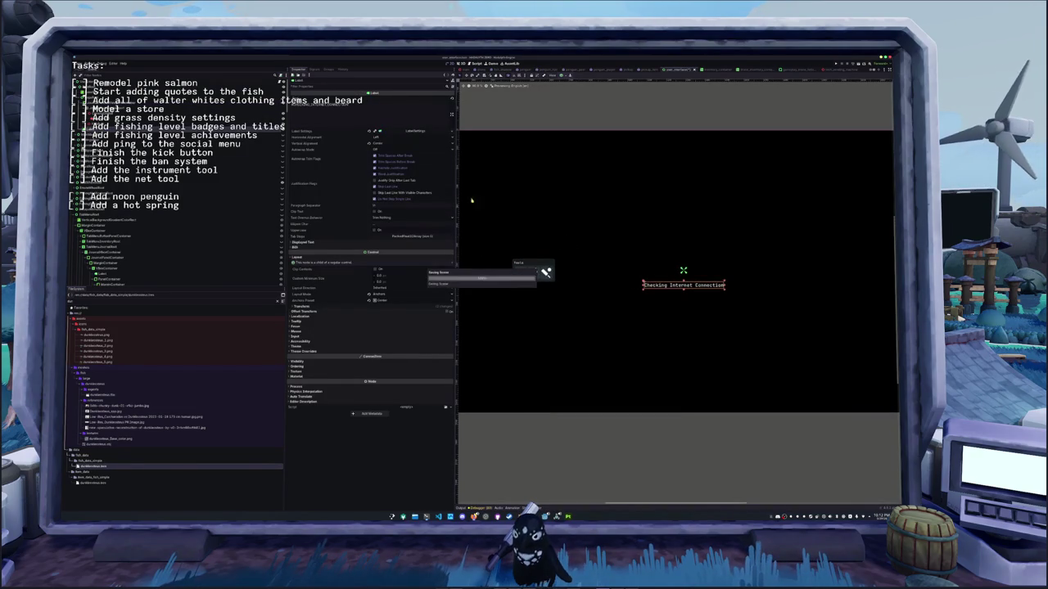
left_click(100, 109)
left_click(99, 104)
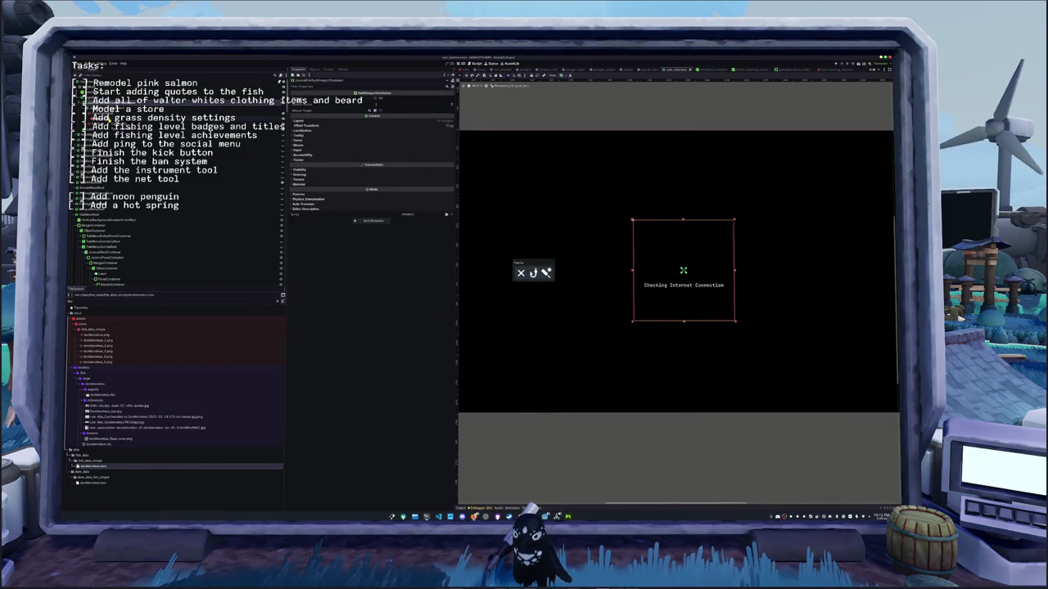
left_click(98, 122)
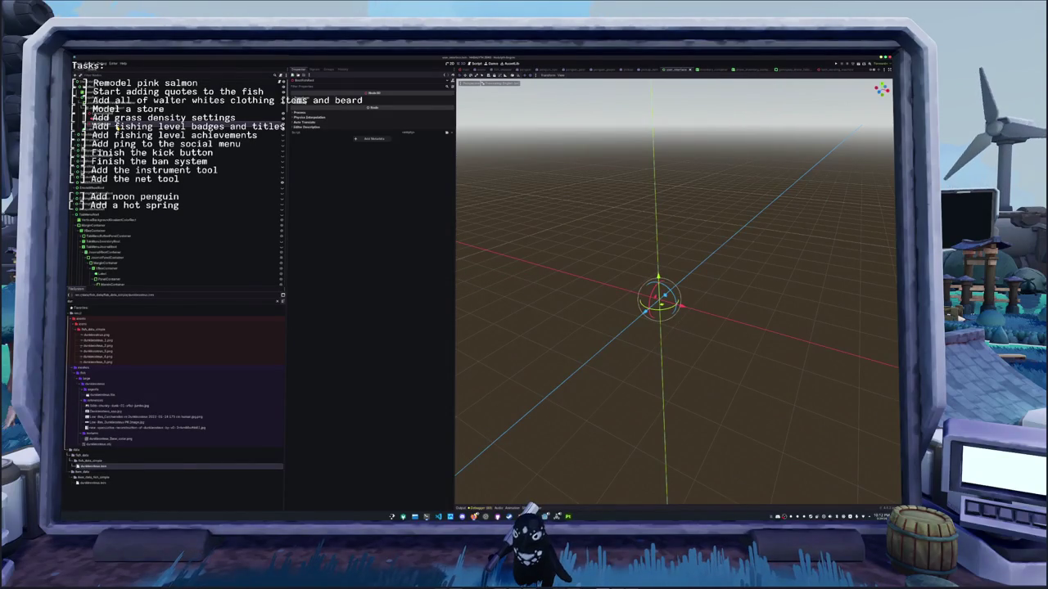
left_click(107, 119)
left_click(107, 112)
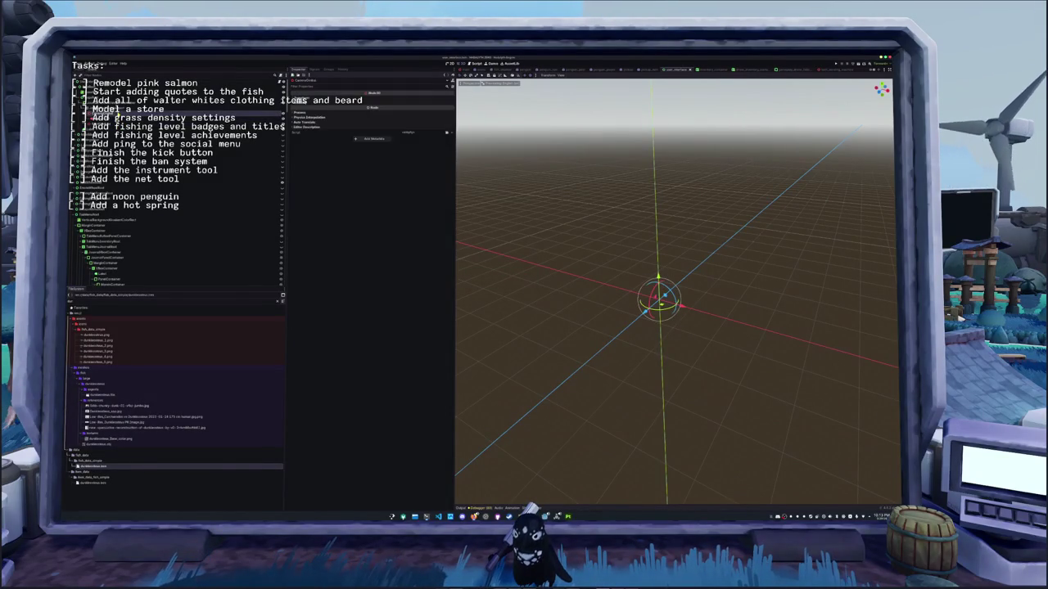
left_click(107, 114)
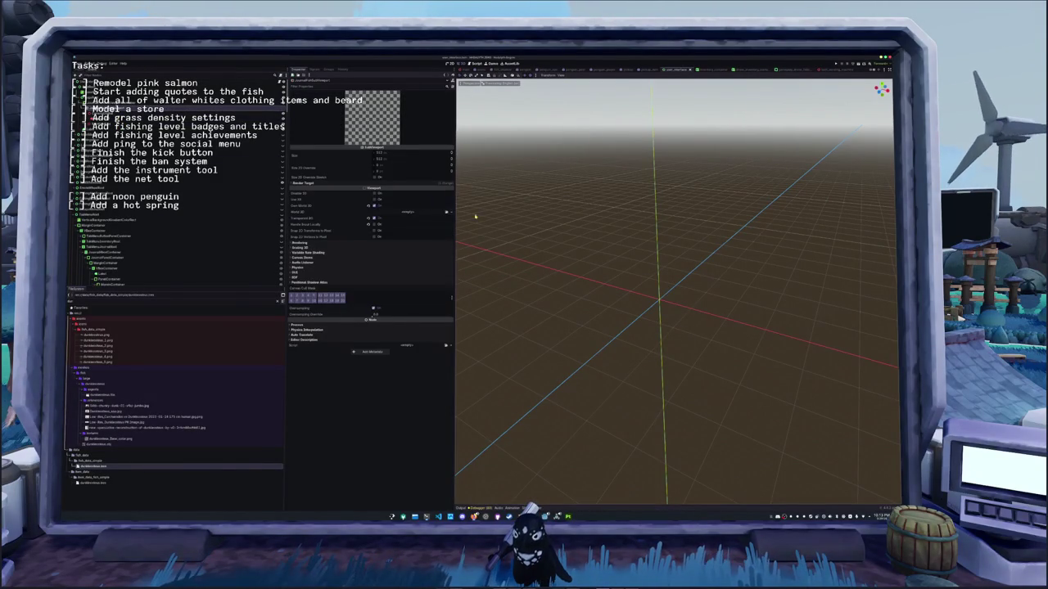
left_click(123, 122)
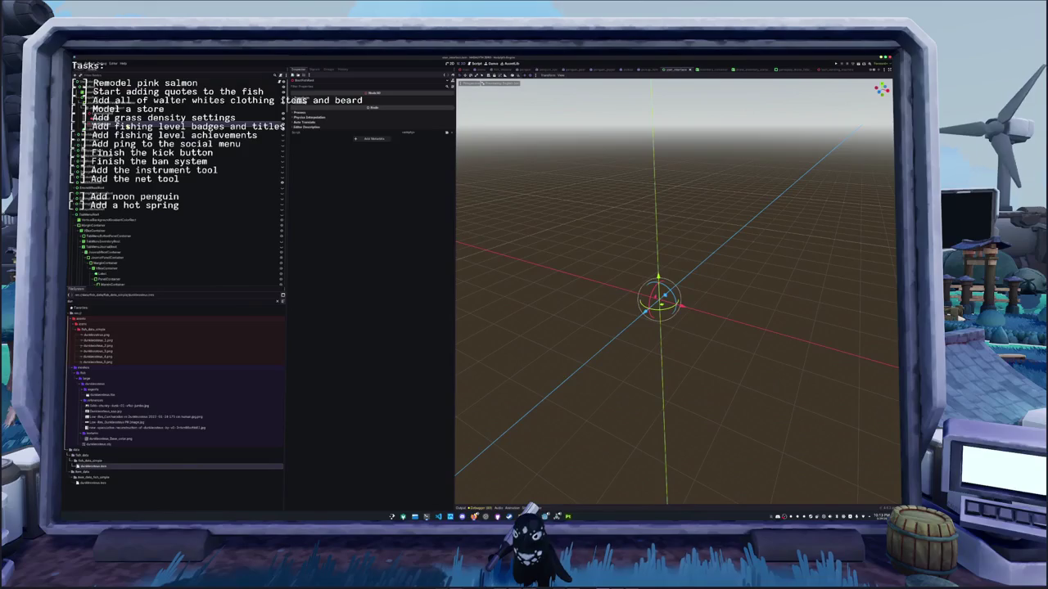
left_click(107, 115)
left_click(121, 122)
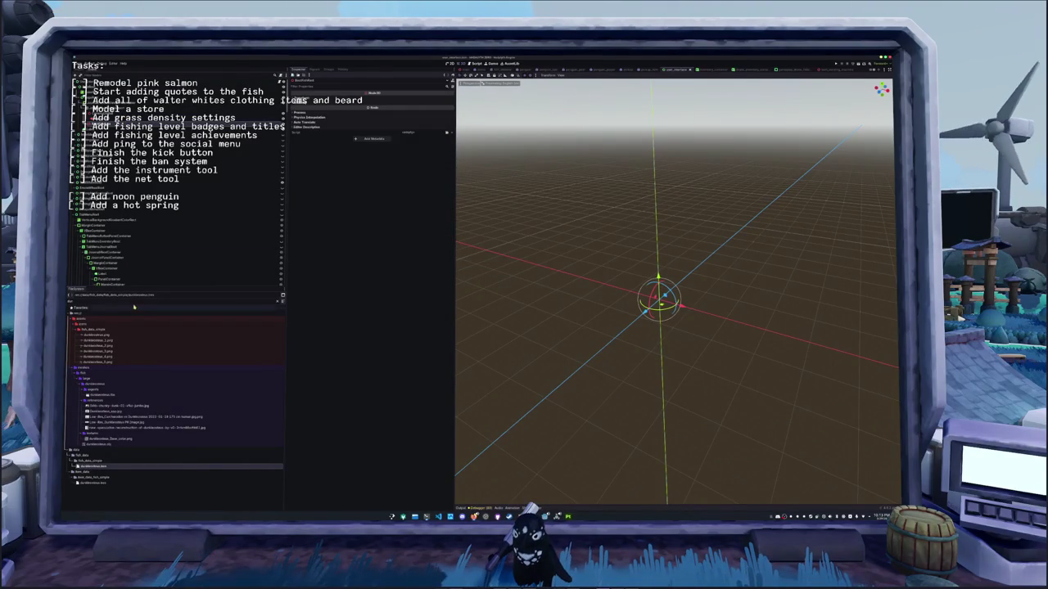
right_click(98, 123)
Add a MeshInstance3D node and assign it the grey fin mesh
left_click(116, 128)
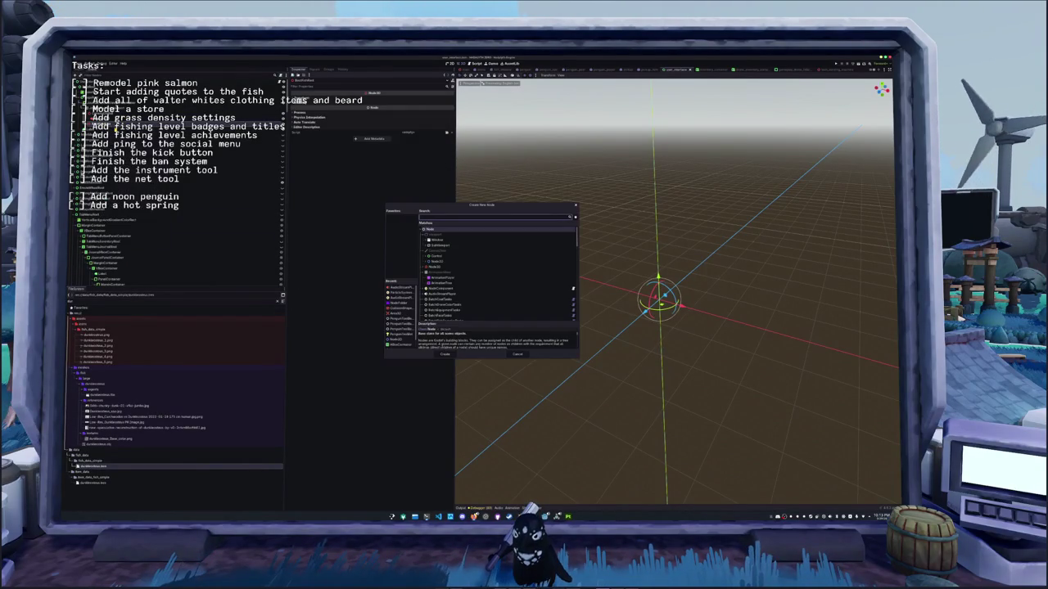
type("meshinstance")
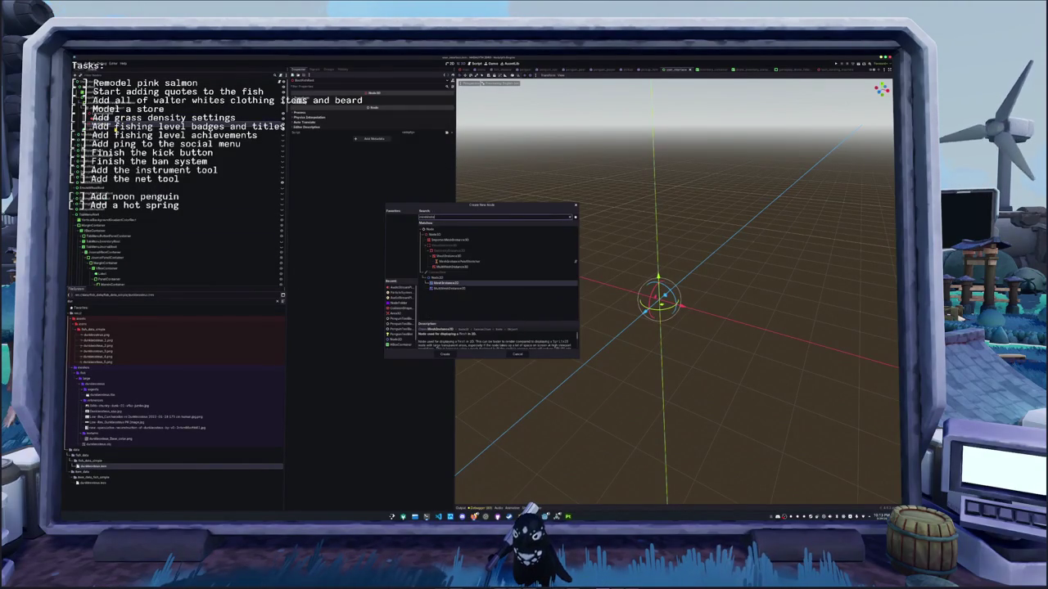
key("Up")
key("Up")
key("Up")
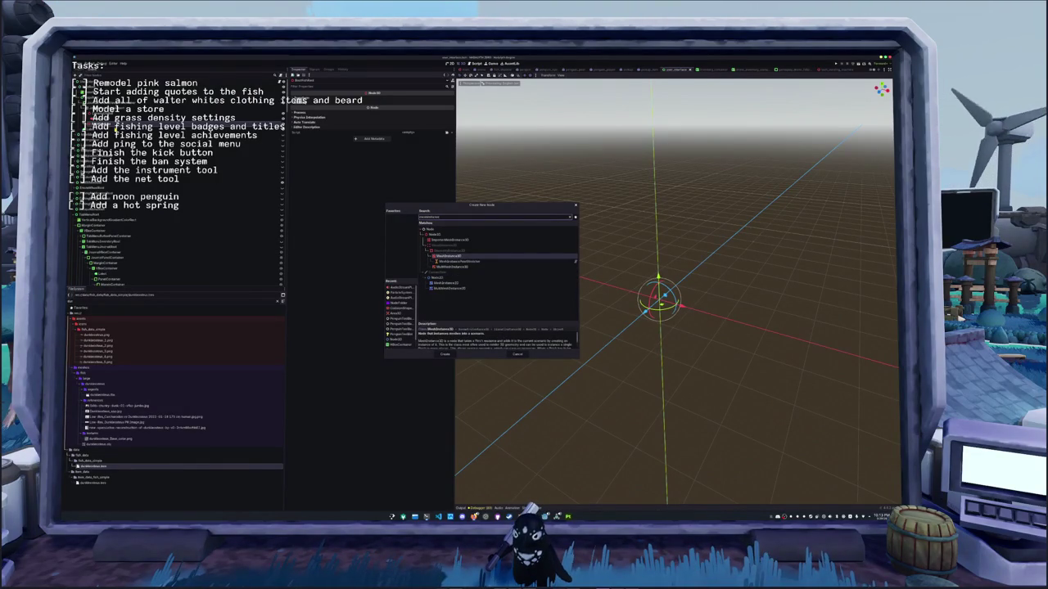
key("Return")
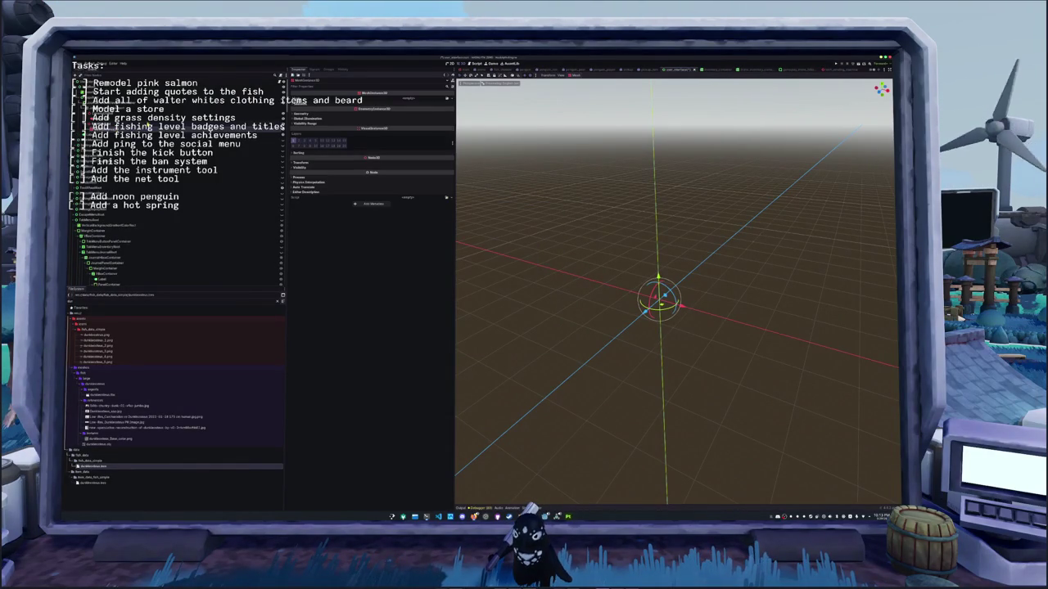
left_click(436, 99)
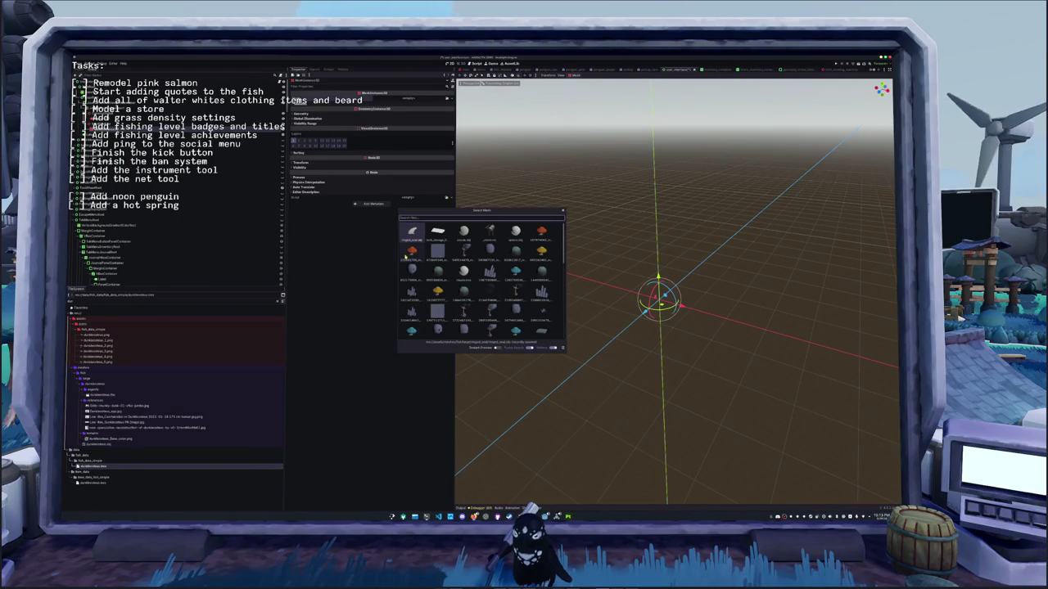
double_click(412, 231)
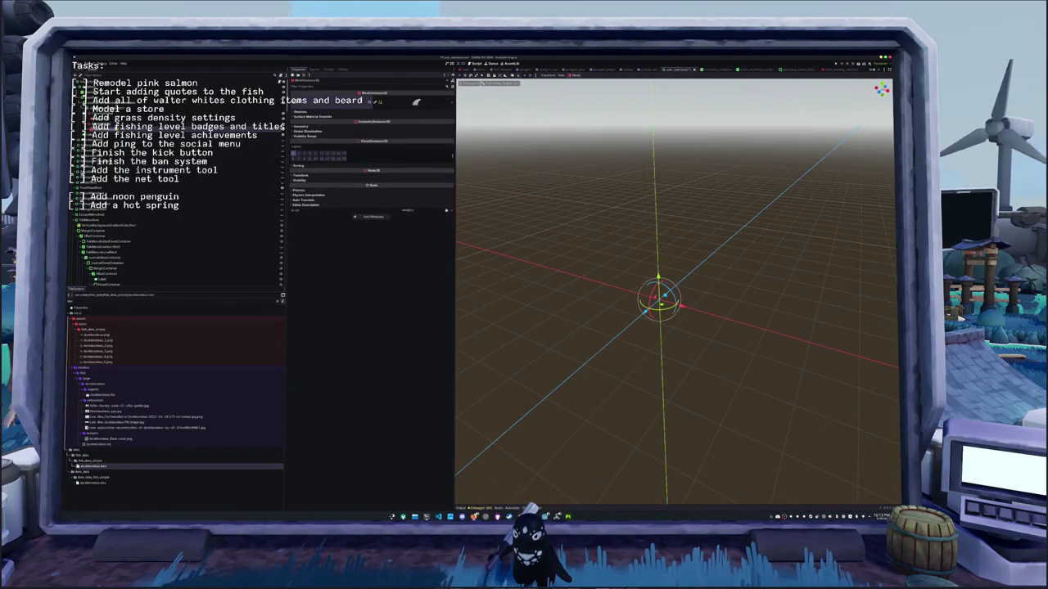
Give the mesh a material override using the standard_material_cell_shader.gdshader shader
left_click(340, 127)
left_click(446, 132)
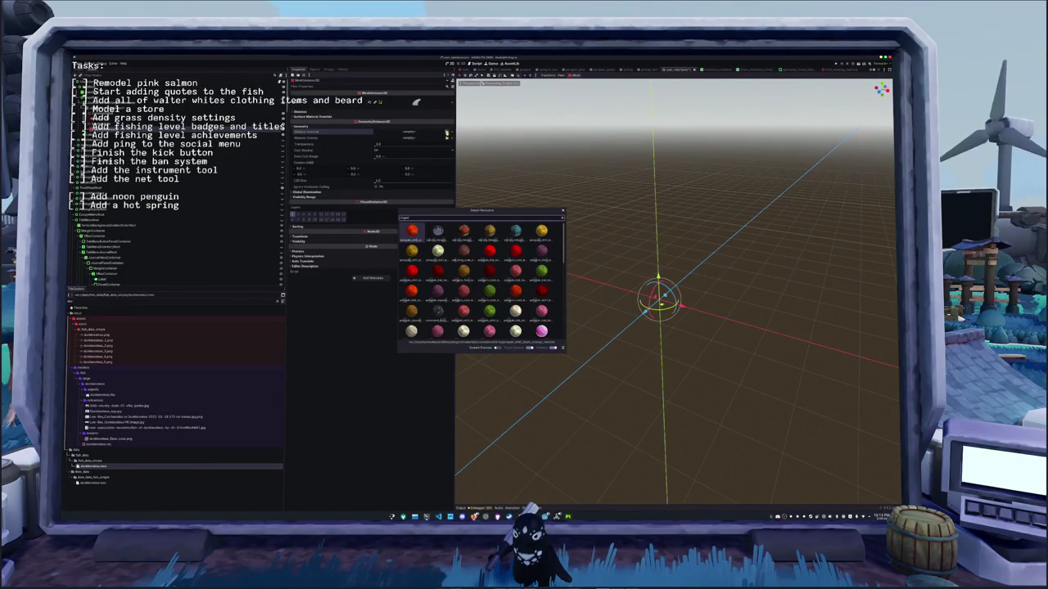
type("_col")
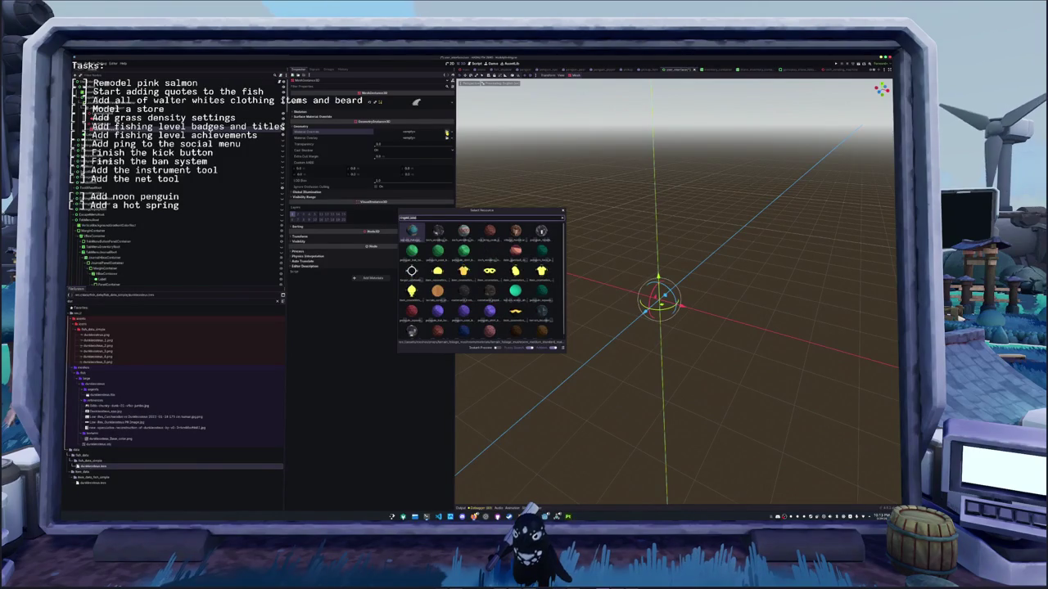
key("Escape")
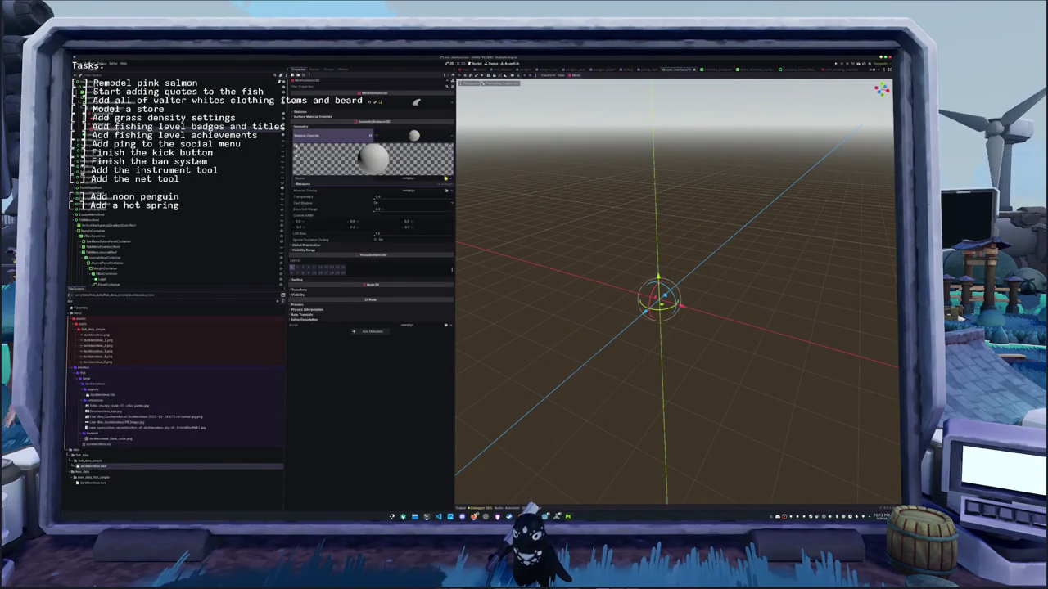
left_click(446, 178)
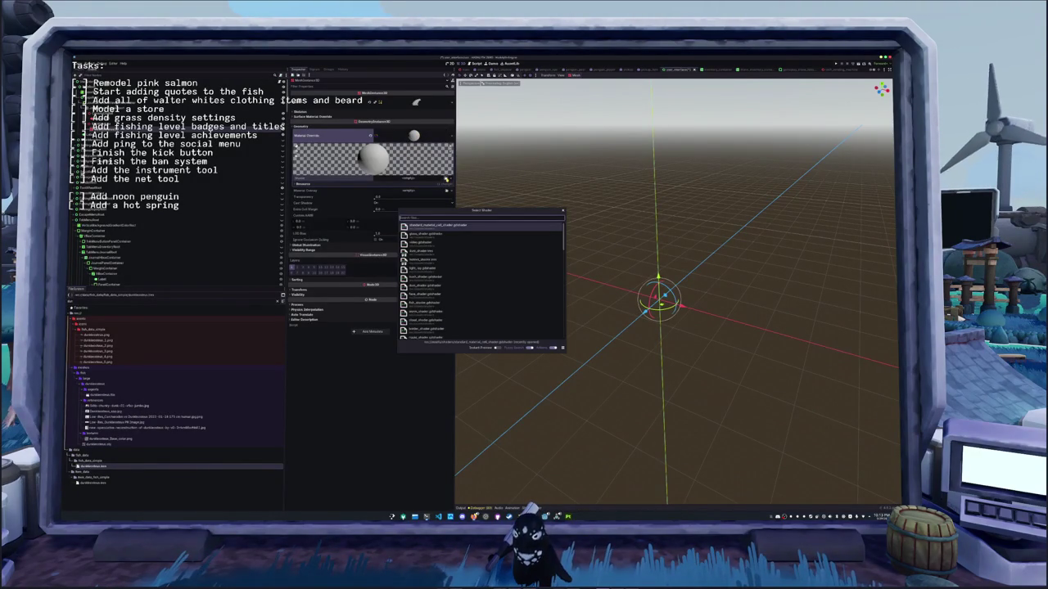
key("Return")
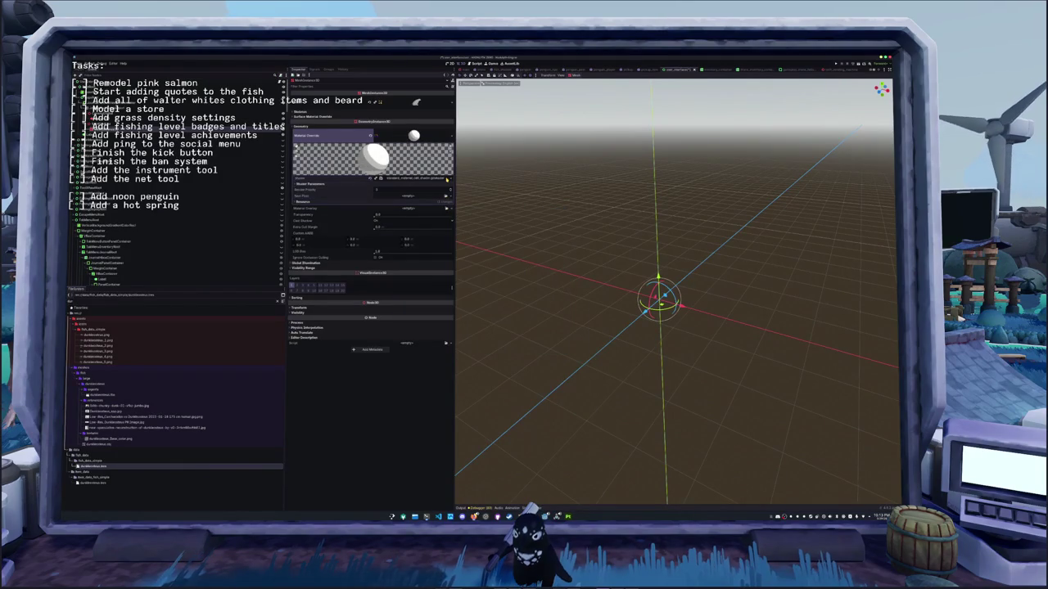
Set the Albedo Texture to the fish texture, then Quick Load the 'rigid' texture instead
left_click(446, 190)
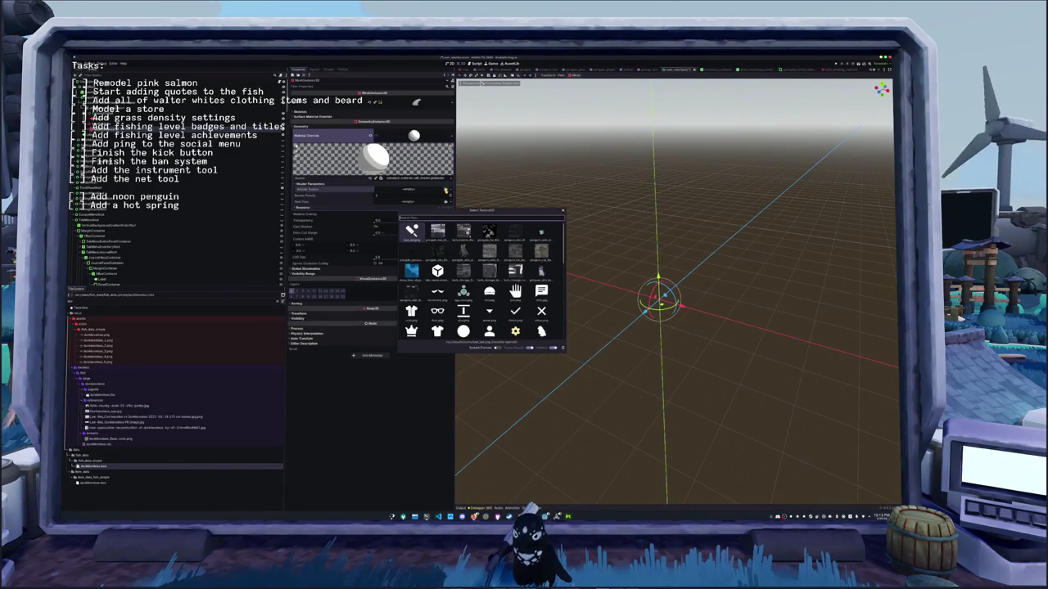
type("fish")
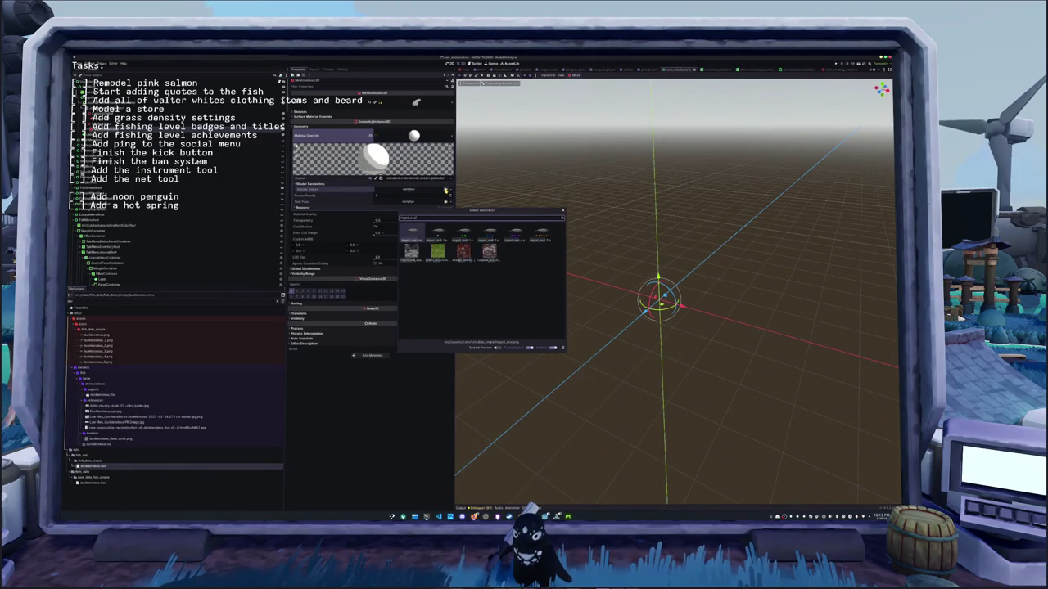
key("Return")
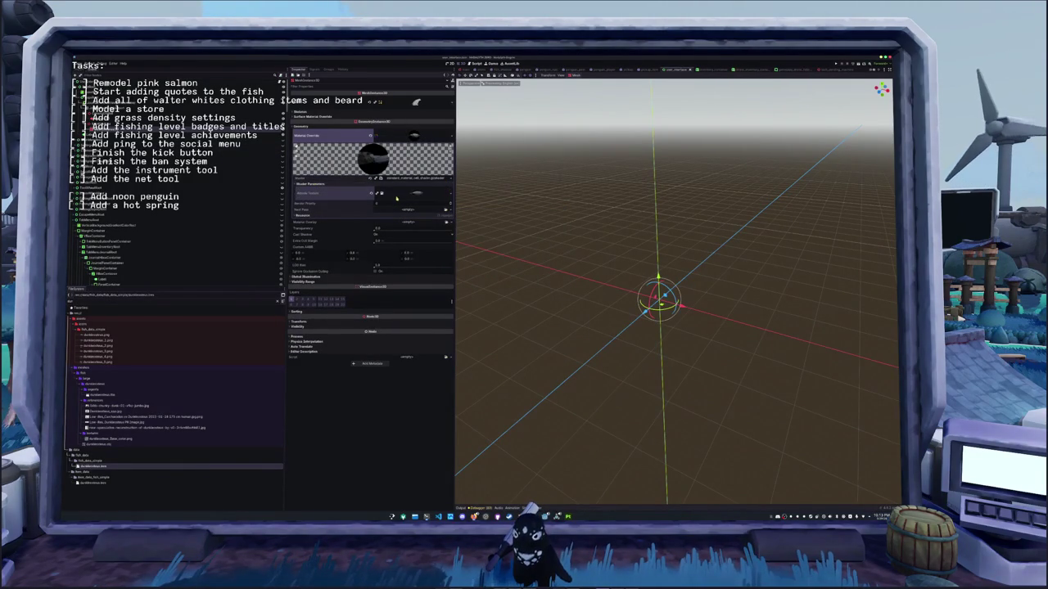
left_click(447, 196)
left_click(425, 304)
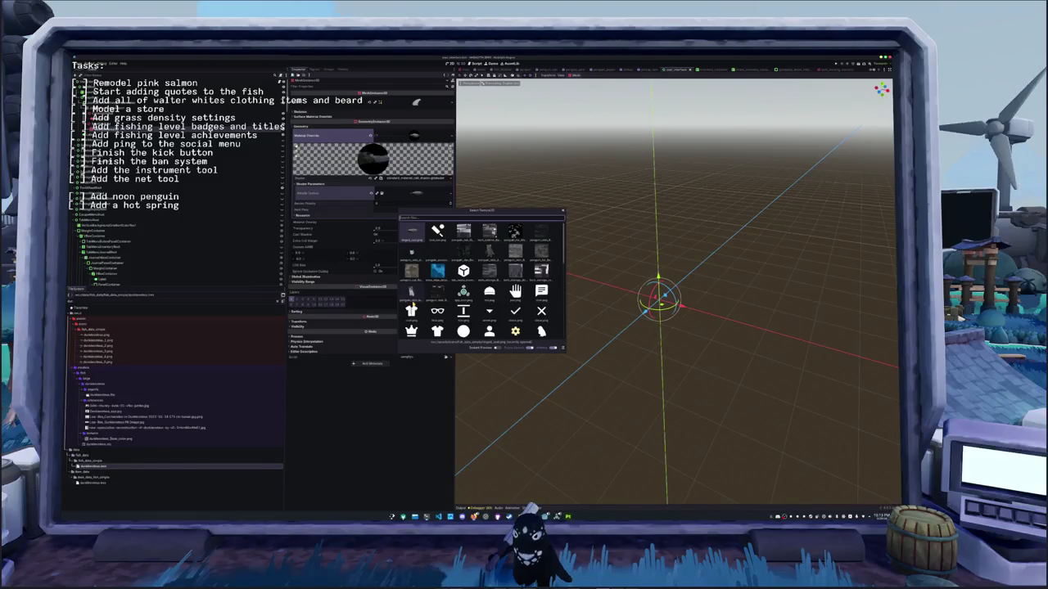
type("rigid")
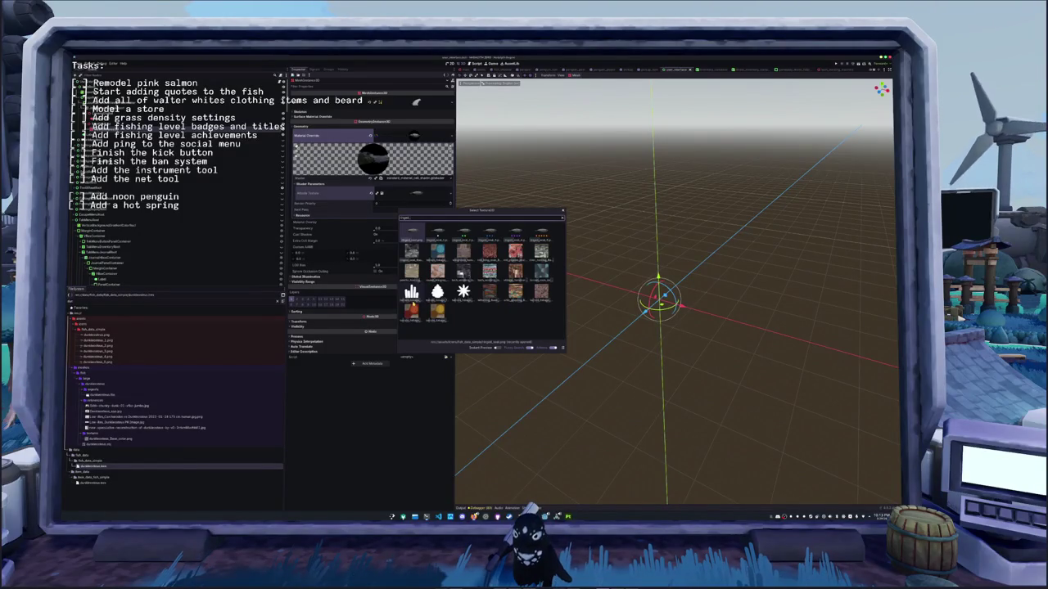
key("Return")
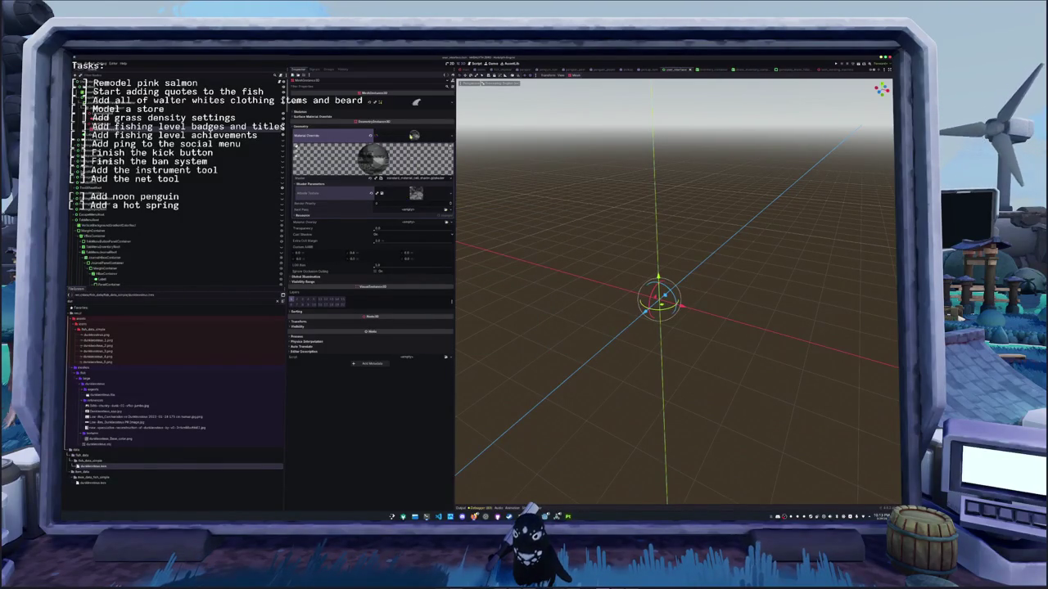
Collapse the material properties and select the SubViewport, then a Control node
left_click(322, 161)
left_click(102, 108)
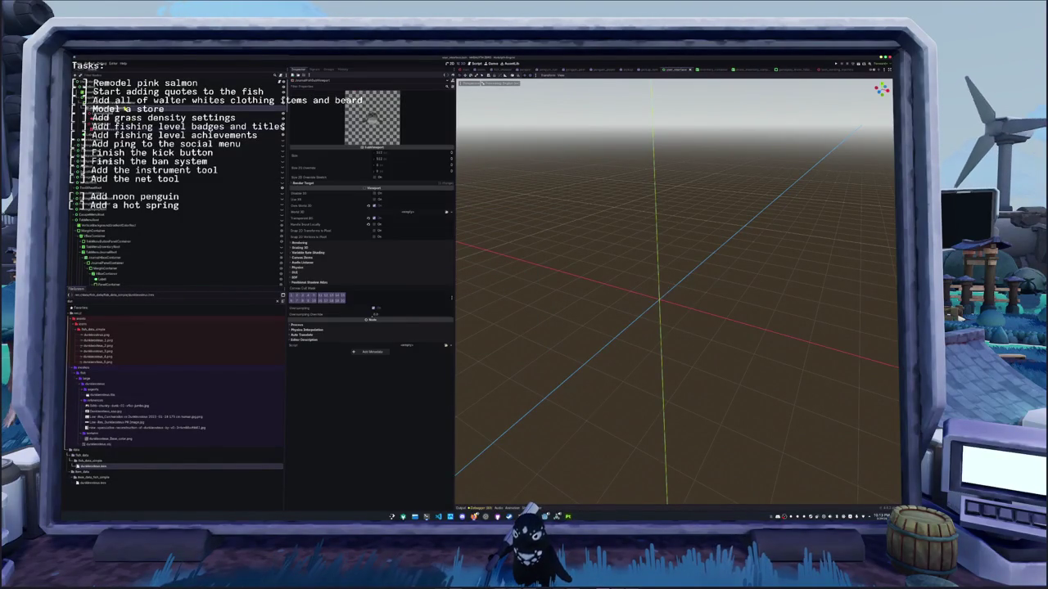
left_click(127, 126)
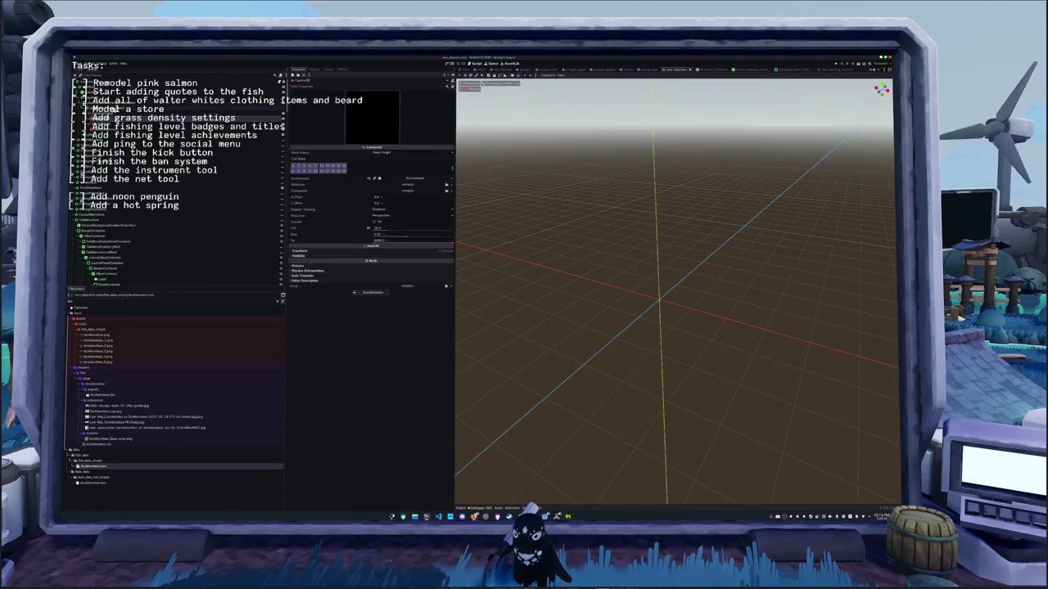
Run the game with F5 and nudge the Checking Internet Connection label's position
left_click(102, 102)
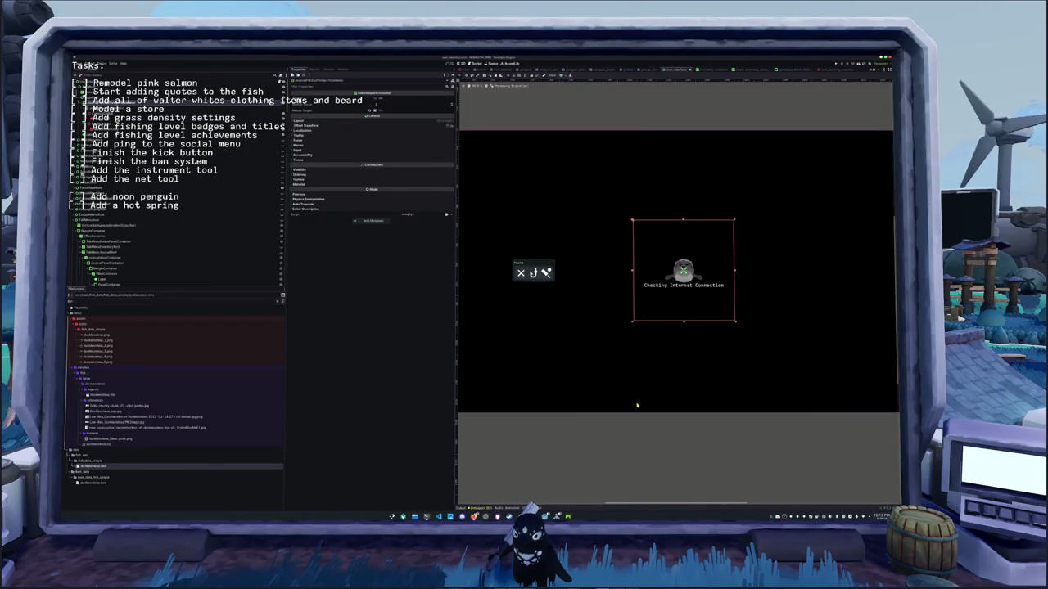
key("F5")
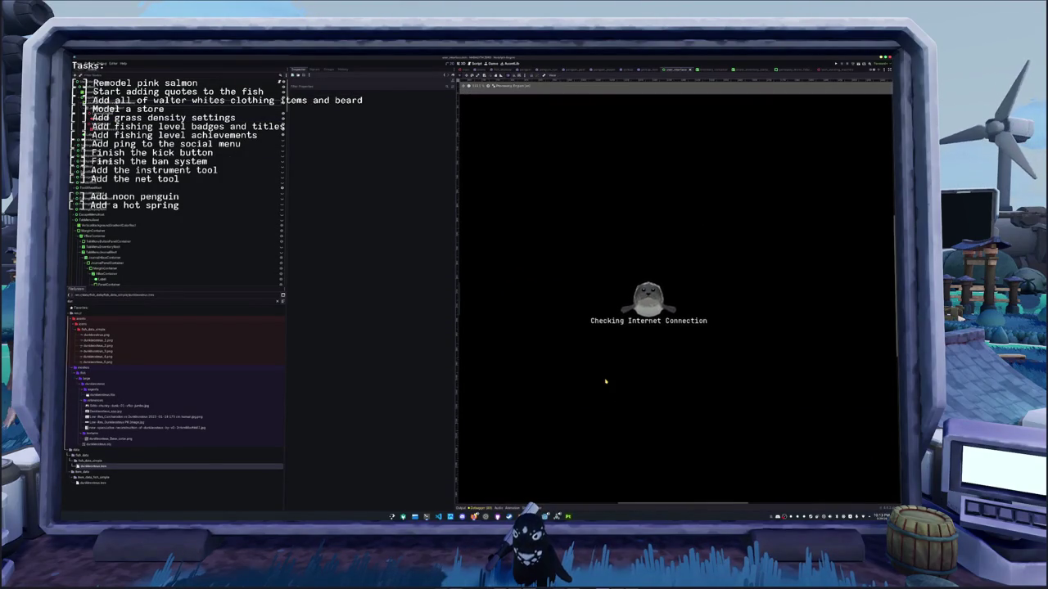
left_click(648, 311)
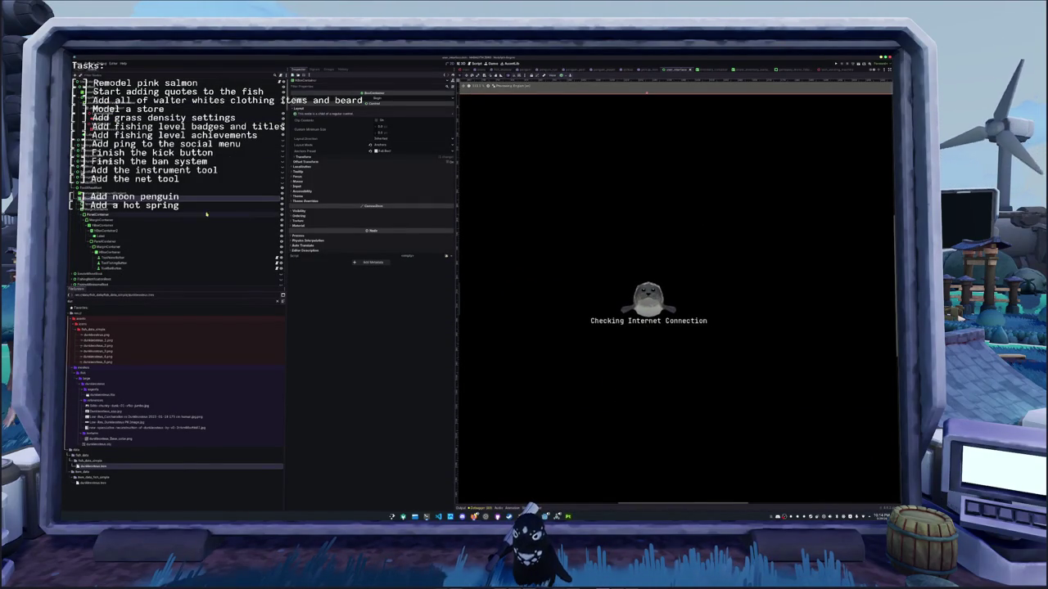
left_click(646, 321)
scroll(552, 235, "down", 2)
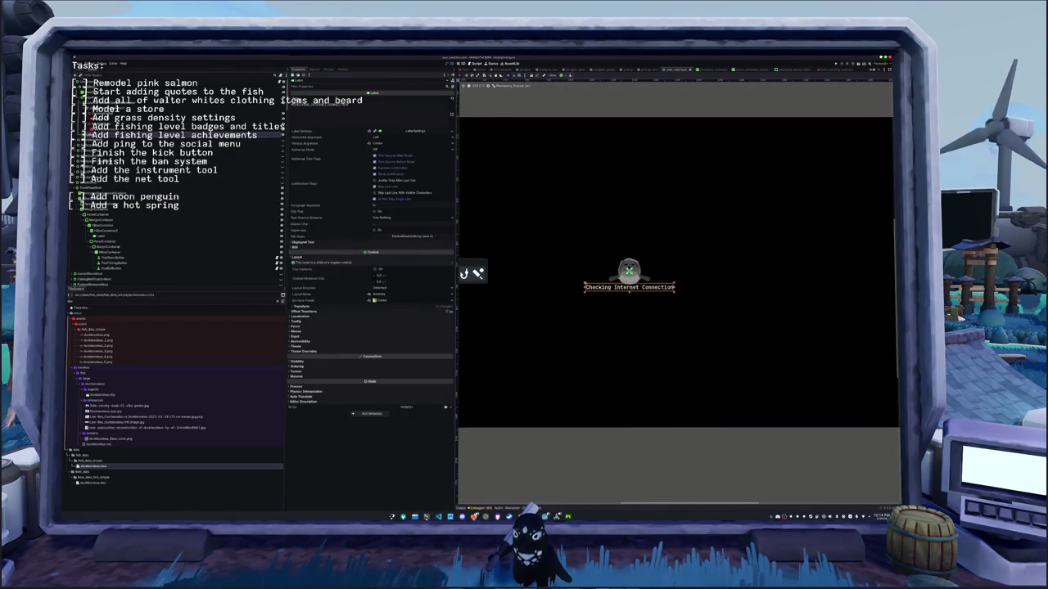
left_click(382, 307)
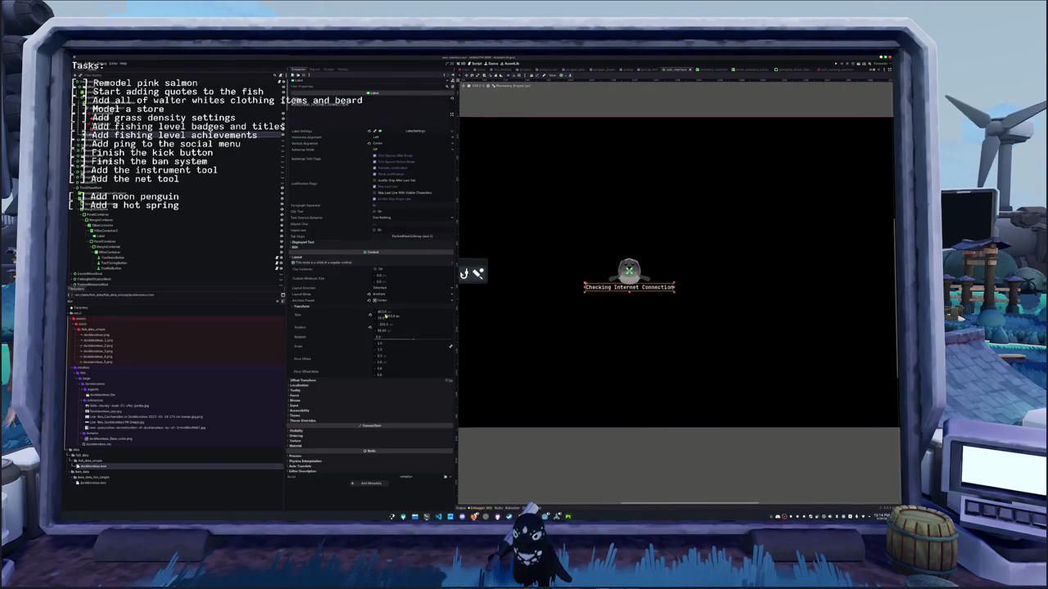
mouse_move(386, 327)
left_mouse_down()
mouse_move(412, 327)
mouse_move(384, 332)
left_mouse_up()
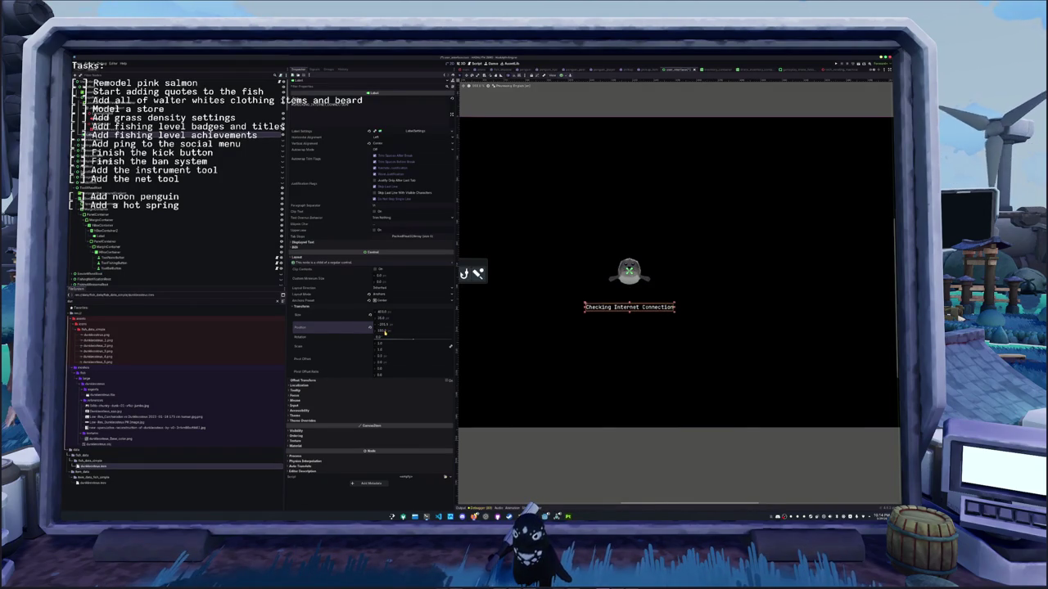
left_click_drag(385, 332, 384, 332)
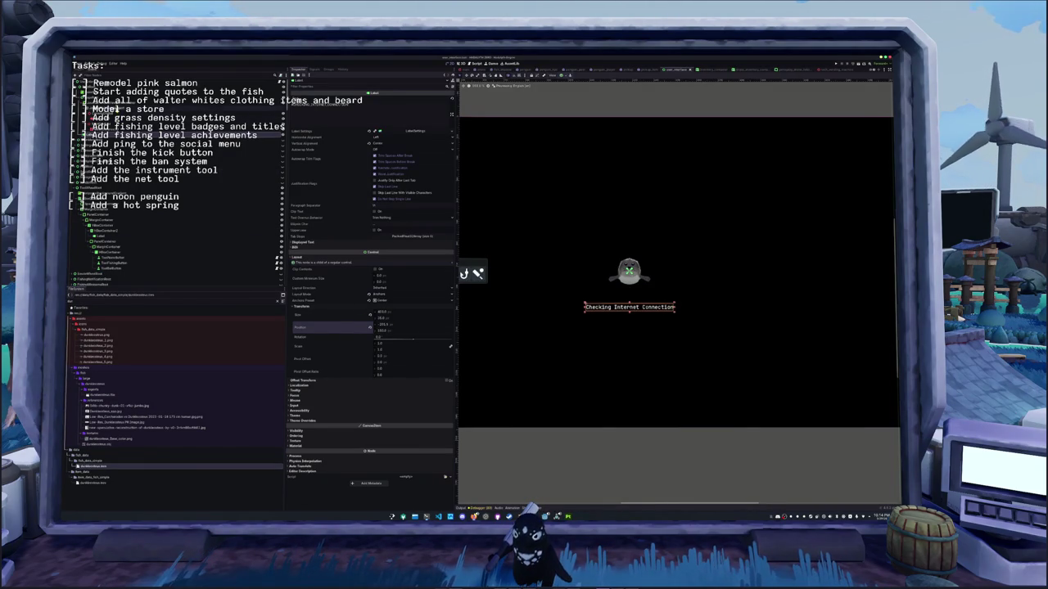
Reselect the label and set its Position Y to 200
left_click(627, 255)
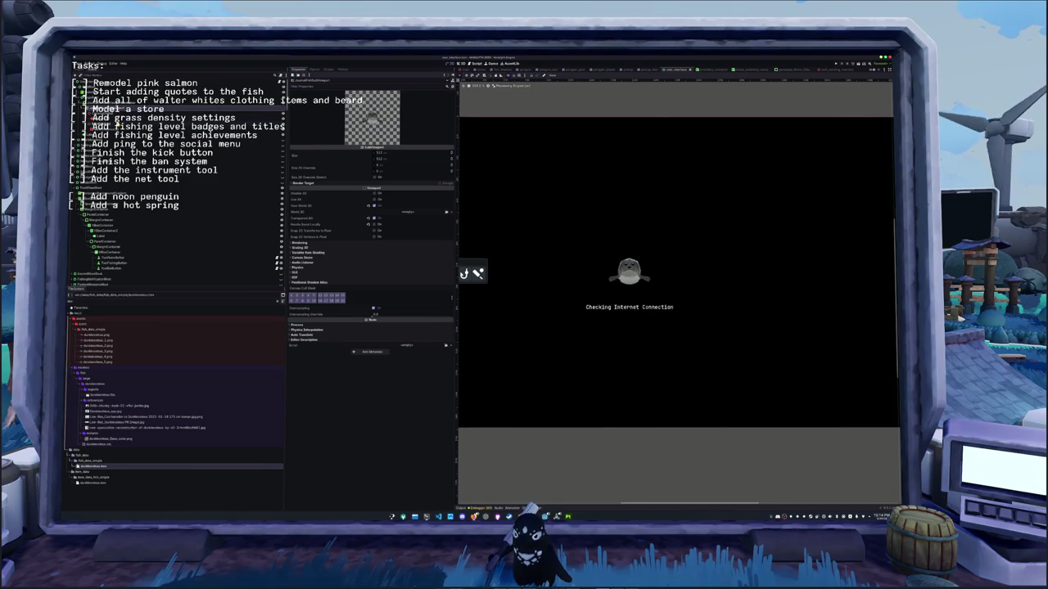
left_click(122, 128)
left_click(123, 104)
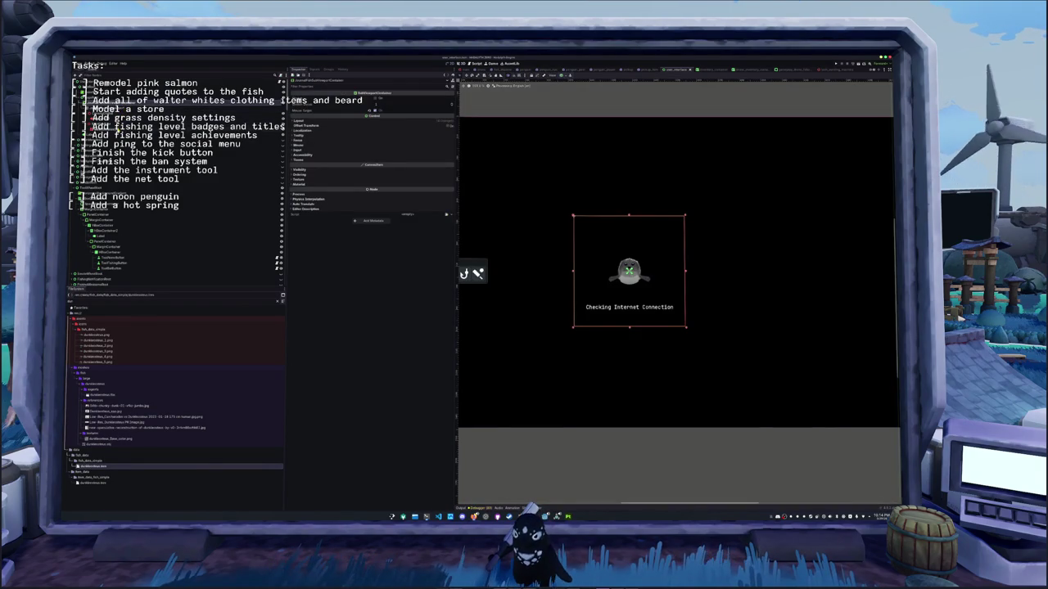
left_click(106, 136)
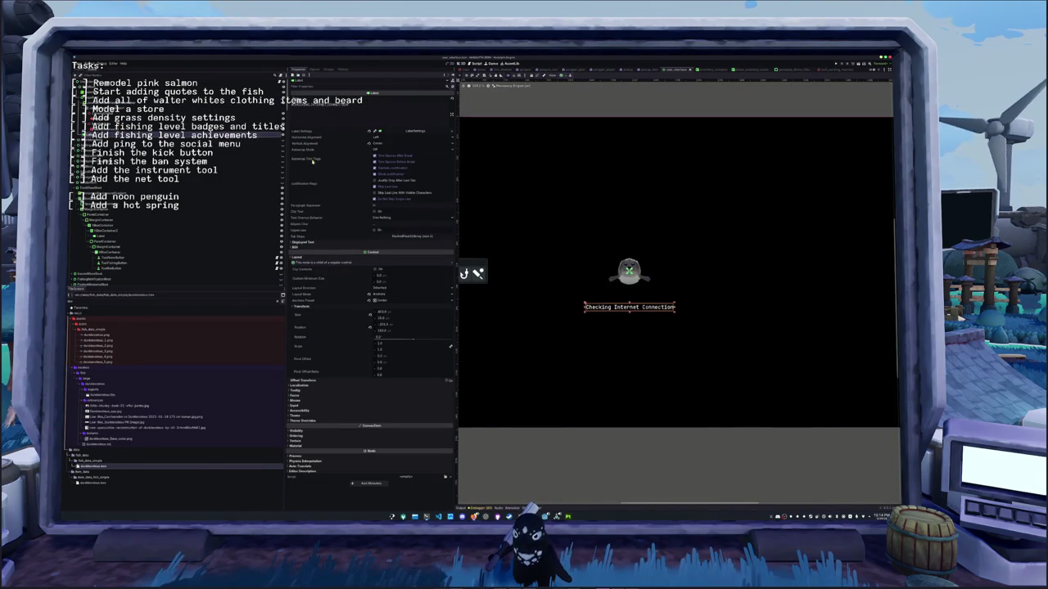
left_click(388, 331)
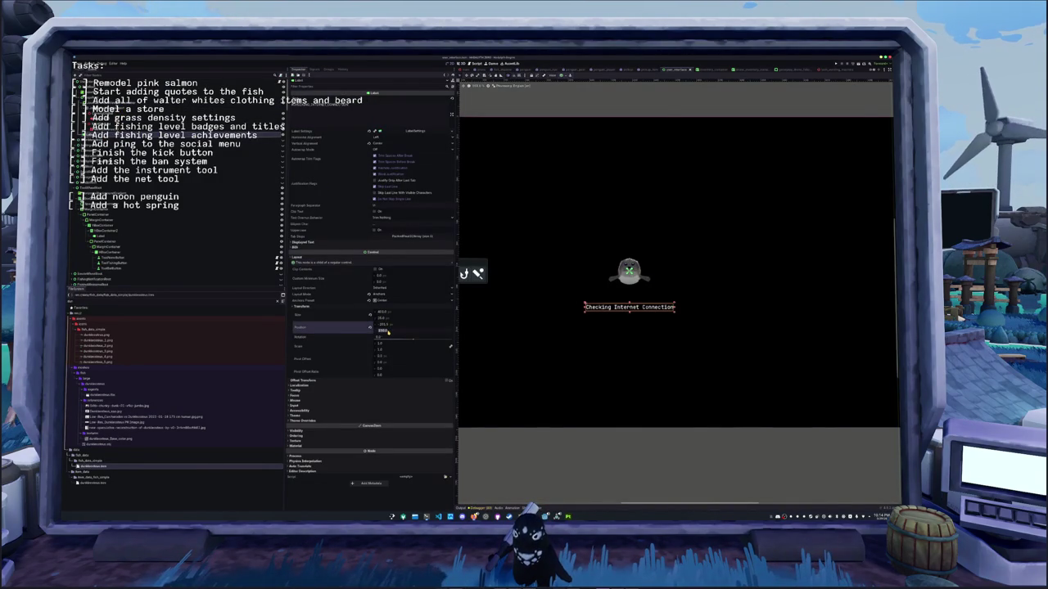
type("200")
key("Return")
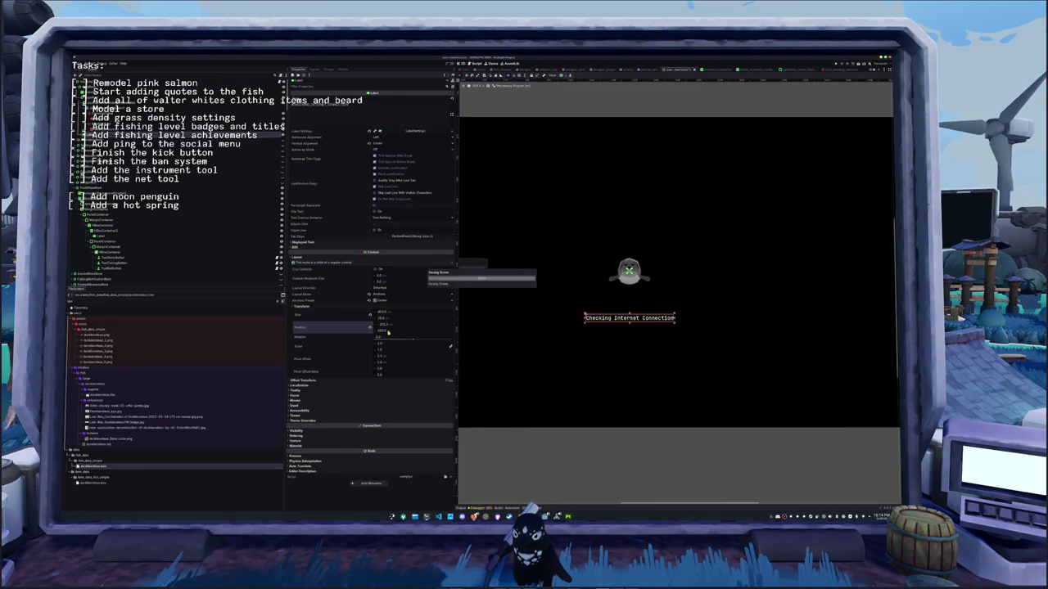
Relaunch the game in the embedded view and return to the scene editor
key("F5")
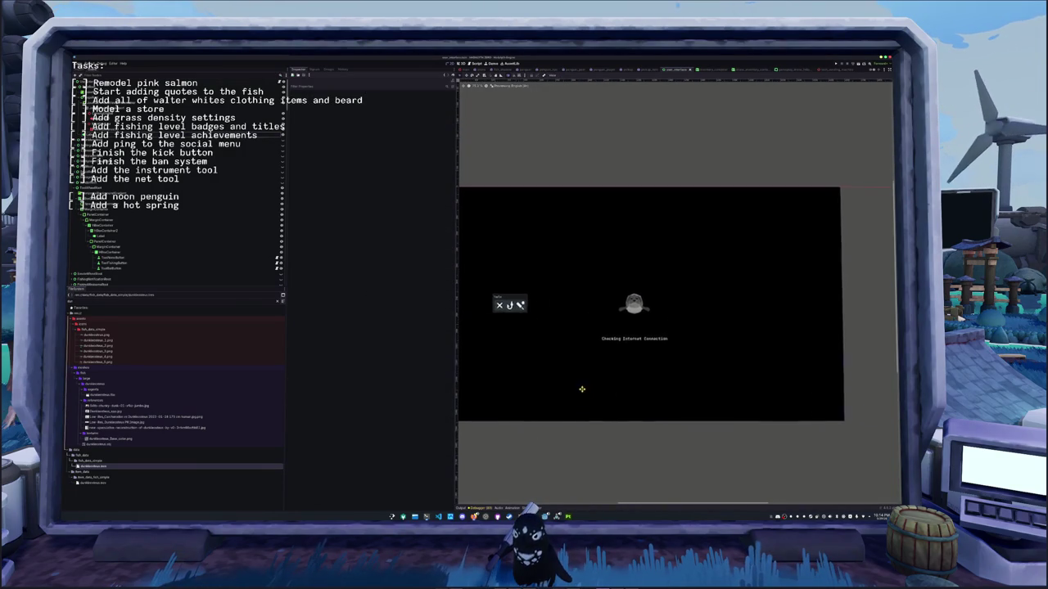
left_click(665, 321)
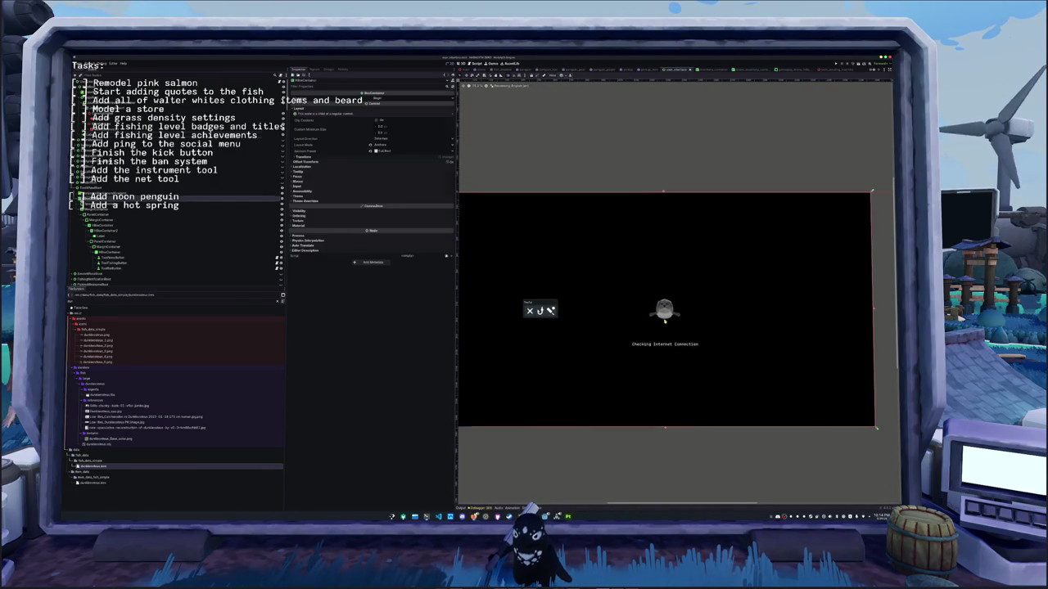
left_click(103, 116)
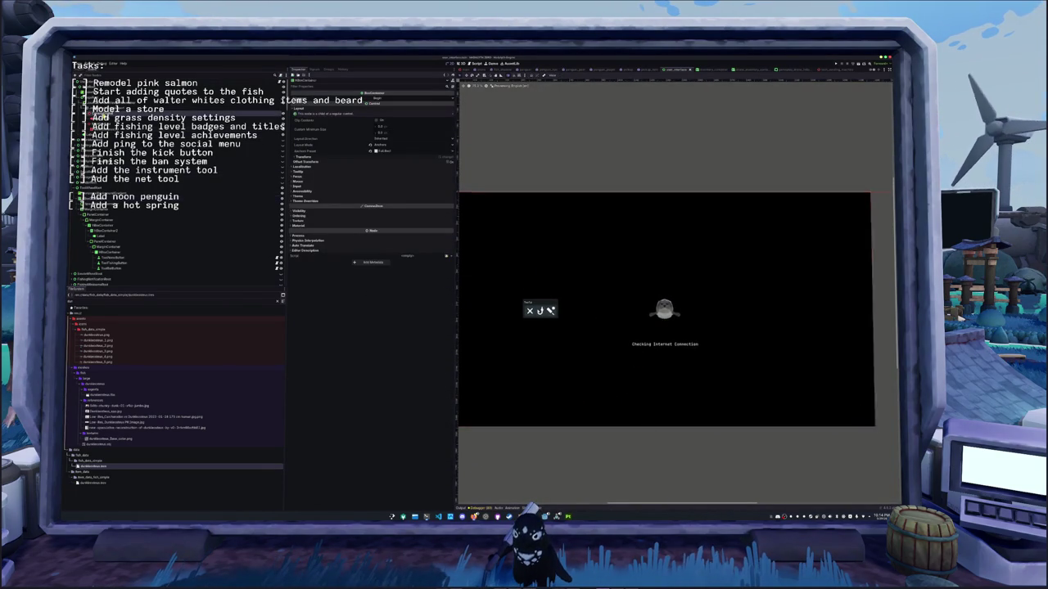
Select the SubViewport, SubViewportContainer and MeshInstance3D nodes to bring back the 3D viewport
left_click(102, 129)
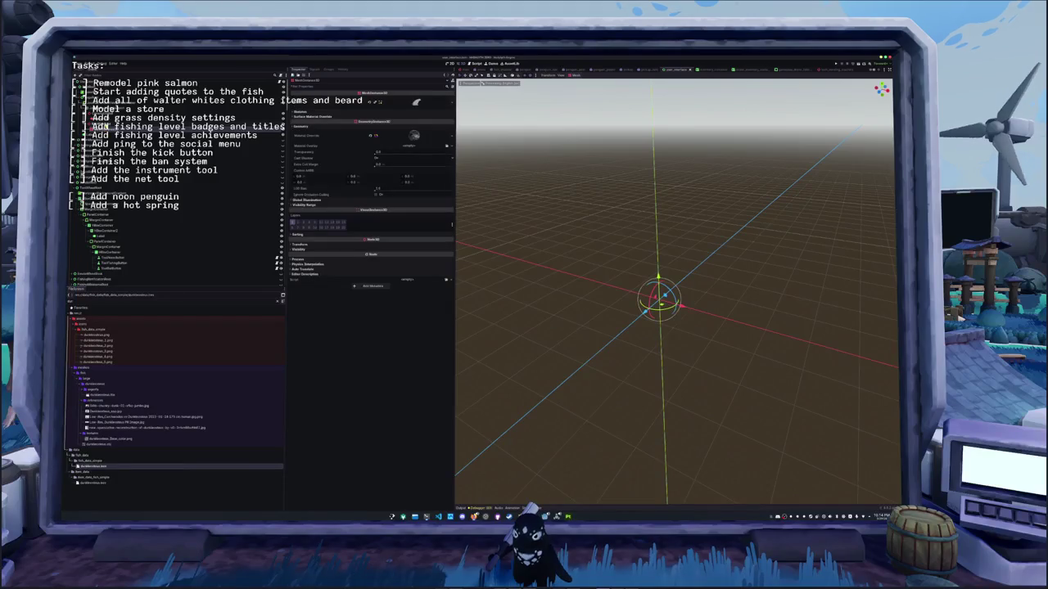
left_click(103, 108)
left_click(102, 105)
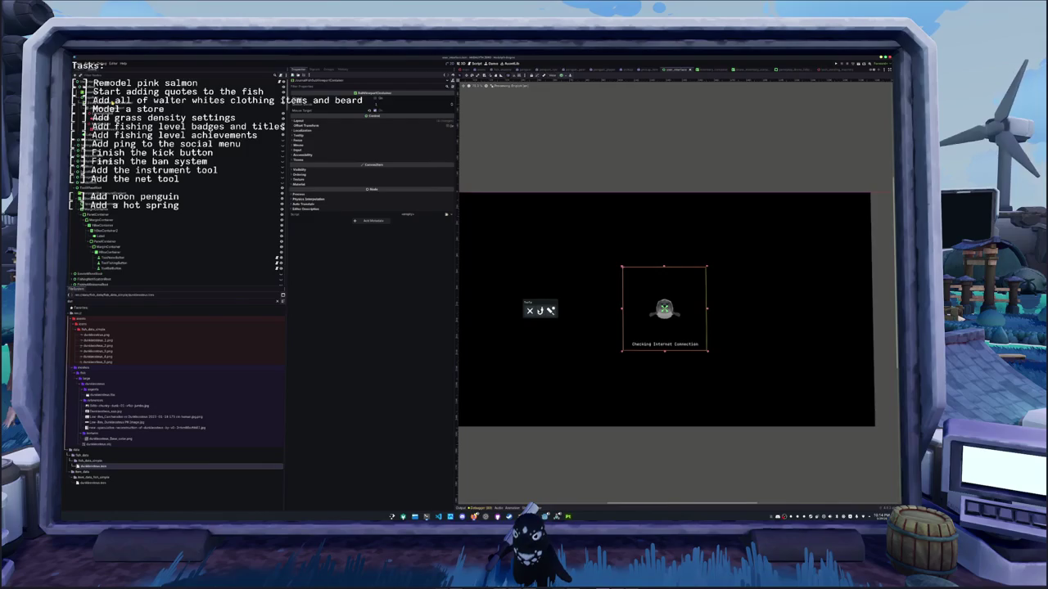
left_click(107, 109)
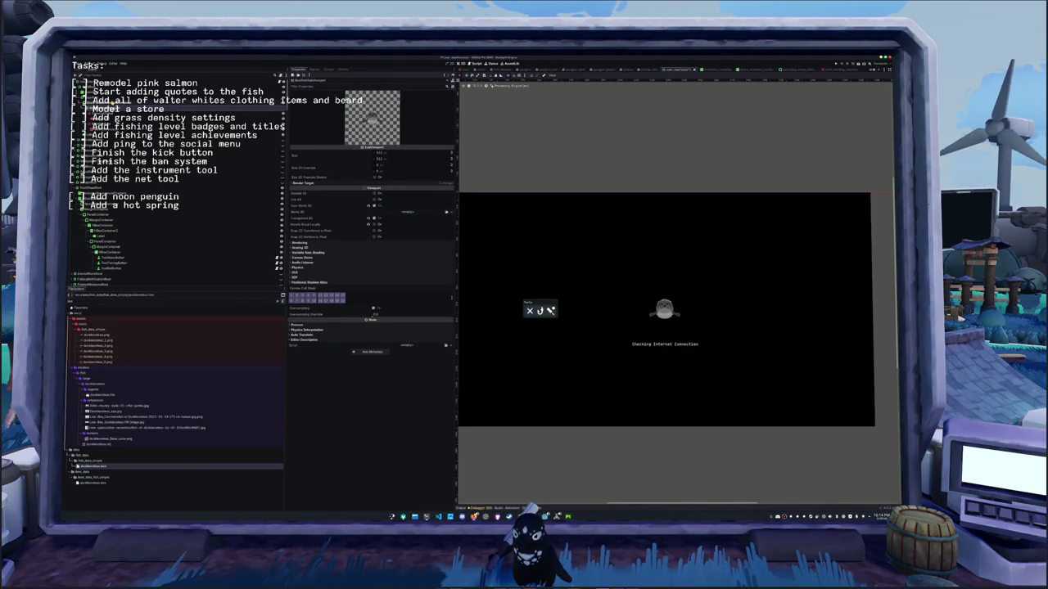
left_click(107, 118)
left_click(107, 100)
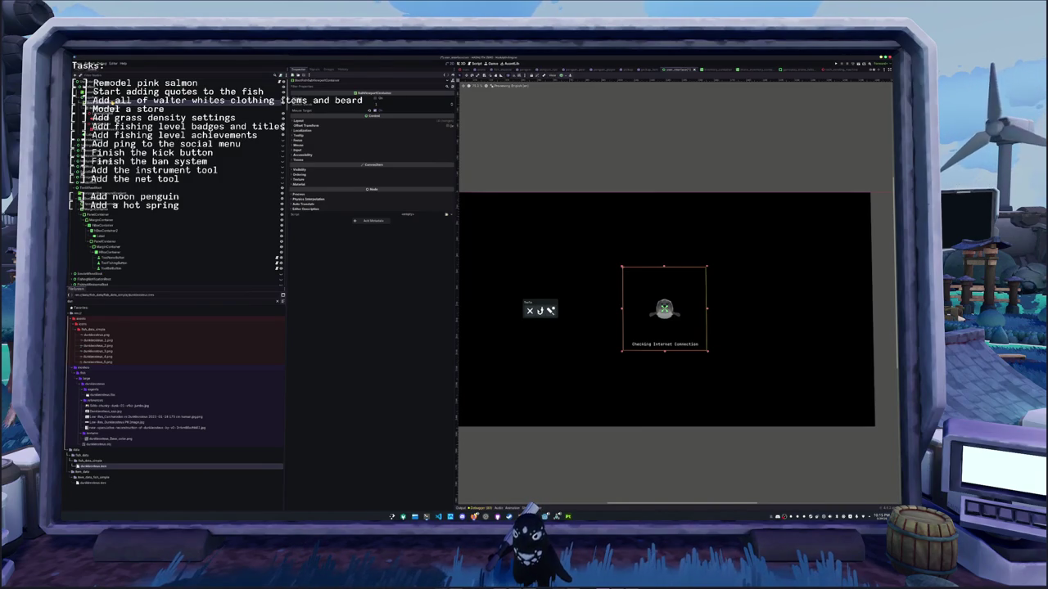
left_click(123, 104)
left_click(123, 111)
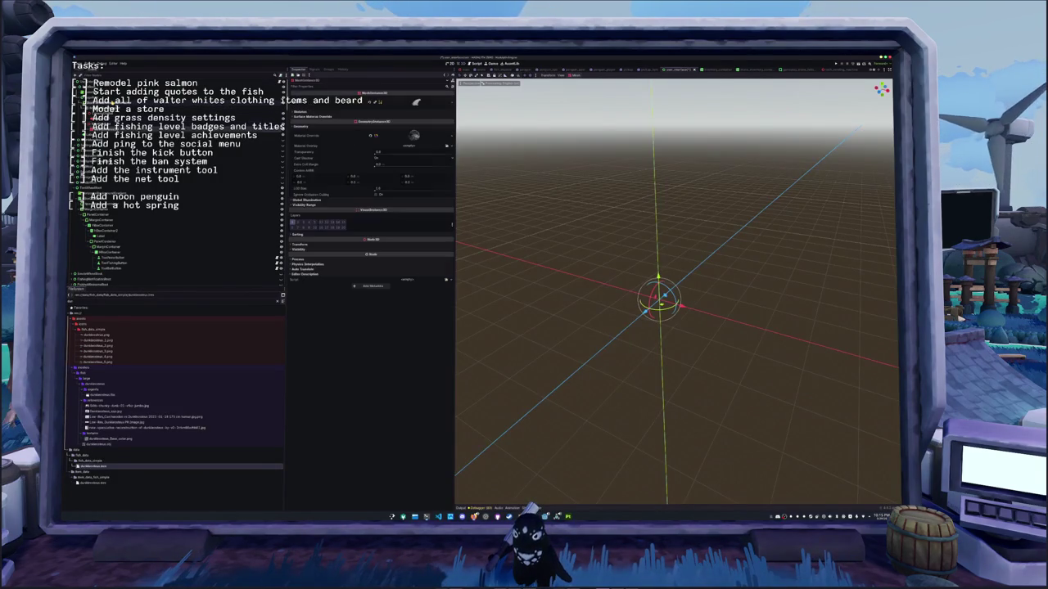
key("Down")
key("Up")
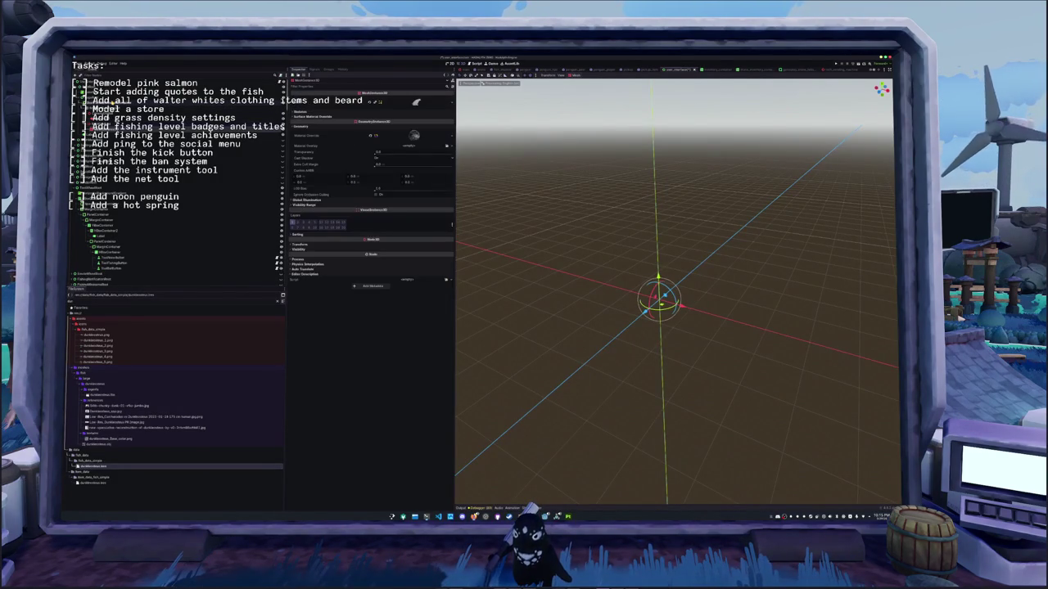
left_click(123, 121)
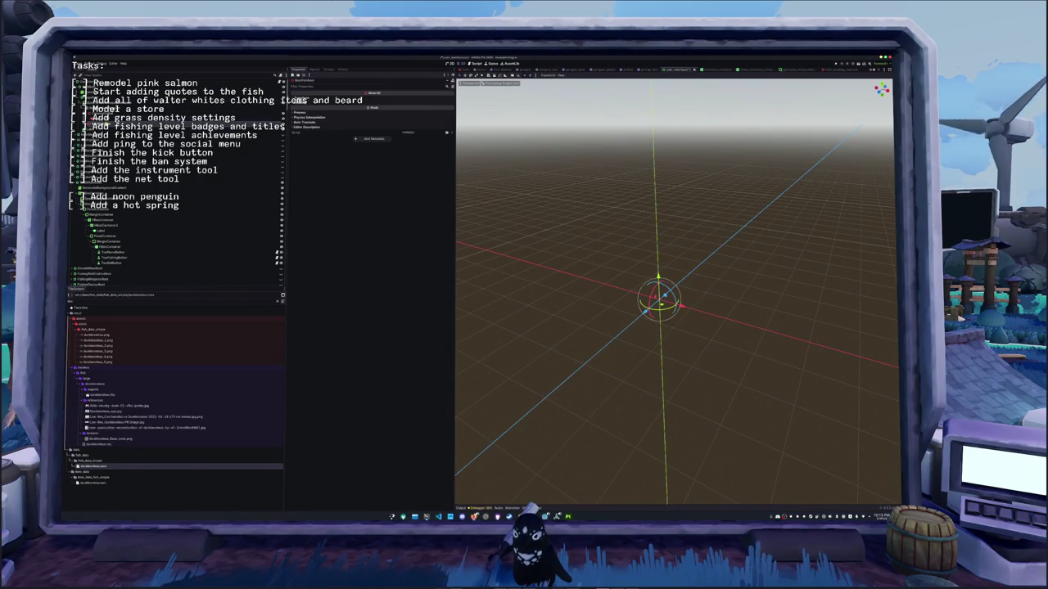
Collapse the icons, models, sfx and penguin_look_at_manager folders in the FileSystem dock
type("penguin")
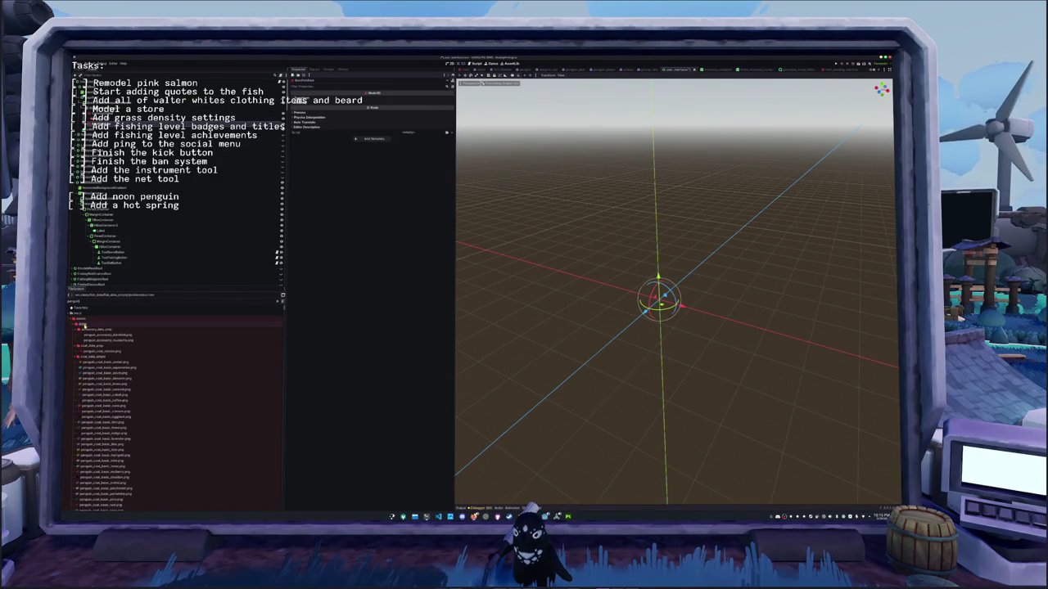
left_click(78, 324)
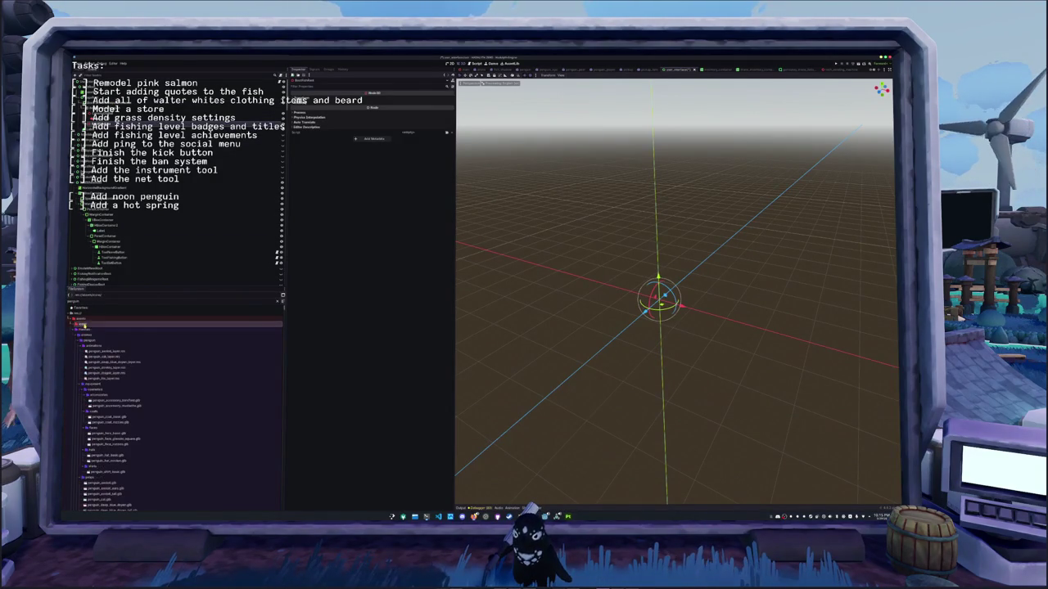
left_click(79, 329)
left_click(82, 335)
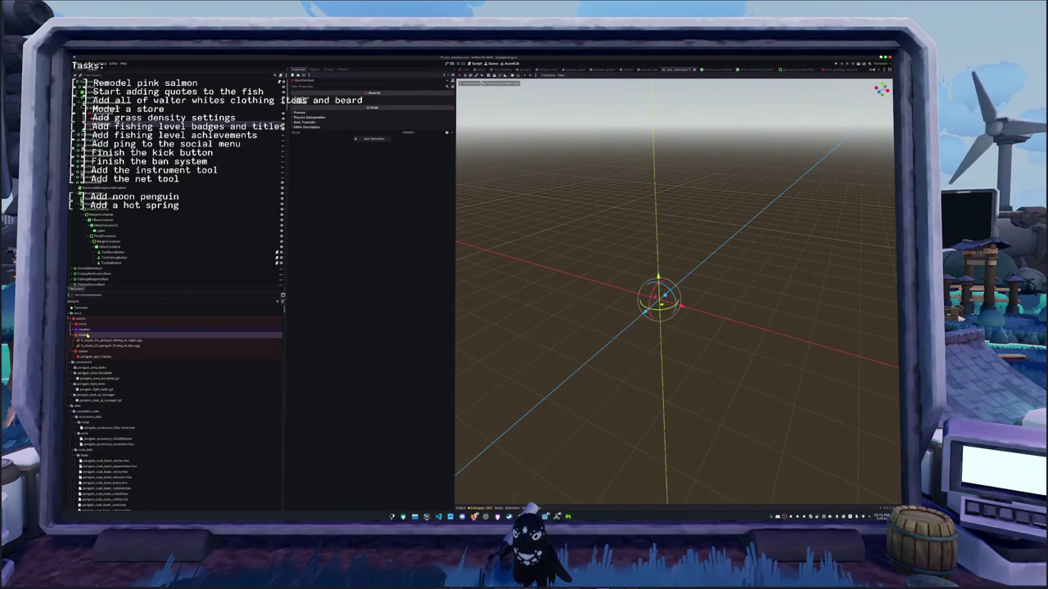
left_click(80, 341)
left_click(85, 341)
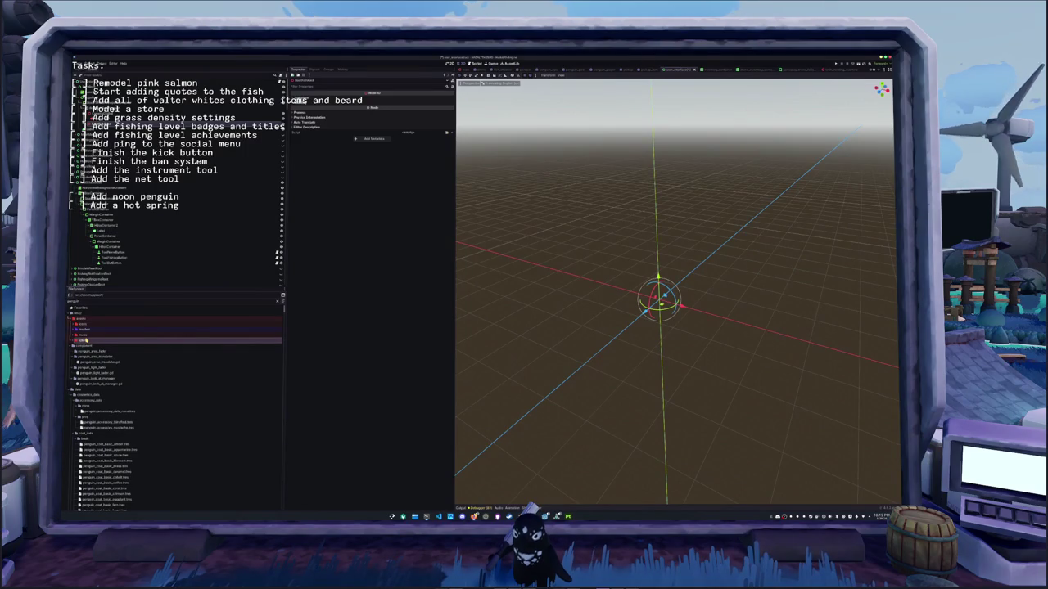
left_click(81, 378)
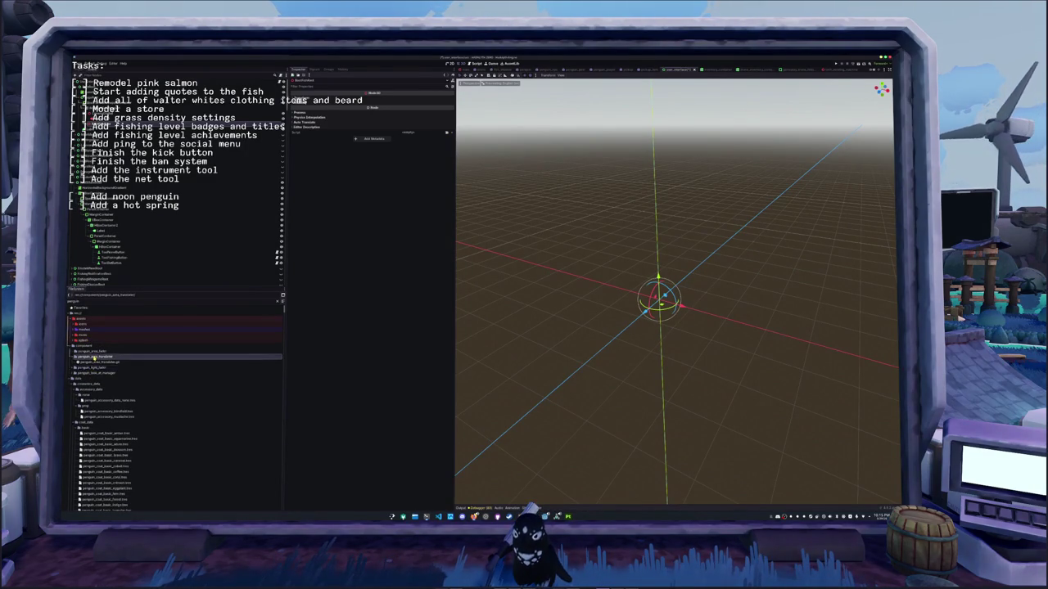
Scroll down to the penguin scripts, select penguin.tscn, then the Camera3D node
scroll(94, 375, "down", 5)
scroll(94, 377, "down", 10)
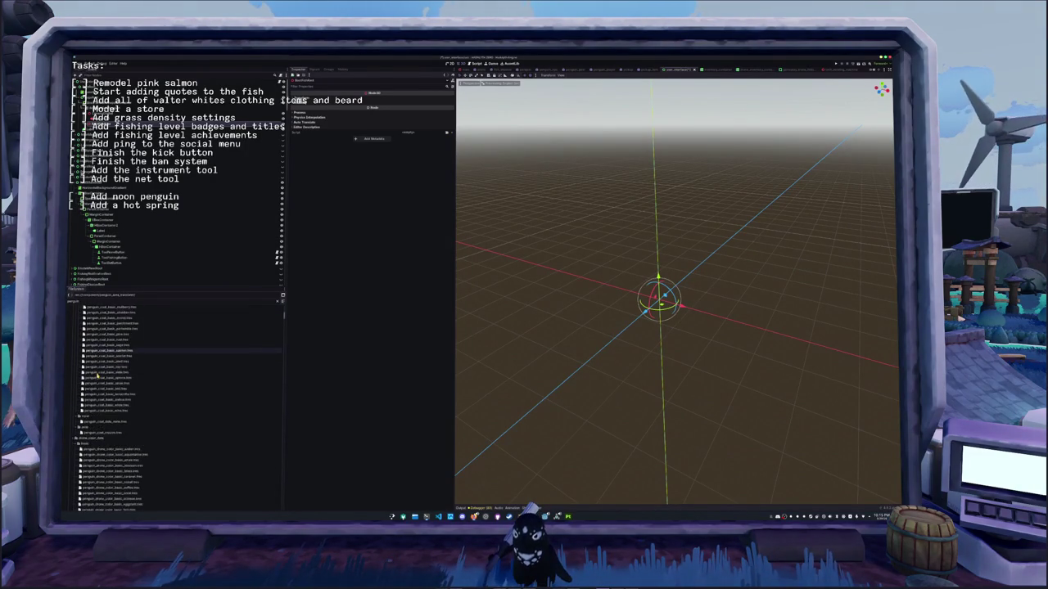
scroll(98, 375, "down", 10)
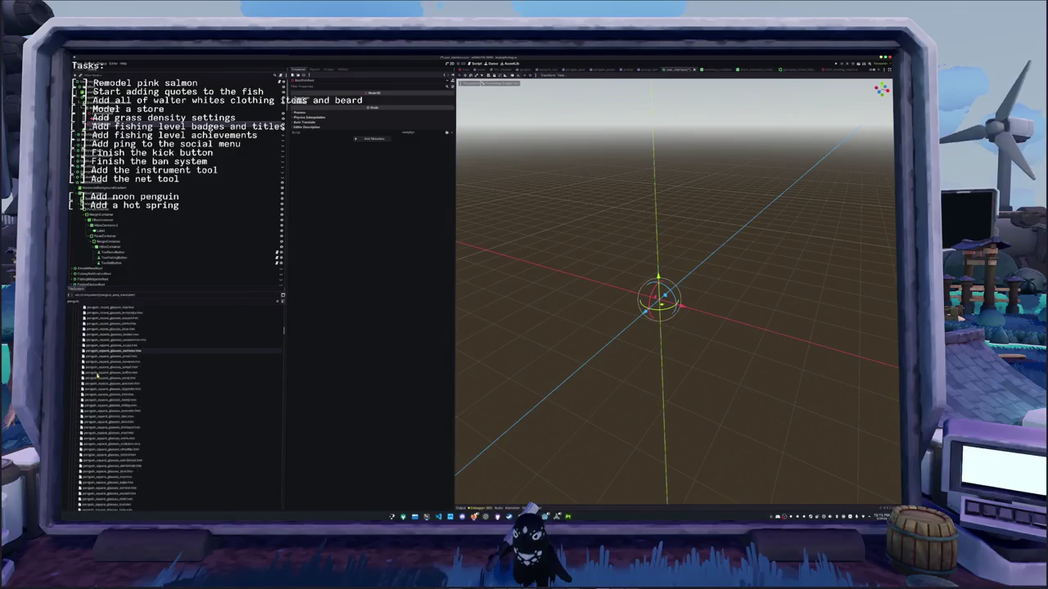
scroll(98, 375, "down", 10)
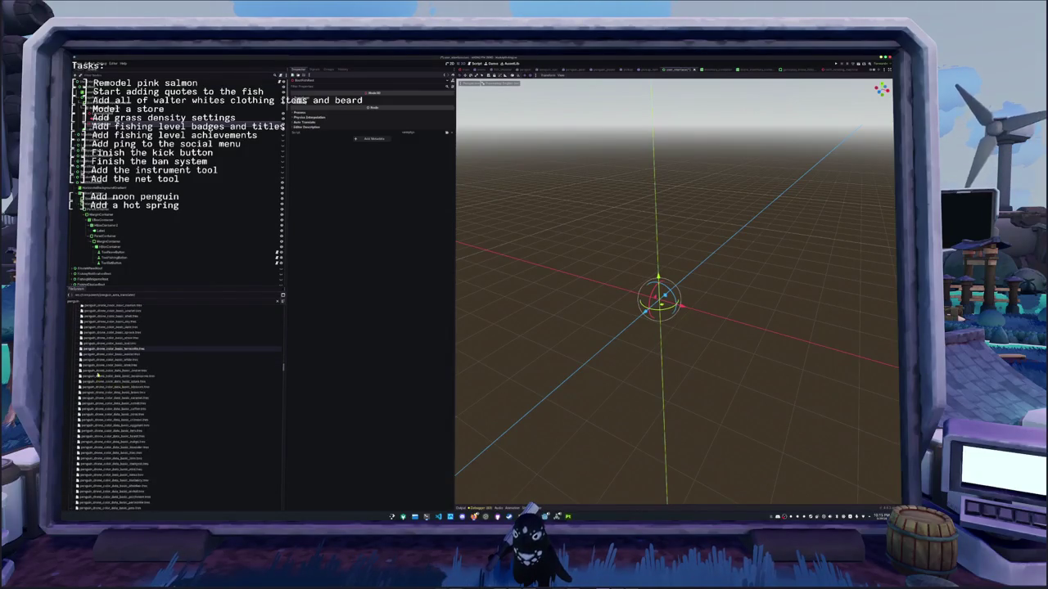
scroll(214, 423, "down", 10)
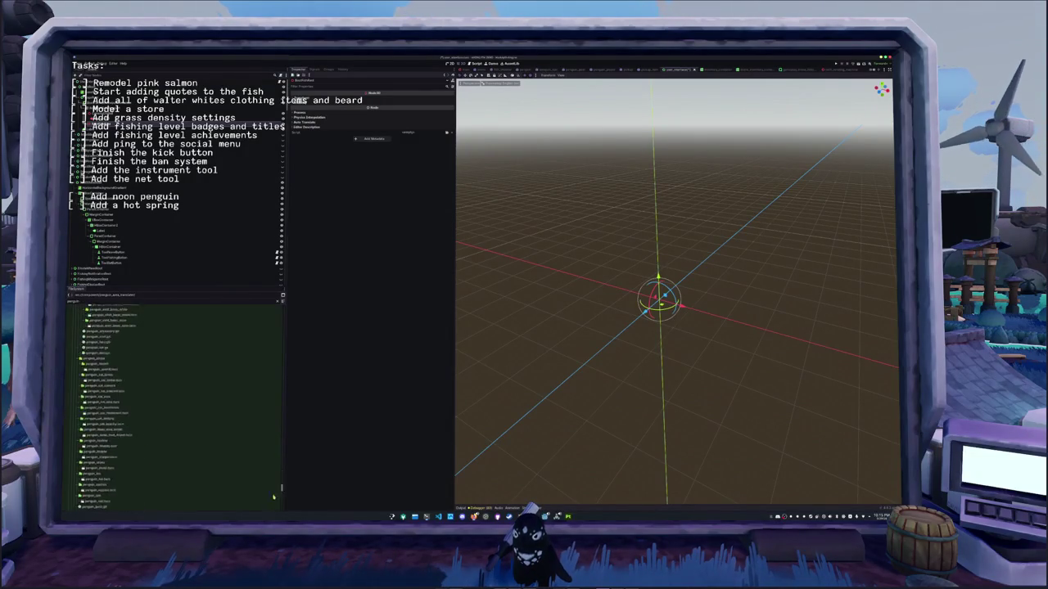
scroll(106, 457, "up", 2)
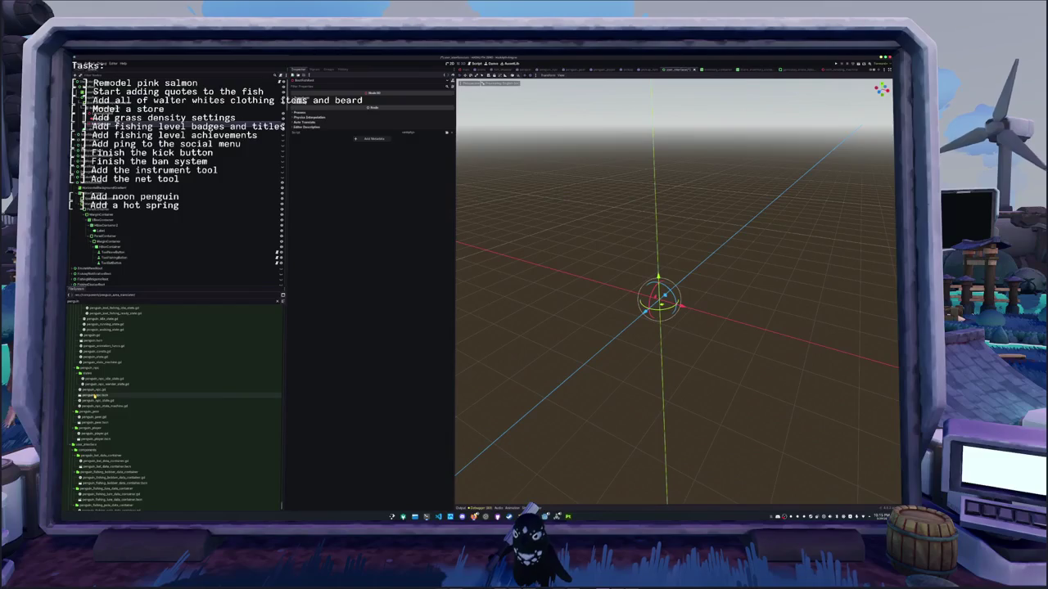
scroll(95, 428, "up", 2)
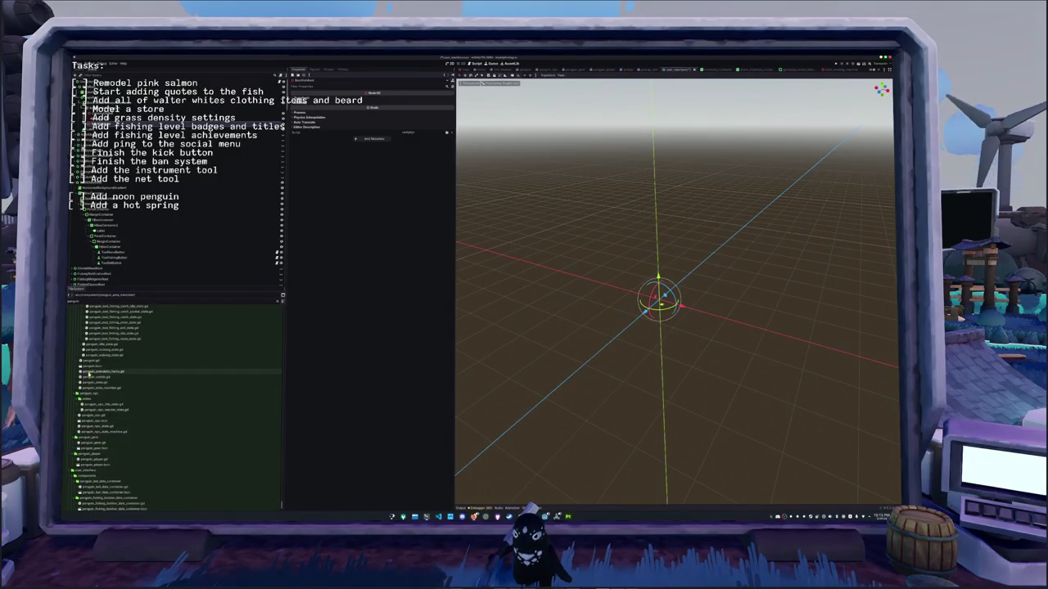
left_click(92, 367)
left_click(105, 120)
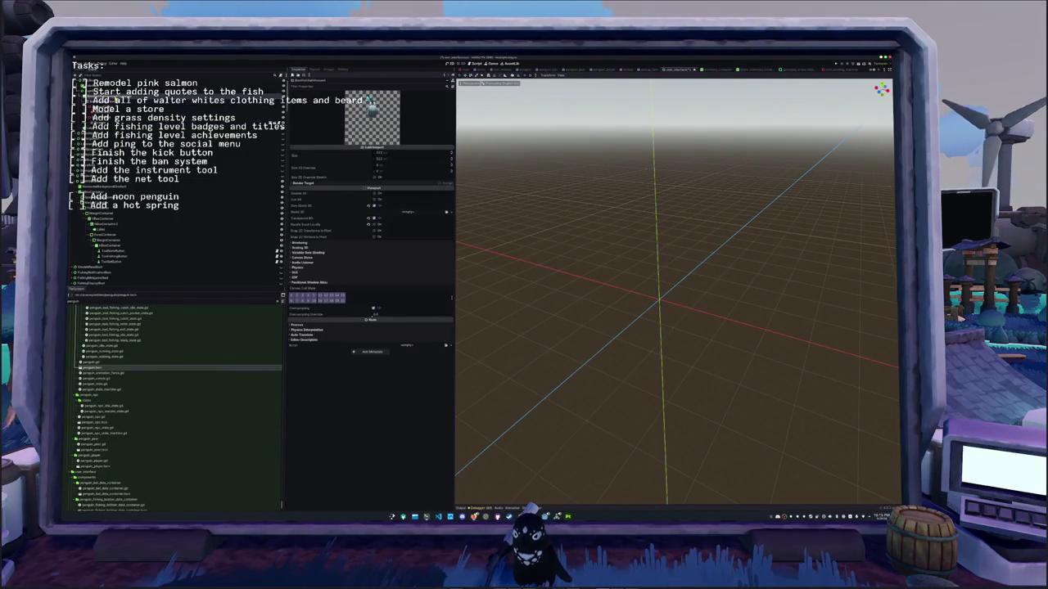
key("ctrl+s")
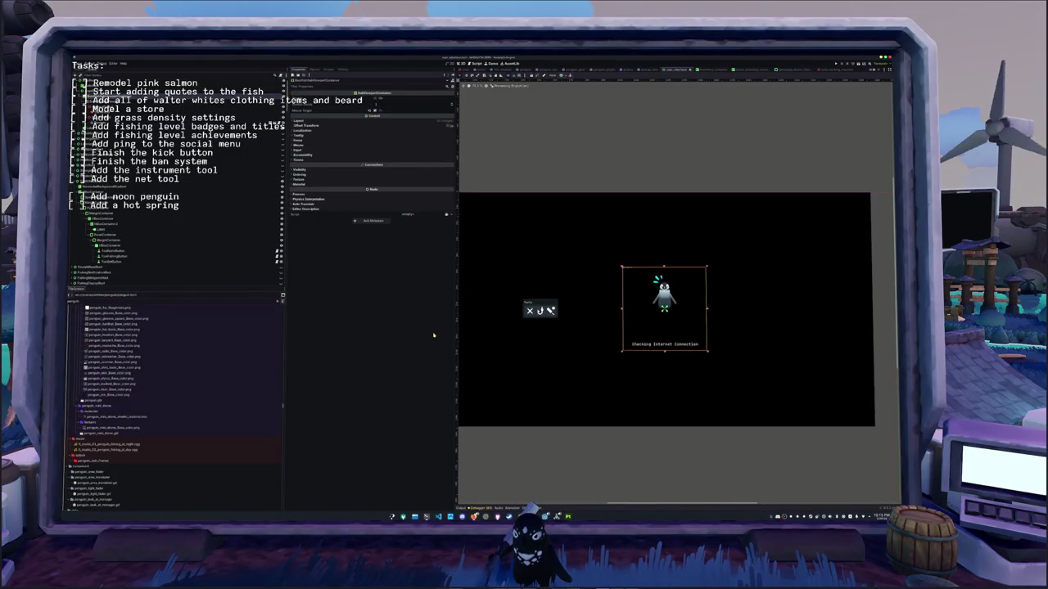
scroll(508, 308, "up", 2)
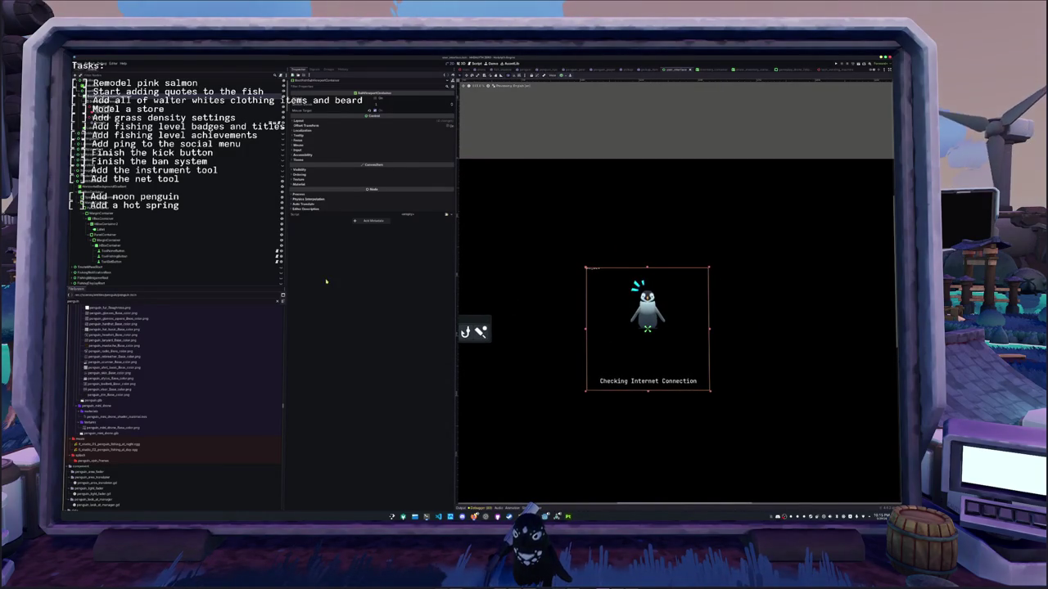
key("ctrl+z")
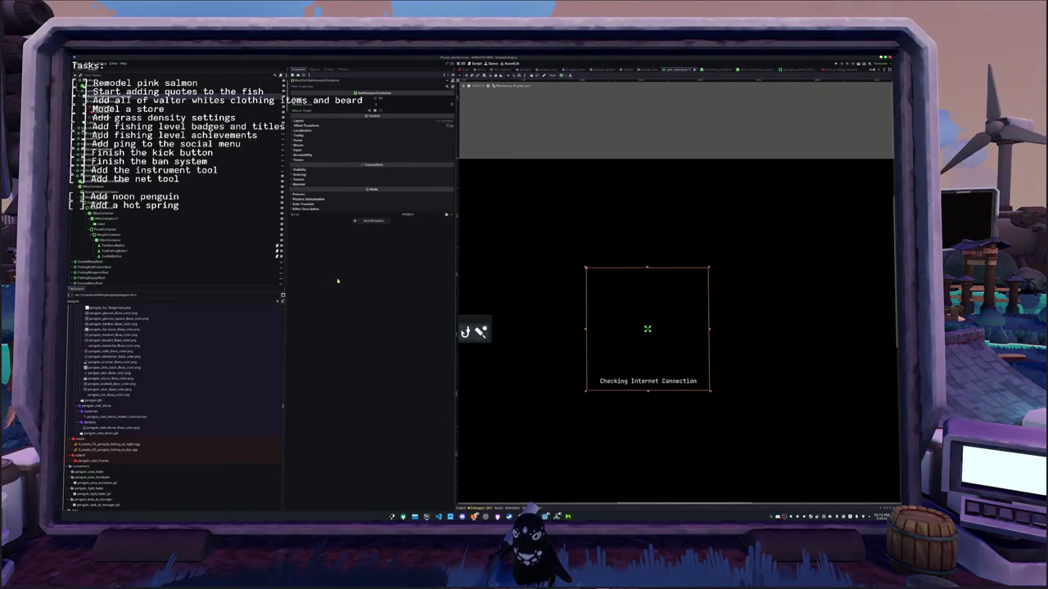
key("ctrl+shift+z")
key("ctrl+shift+t")
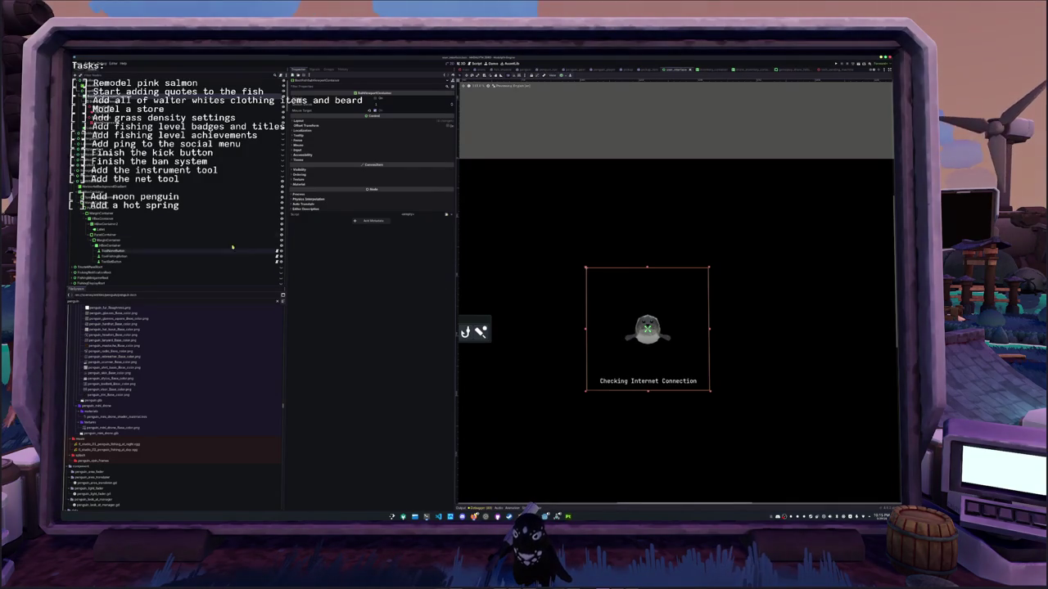
scroll(655, 303, "up", 2)
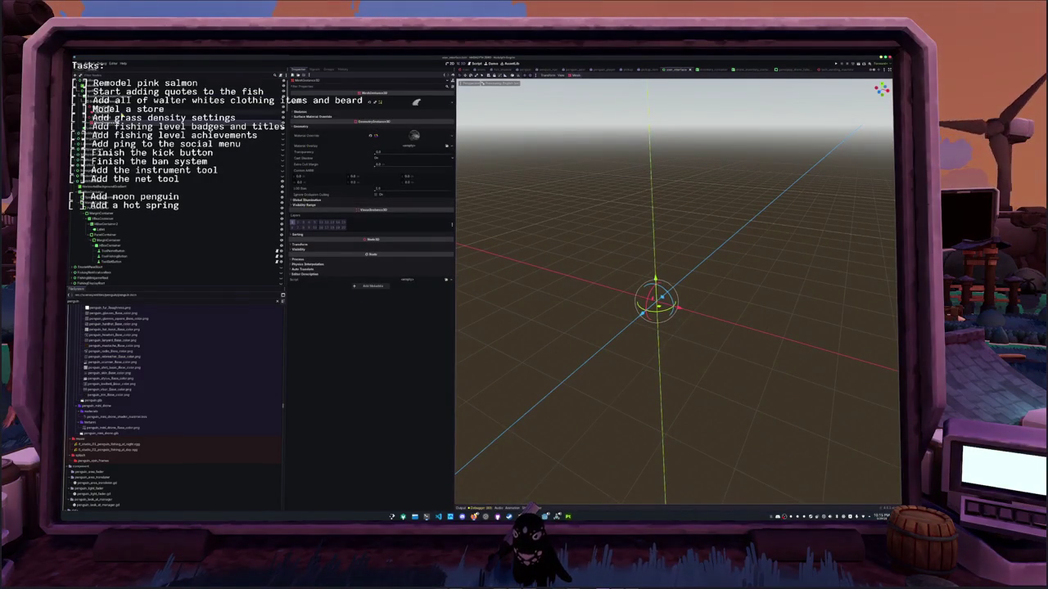
left_click(107, 112)
key("Up")
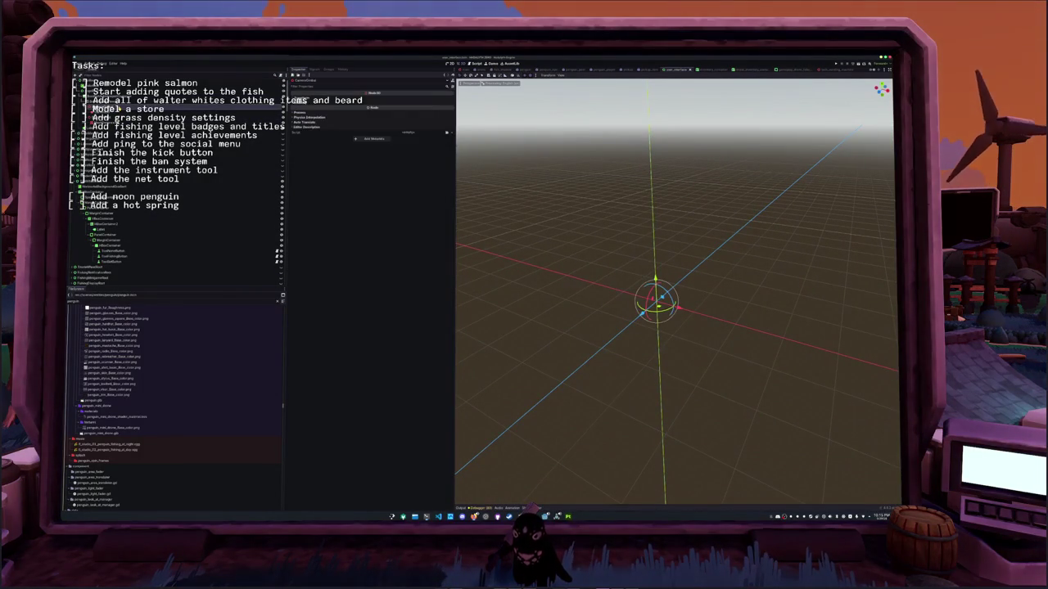
key("Up")
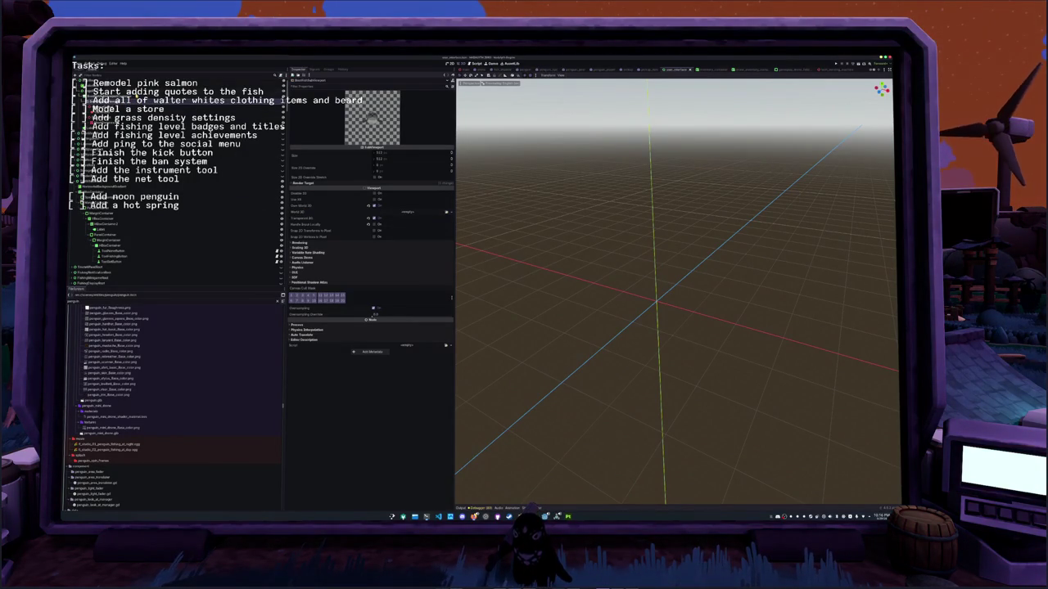
key("Up")
key("Up")
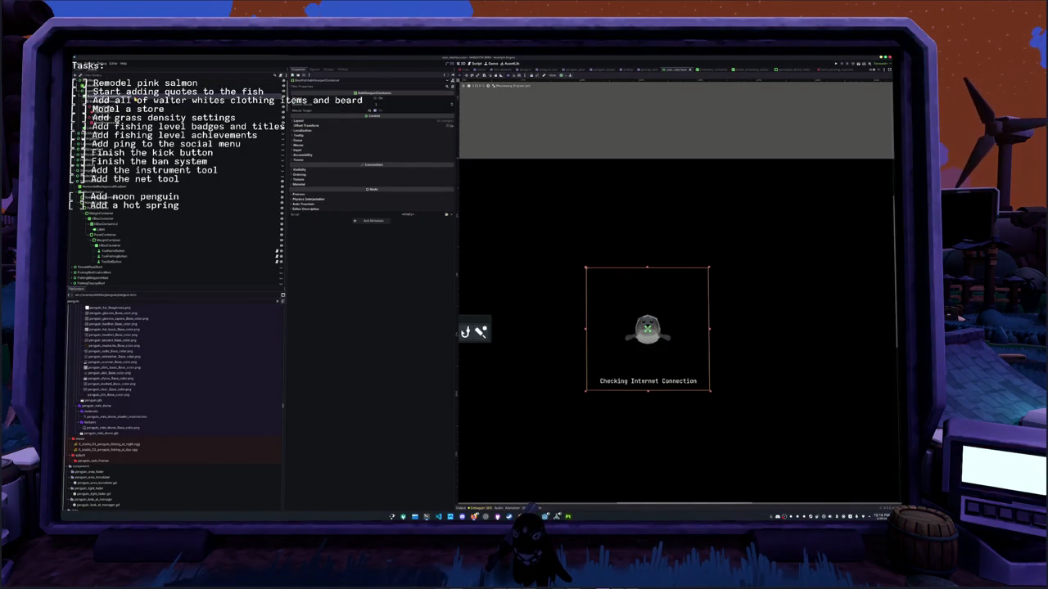
key("Up")
key("Up")
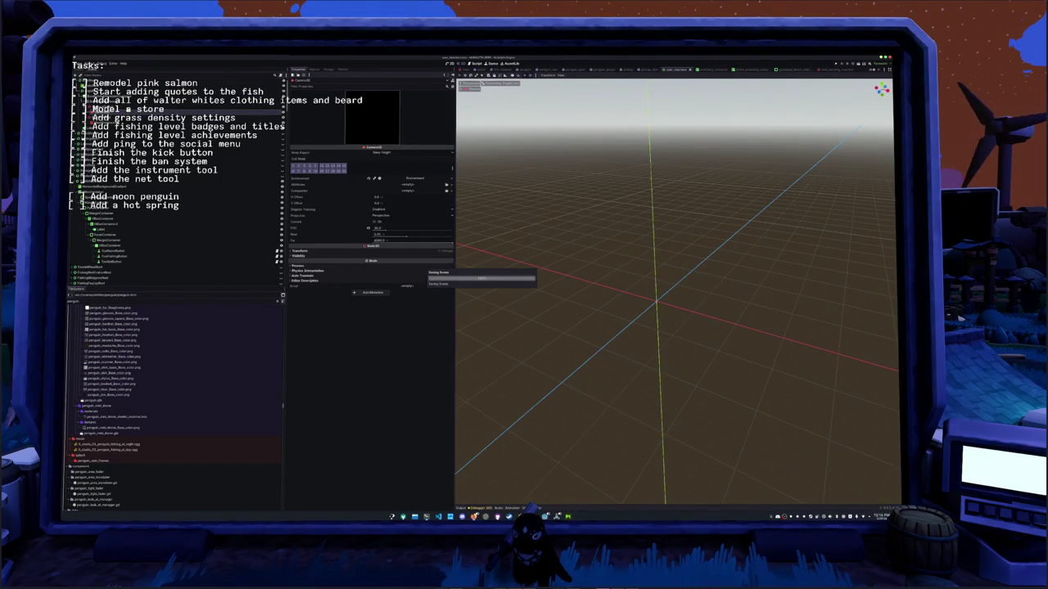
Scroll the Scene dock down and select the UserInterface boot state node
key("Up")
key("Up")
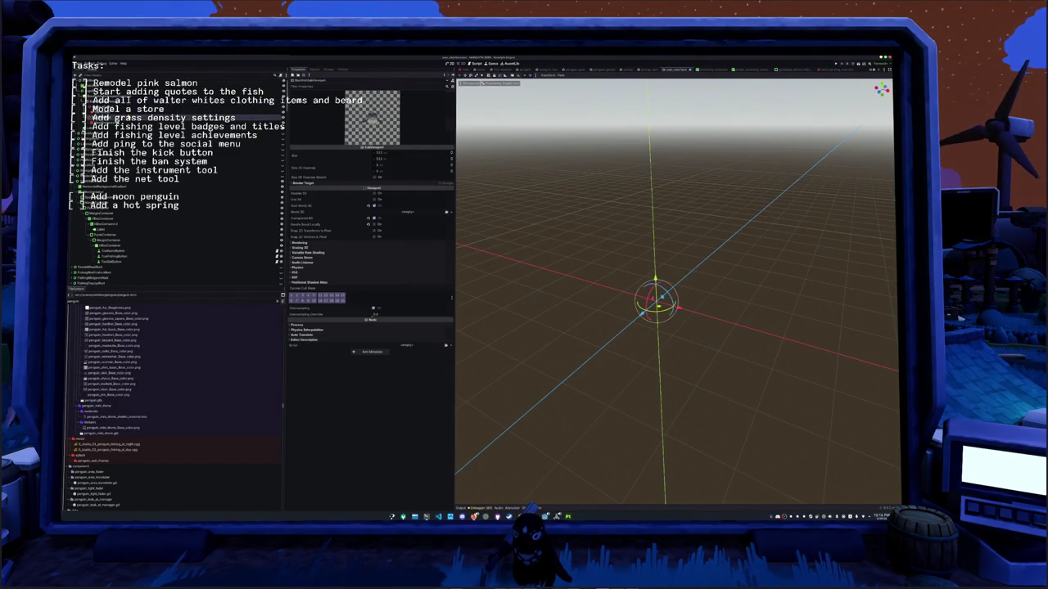
scroll(162, 221, "up", 3)
scroll(162, 221, "down", 5)
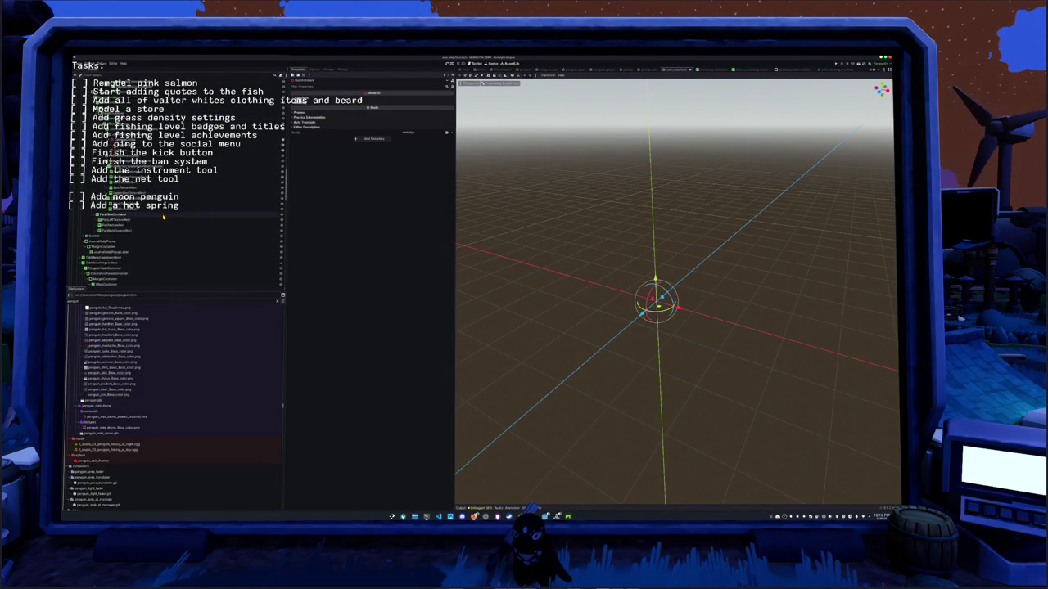
scroll(163, 217, "down", 5)
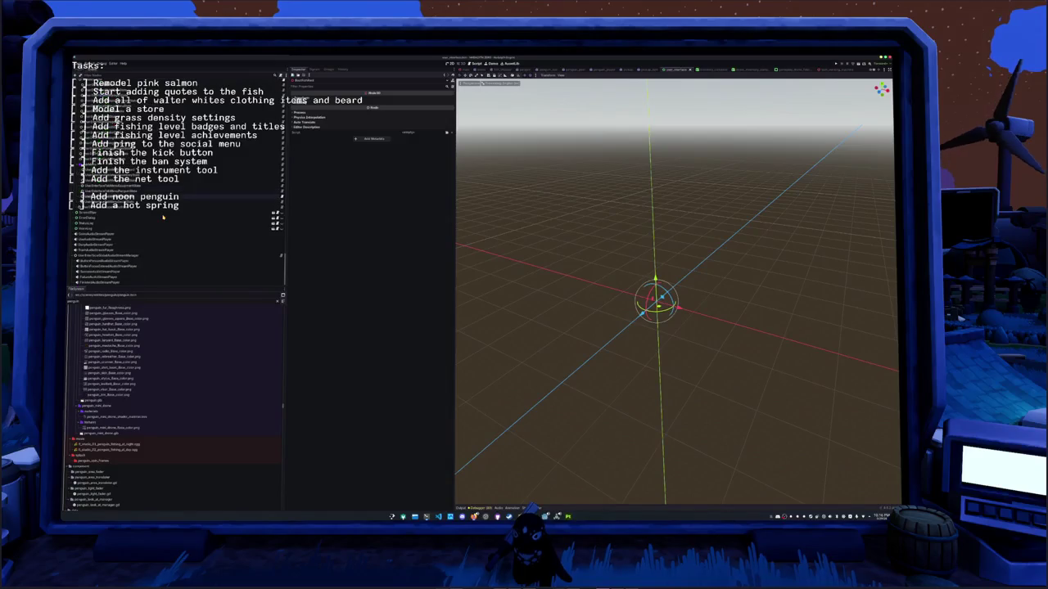
scroll(116, 247, "down", 3)
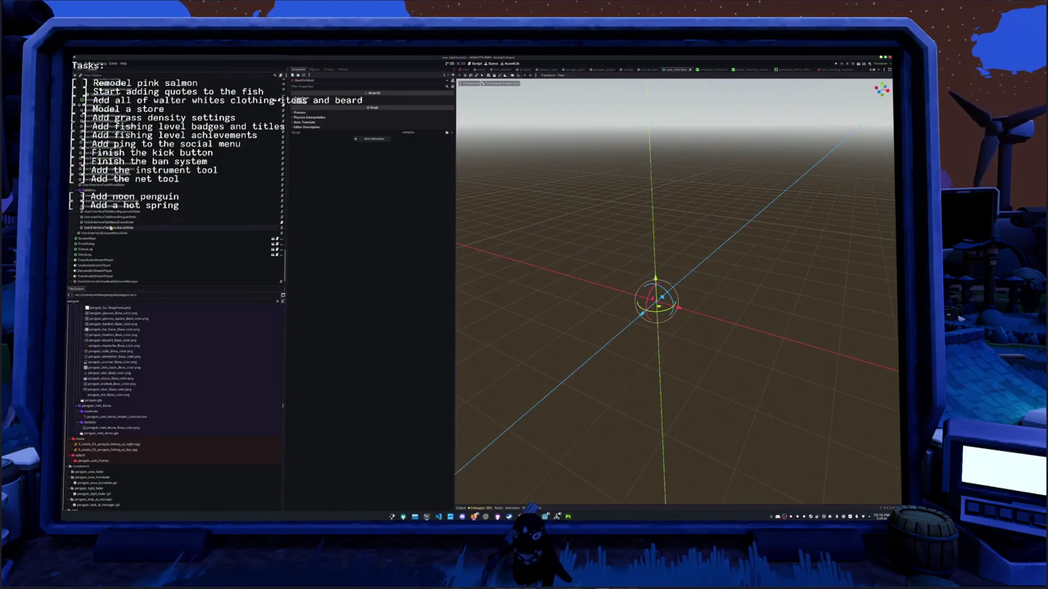
scroll(109, 207, "down", 3)
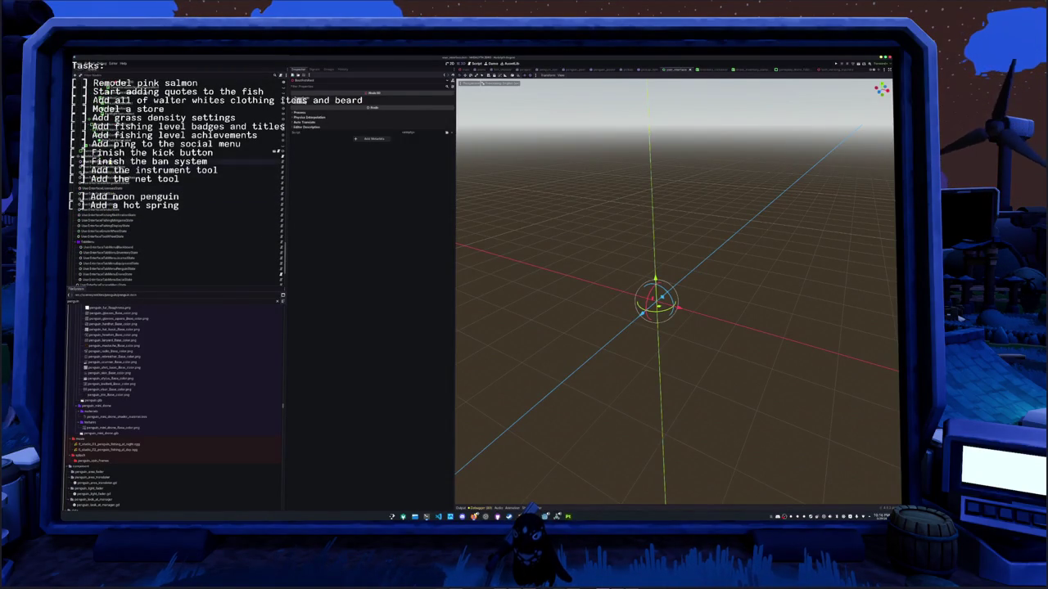
left_click(242, 163)
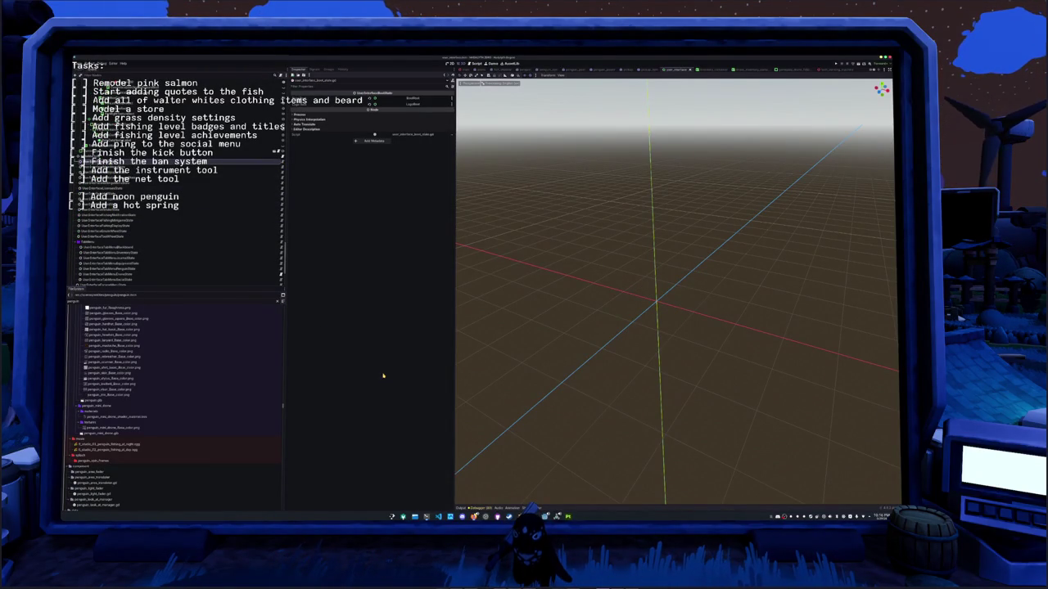
left_click(403, 129)
key("Return")
key("Return")
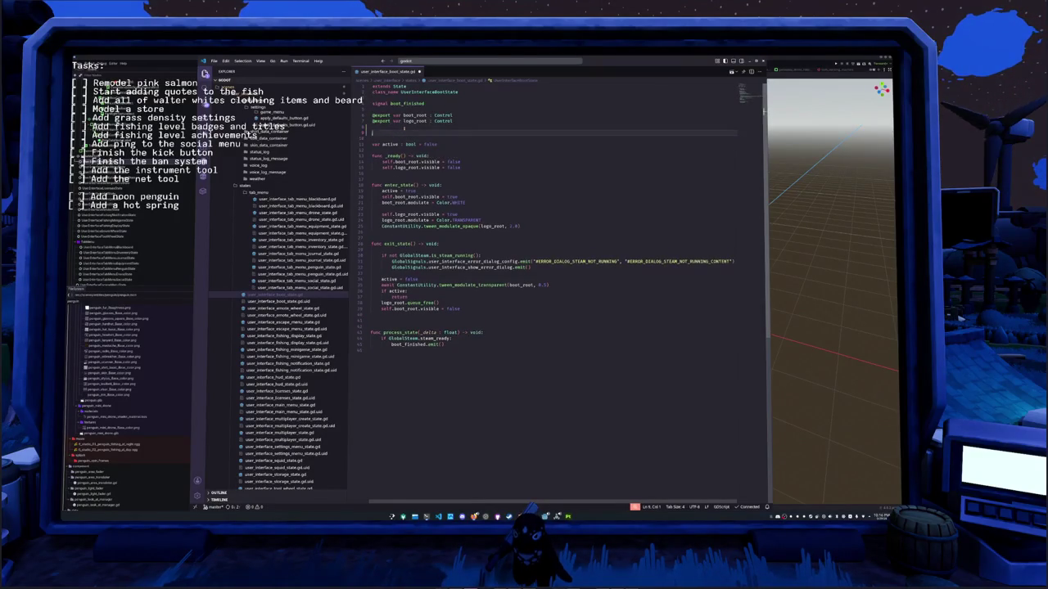
type("@export var boot_d")
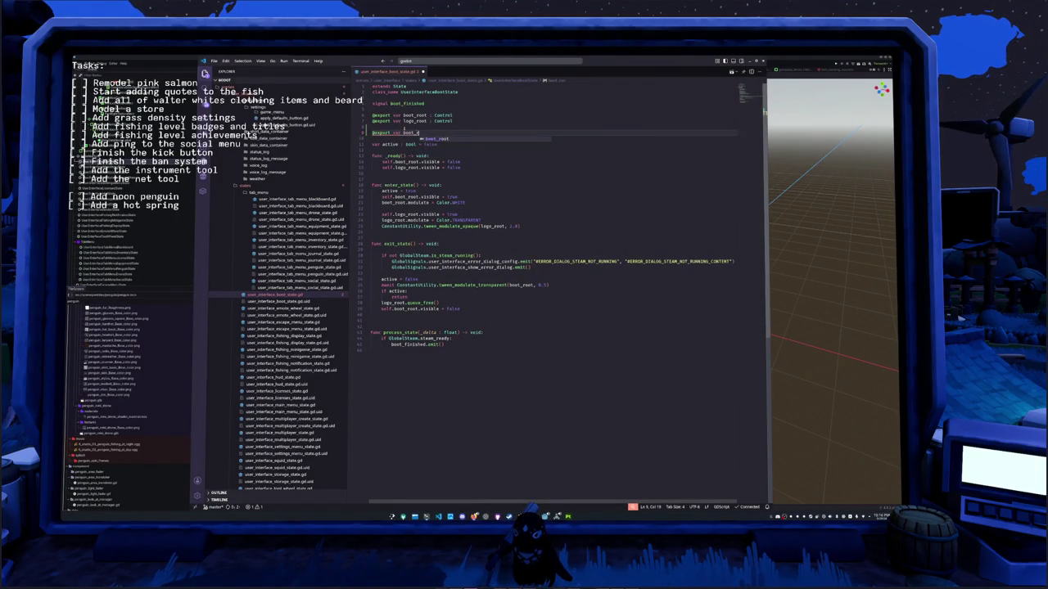
key("BackSpace")
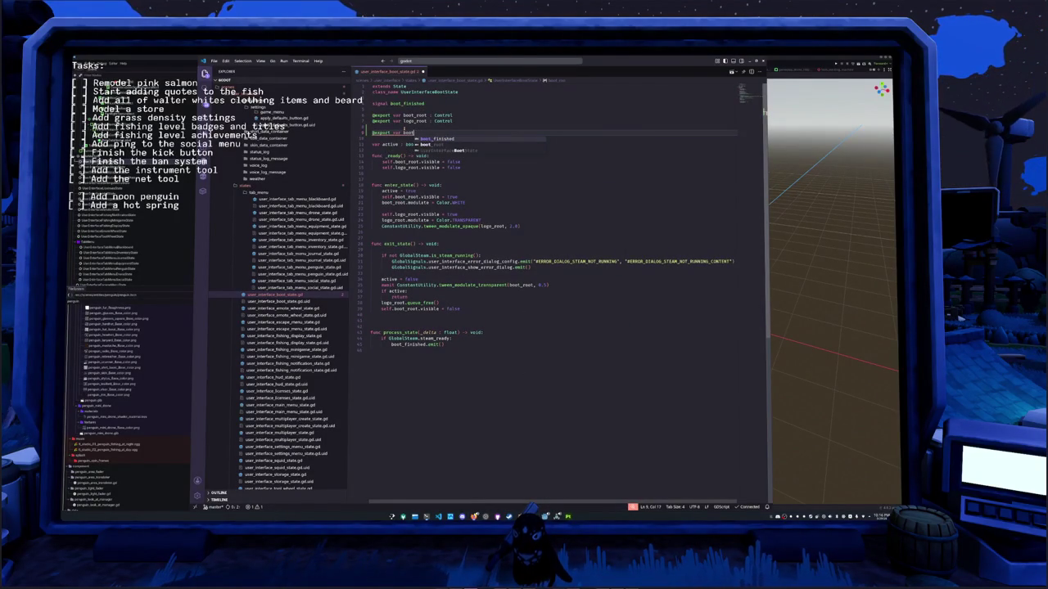
type("sh_n")
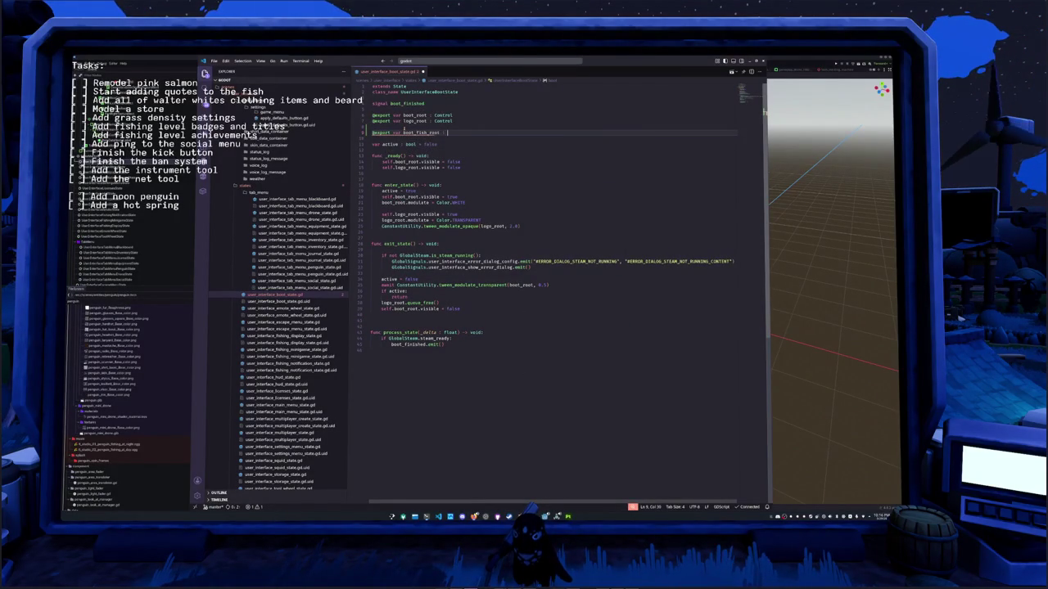
type("ode3D")
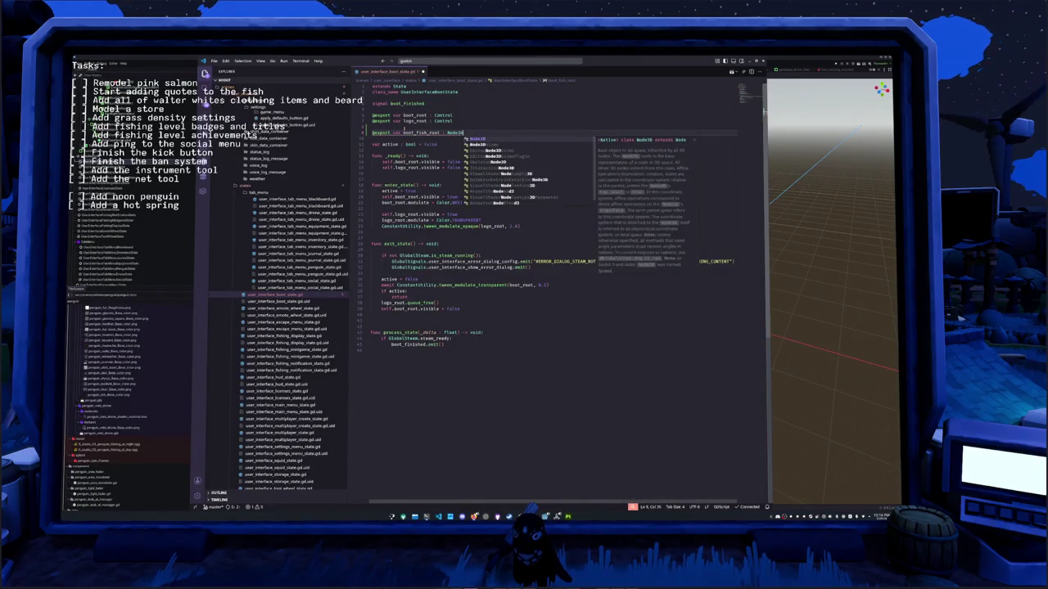
key("Return")
type("@export var b")
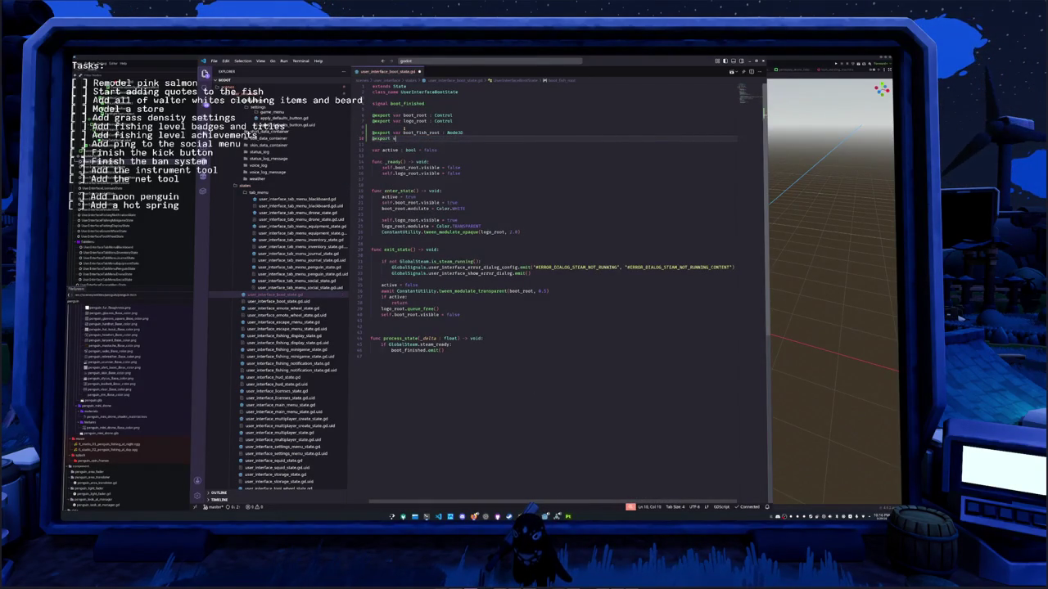
type("oot_camera_r")
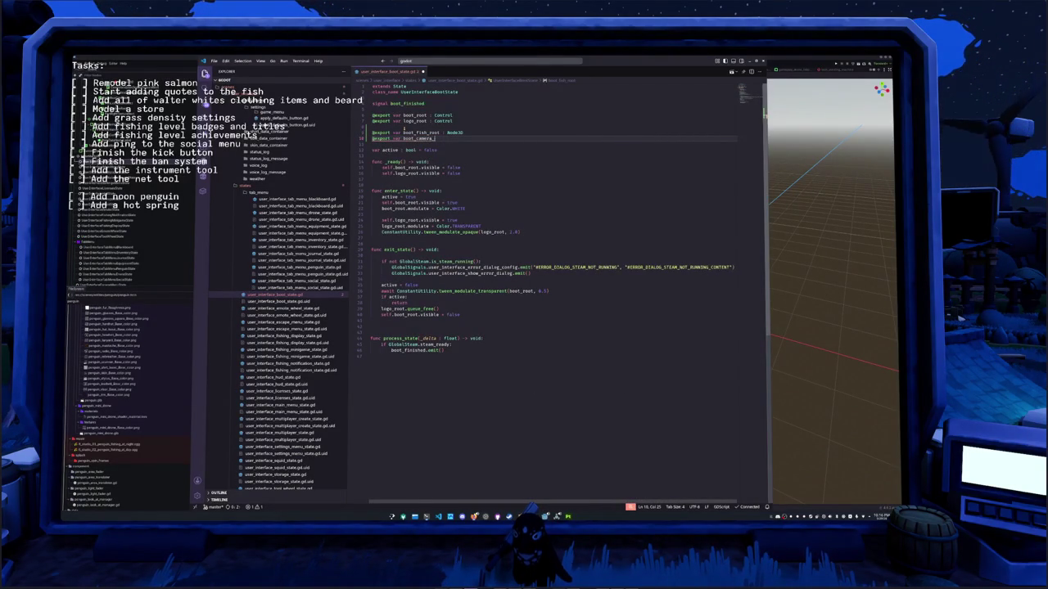
type("oot : Node3D")
key("Return")
Highlight every logo_root use and delete the logo_root export declaration
key("Down")
key("Down")
key("Down")
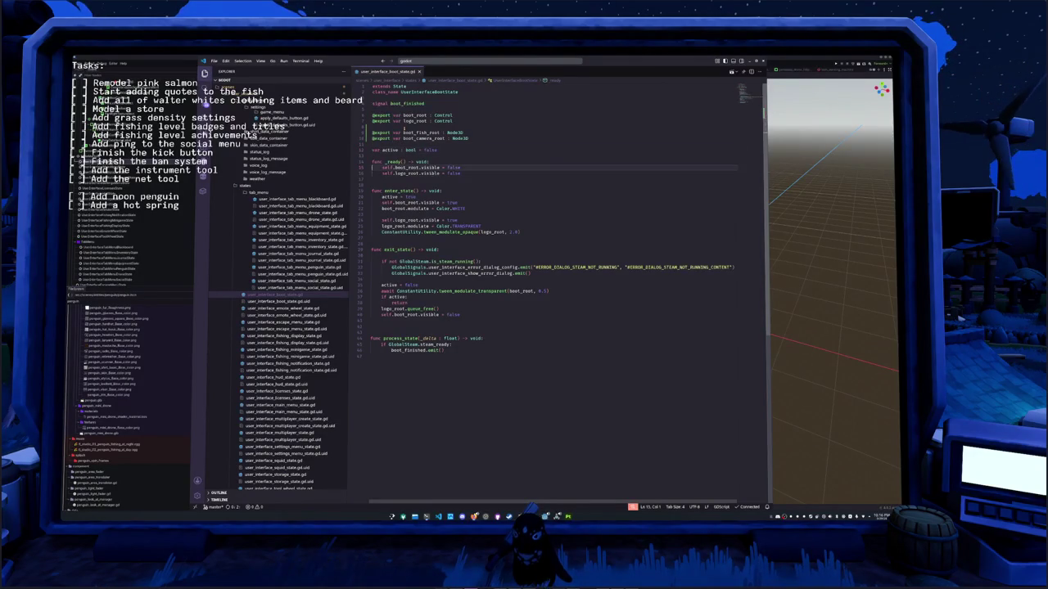
key("shift+Up")
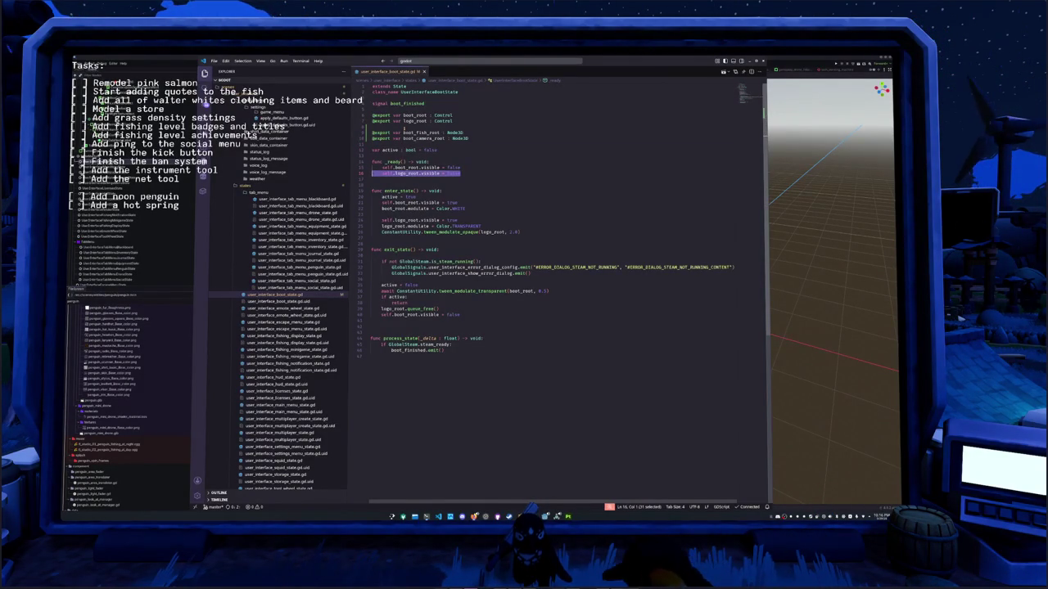
key("End")
key("ctrl+Left")
key("ctrl+Left")
key("ctrl+Left")
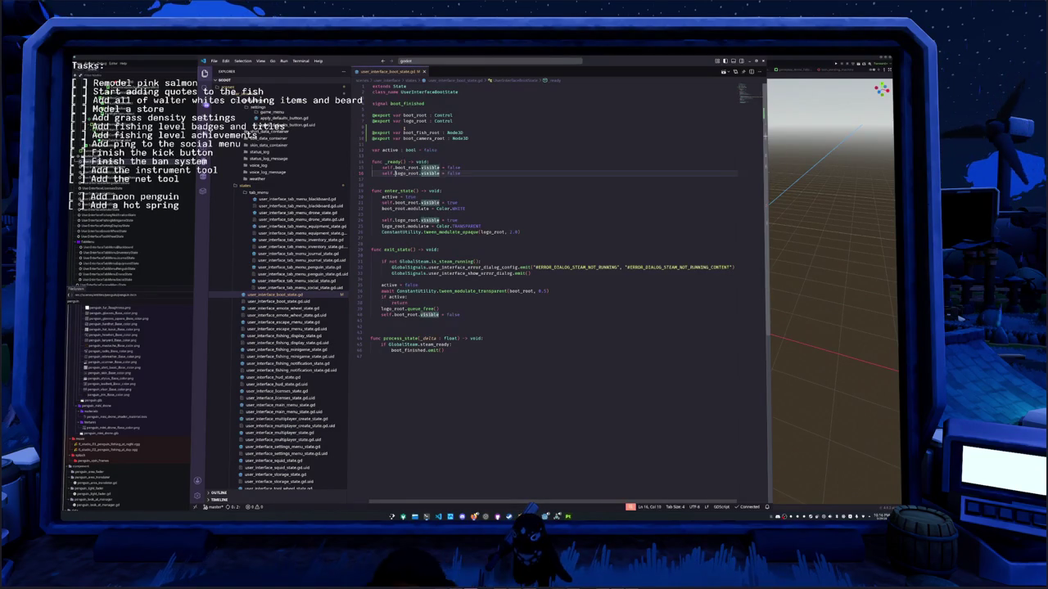
key("ctrl+d")
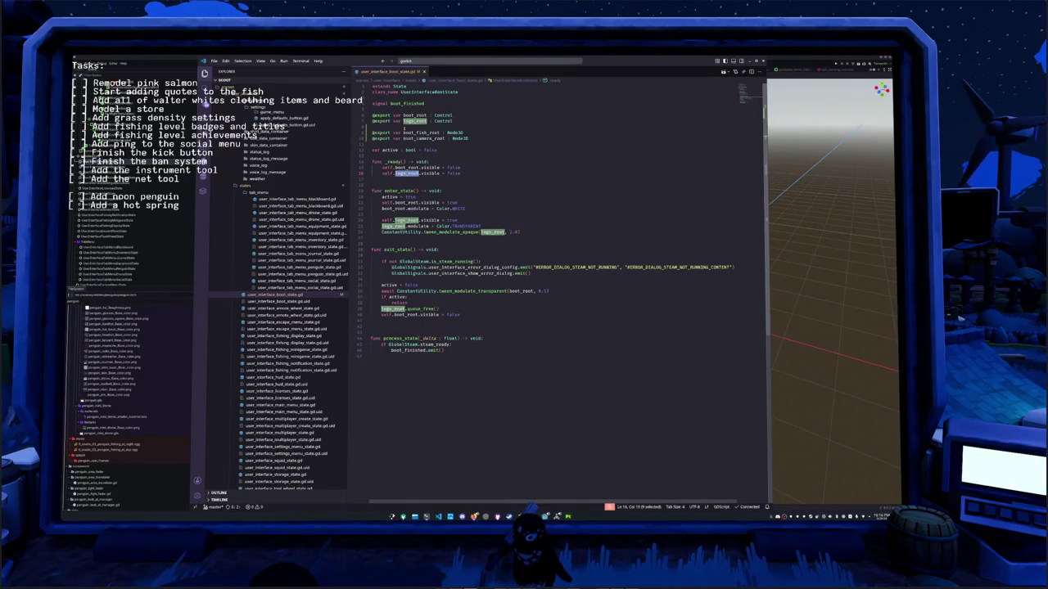
key("Up")
key("Up")
key("Up")
key("ctrl+d")
key("Down")
key("ctrl+l")
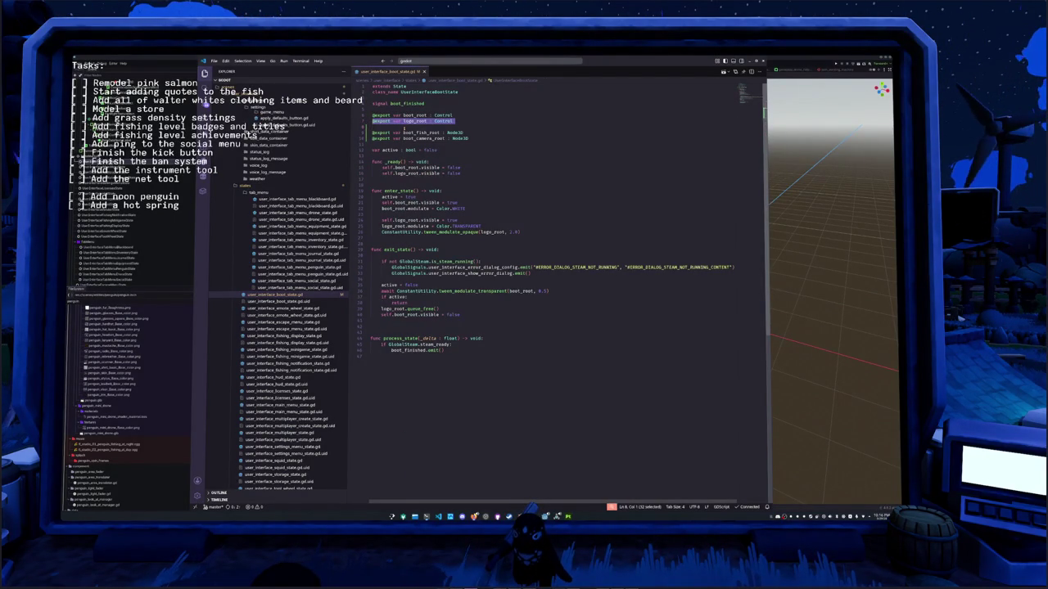
key("Delete")
key("Down")
key("Down")
key("Down")
key("ctrl+l")
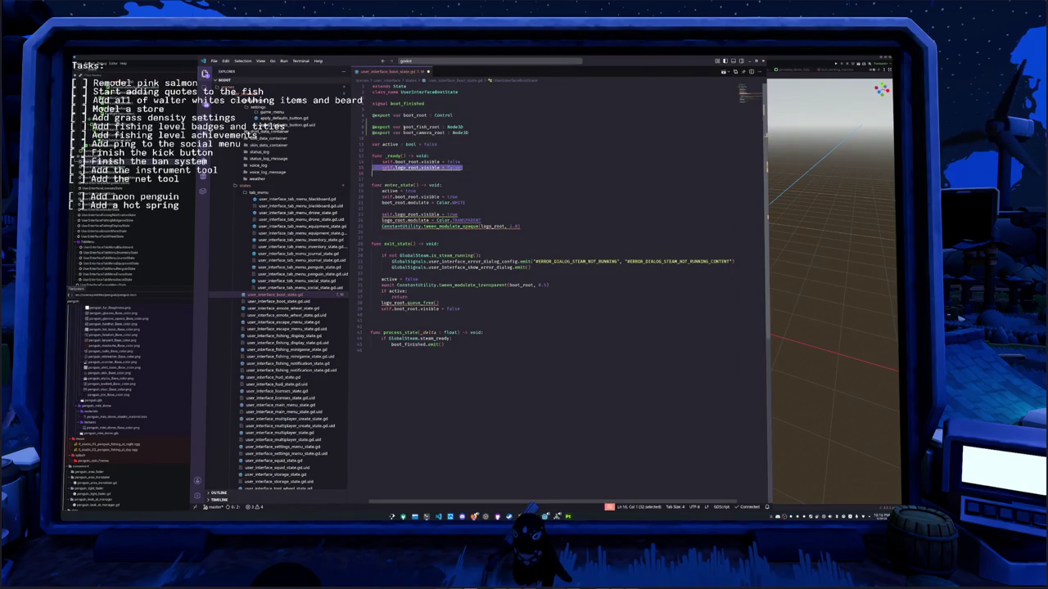
Delete the logo_root lines in _ready and enter_state, then undo to restore the logo_root code
key("Delete")
key("Down")
key("Down")
key("Down")
key("ctrl+l")
key("ctrl+l")
key("ctrl+l")
key("Delete")
key("Delete")
key("Delete")
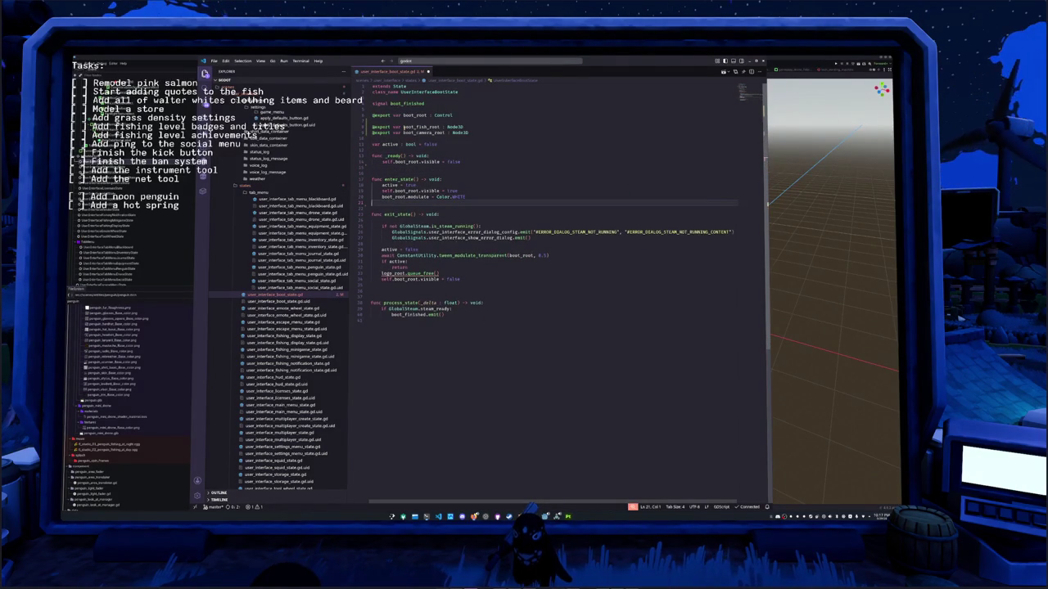
key("ctrl+z")
key("ctrl+z")
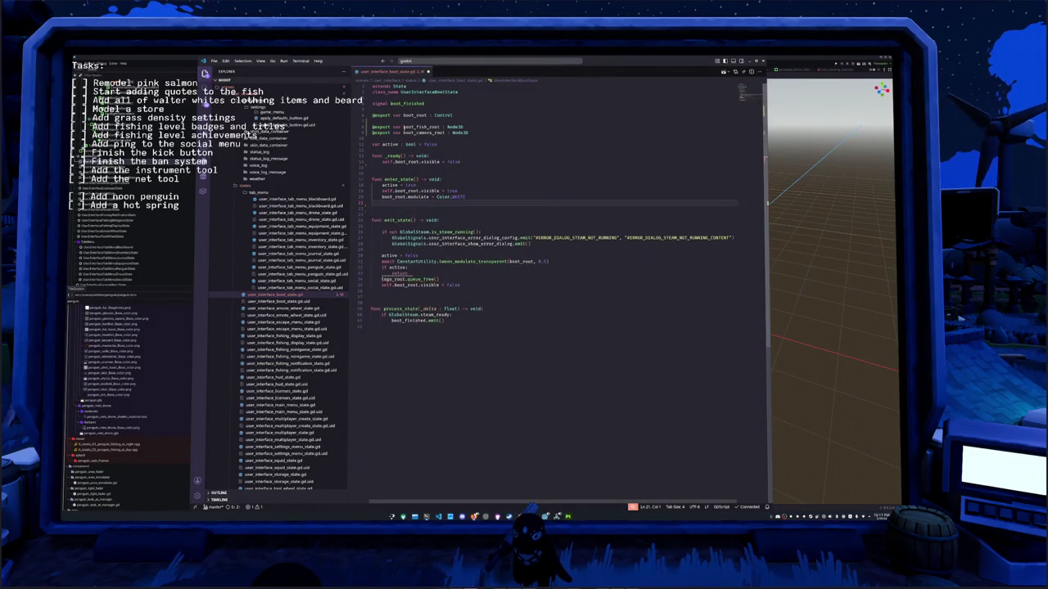
key("ctrl+z")
key("ctrl+z")
key("ctrl+z")
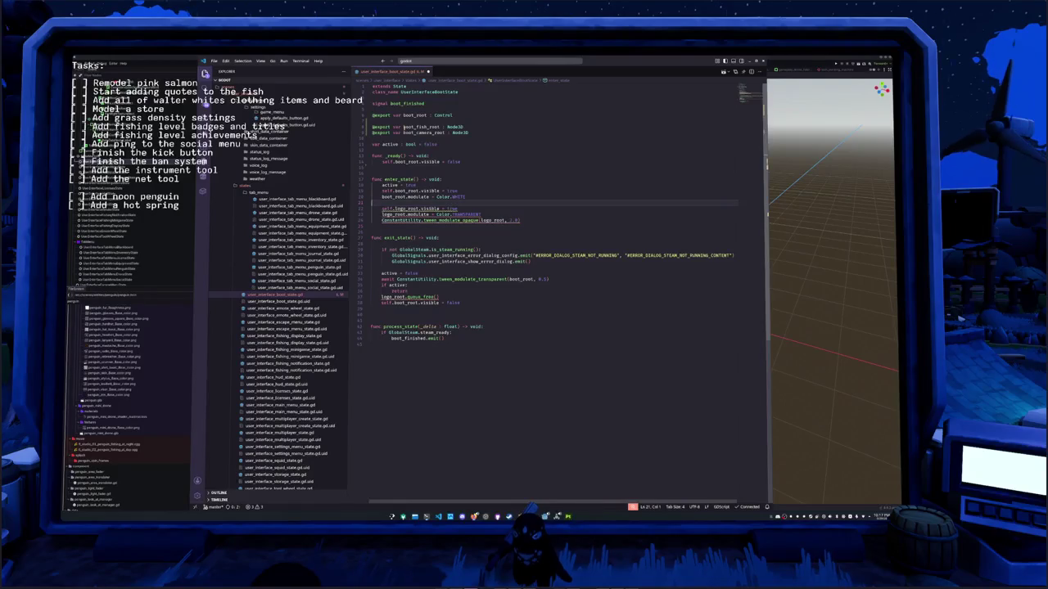
Delete the logo_root.queue_free() line from exit_state
key("Down")
key("Down")
key("Down")
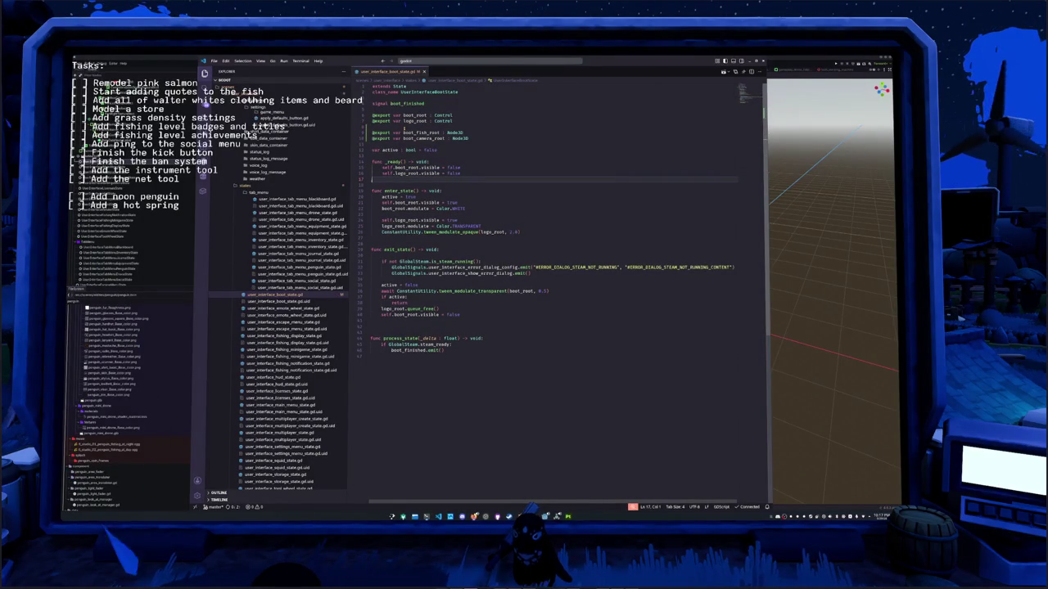
key("Down")
key("Down")
key("Down")
key("Down")
key("Down")
key("Down")
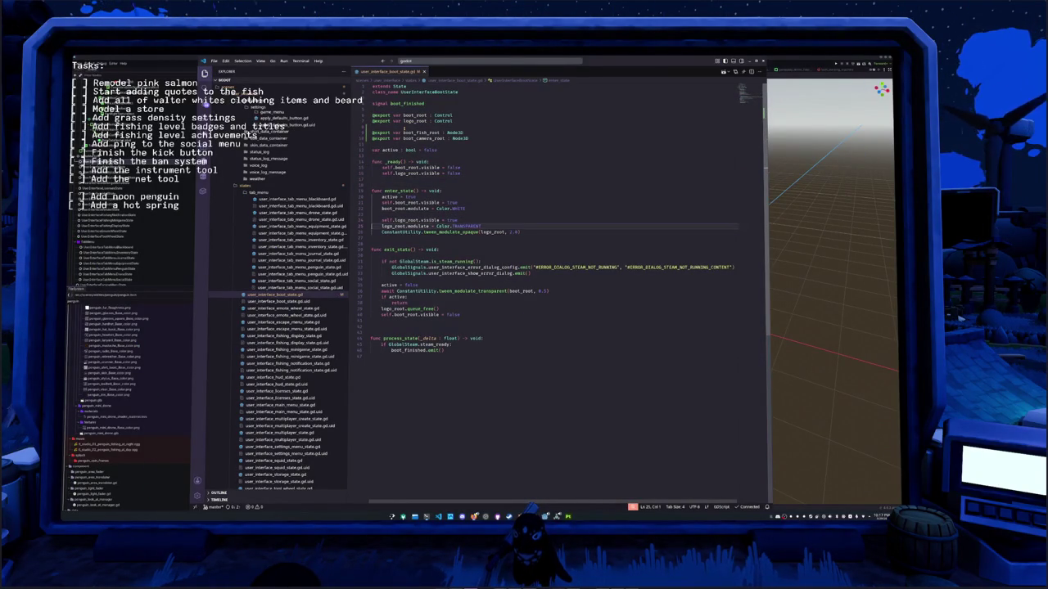
key("Down")
key("Down")
key("Down")
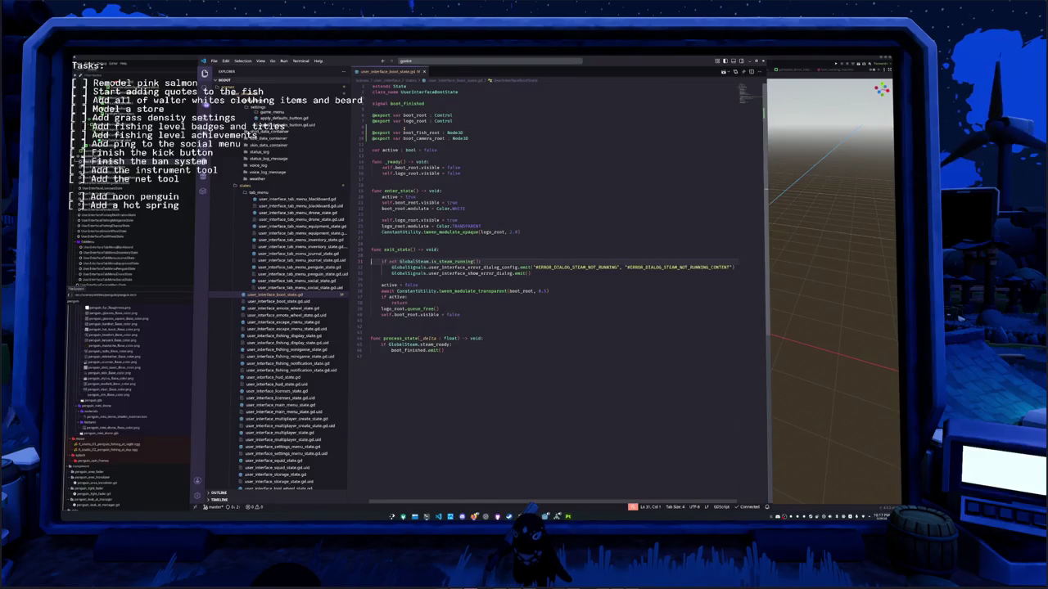
key("Down")
key("Down")
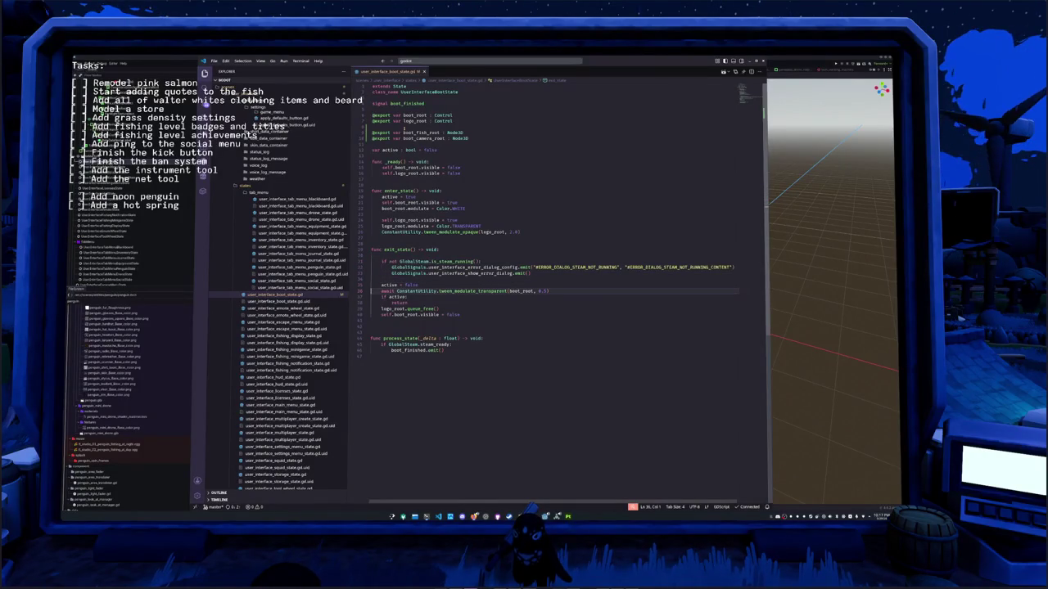
key("Down")
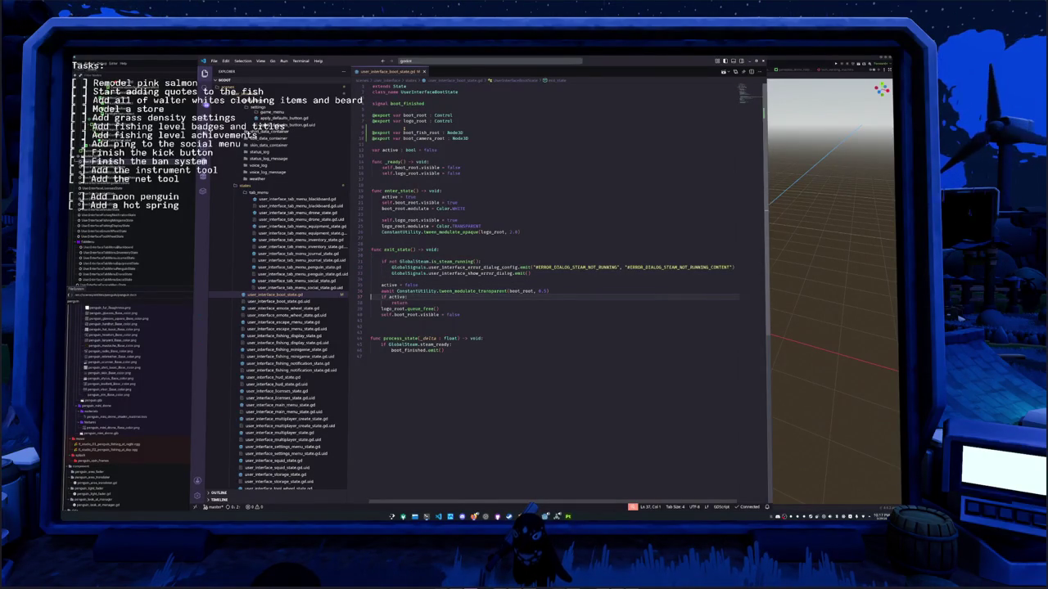
key("Down")
key("Down")
key("ctrl+shift+k")
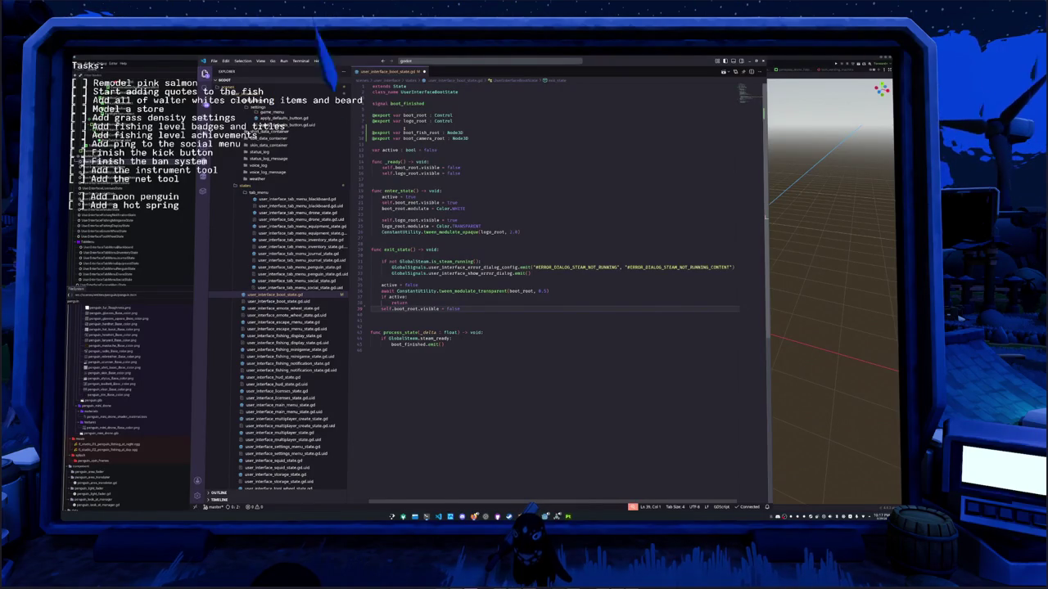
key("Down")
key("Down")
key("Down")
At the end of process_state, rotate boot_camera_root.global_rotation.y by delta * TAU / 5.0
key("Return")
type("boot_camera_root.global_ro")
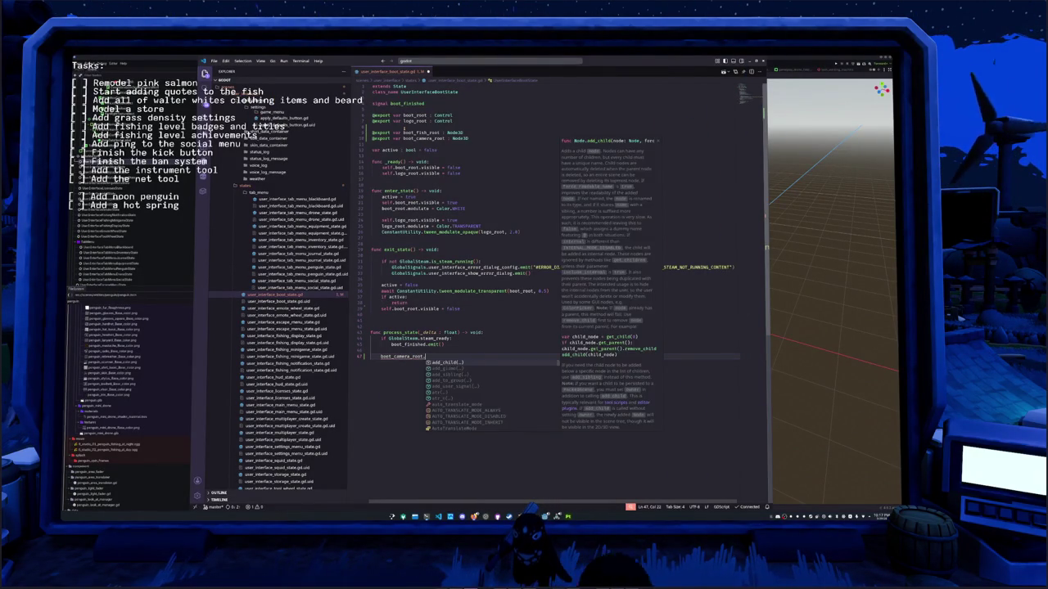
type("tation.y =")
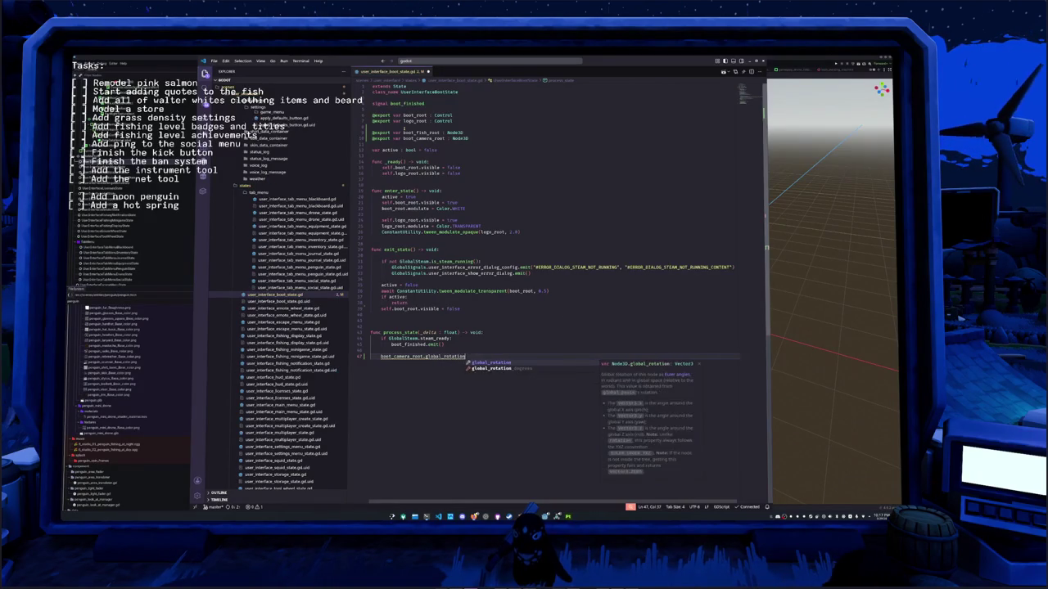
type(" d")
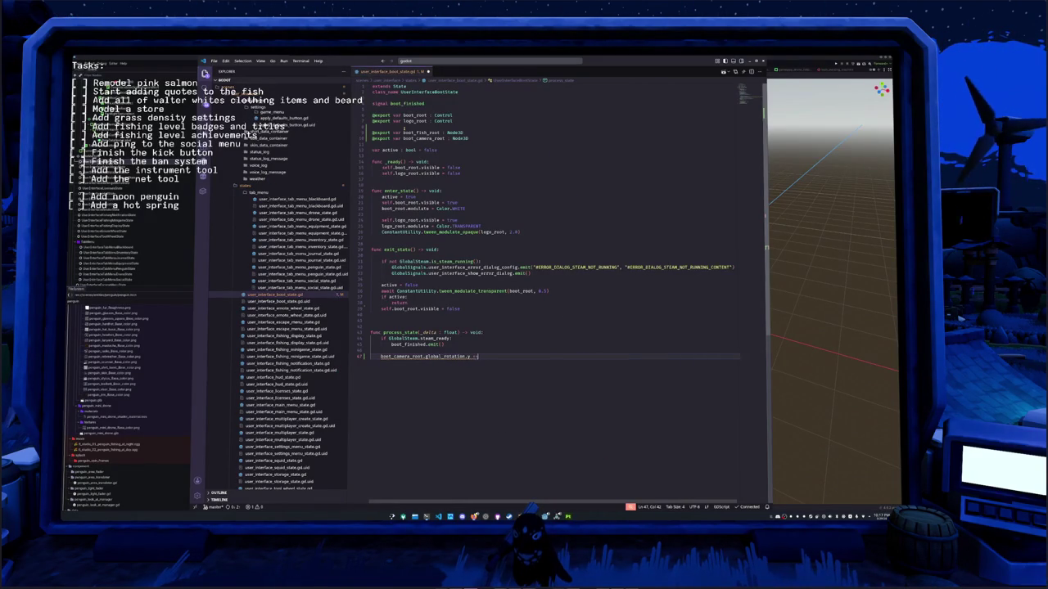
type("elta * TAU / 5")
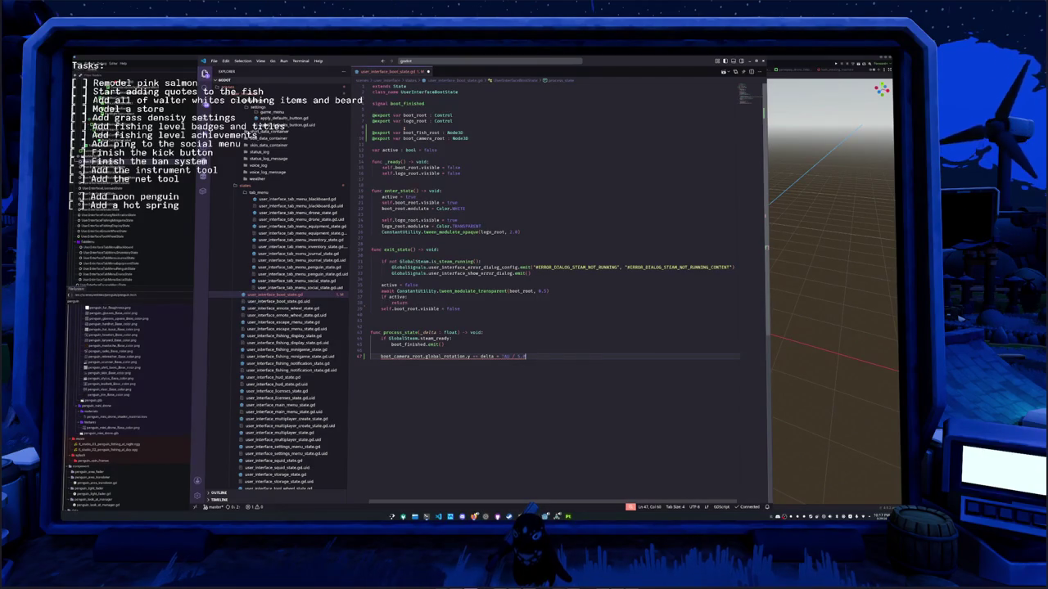
type(".0")
left_click(463, 333)
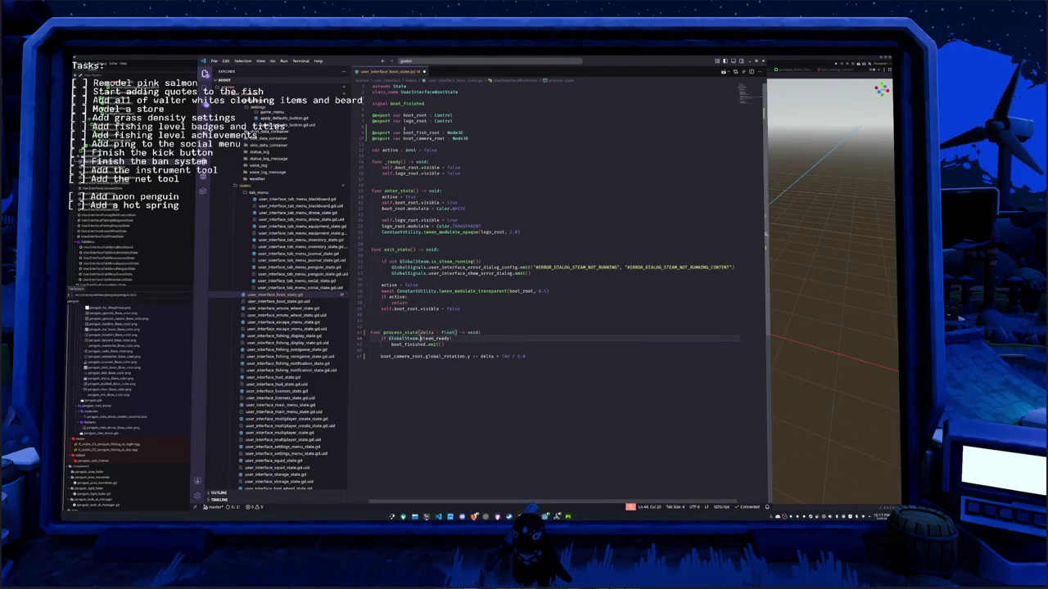
Start a 'boot_camera_root.global_rotation.y = 0' line at the end of enter_state
left_click(371, 320)
key("Up")
key("Up")
key("Up")
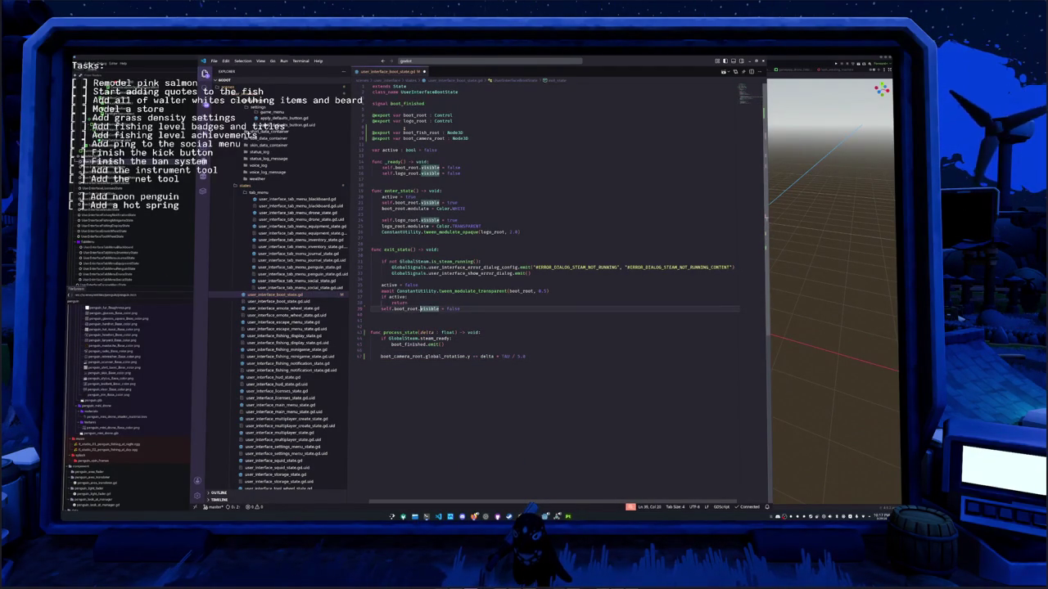
key("Return")
key("Tab")
type("boot_camera_root.global_rotation.y = ")
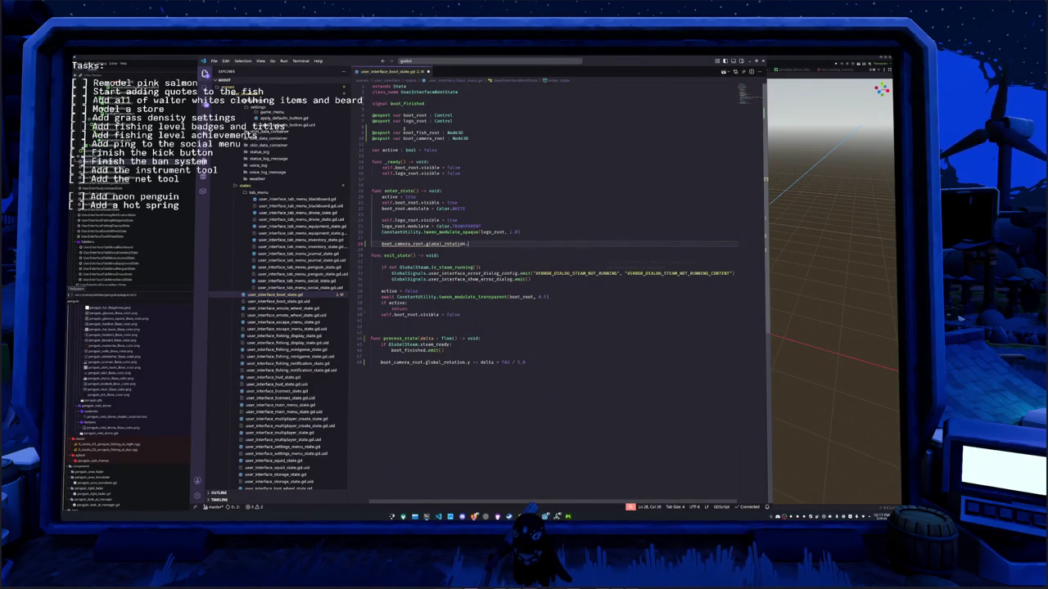
type("0")
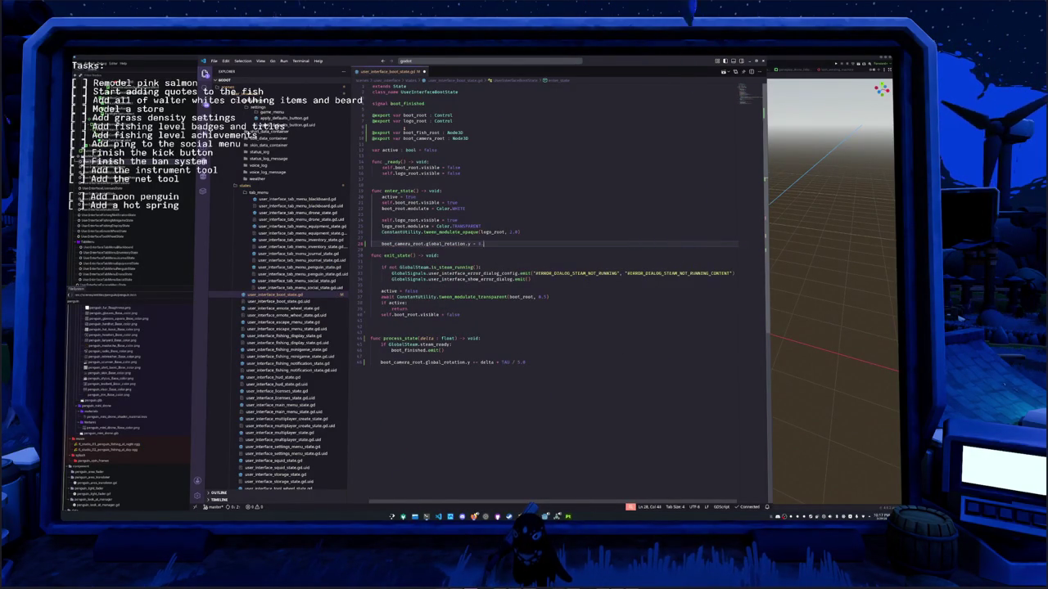
Change the enter_state camera rotation value to PI/4
key("BackSpace")
key("BackSpace")
key("BackSpace")
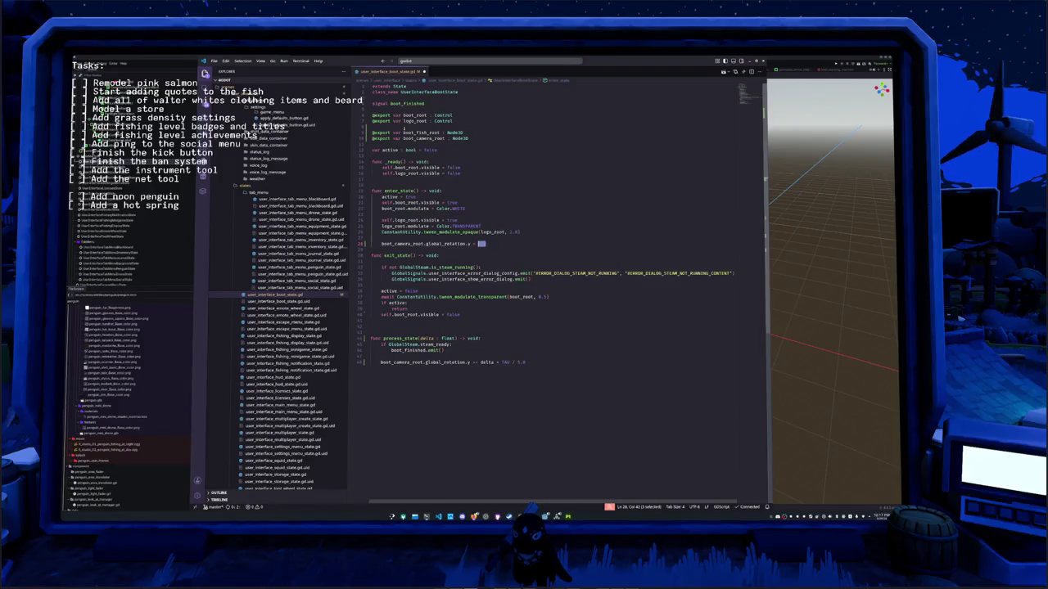
type("TAU")
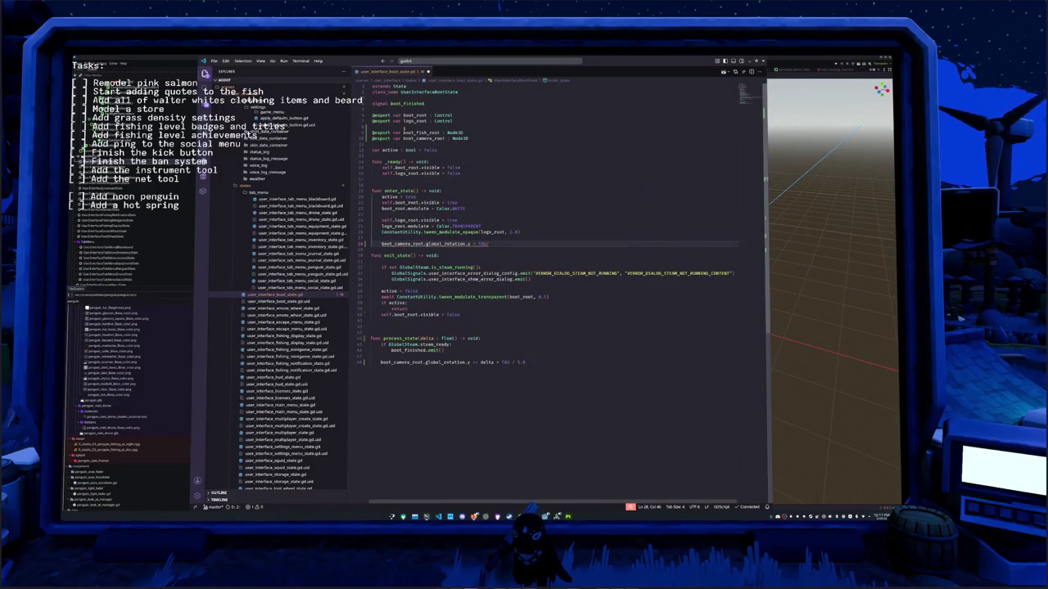
type("/")
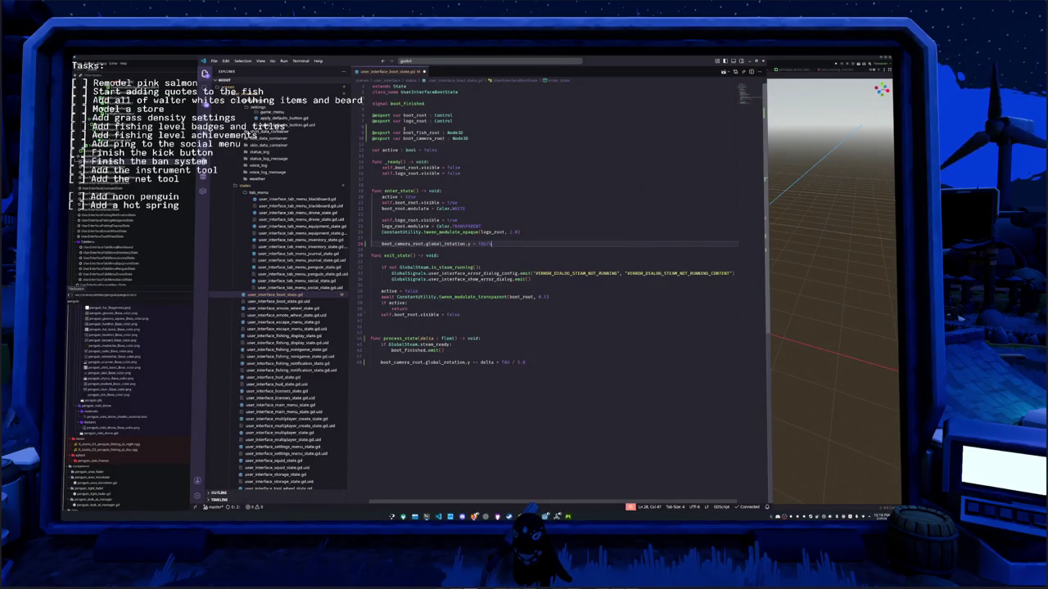
key("ctrl+shift+Left")
type("PI/")
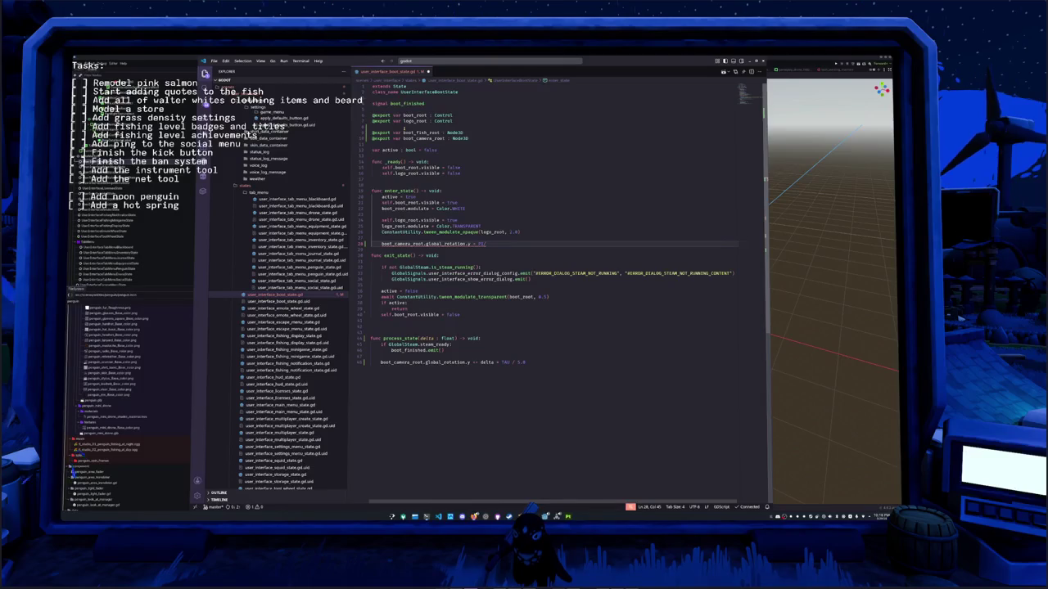
key("BackSpace")
type("4")
Leave a blank line, then type a call that queue_frees every child of boot_fish_root
key("Return")
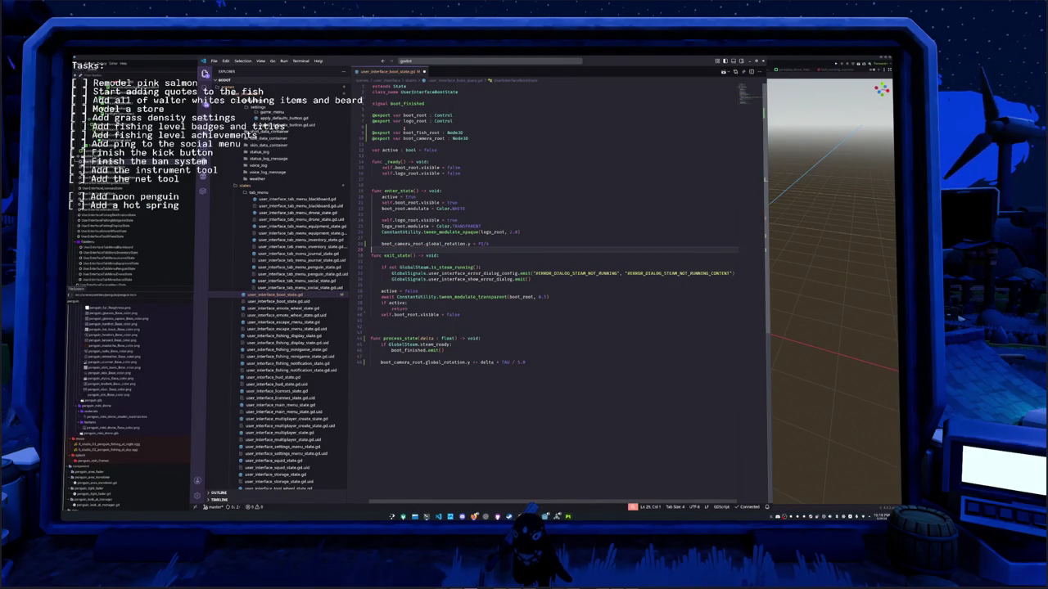
key("Return")
key("BackSpace")
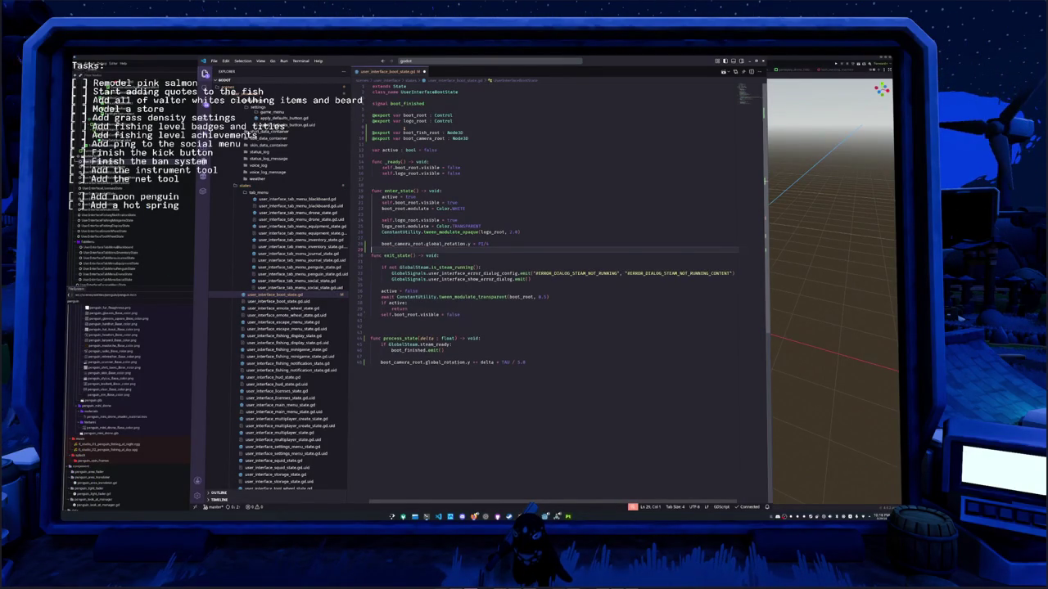
key("Return")
key("Return")
key("Return")
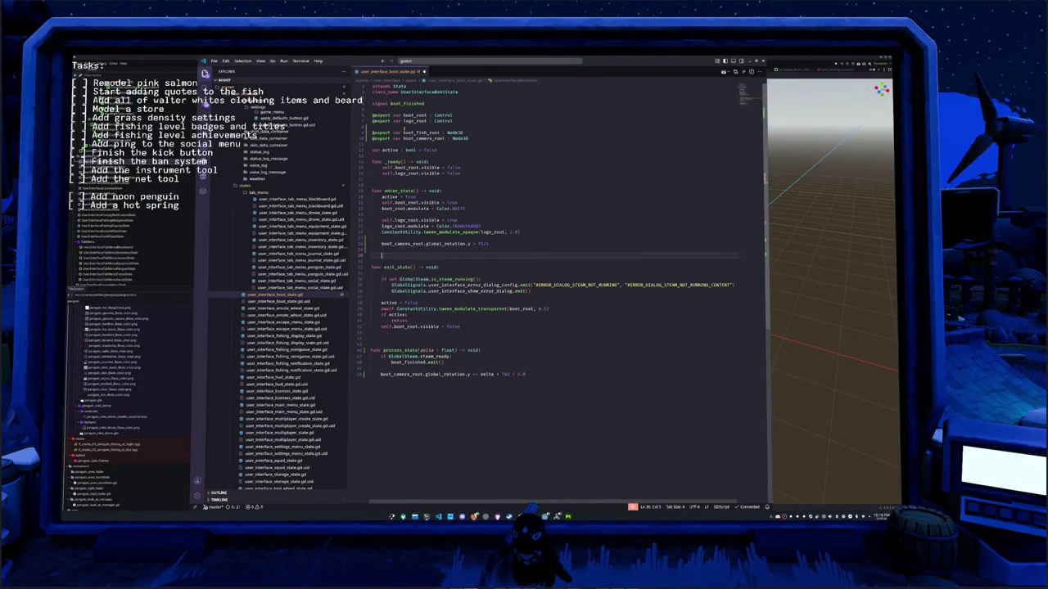
type("boot_fish_root")
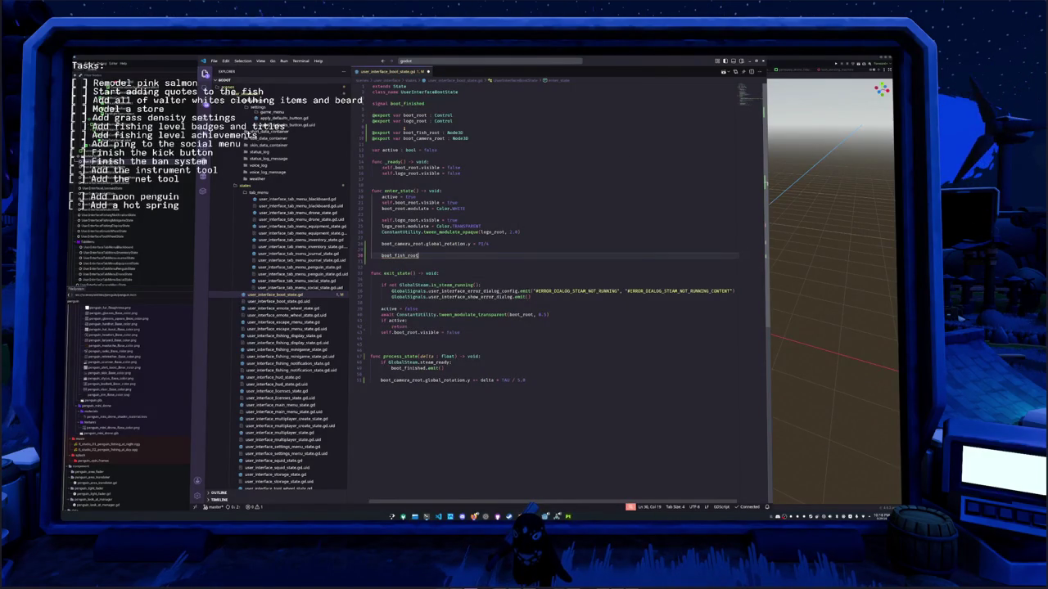
type(".get")
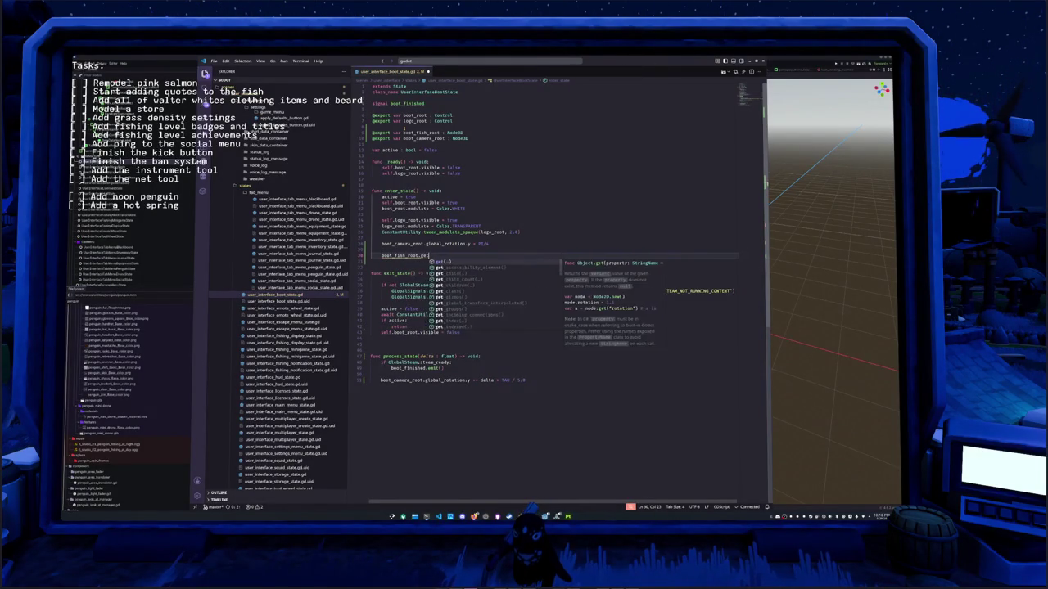
type("_children().map(func")
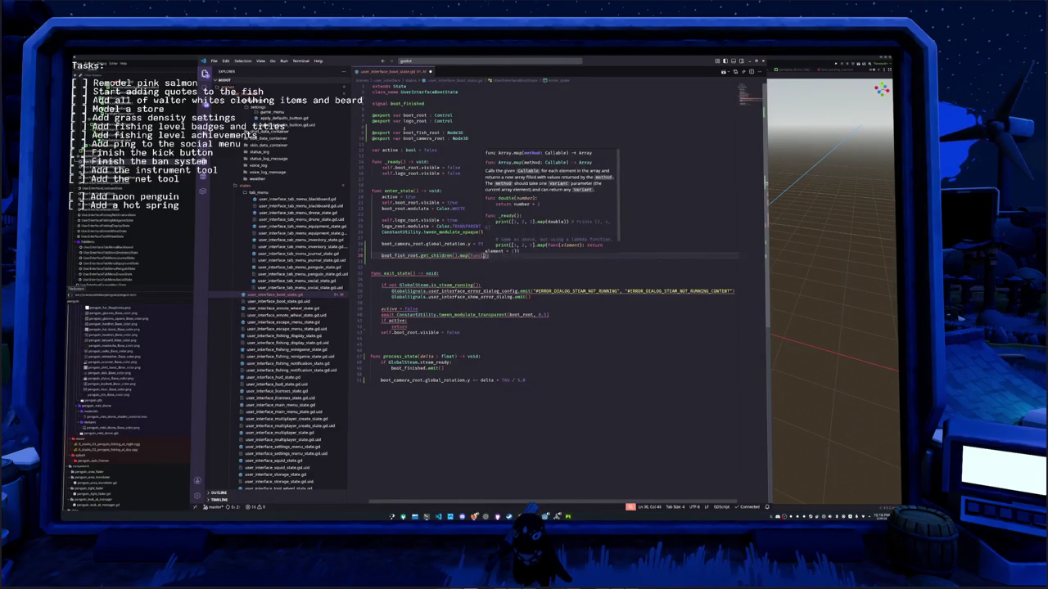
type("(x:")
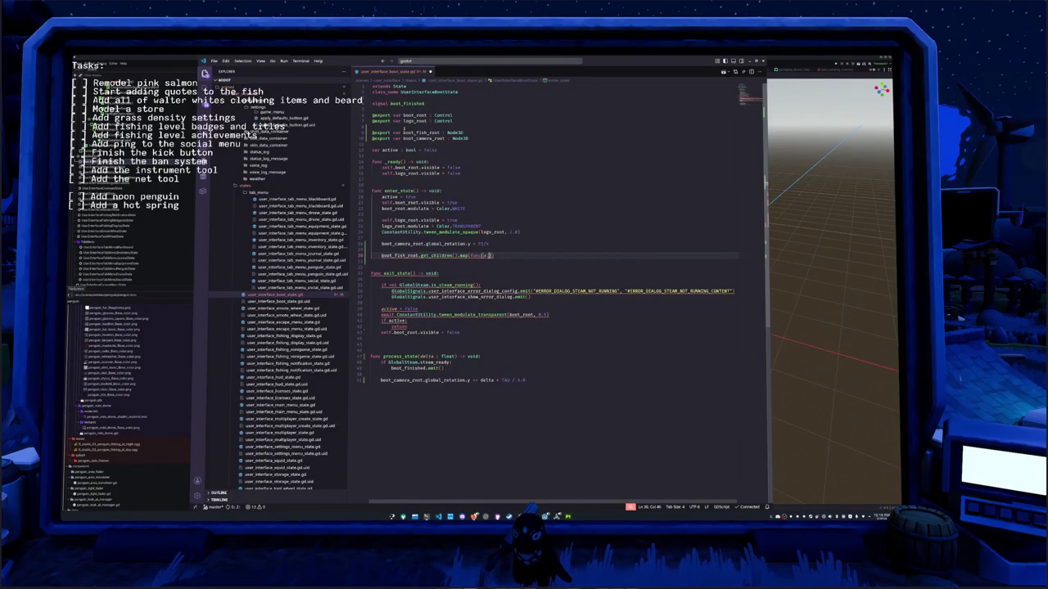
type("Node)-")
type(">void:x.queue_")
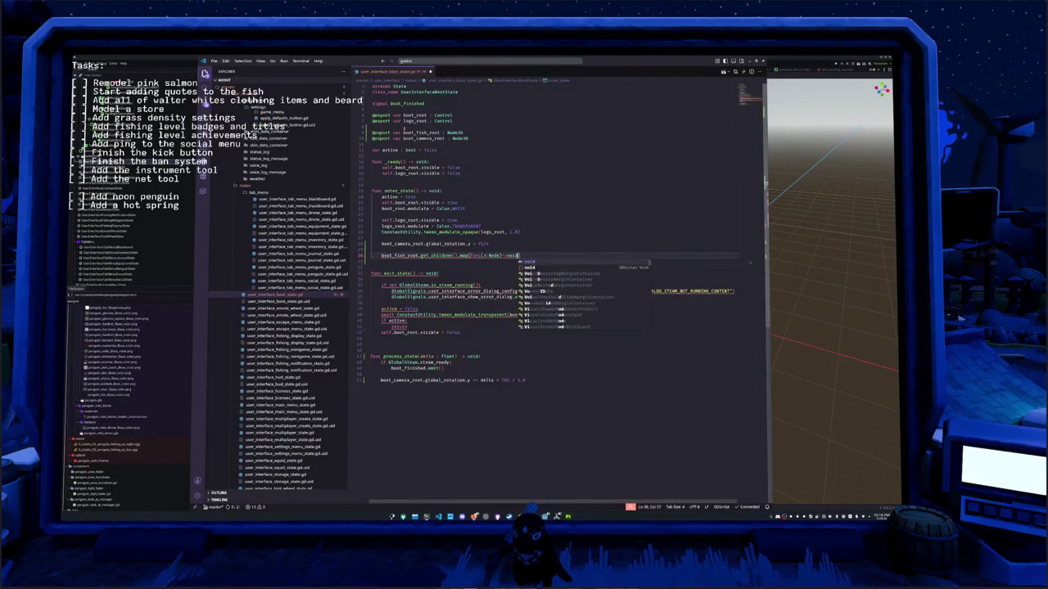
type("free())")
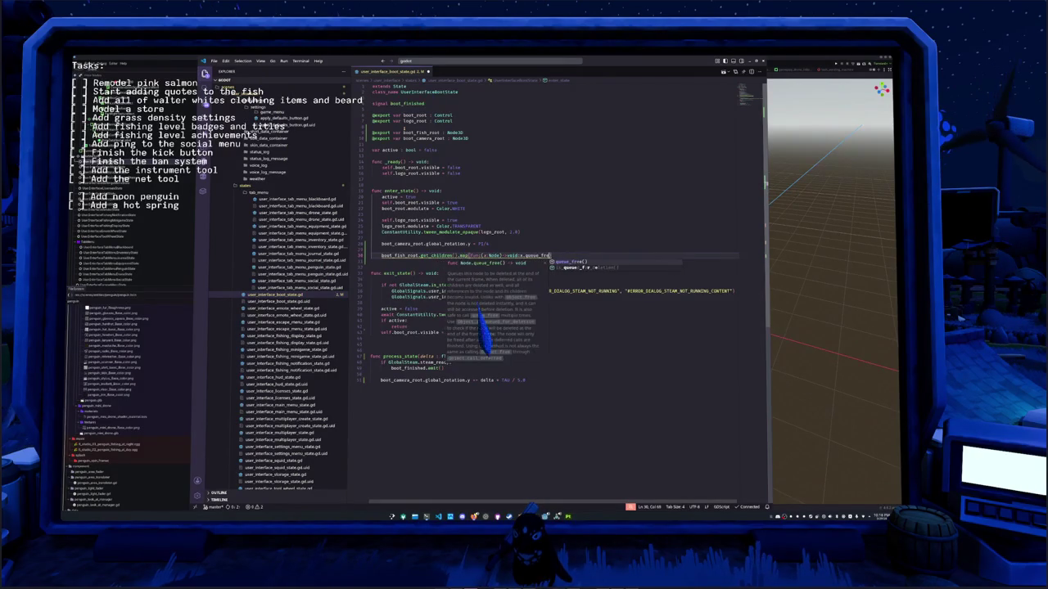
Declare boot_fish : FishData as GlobalResources.fish_database.values().pick_random(), then begin a boot_fish_scene line
key("Return")
key("Return")
type("var b")
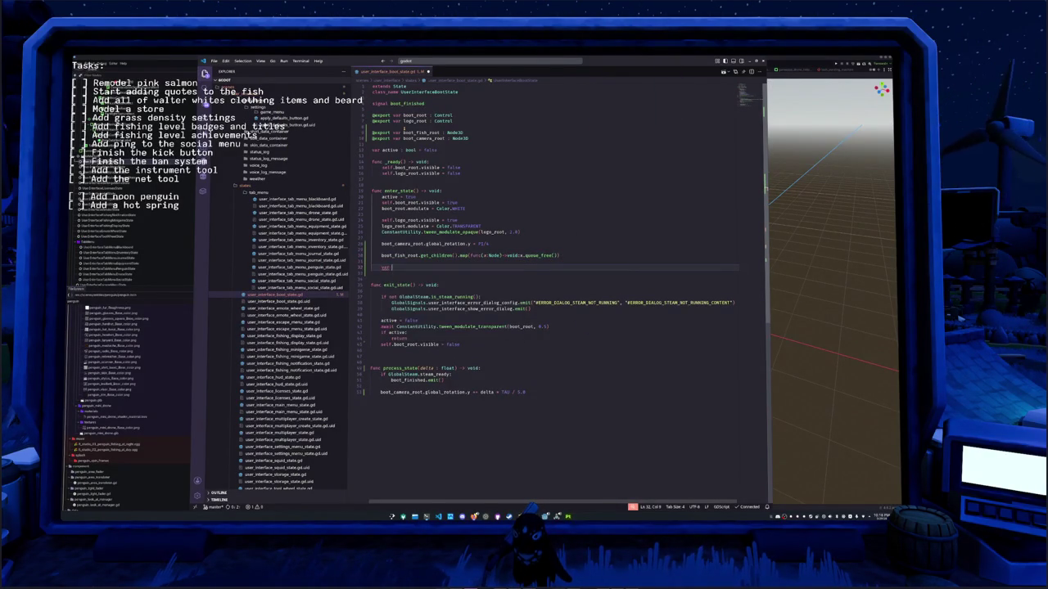
type("oot_fish")
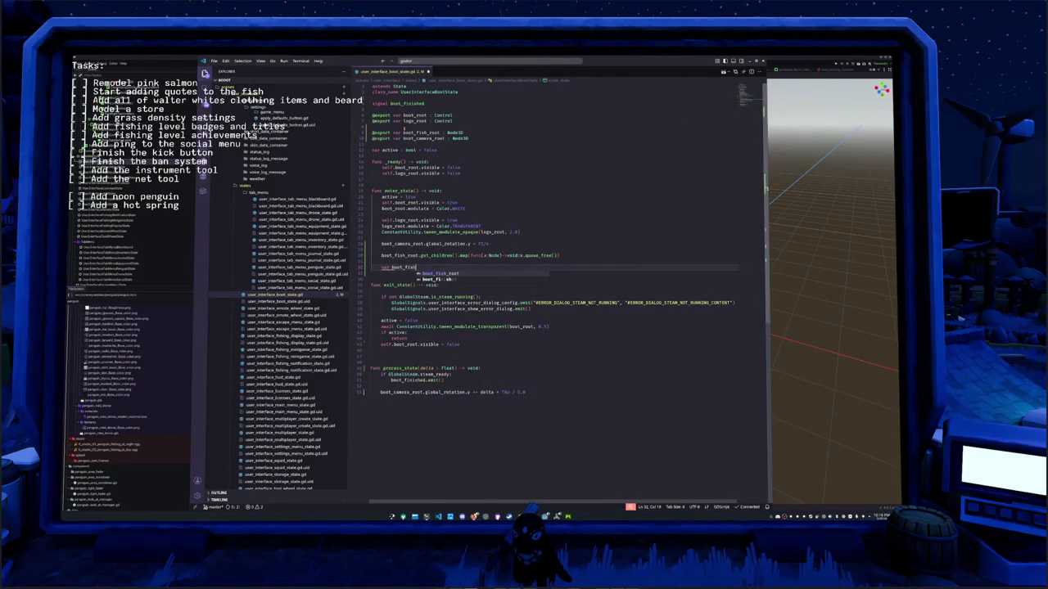
type(" : Fish")
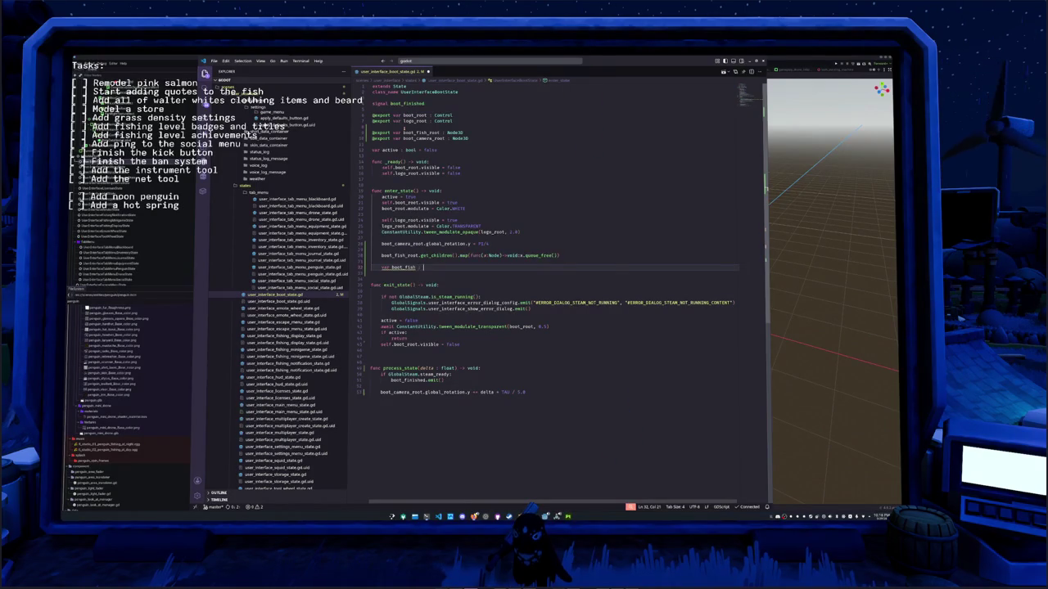
type("Data =")
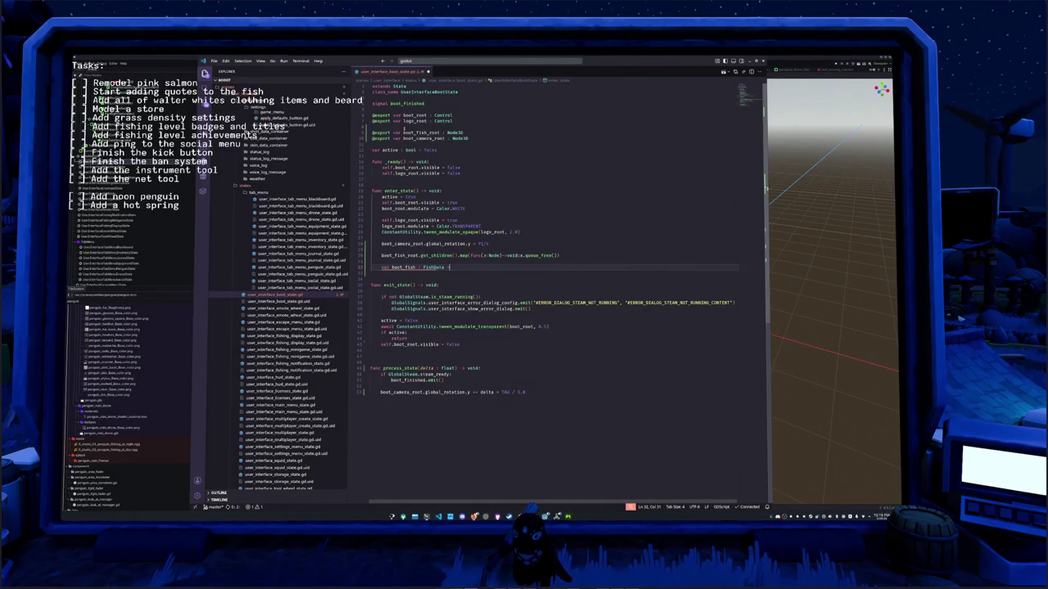
key("BackSpace")
key("BackSpace")
type("GlobalResources.")
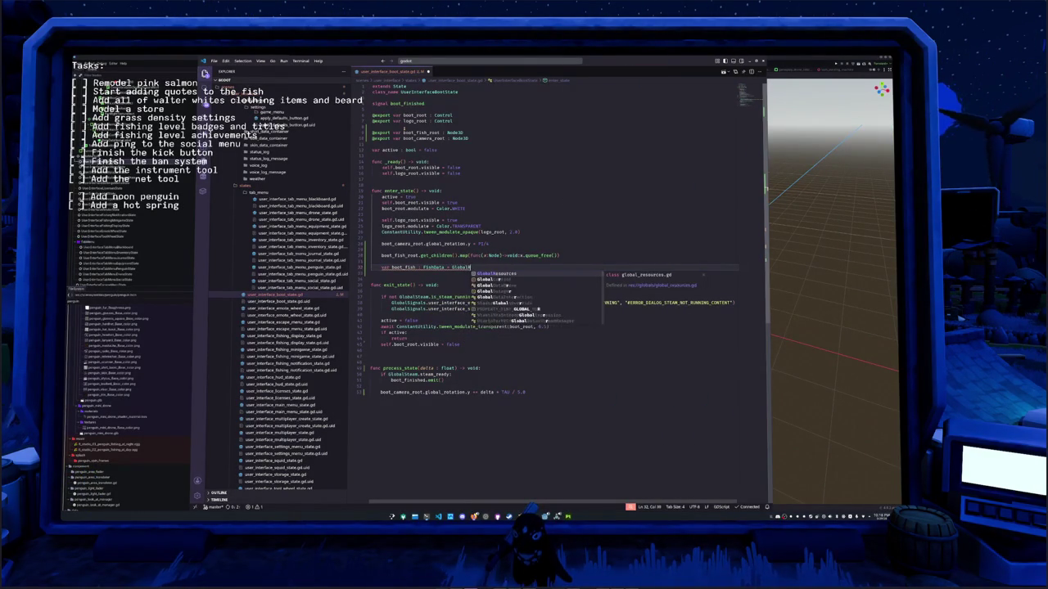
type("fish_database")
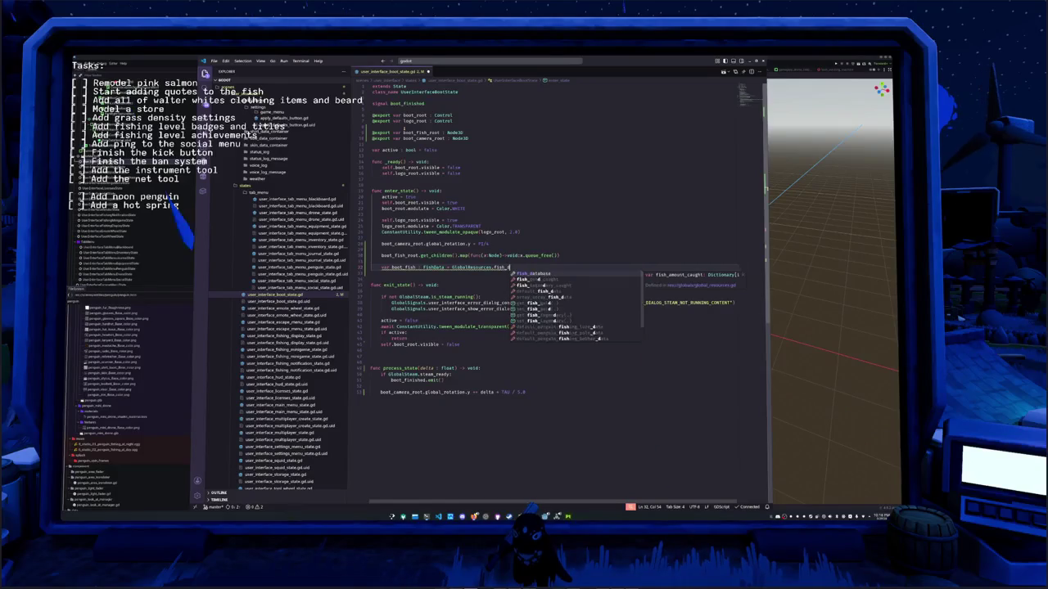
type(".values().")
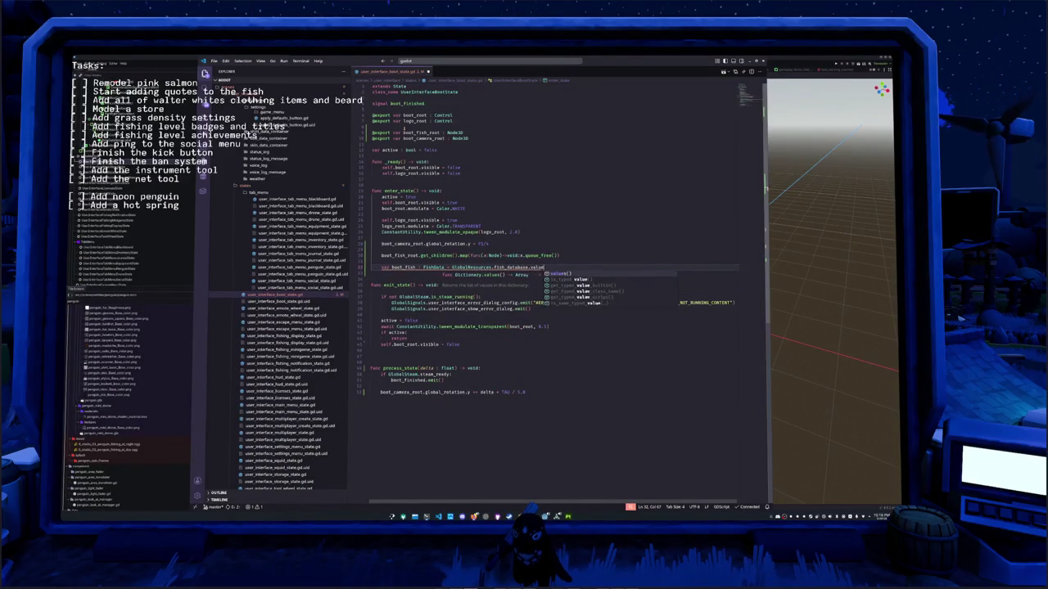
type("pick_random()")
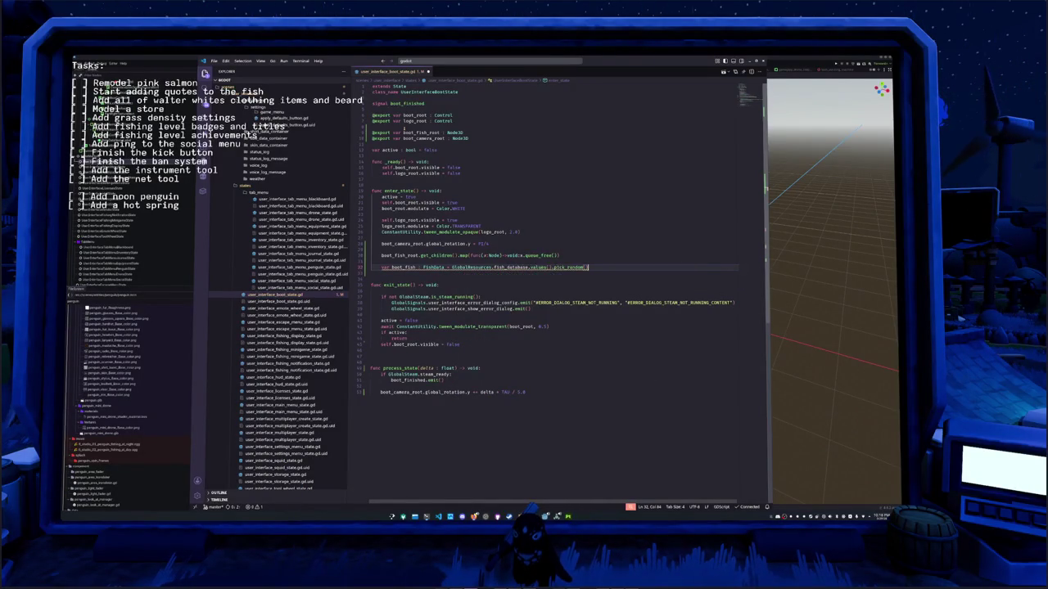
key("Return")
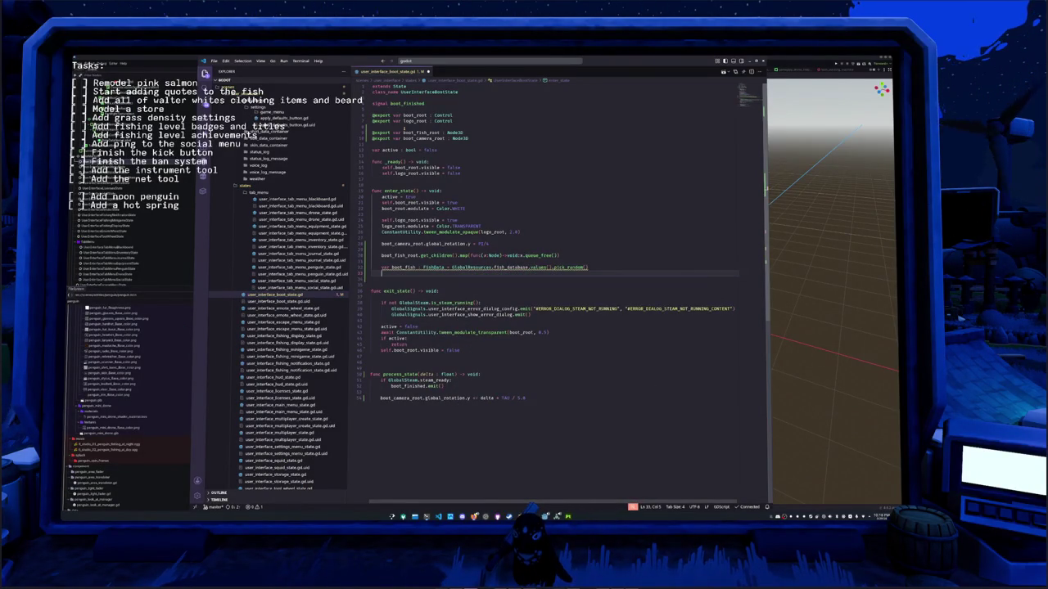
type("var boot_fish_scene")
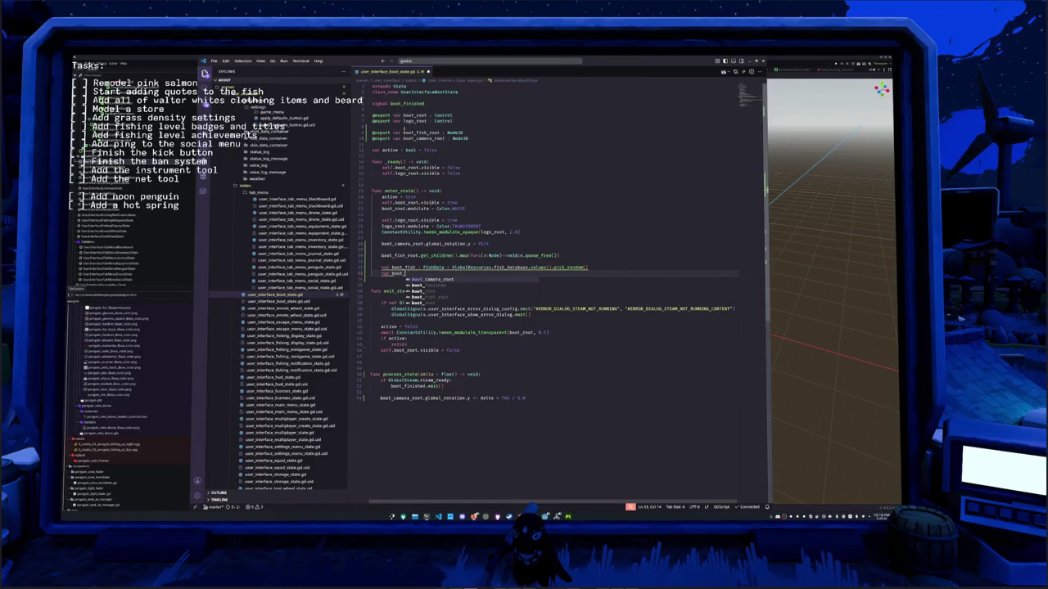
type(" : ")
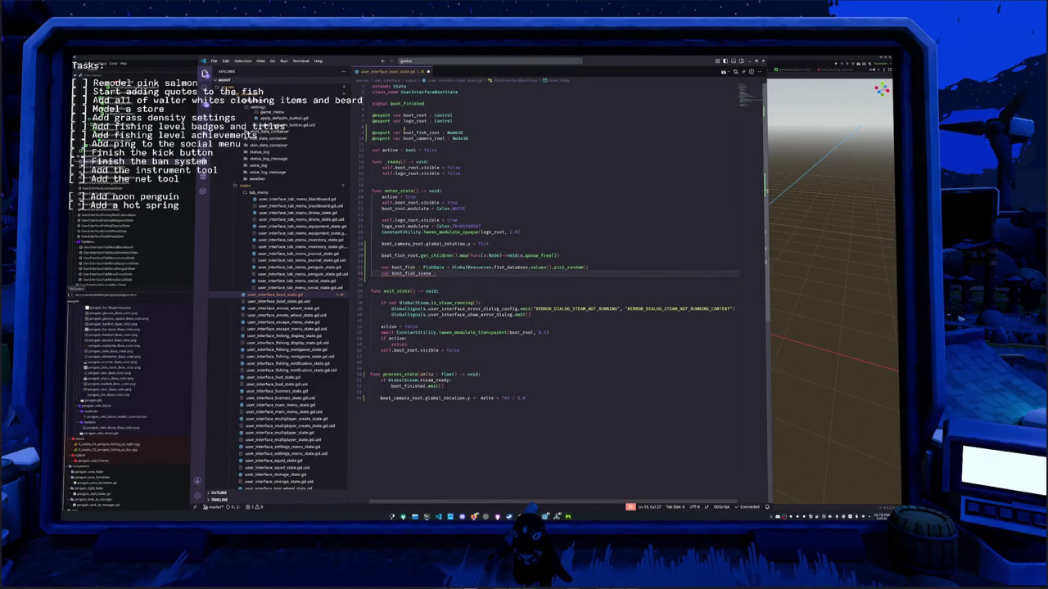
type("Node3D = ")
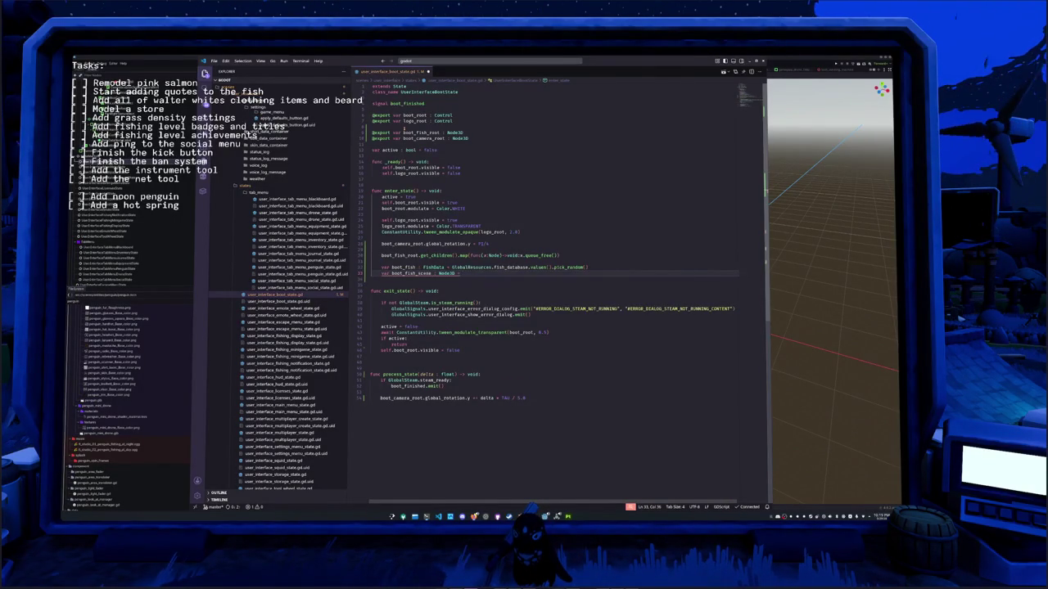
type("boot_fish.get_s")
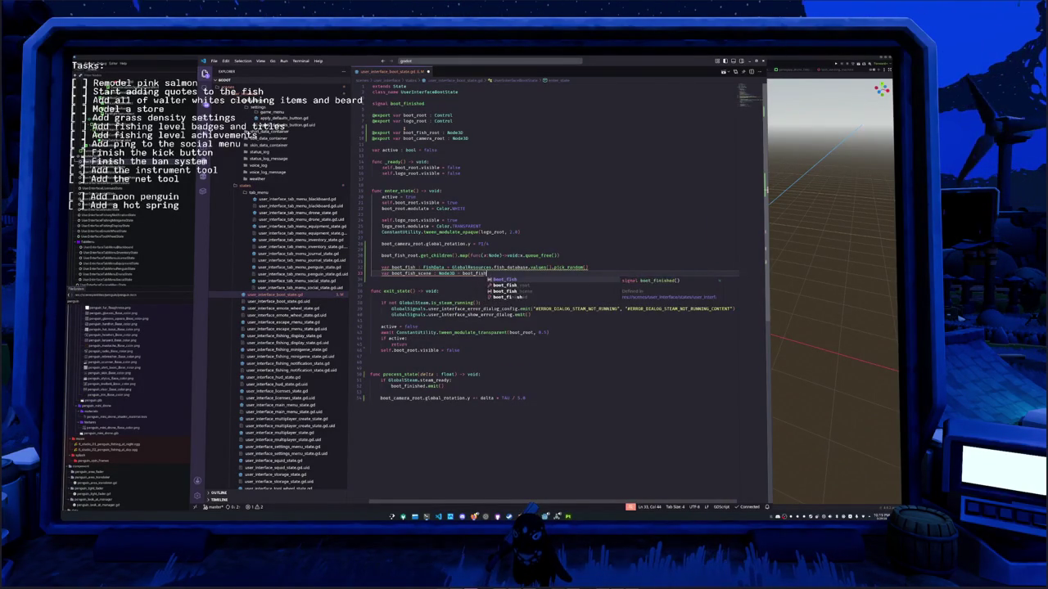
type("cene")
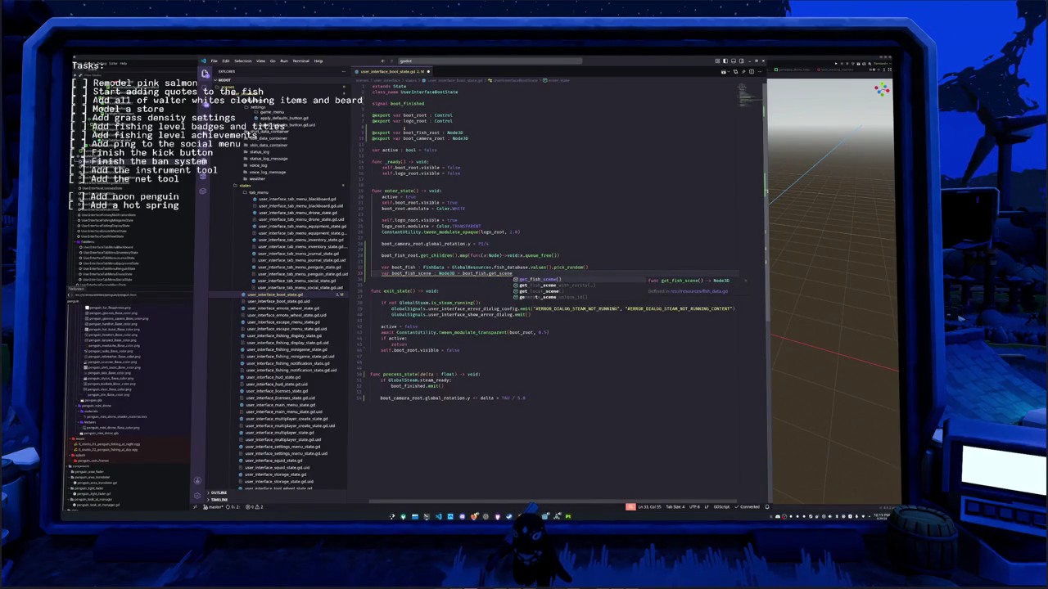
Set boot_fish_scene to boot_fish.get_fish_scene() and add it as a child of boot_fish_root
key("Down")
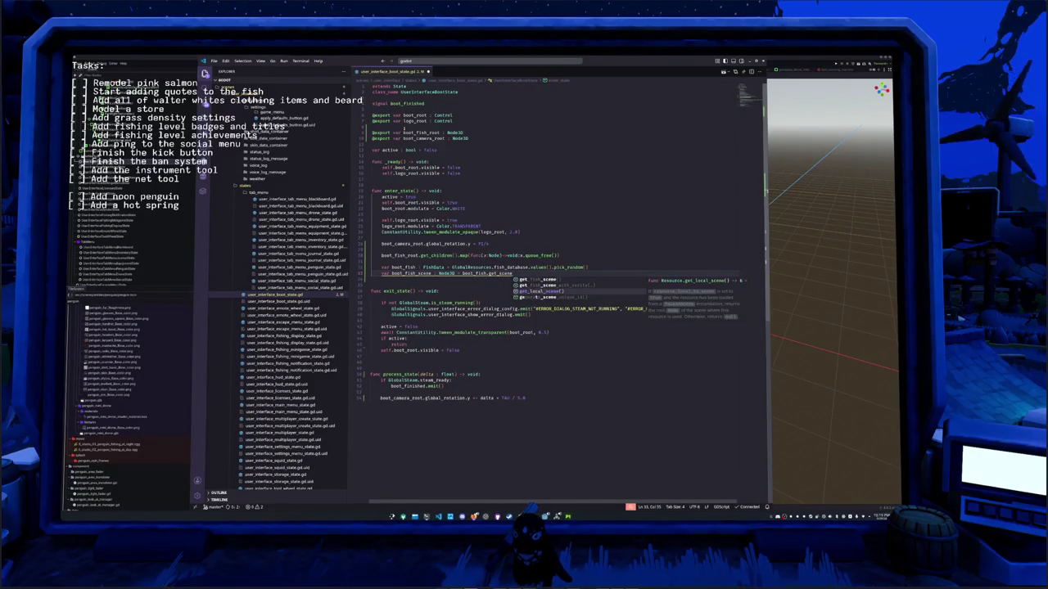
key("Return")
key("Return")
key("Return")
type("boot_fish_r")
key("Return")
type(".add_child")
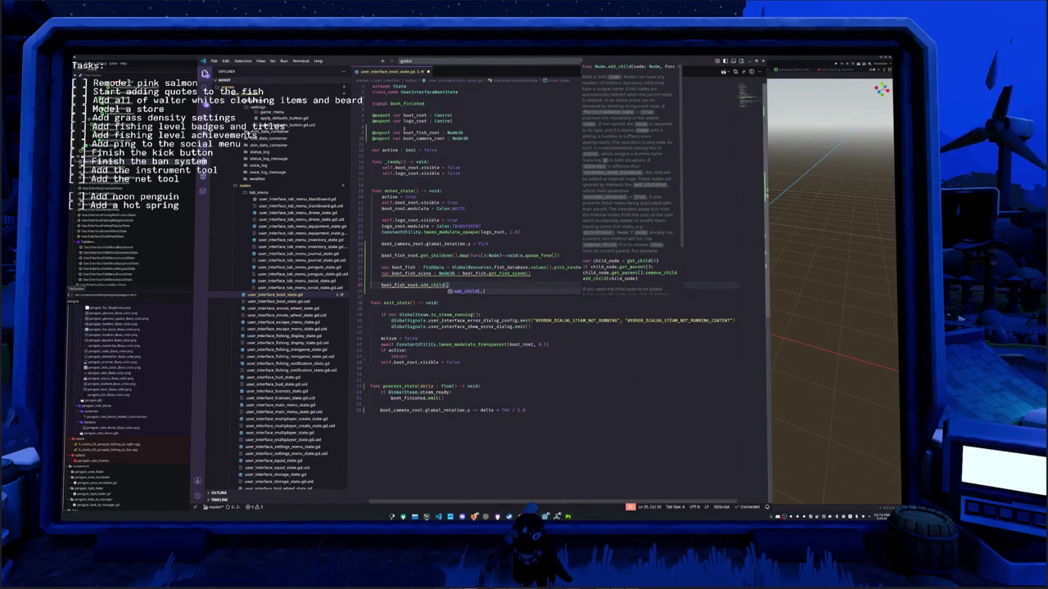
type("(boot_fish_scene)")
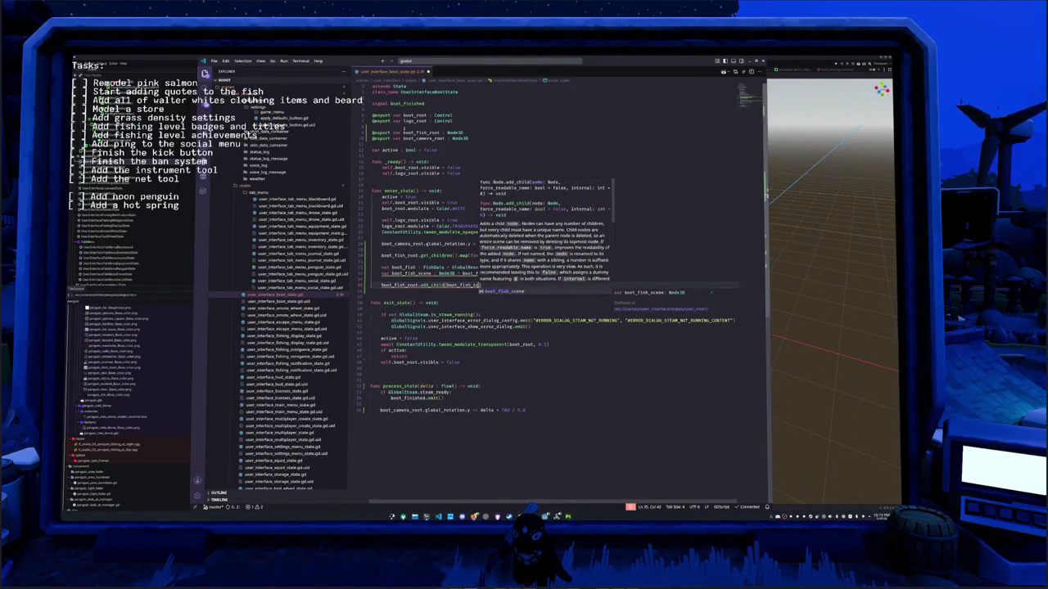
Add a comment about positioning the camera to show the fish correctly, then return to Godot
key("Return")
key("Return")
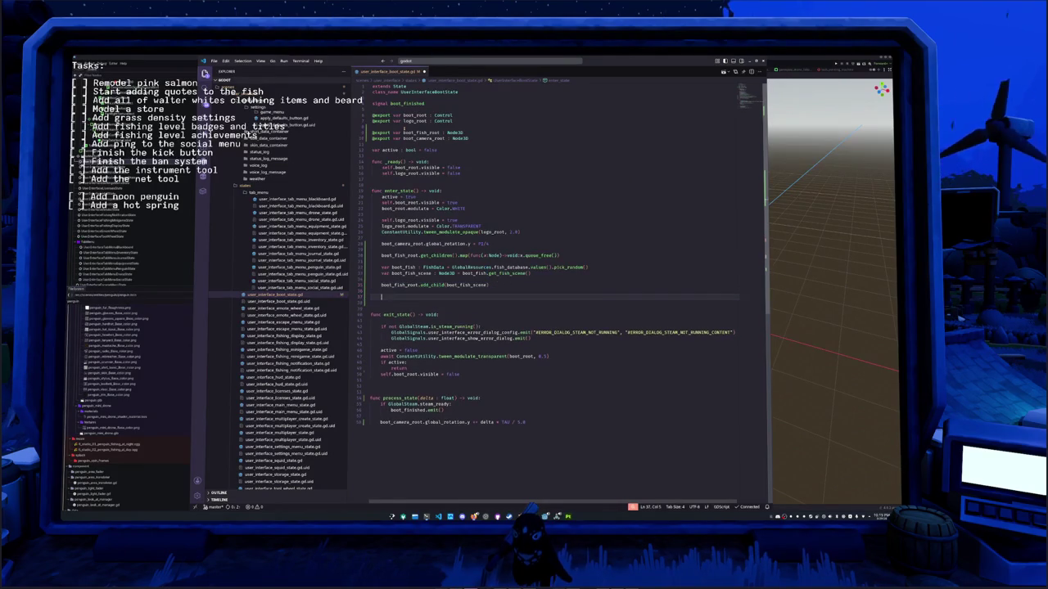
type("boot_fish_root")
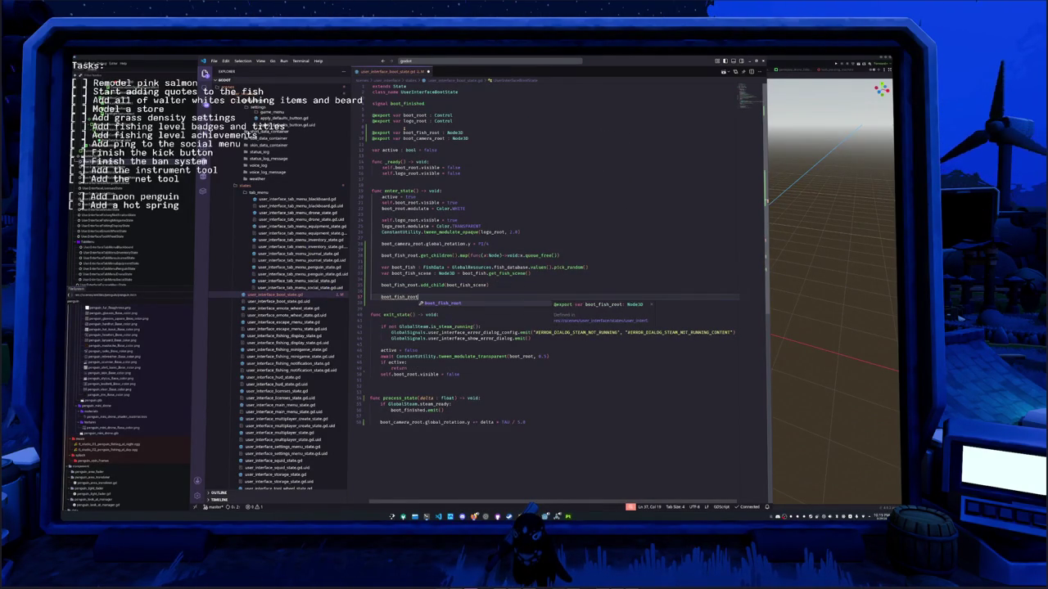
type(".")
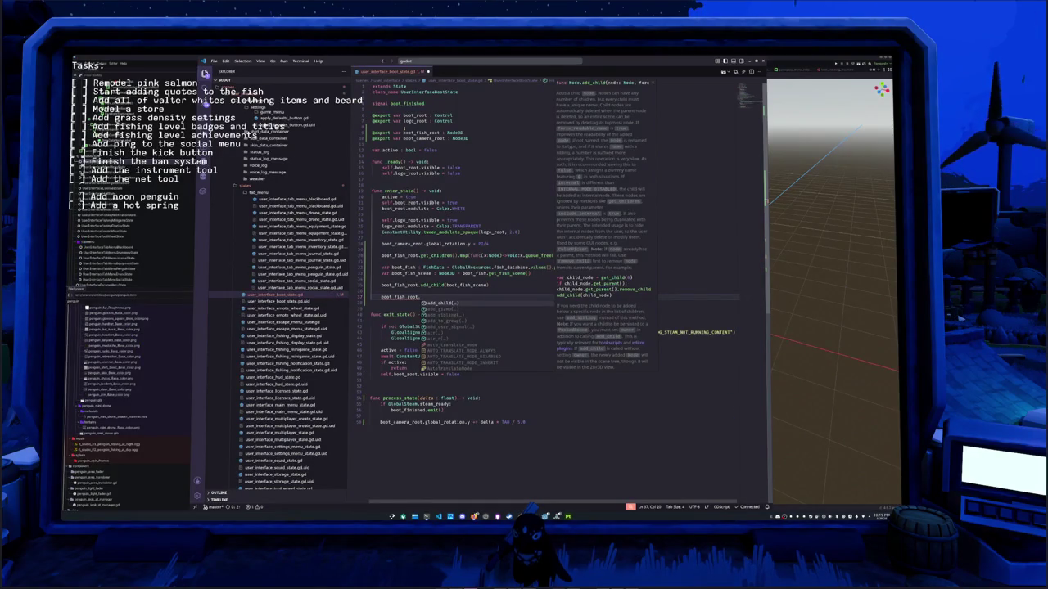
key("ctrl+BackSpace")
key("ctrl+BackSpace")
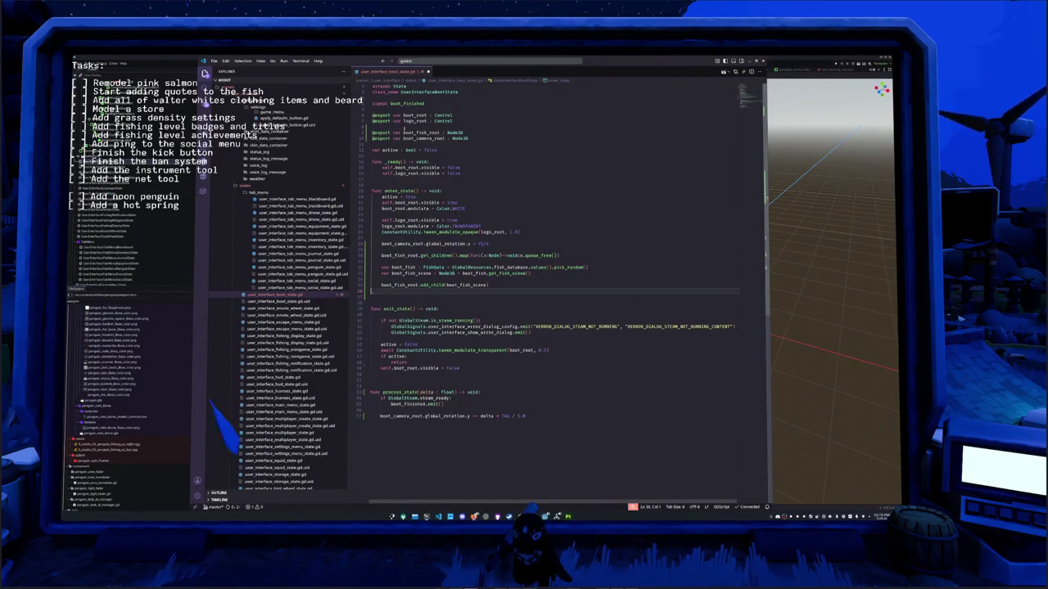
type("ish c")
type("orrectly.")
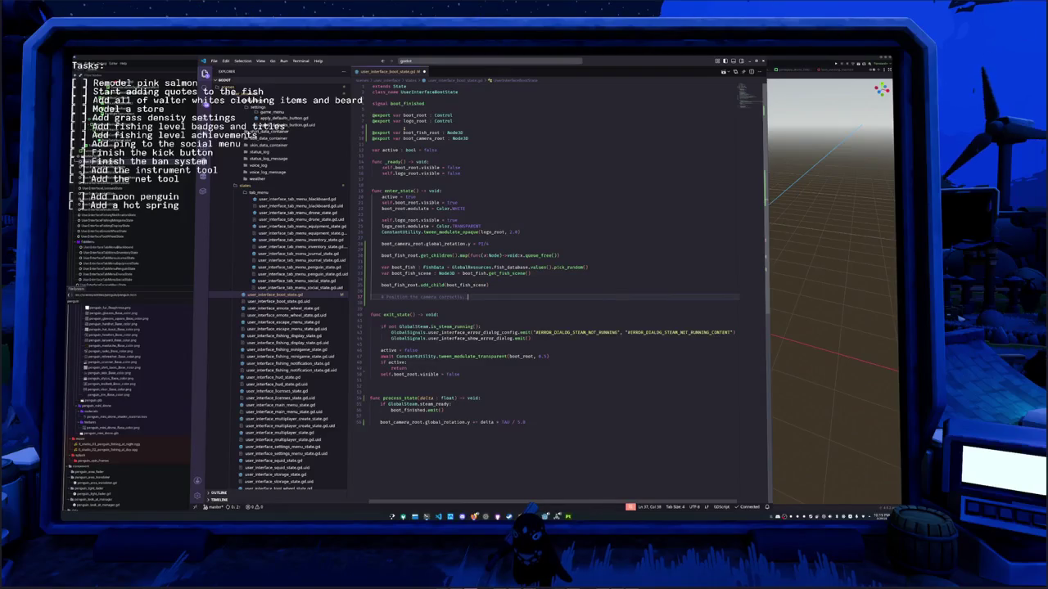
key("Return")
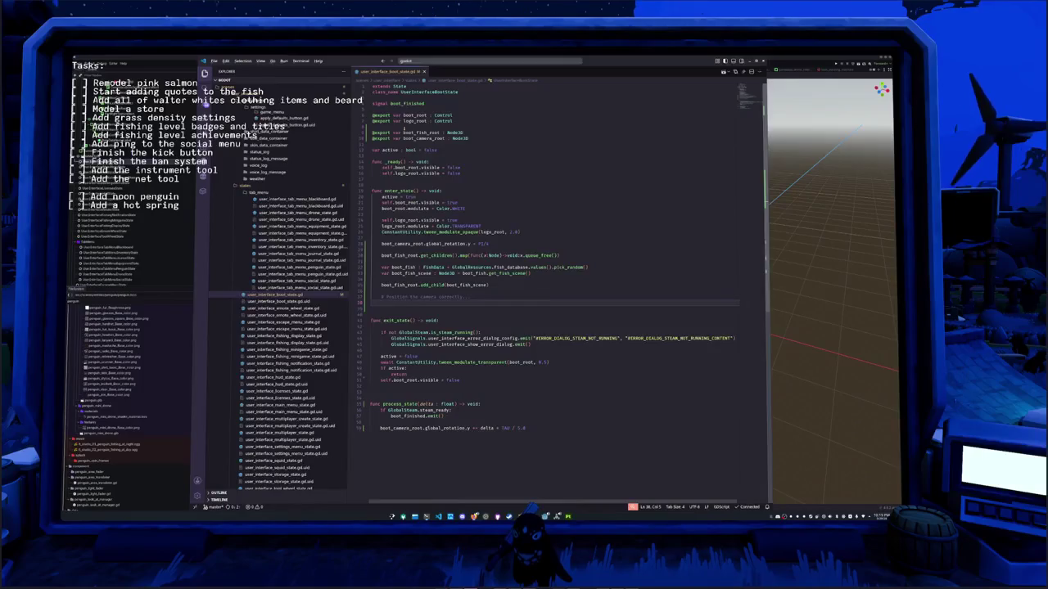
key("alt+Tab")
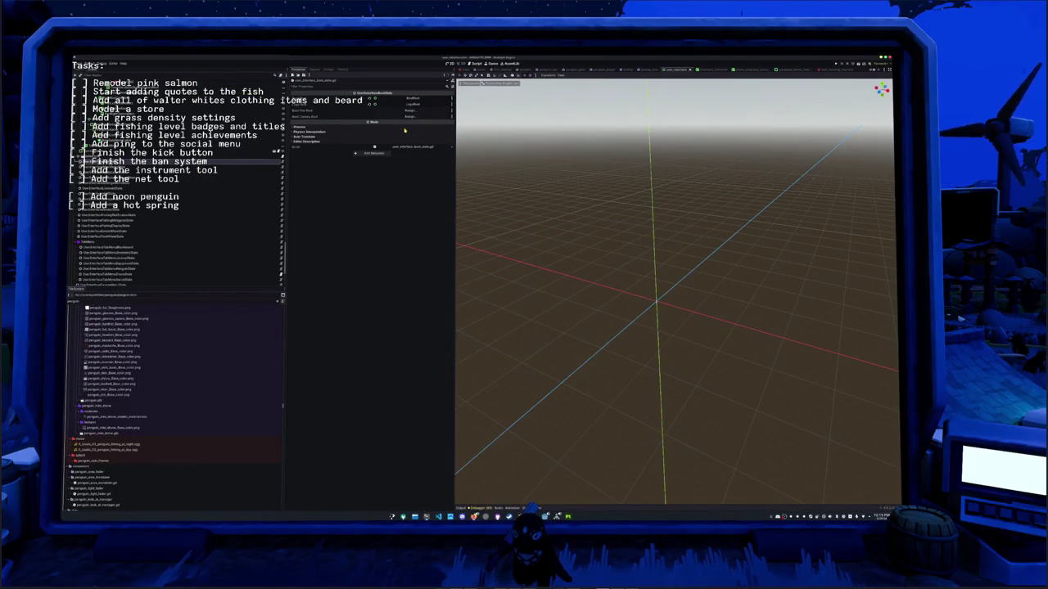
Assign the fish root node and CameraGimbal to Boot Fish Root and Boot Camera Root, then test-run and quit
left_click(392, 115)
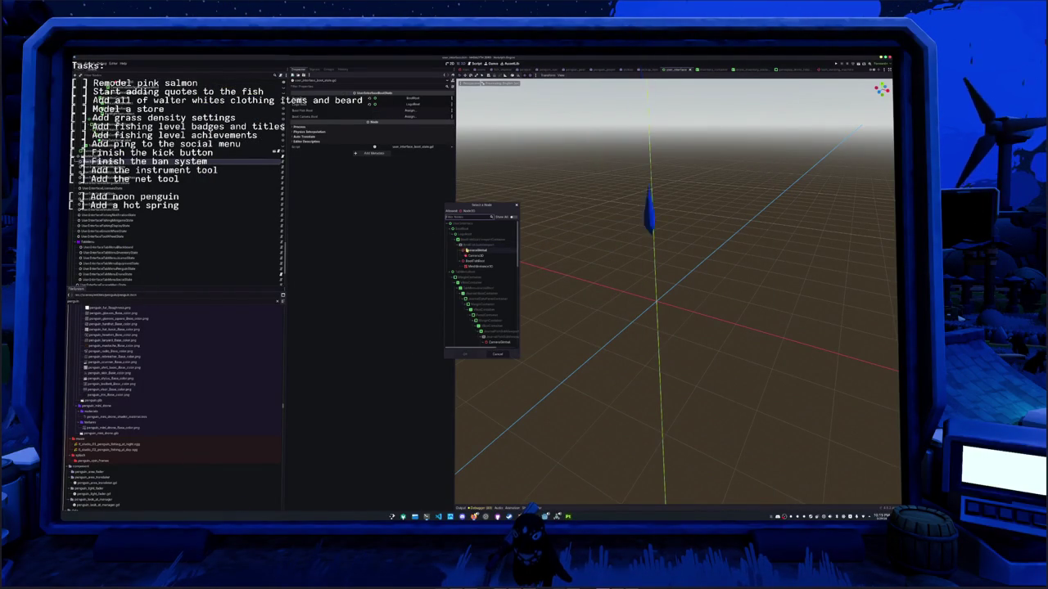
double_click(470, 262)
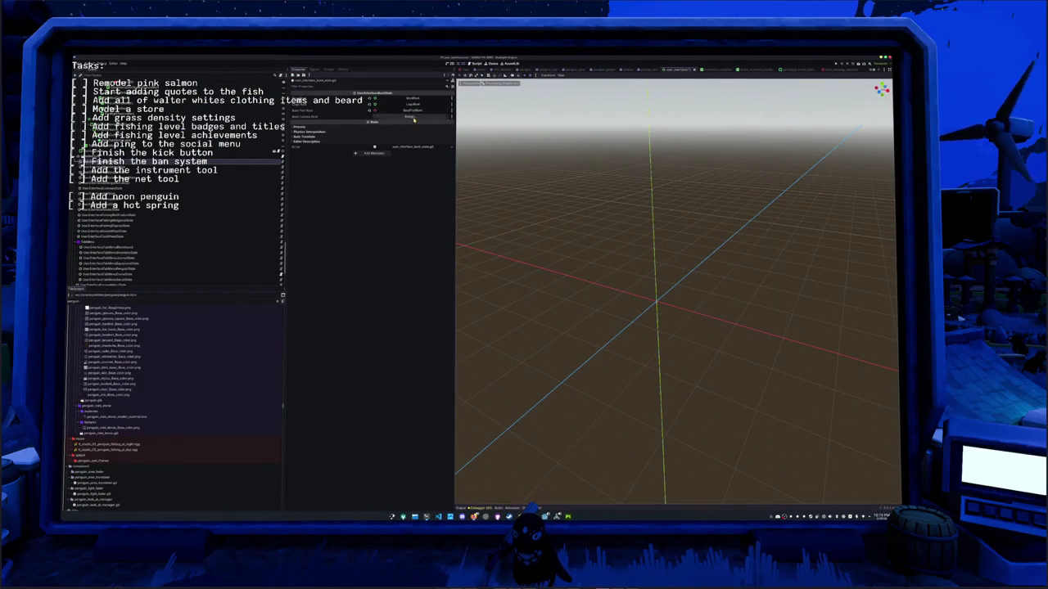
left_click(412, 115)
double_click(463, 250)
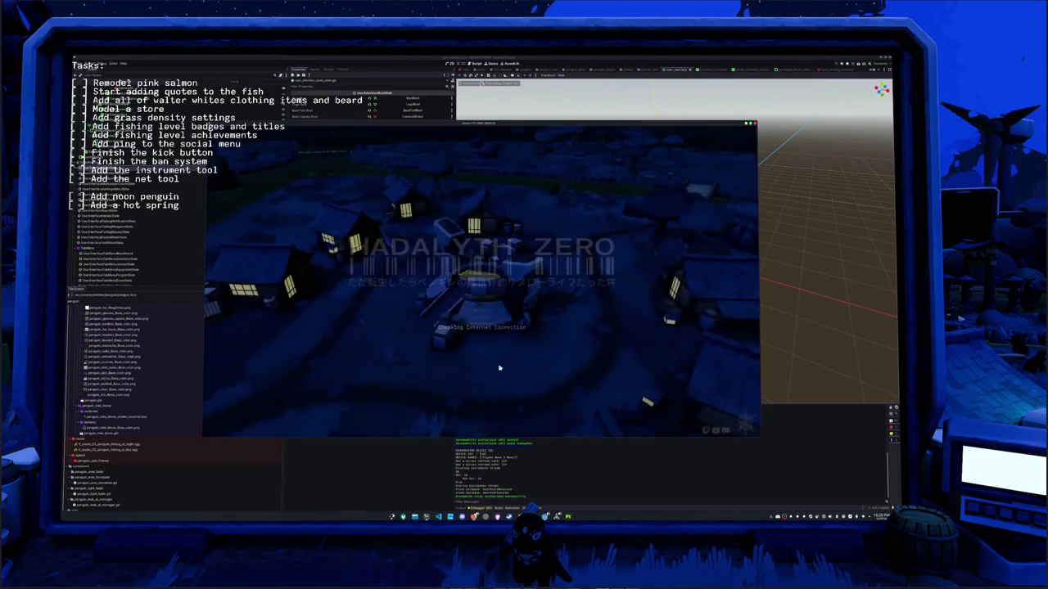
left_click(483, 325)
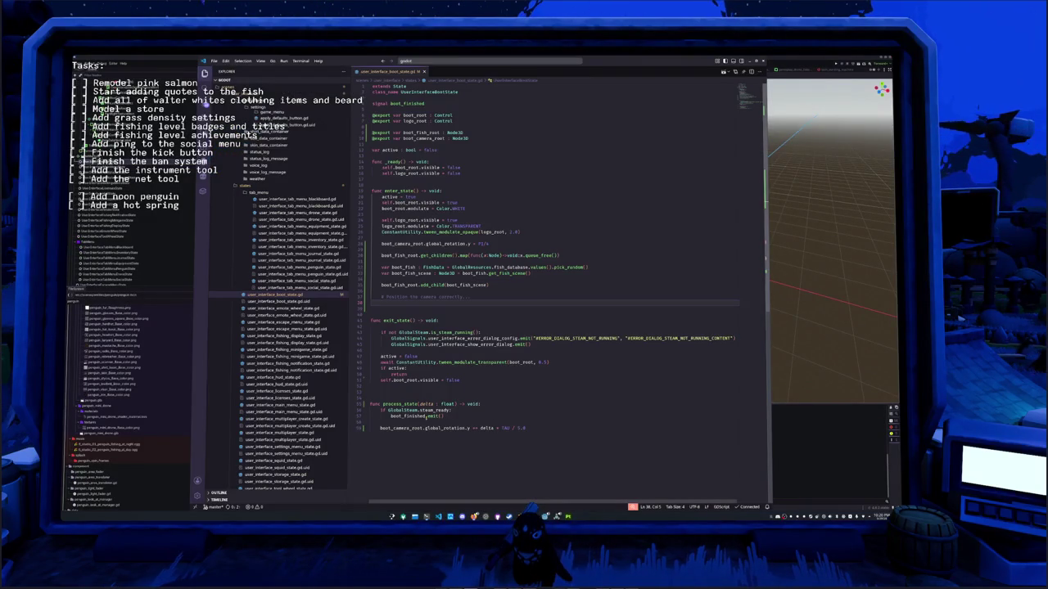
left_click(474, 428)
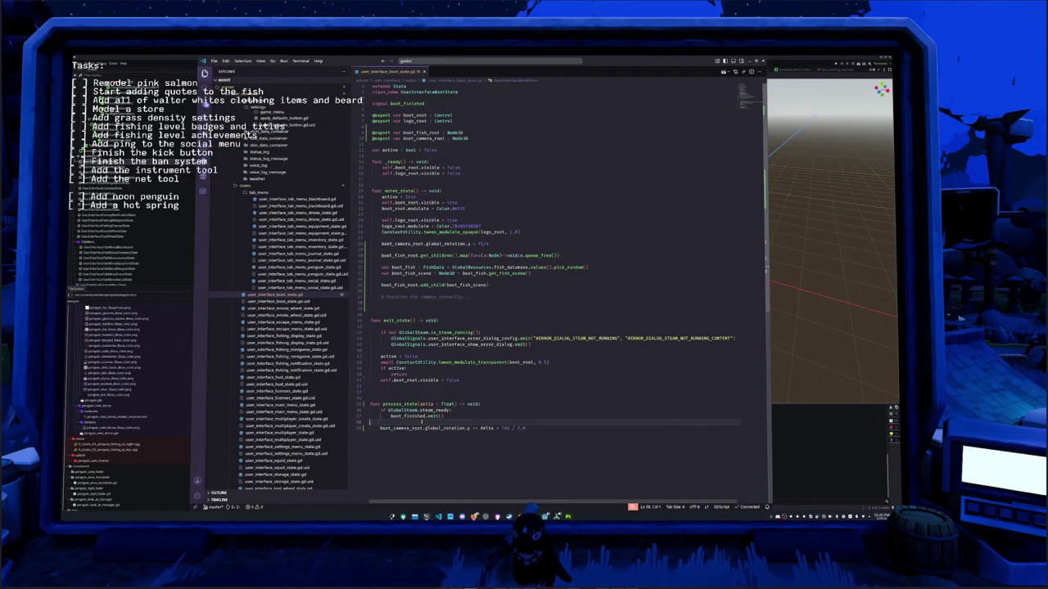
Remove the decimal point from the 1.4 rotation divisor and test-run the game in Godot
key("ctrl+Right")
key("ctrl+Right")
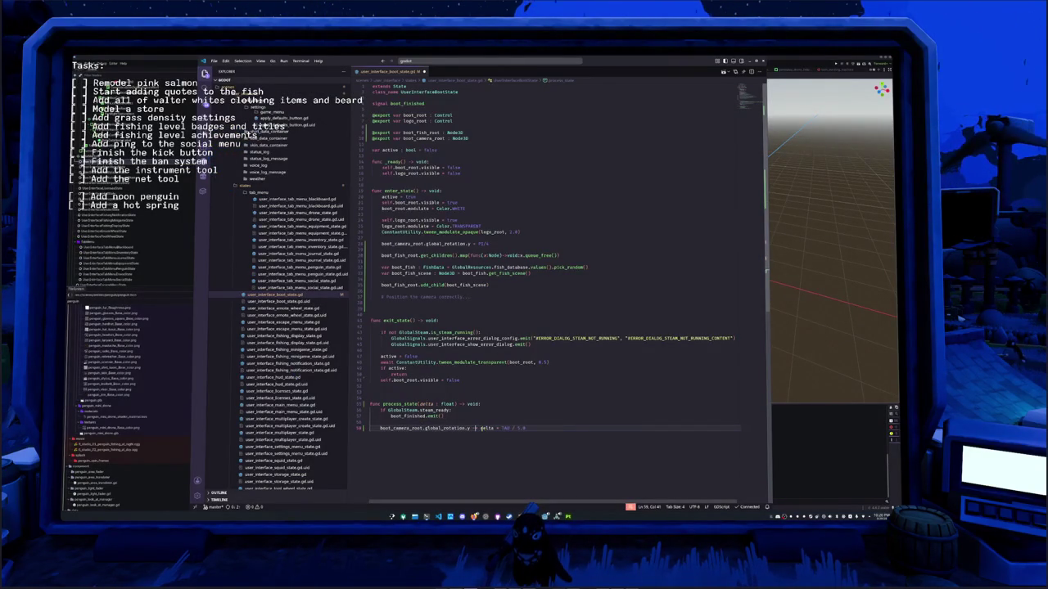
key("BackSpace")
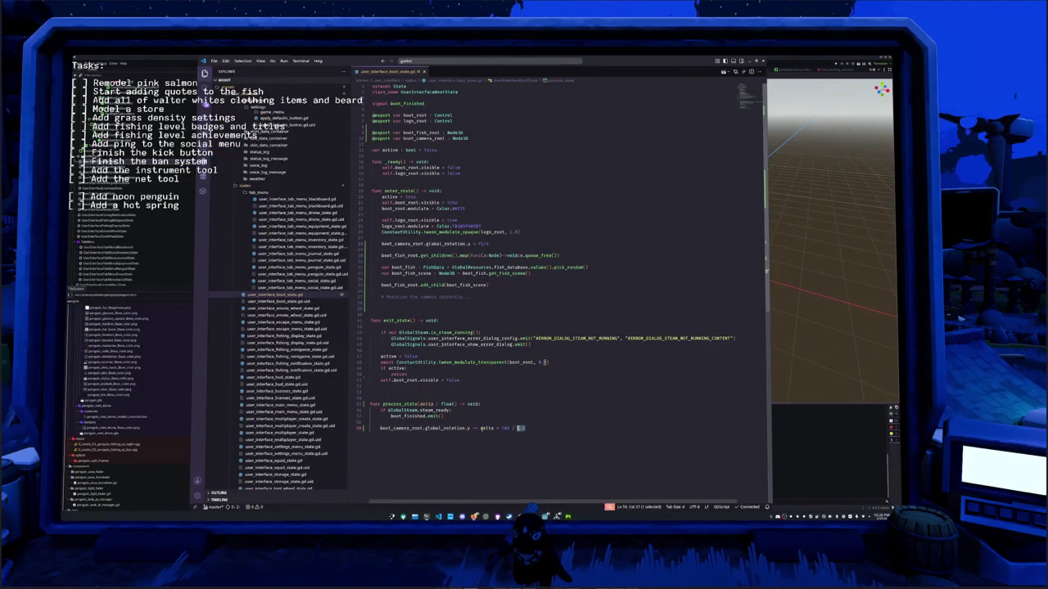
key("alt+Tab")
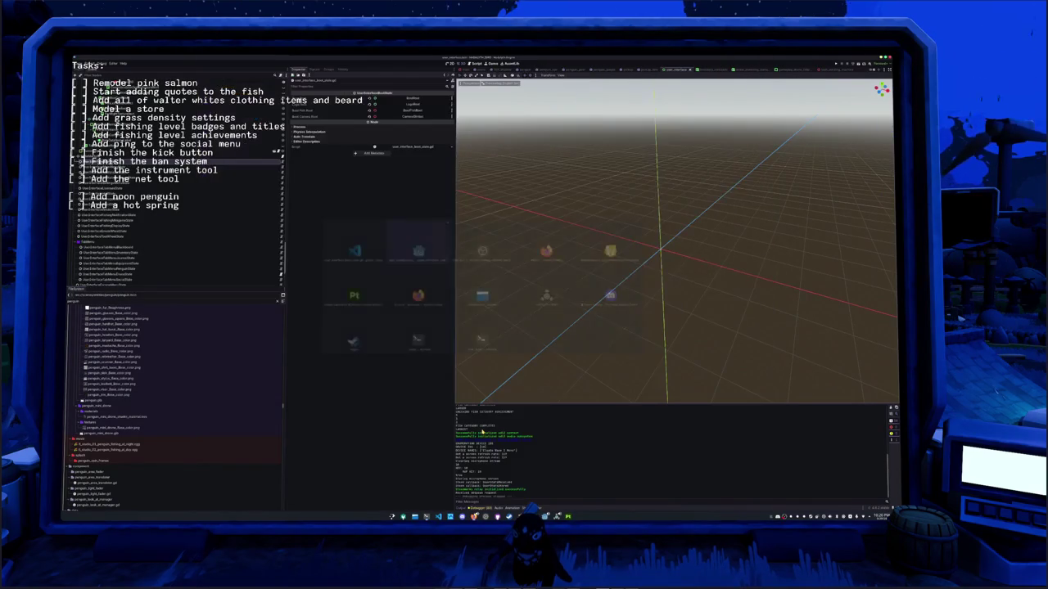
key("F5")
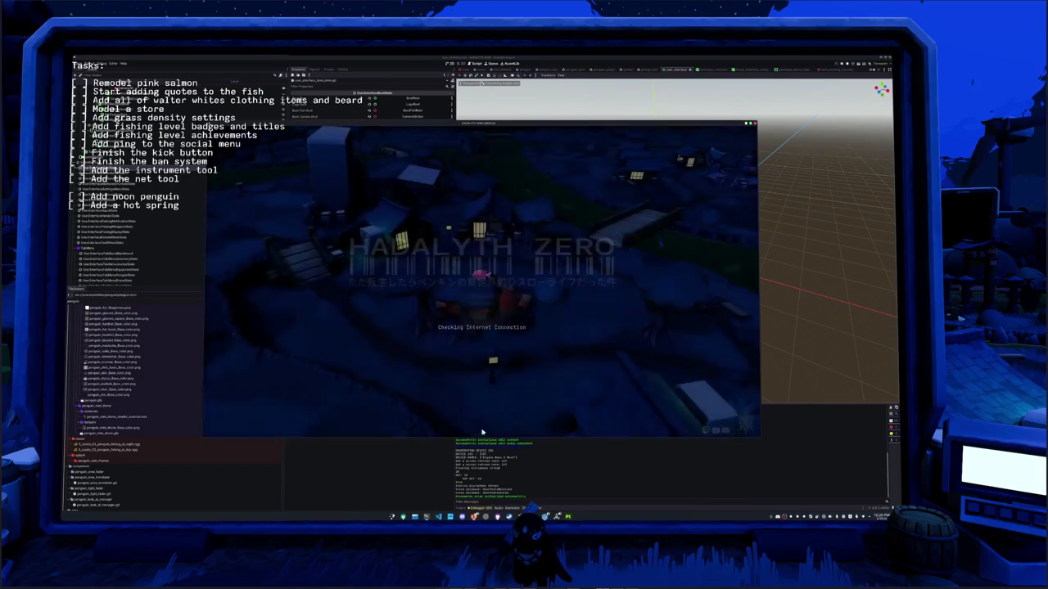
left_click(482, 325)
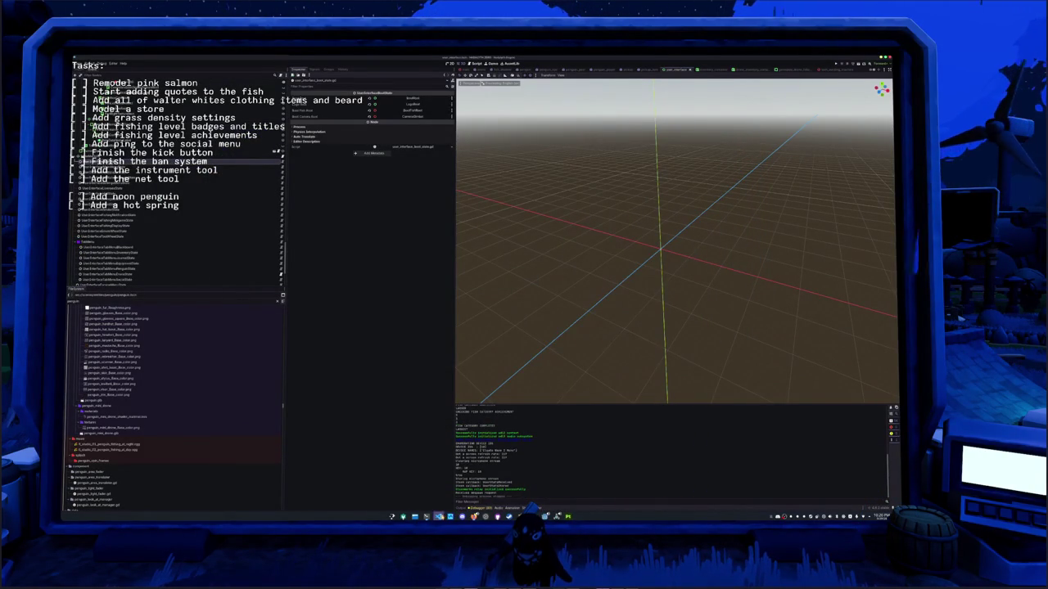
Change the divisor after TAU on line 59 to 4 and jump to get_fish_scene's definition
left_click(439, 517)
double_click(521, 428)
type("4")
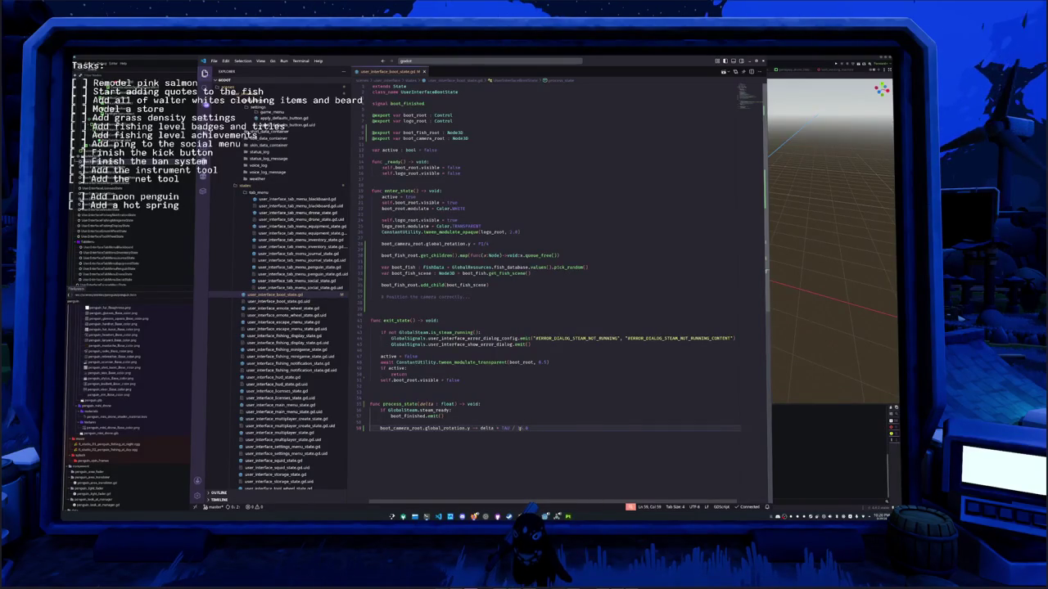
key("Up")
key("Up")
key("Up")
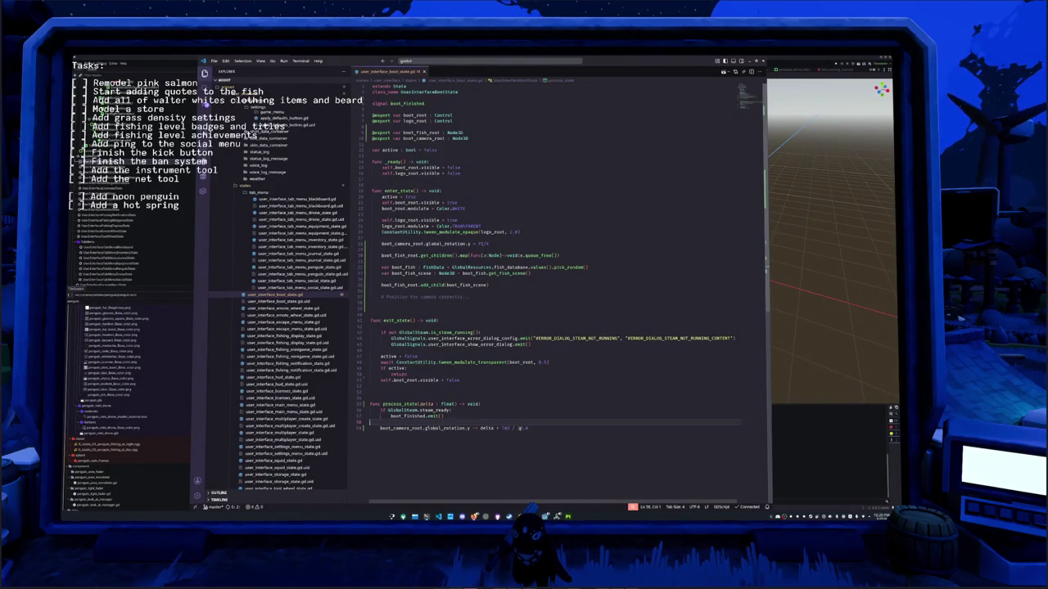
key("Up")
key("Up")
key("Up")
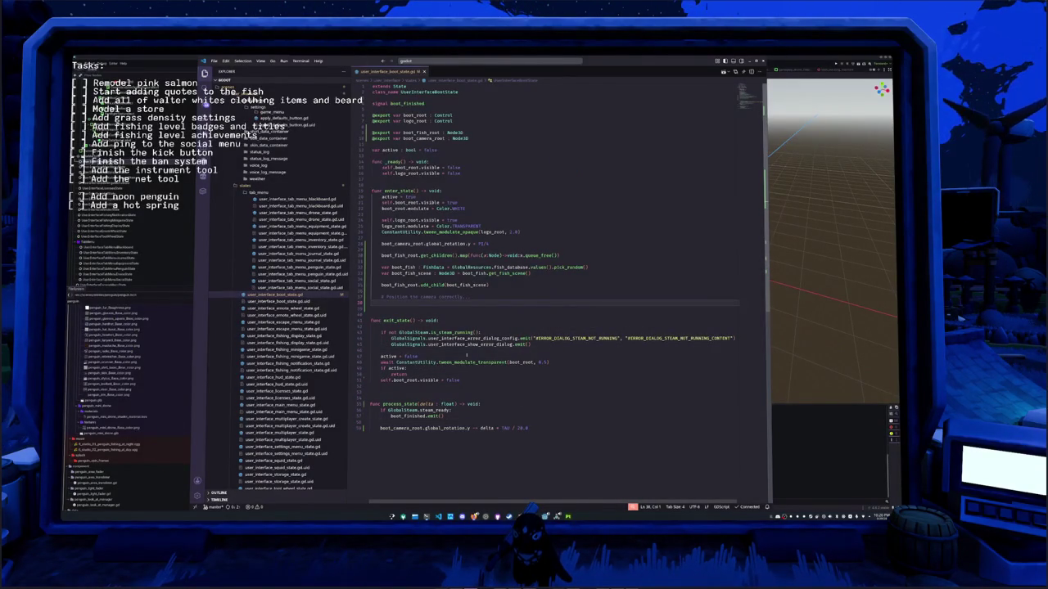
left_click(507, 274, "ctrl")
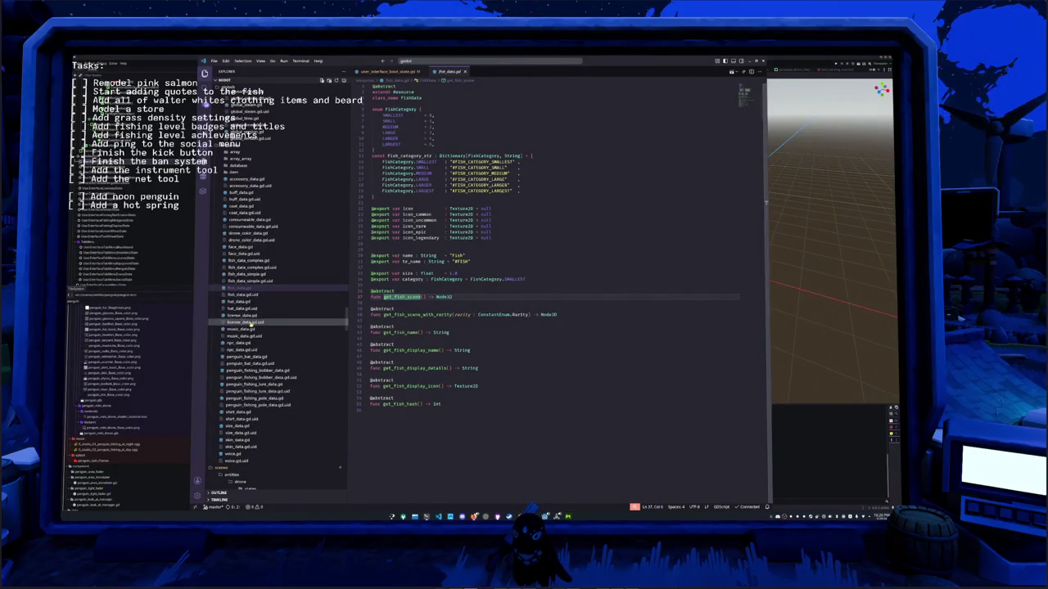
Open fish_data_simple.gd and inspect its get_fish_scene implementation
left_click(249, 274)
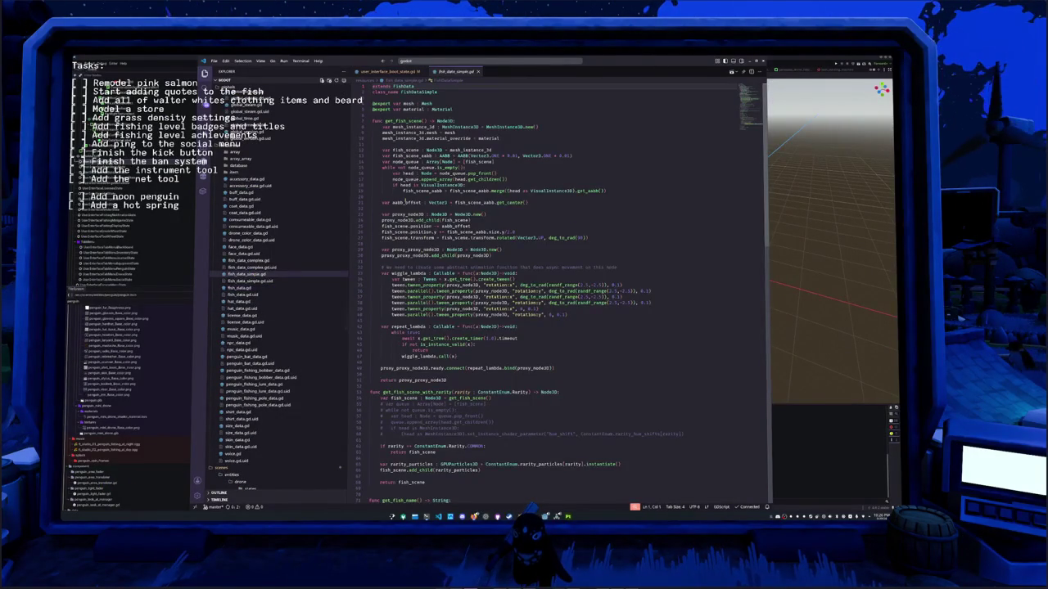
double_click(404, 121)
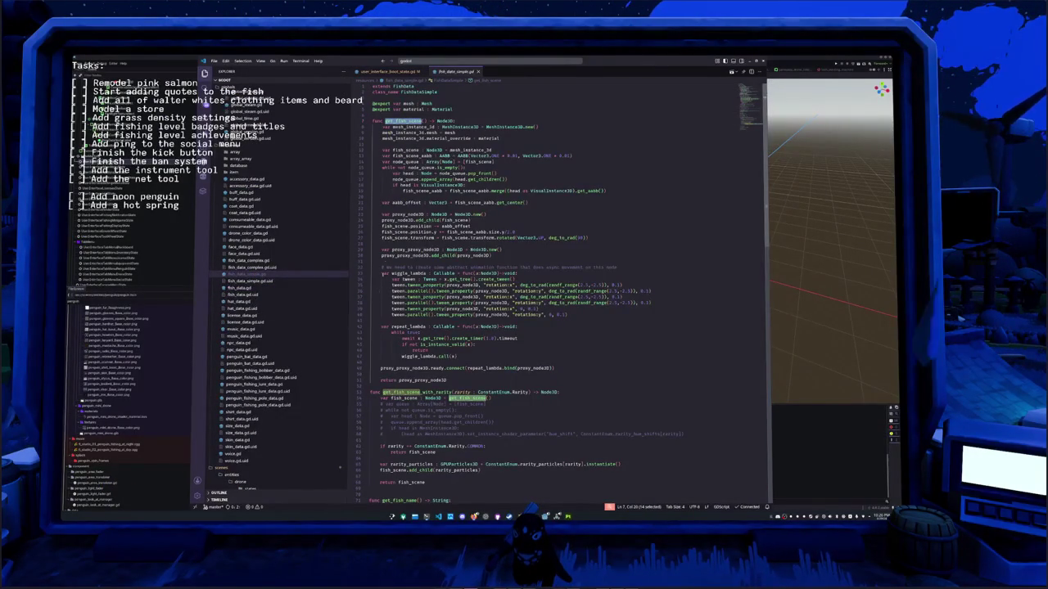
left_click(410, 384)
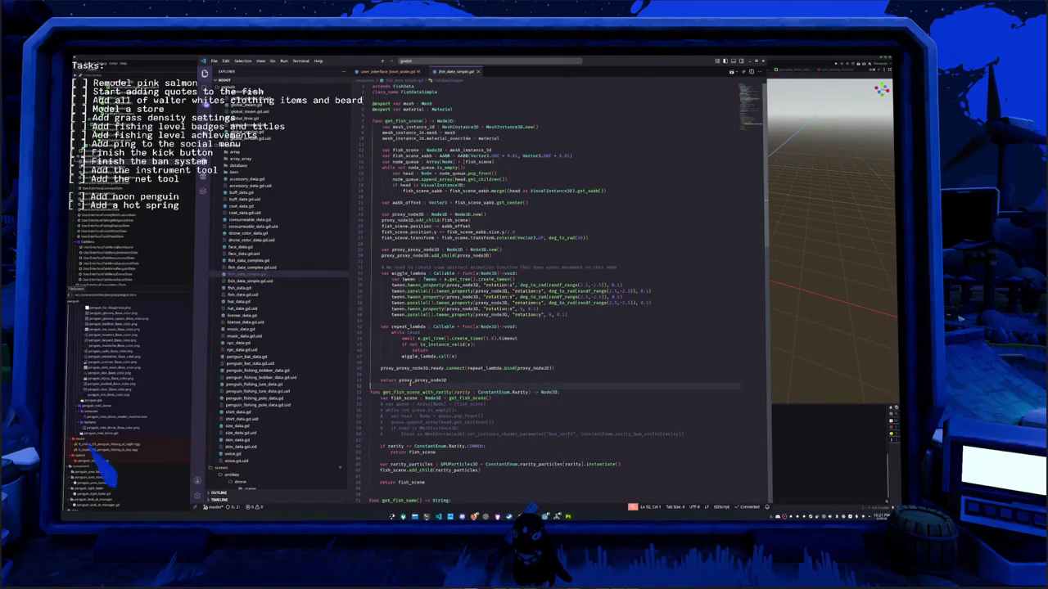
scroll(558, 378, "down", 2)
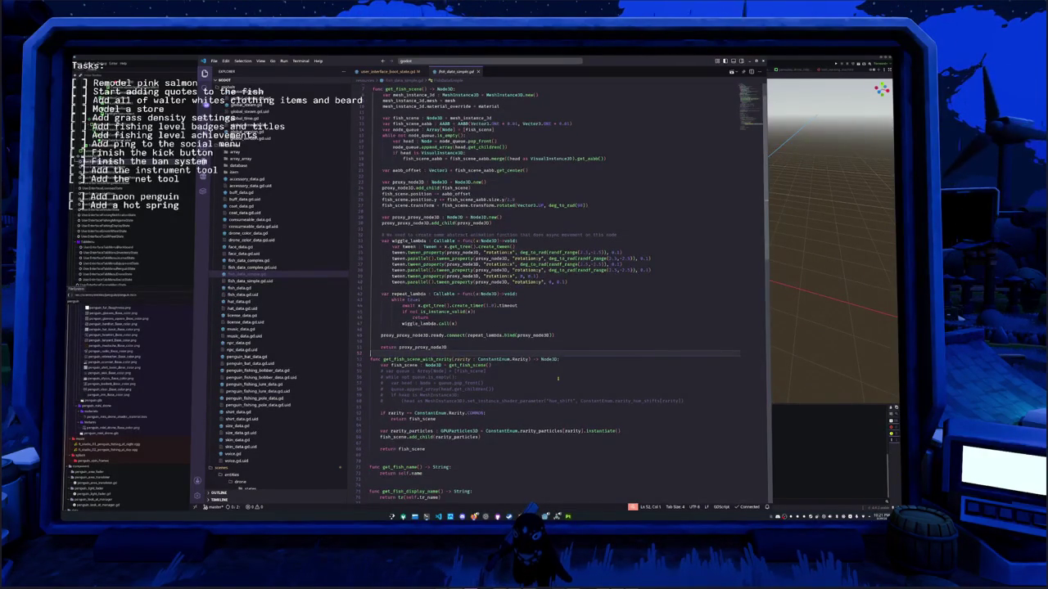
scroll(519, 320, "up", 2)
left_click(380, 233)
scroll(379, 246, "up", 1)
mouse_move(436, 238)
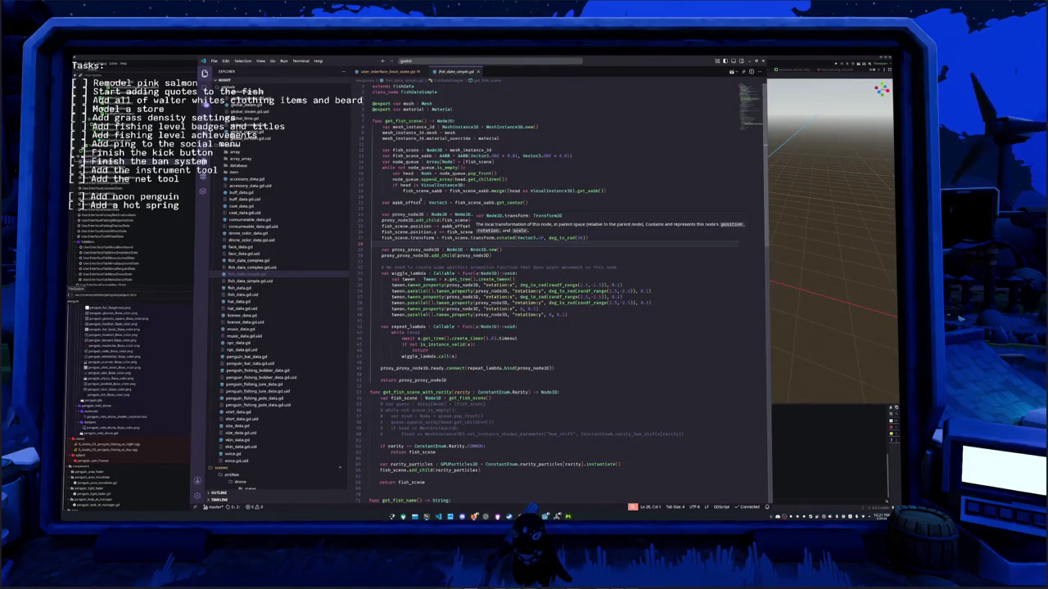
Compare get_fish_scene in fish_data_complex.gd, then review fish_data_simple.gd again
left_click(247, 261)
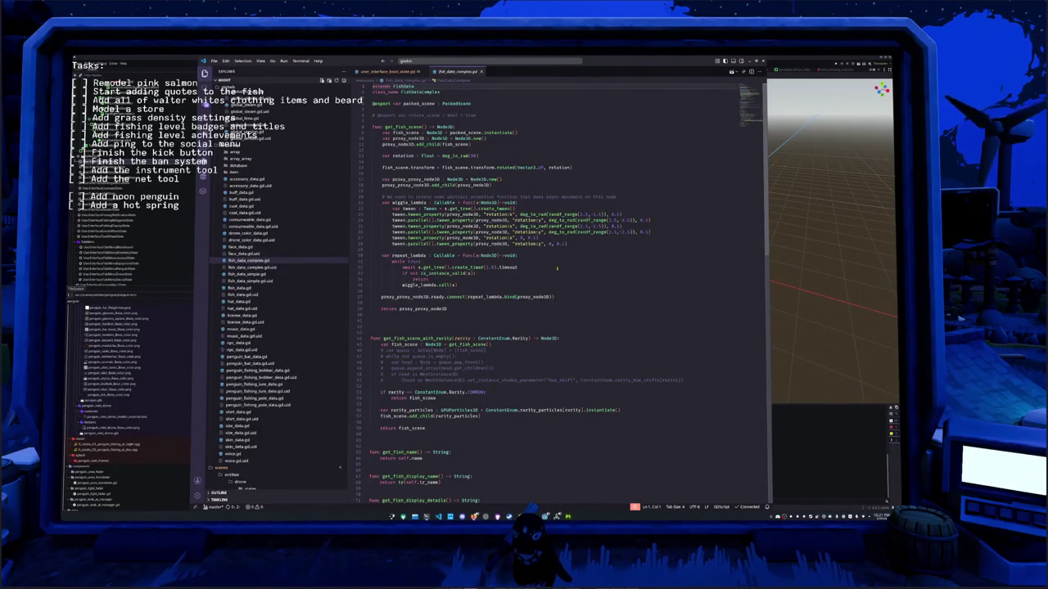
left_click(250, 274)
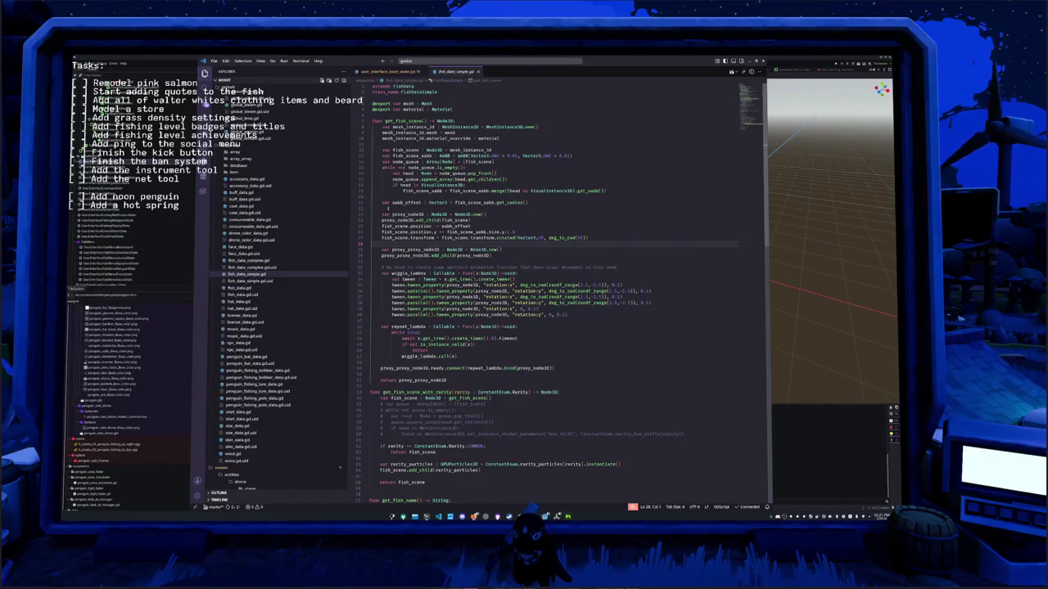
scroll(387, 207, "down", 7)
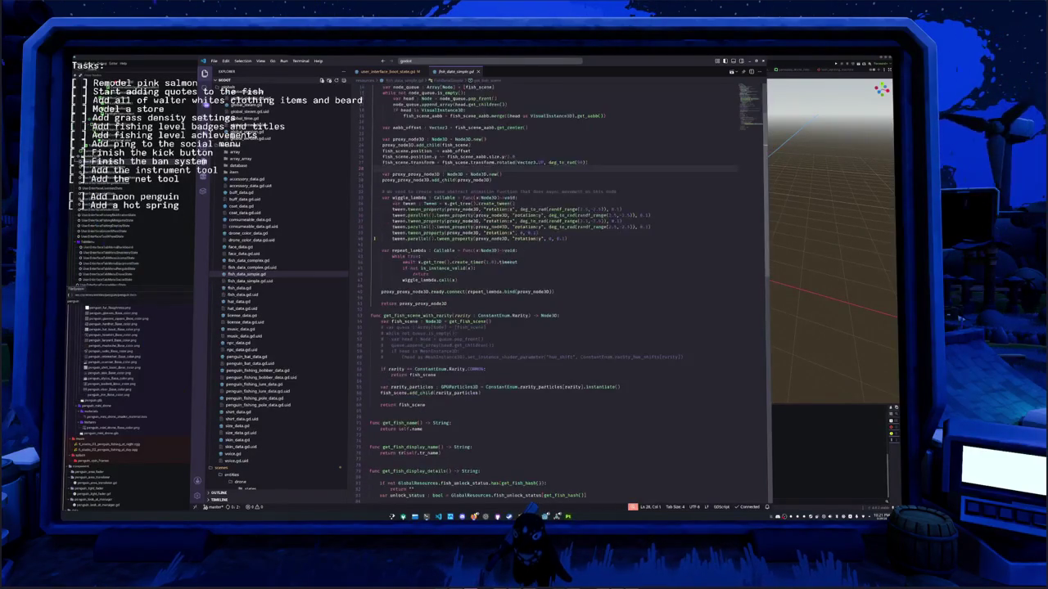
scroll(376, 237, "down", 10)
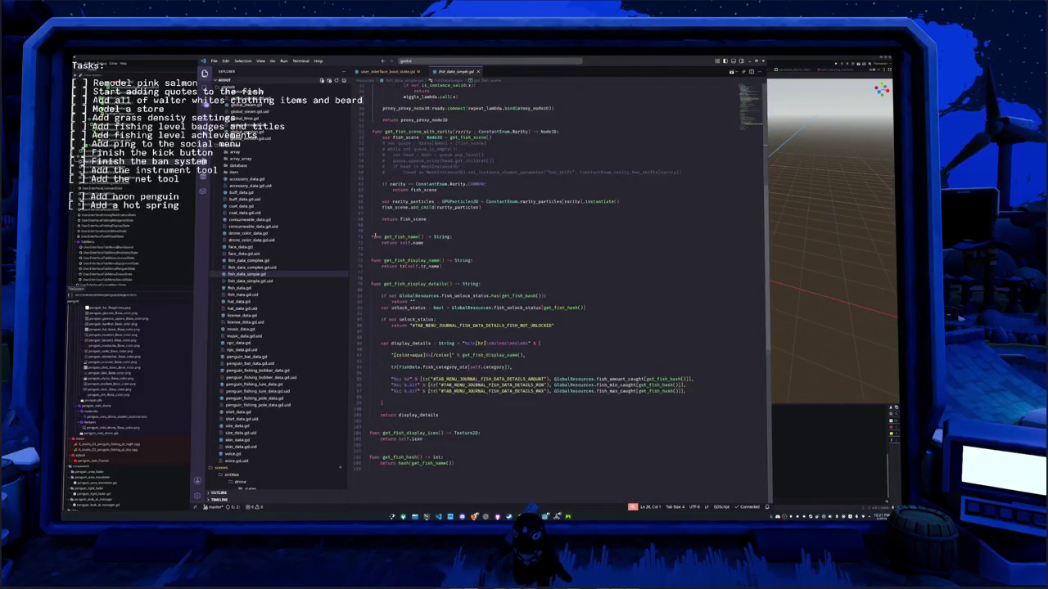
scroll(375, 234, "up", 20)
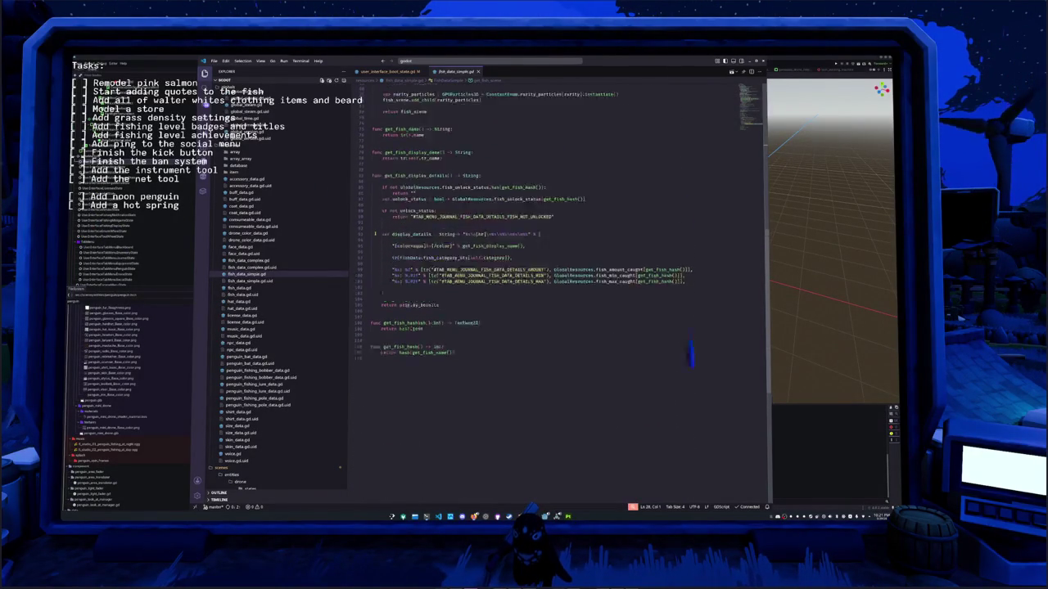
scroll(375, 234, "up", 1)
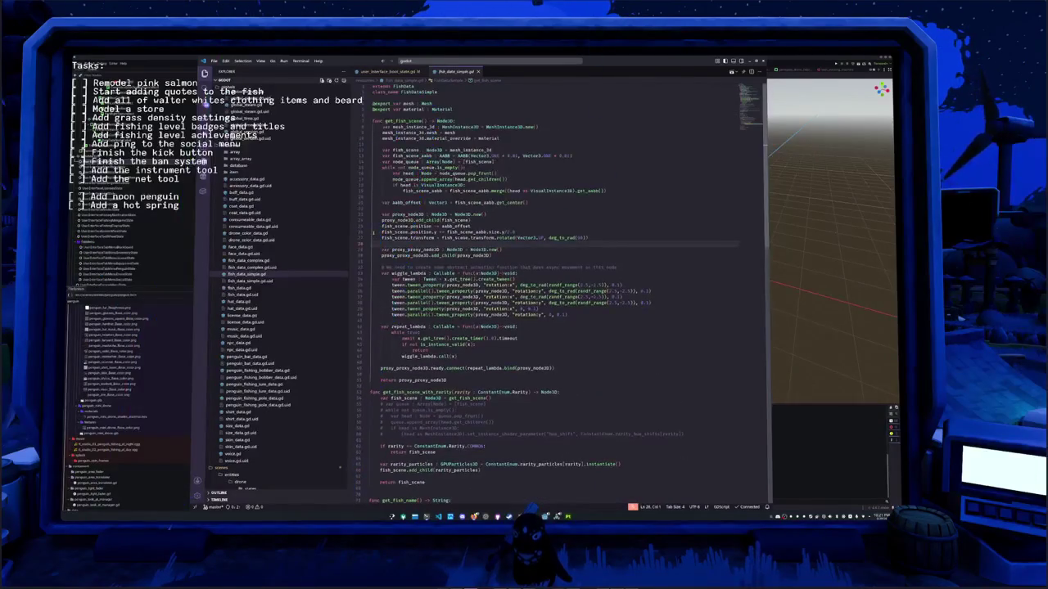
Return to user_interface_boot_state.gd with the caret at the end of exit_state
left_click(384, 197)
left_click(383, 208)
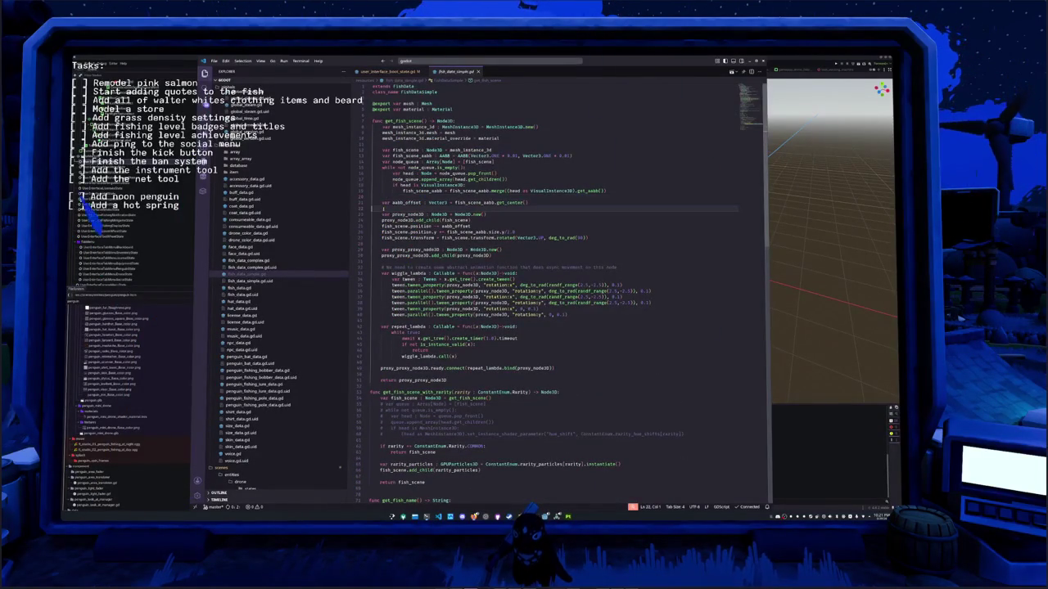
left_click(387, 71)
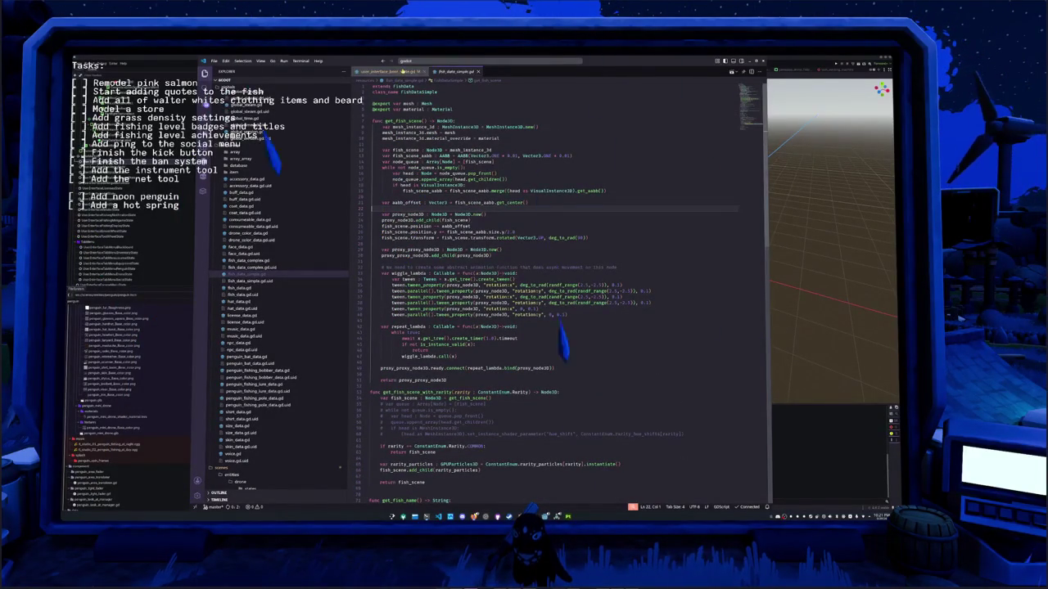
scroll(420, 288, "down", 2)
left_click(410, 351)
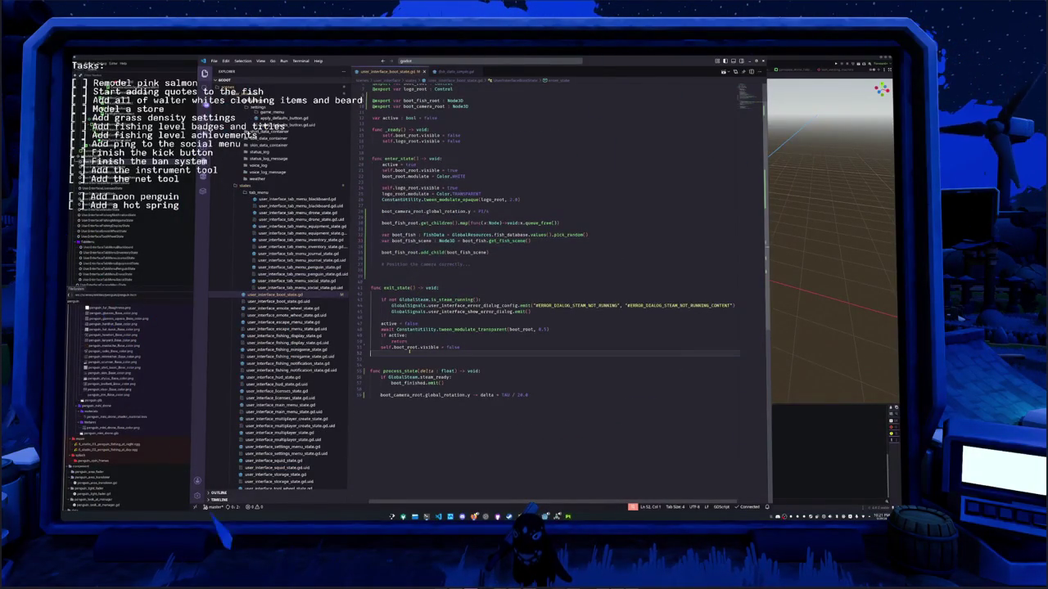
Copy the fish-clearing line into exit_state so the spawned fish is freed on exit
key("Up")
key("Up")
key("Up")
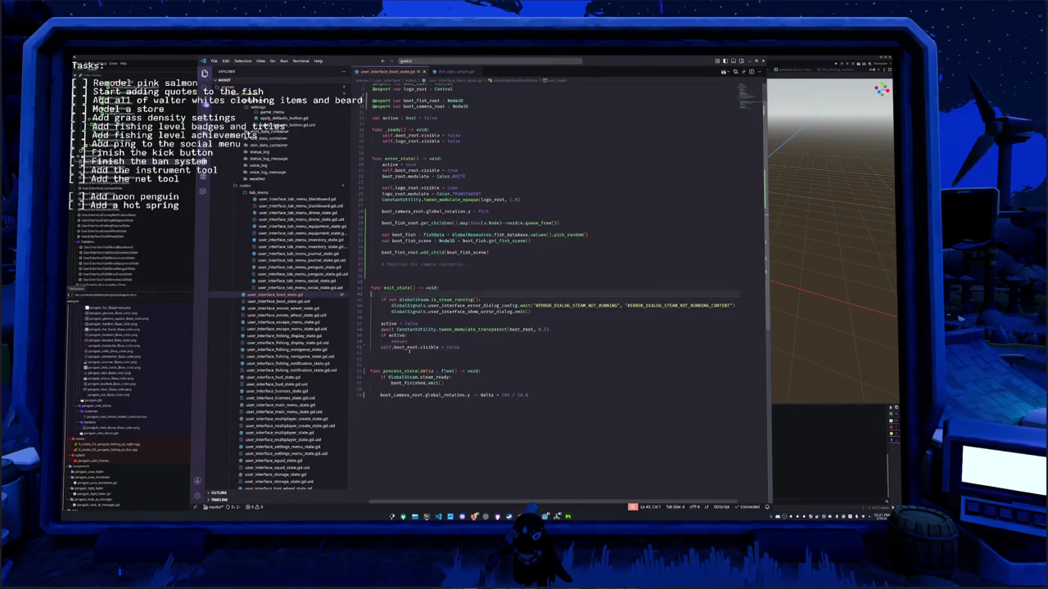
key("shift+Up")
key("Down")
key("Down")
key("Down")
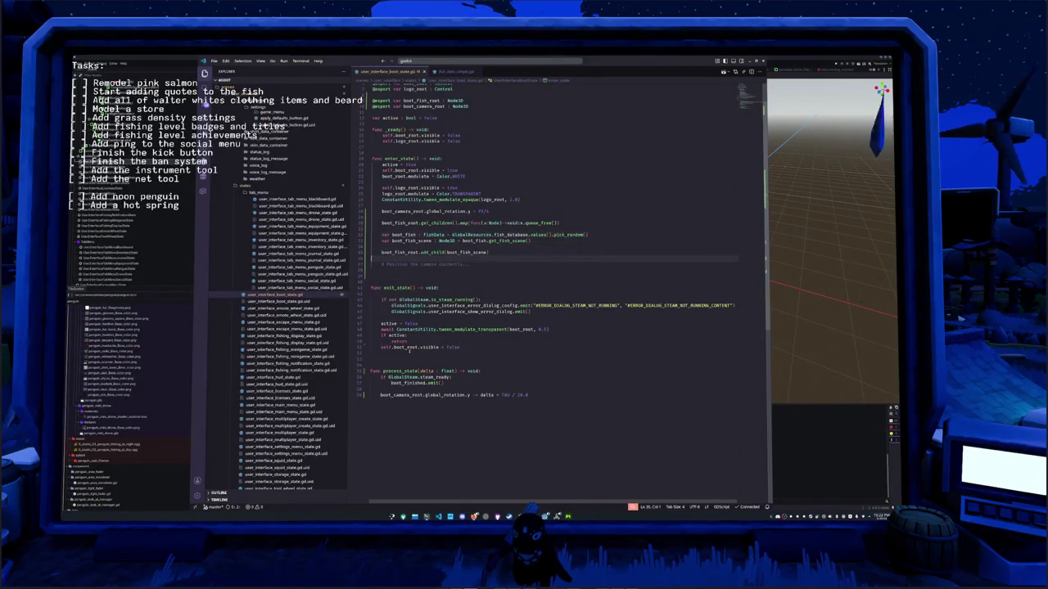
type("boot_fish_root.get_children().map(func(x:Node)->void:x.queue_free())")
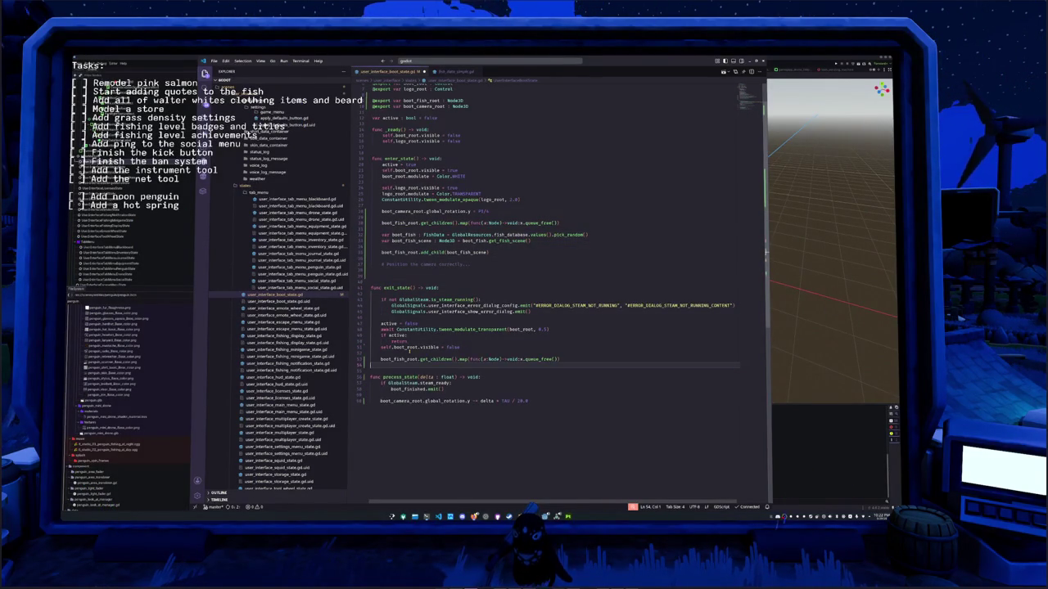
Add comments weighing an AABB merge against a normalize parameter for the fish scene, then open get_fish_scene
key("Up")
key("Up")
key("Up")
key("Up")
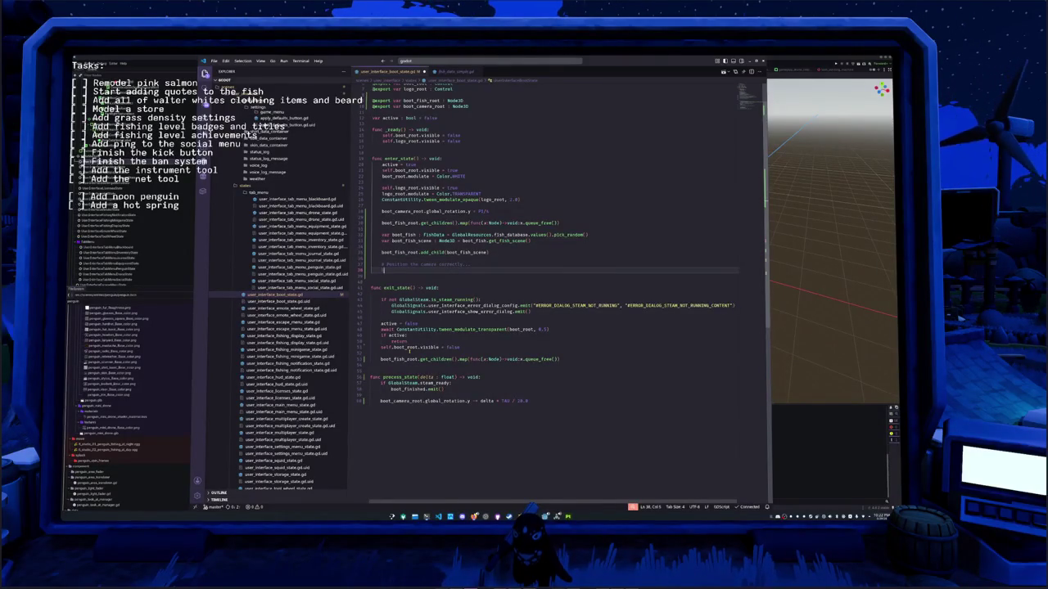
type("the")
type("ne to be")
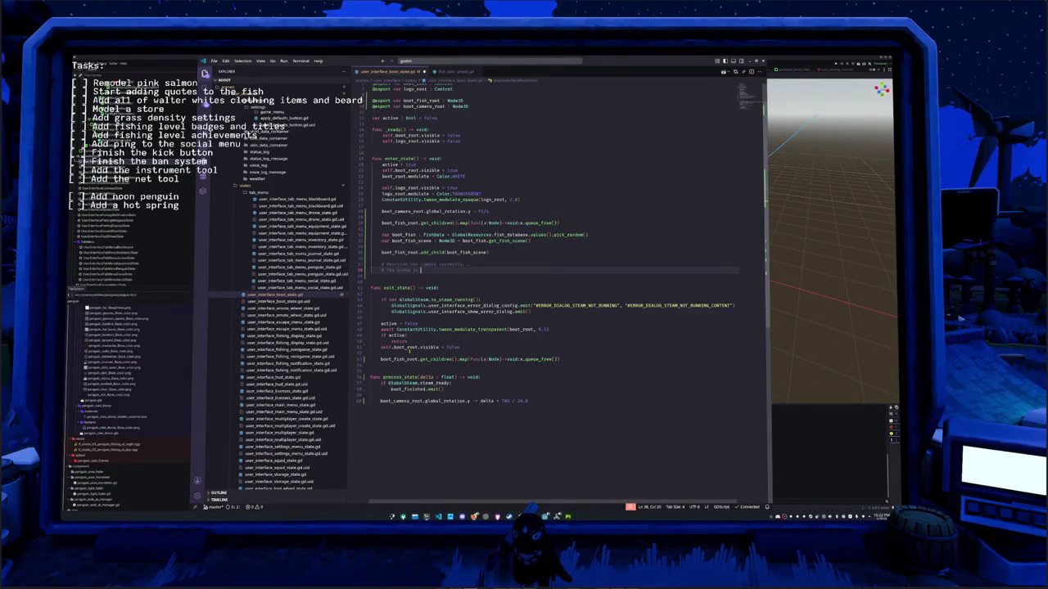
type("odd size and the ca")
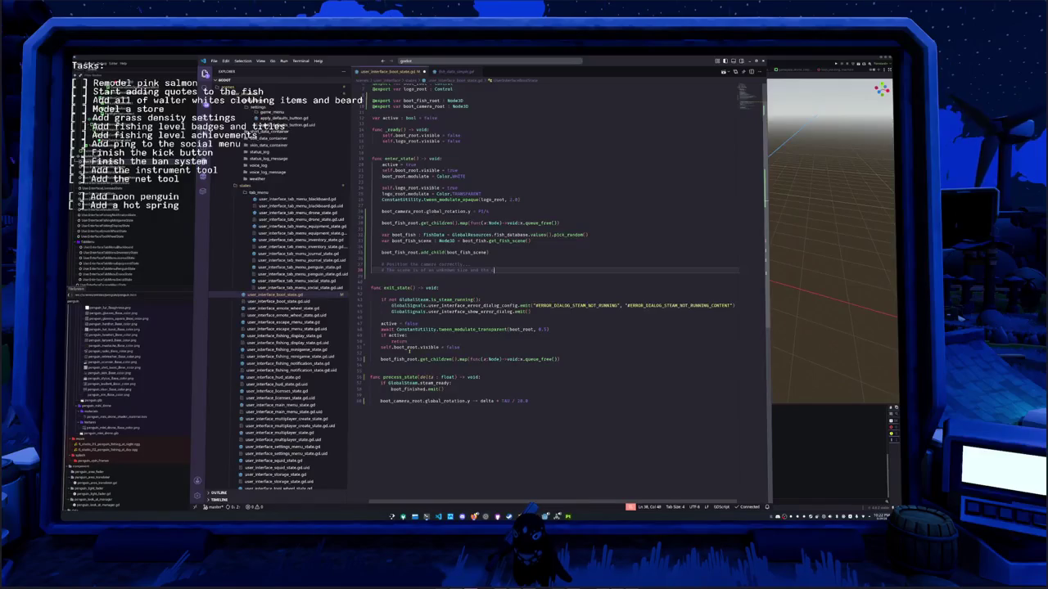
type("ks at ")
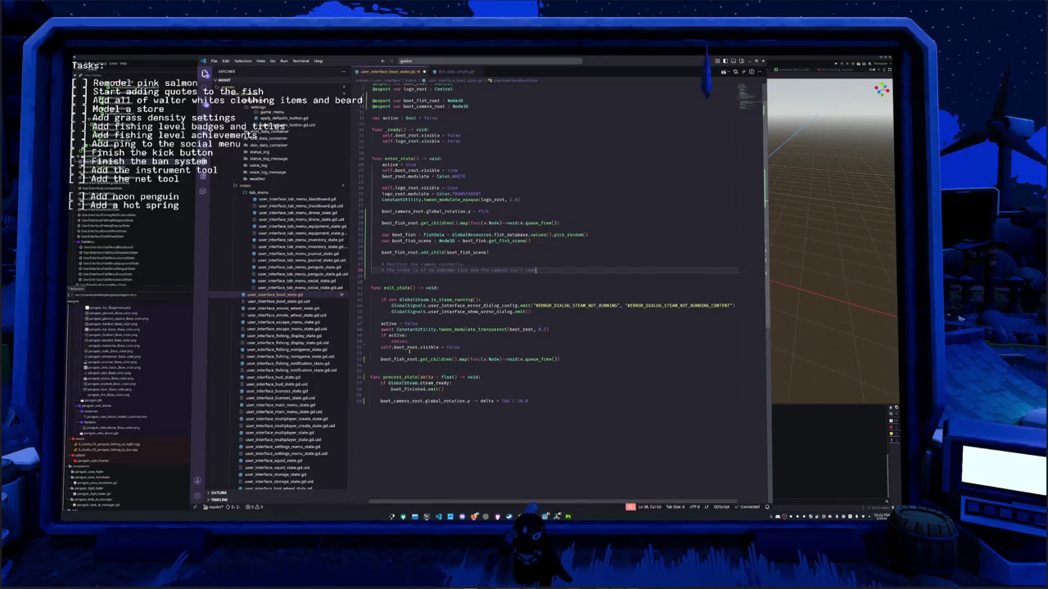
type("red on so")
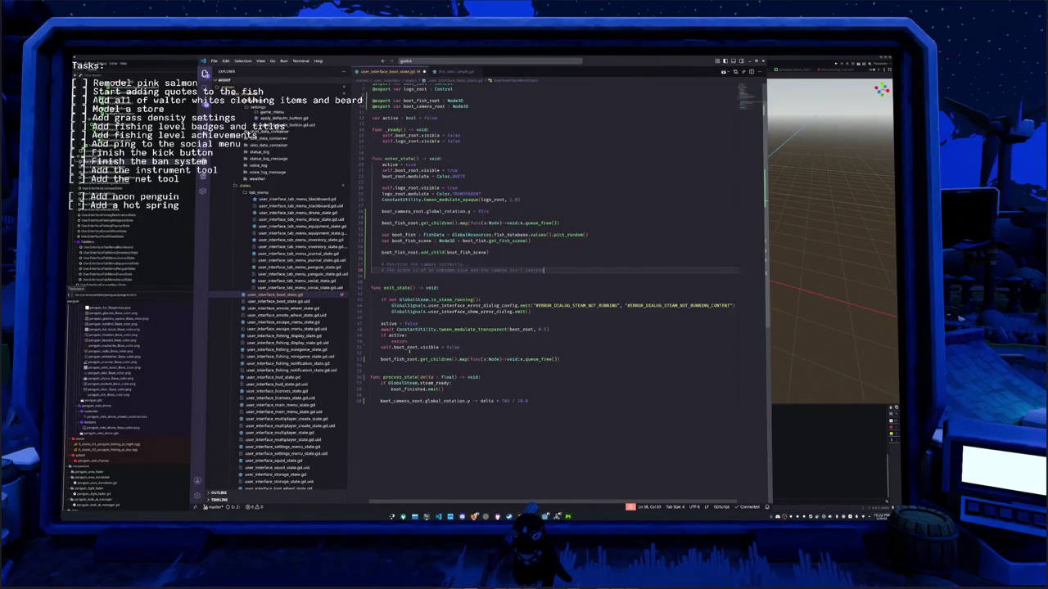
type("e correctly.")
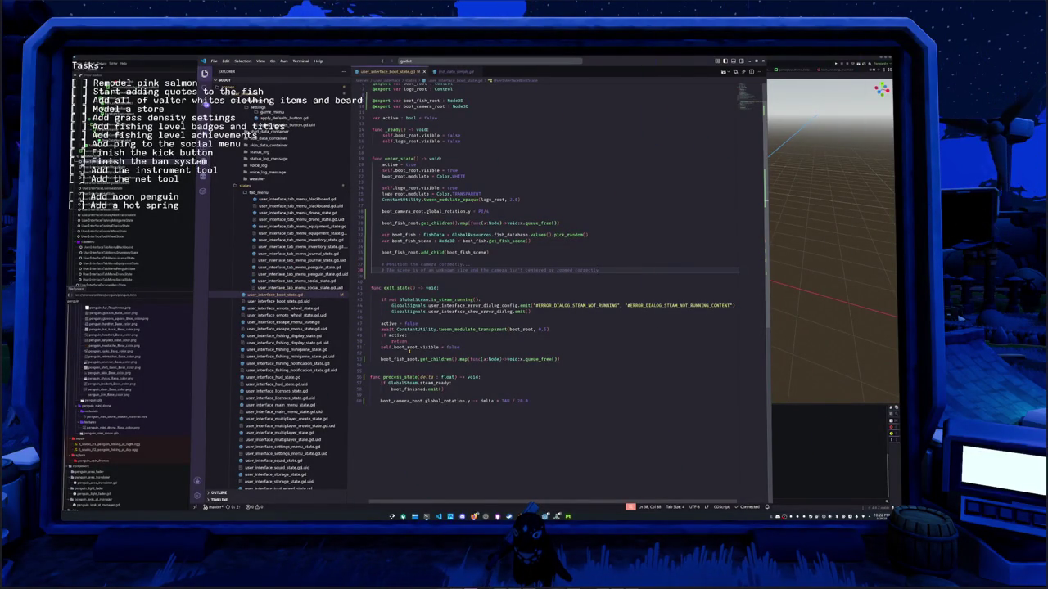
key("Return")
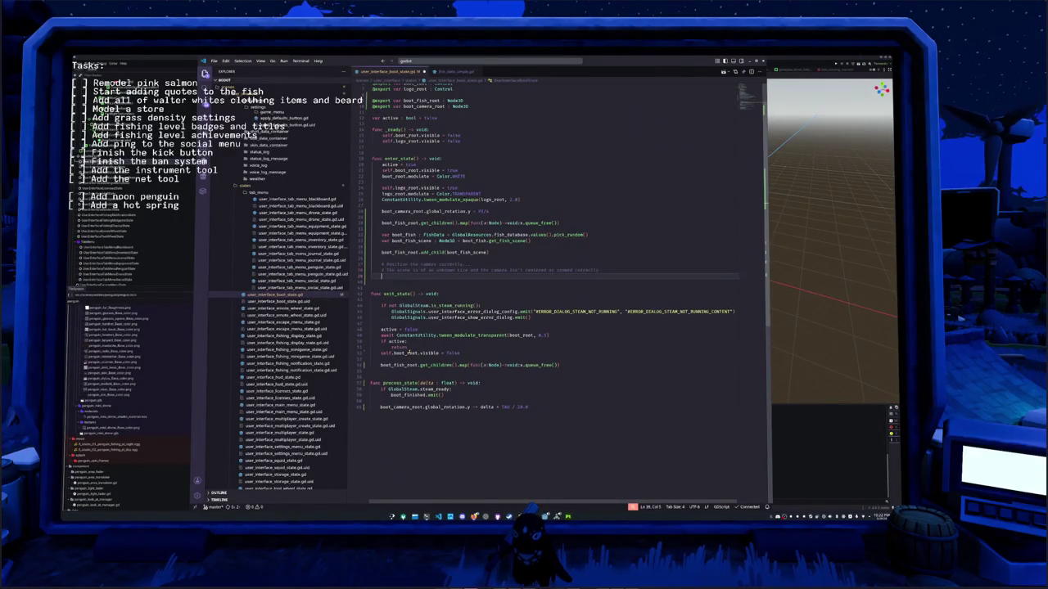
key("Return")
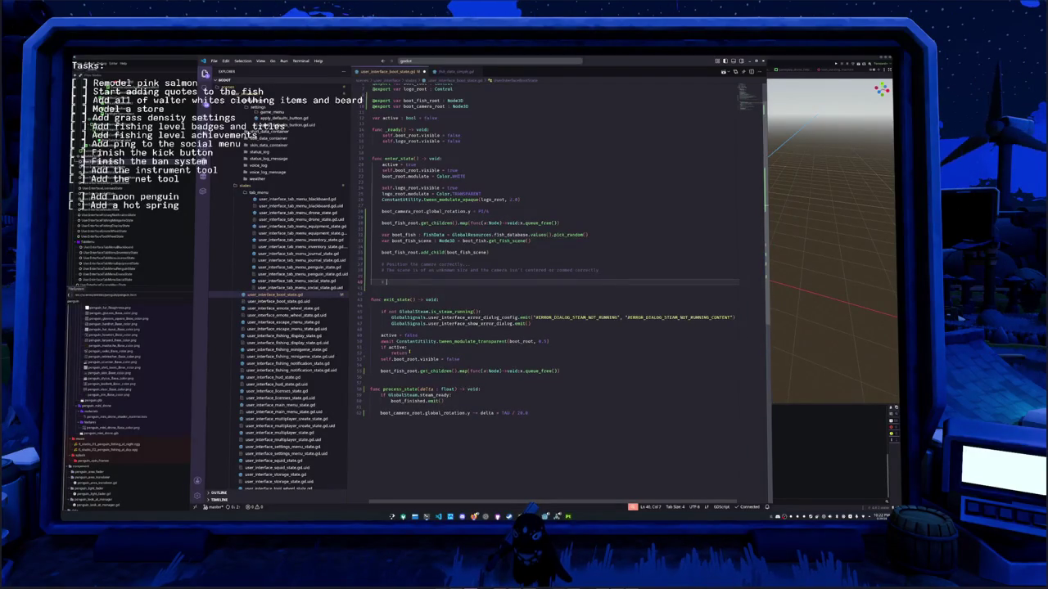
type("mpute")
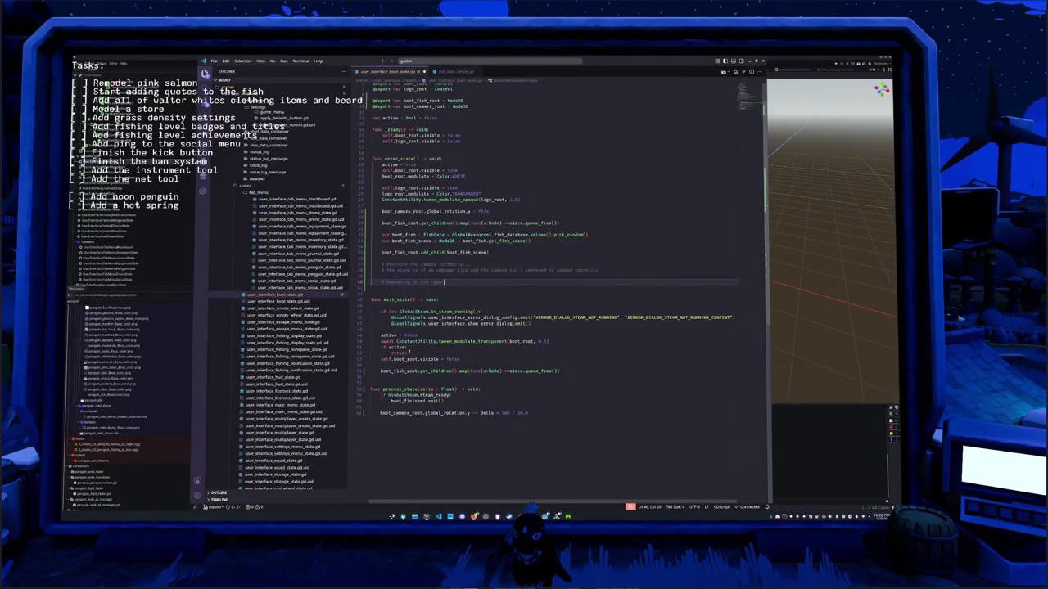
type("an")
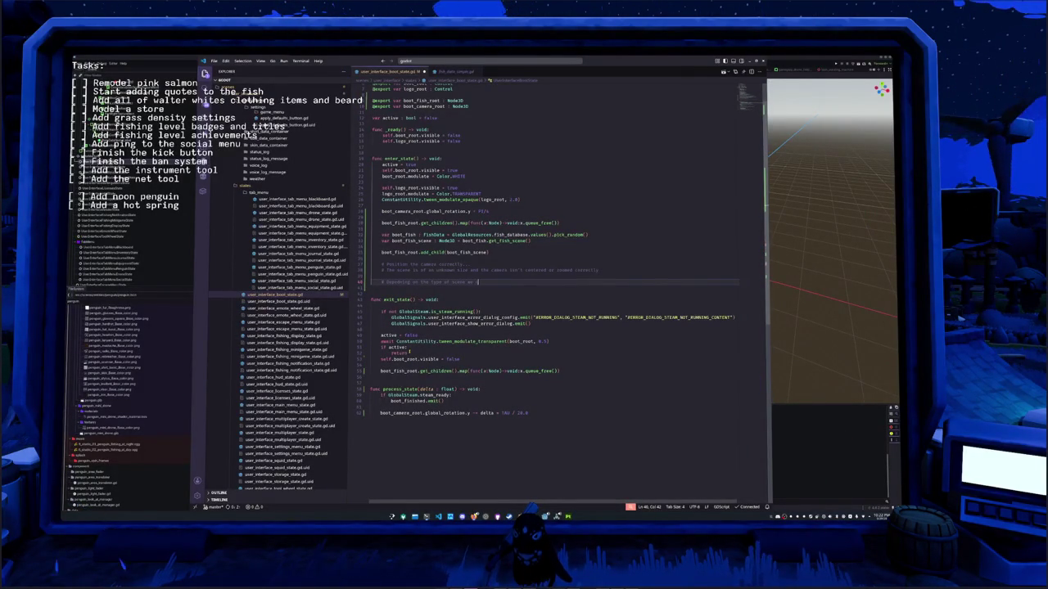
key("BackSpace")
type("AABB merge")
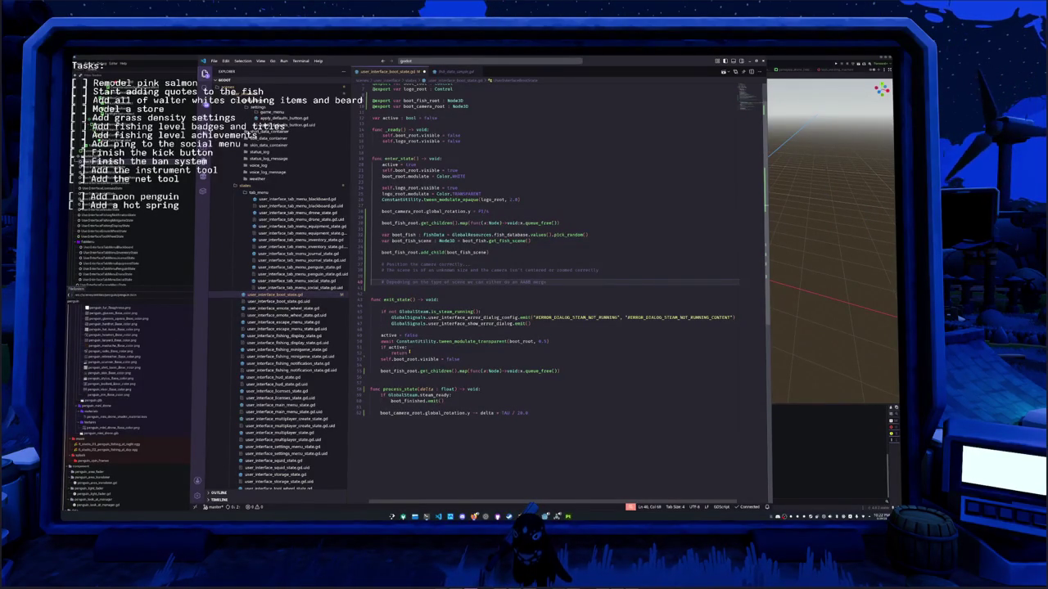
type(", o")
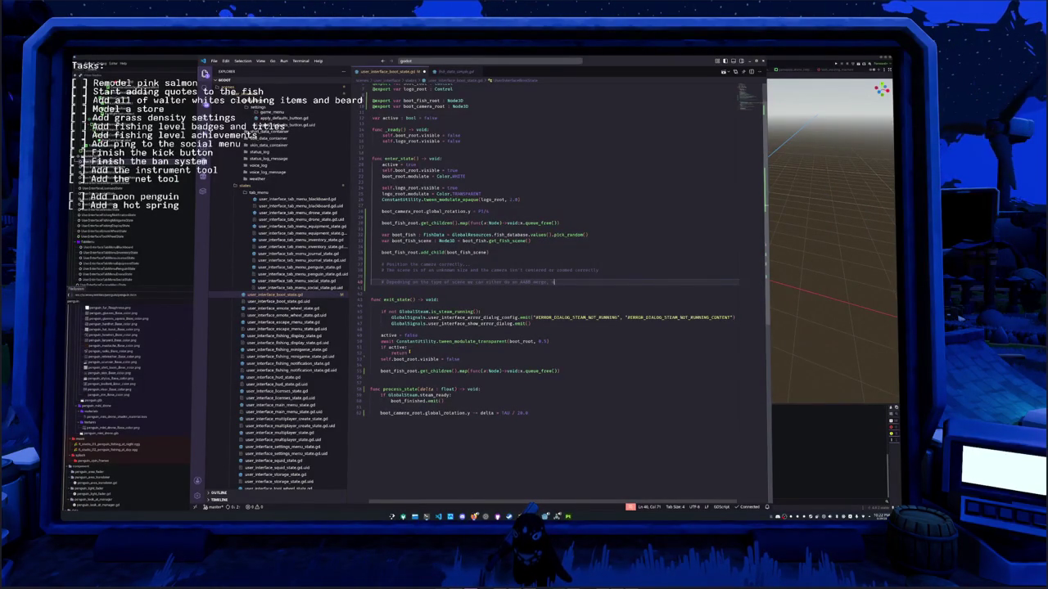
type("r add a secondar")
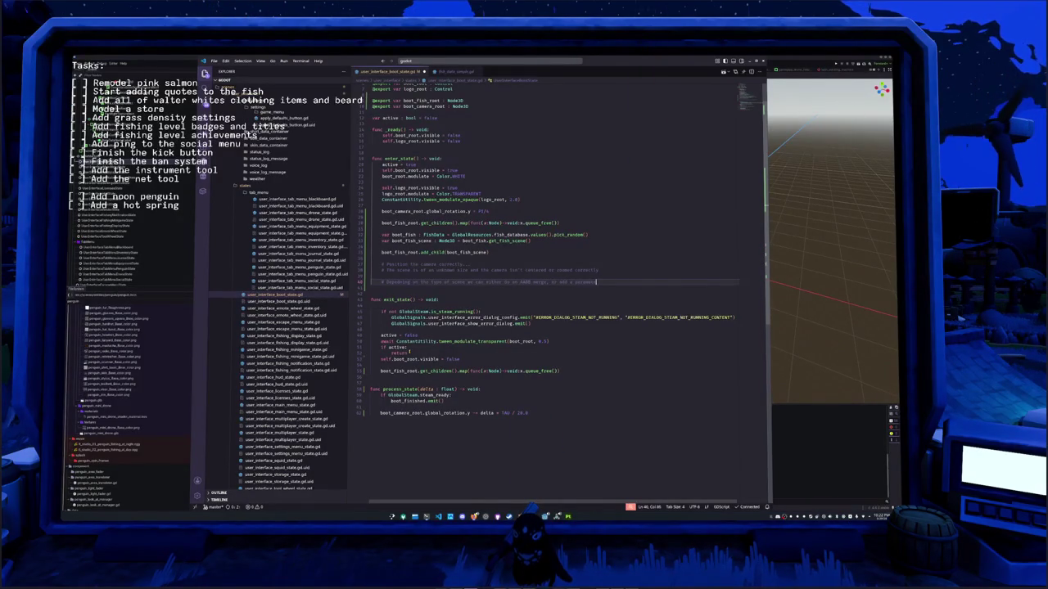
type(" parameter to normalize the ")
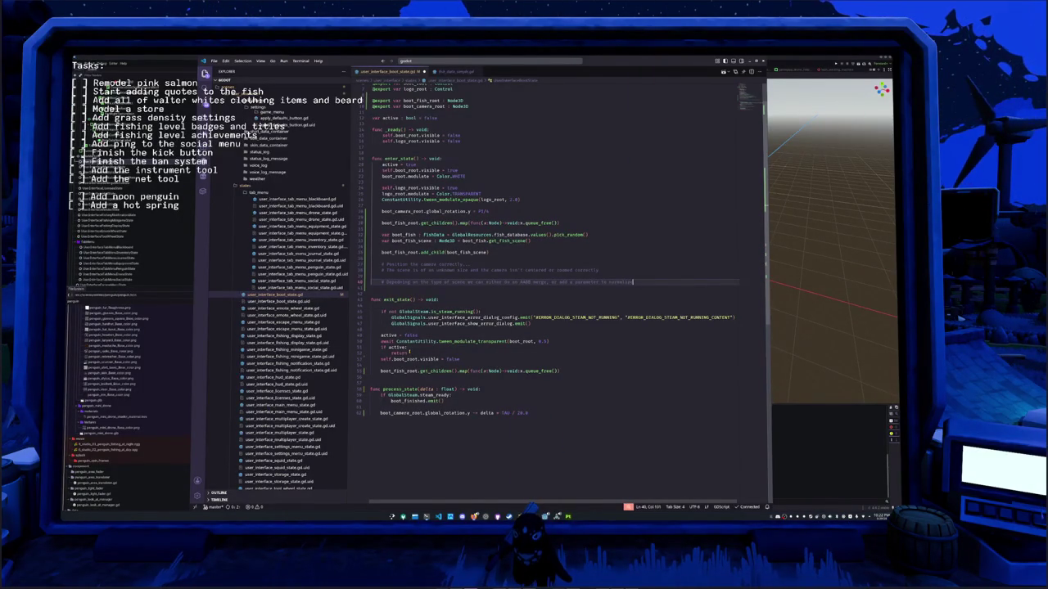
type("fish scene?")
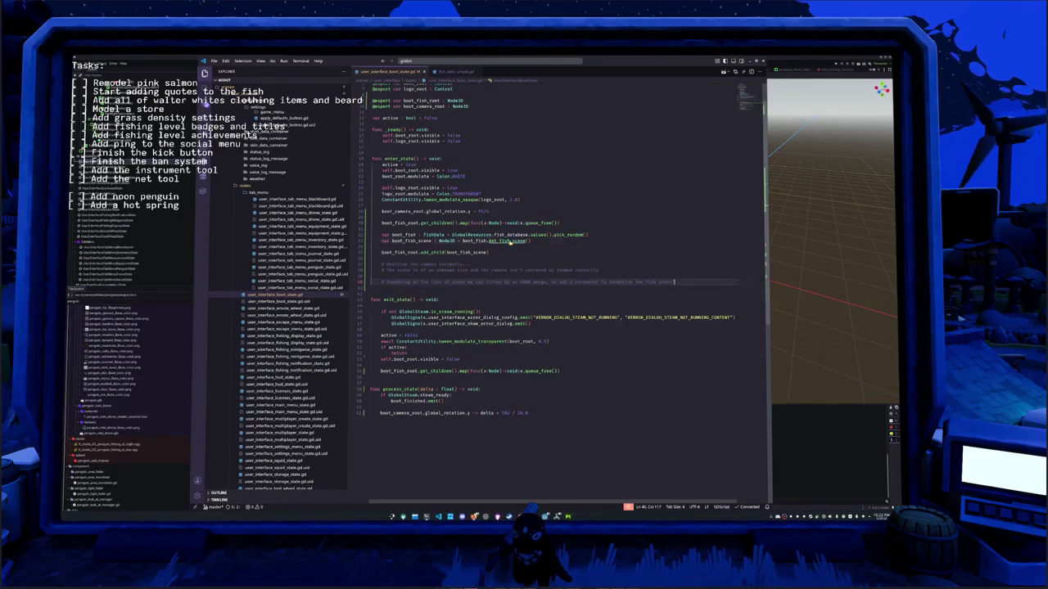
left_click(508, 240, "ctrl")
left_click(422, 296)
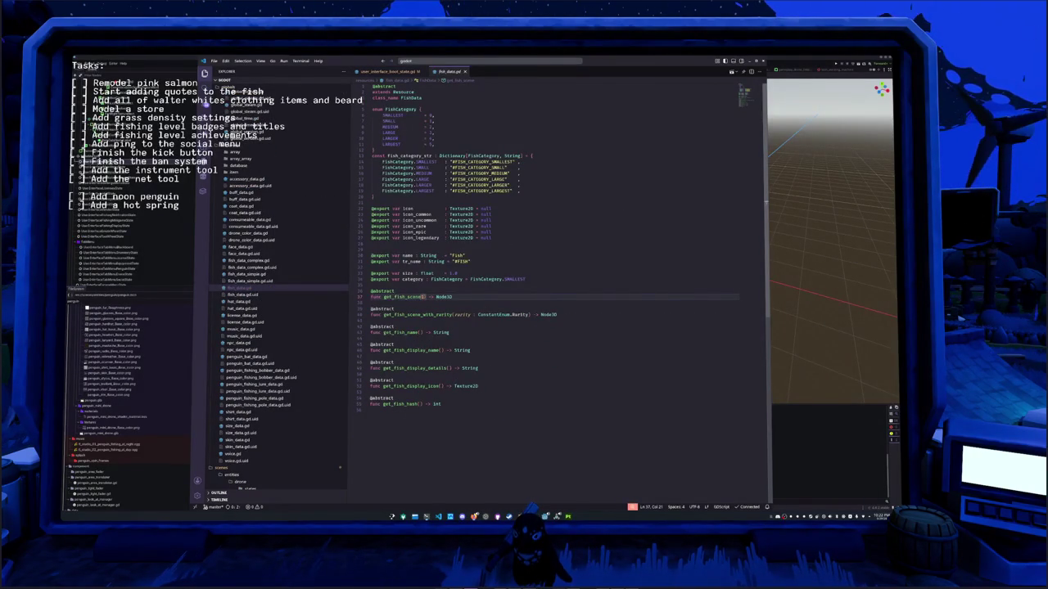
Add a 'normalize : bool = false' parameter to get_fish_scene in fish_data.gd
type("normaliz")
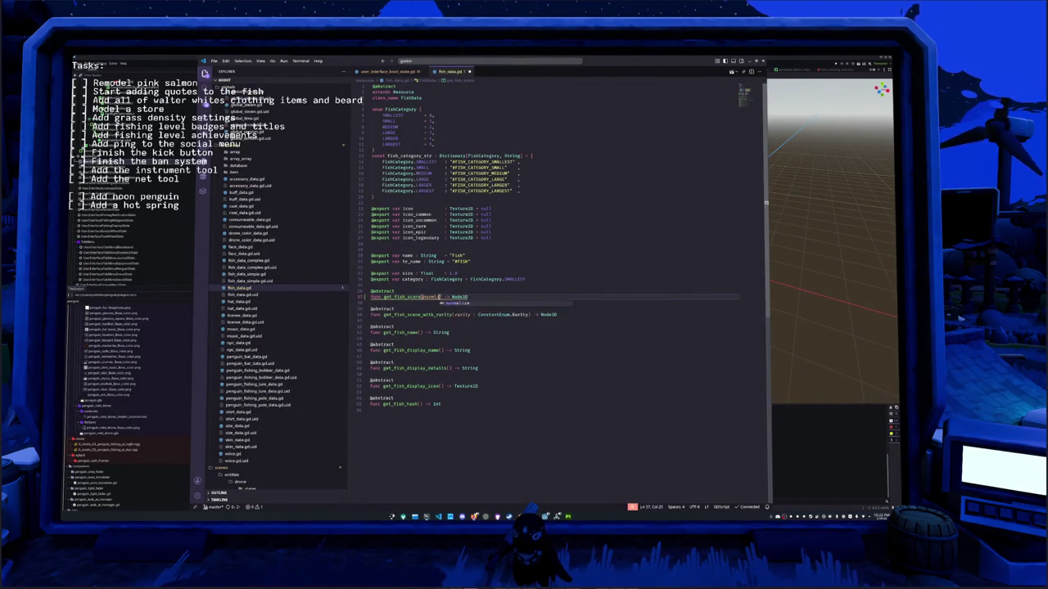
type("e : bool = fa")
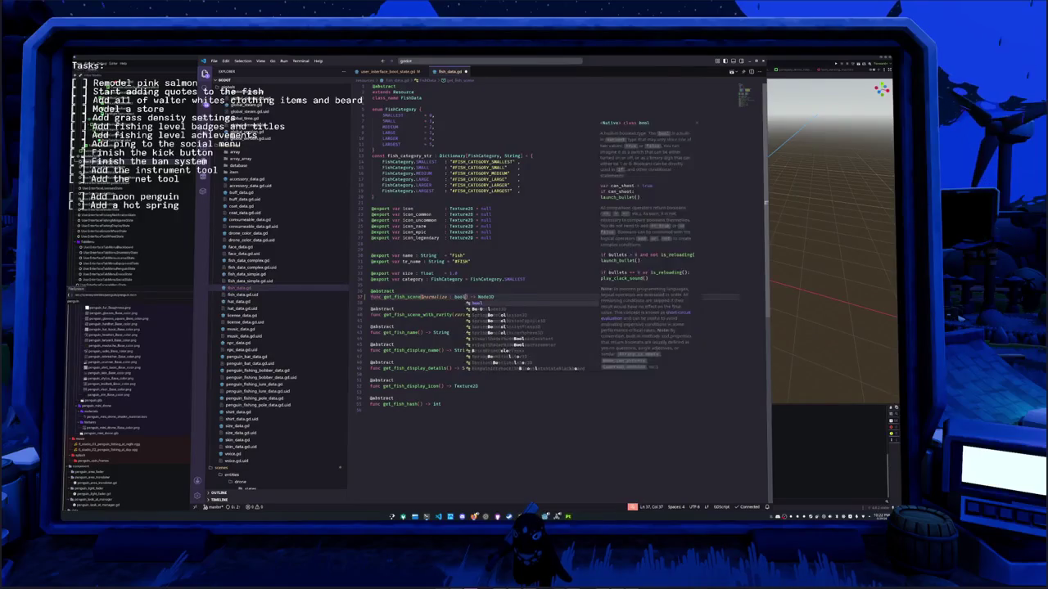
type("lse")
key("ctrl+shift+Left")
key("ctrl+shift+Left")
key("ctrl+shift+Left")
key("ctrl+shift+Left")
key("ctrl+shift+Left")
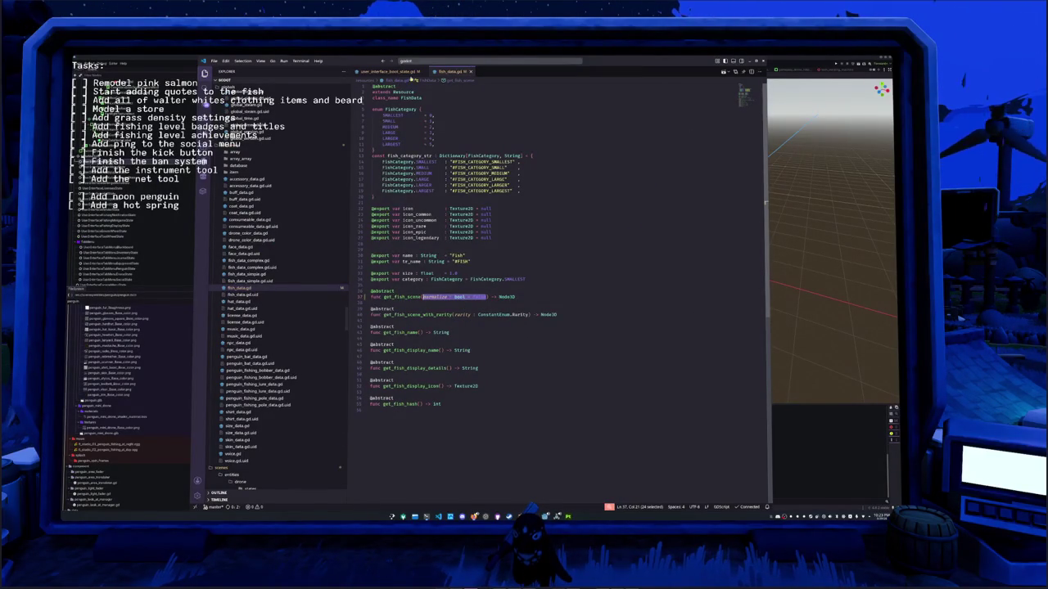
left_click(414, 72)
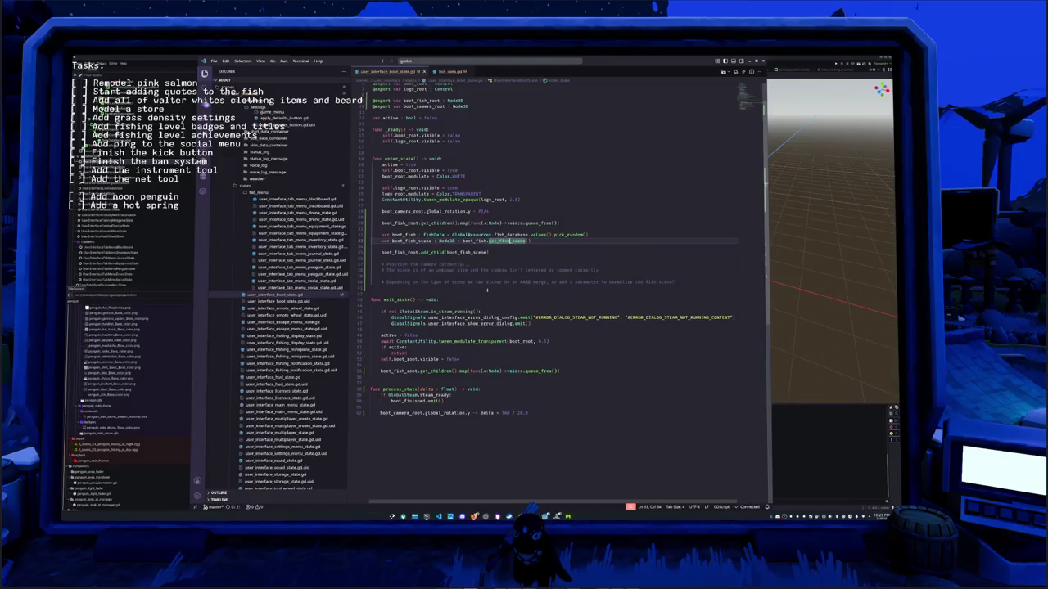
Pass true to the get_fish_scene call in the boot state script
key("Tab")
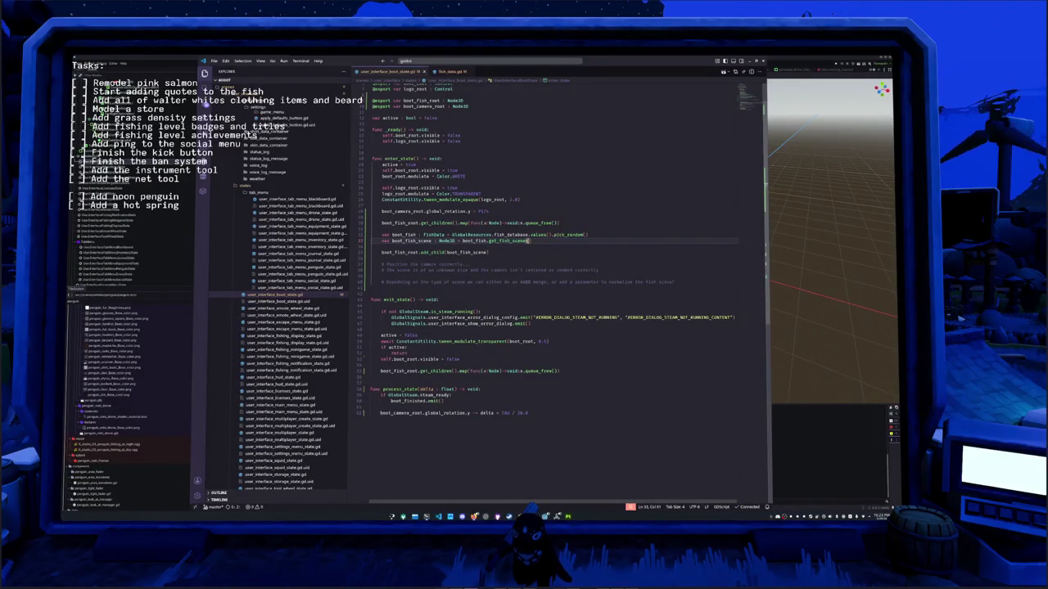
type("rue")
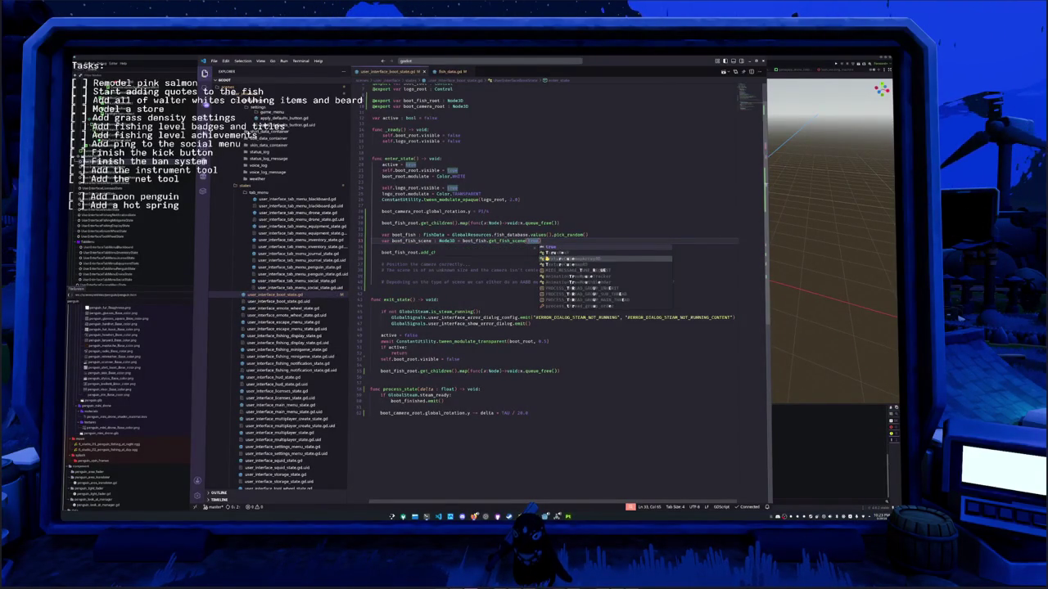
key("ctrl+shift+Left")
key("Right")
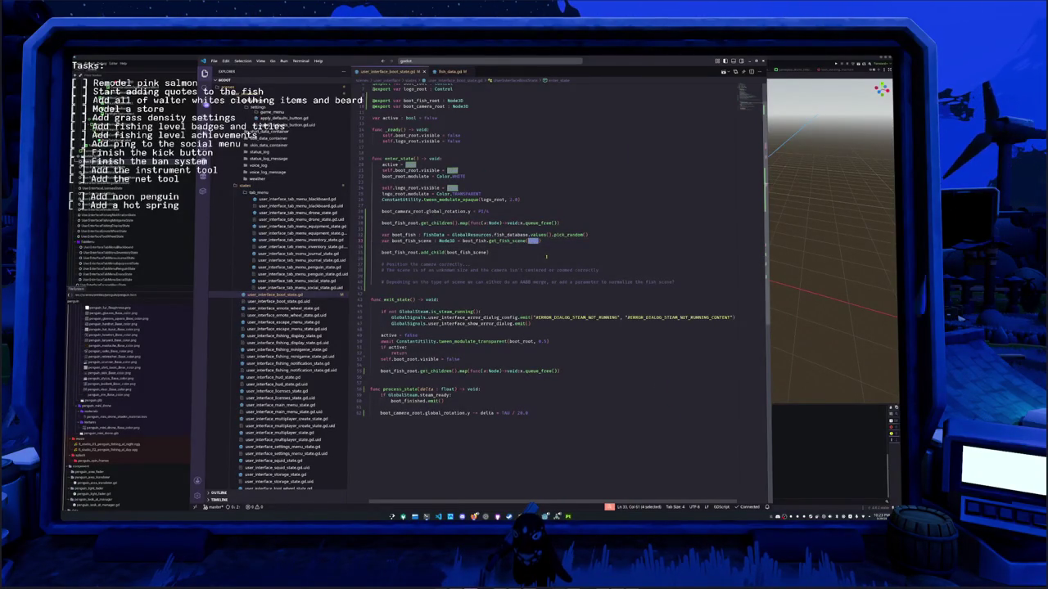
key("ctrl+shift+Left")
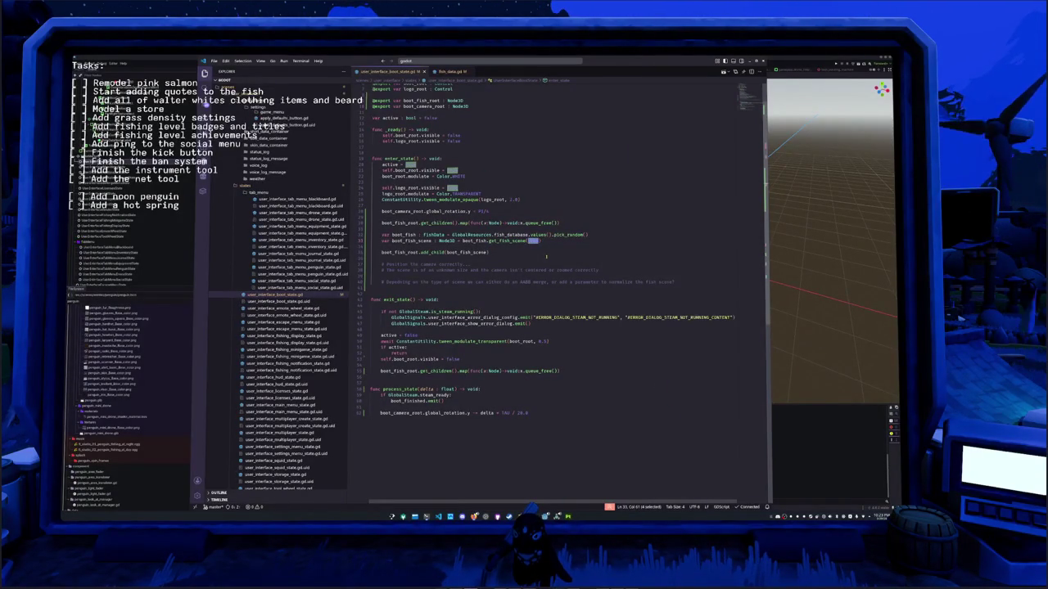
Review the new normalize parameter in fish_data.gd, then bring the Godot editor to the front
left_click(443, 72)
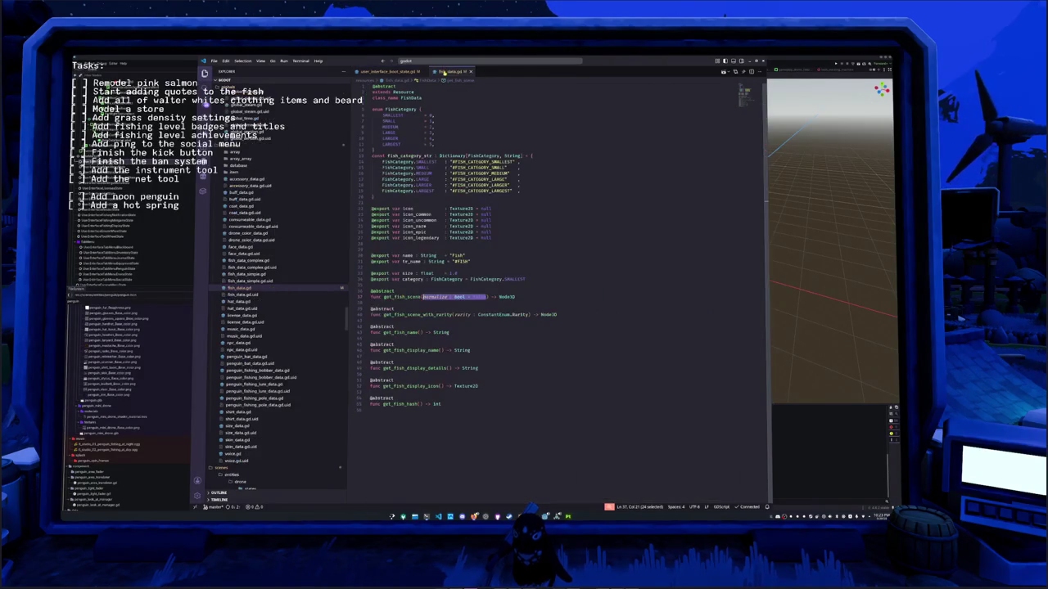
left_click(468, 291)
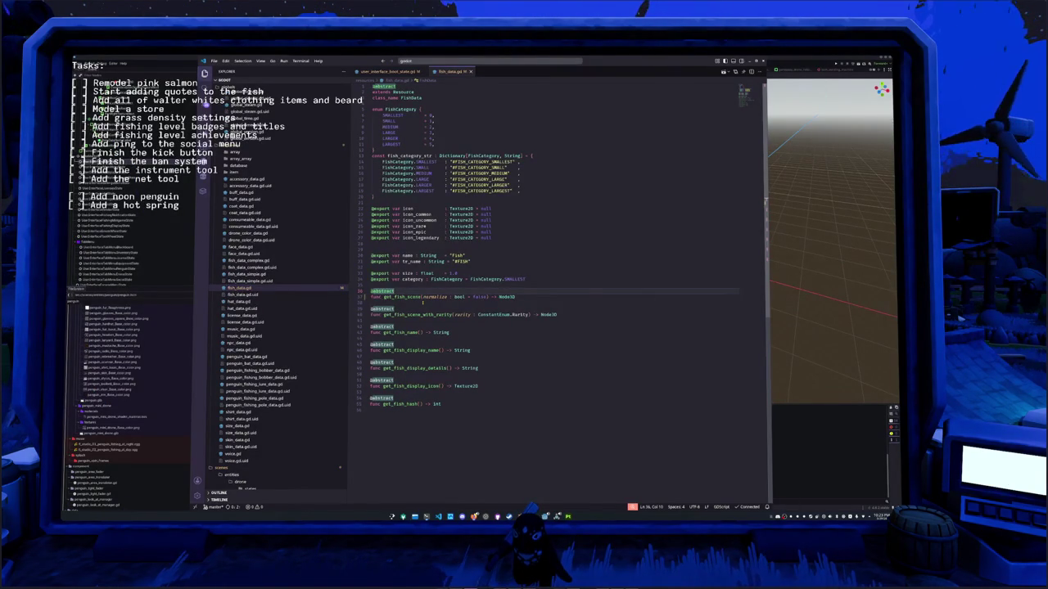
left_click(420, 304)
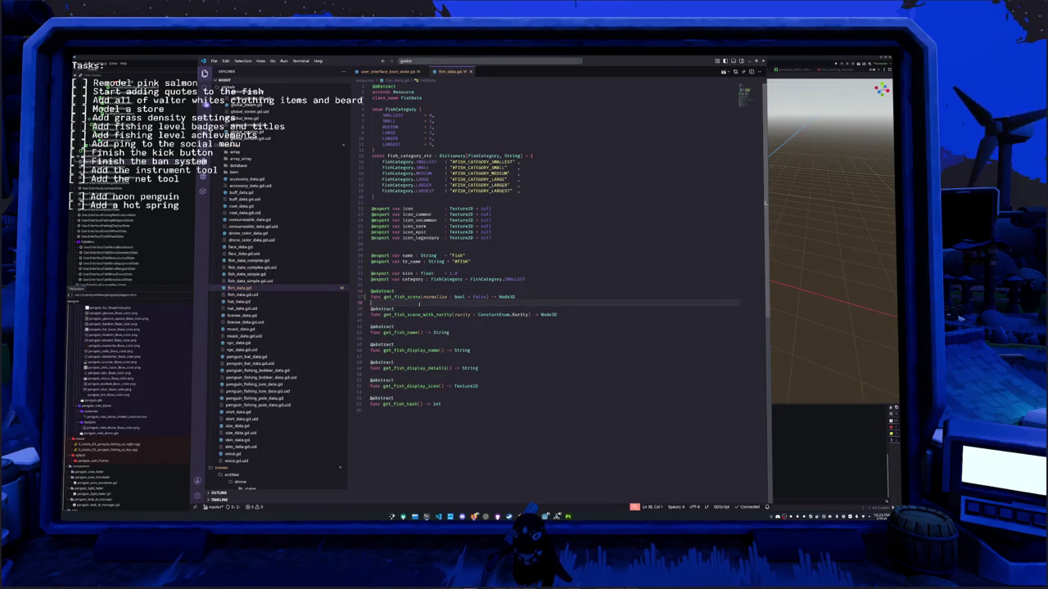
key("alt+Tab")
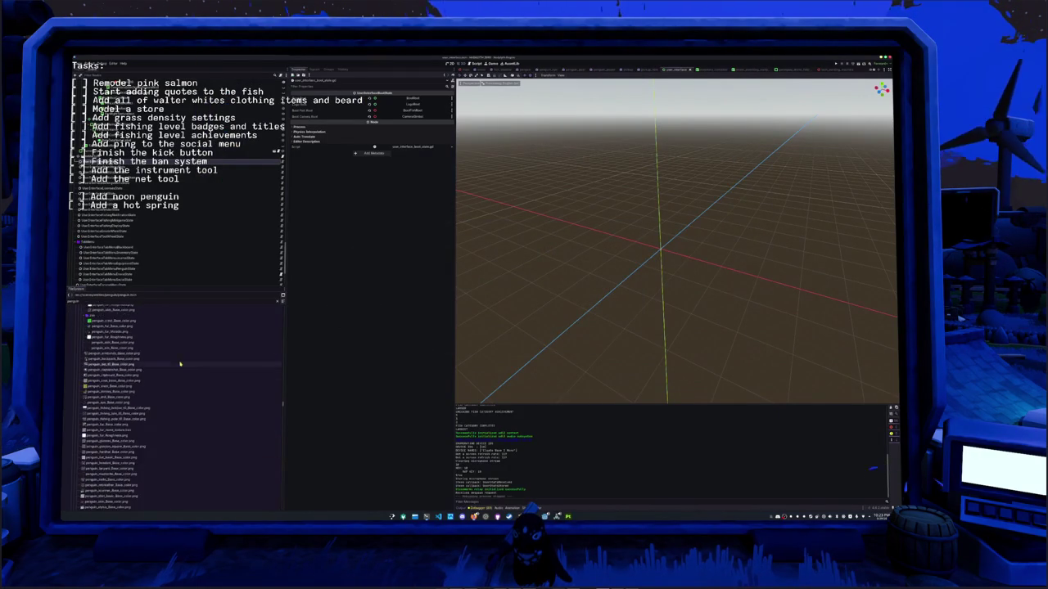
scroll(109, 356, "up", 15)
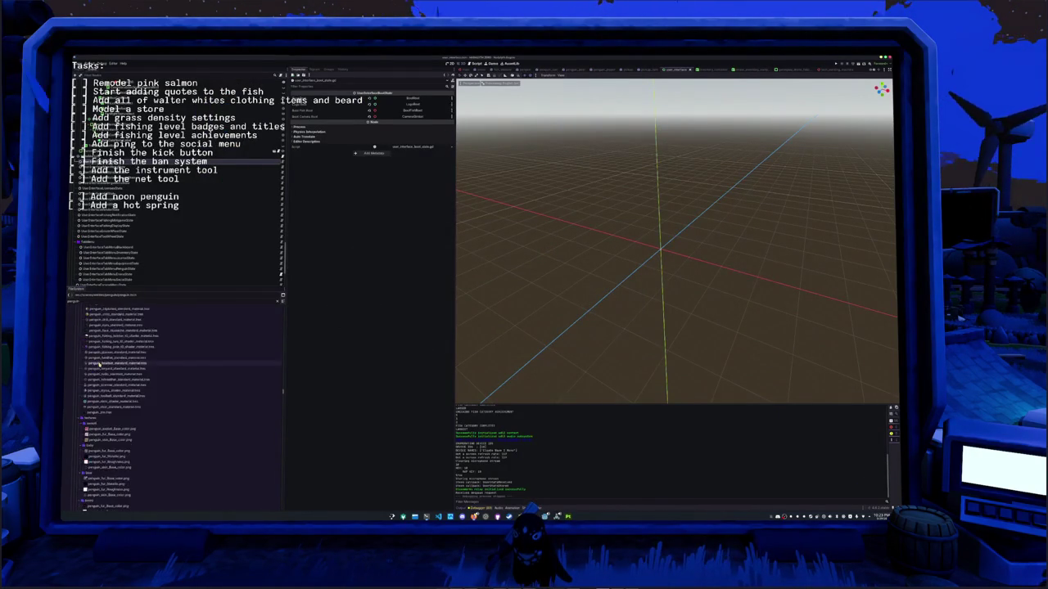
scroll(98, 365, "up", 10)
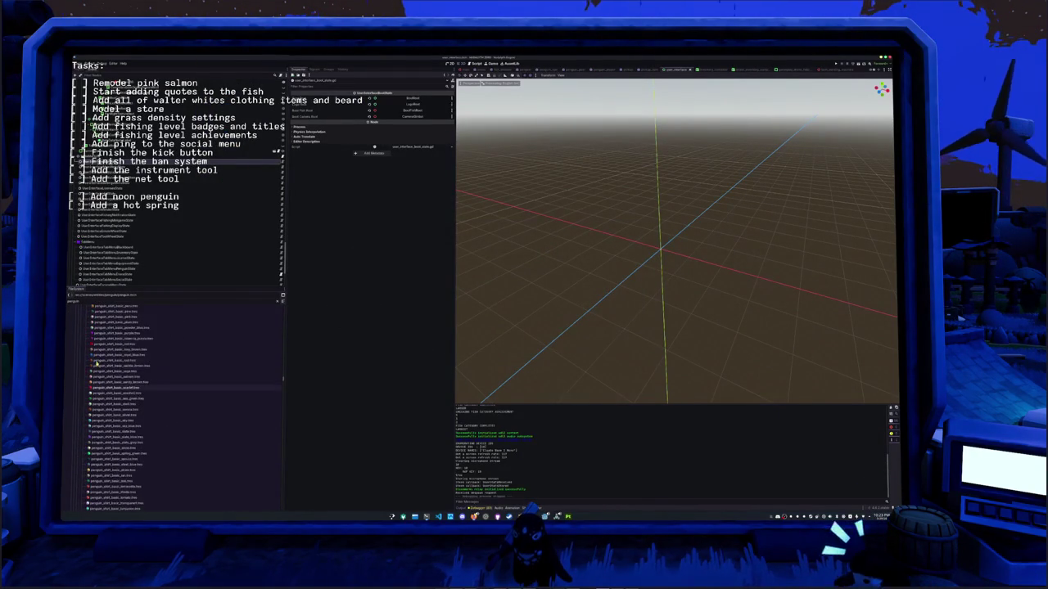
scroll(99, 360, "down", 5)
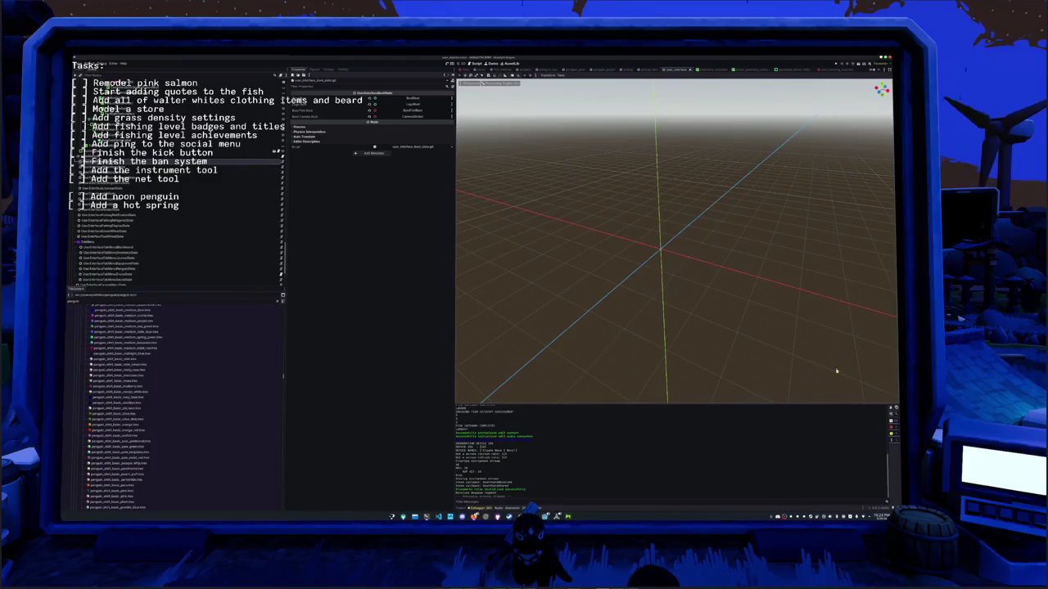
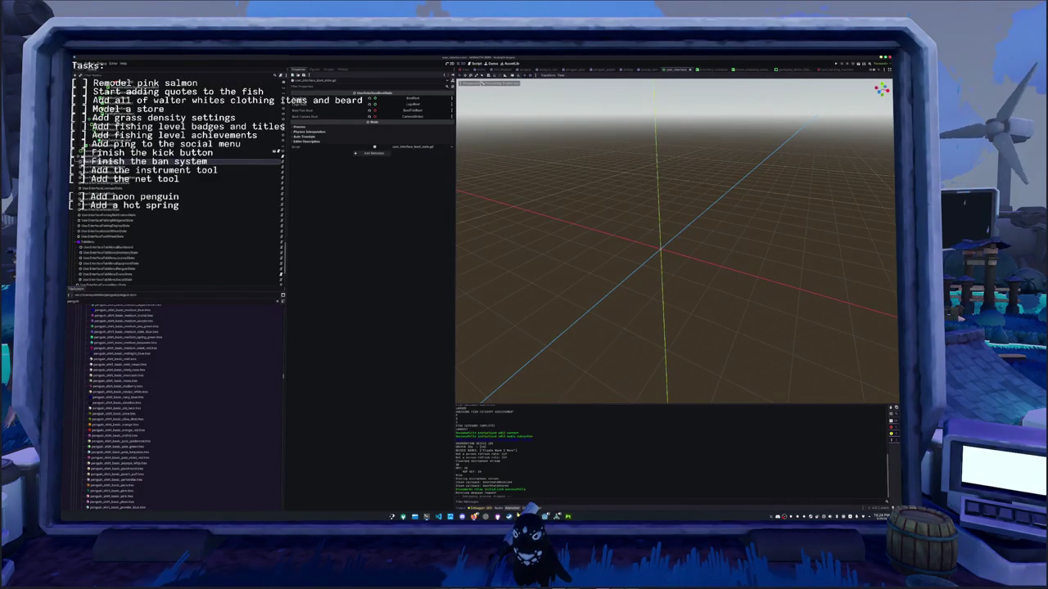
Check the Blender fish model, return to Godot and save the current scene with Ctrl+S
key("alt+Tab")
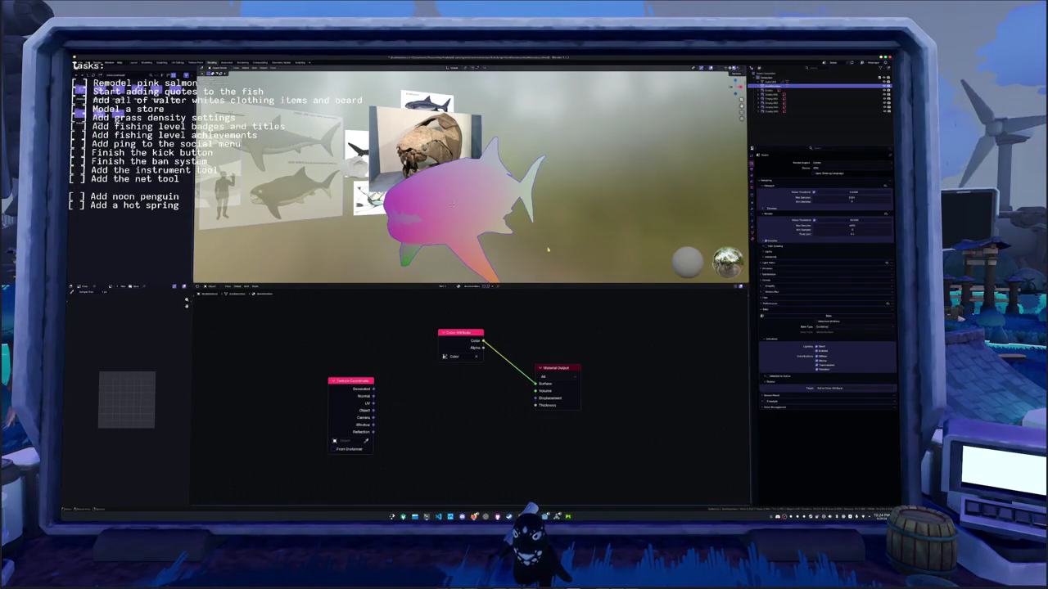
scroll(548, 250, "down", 3)
key("alt+Tab")
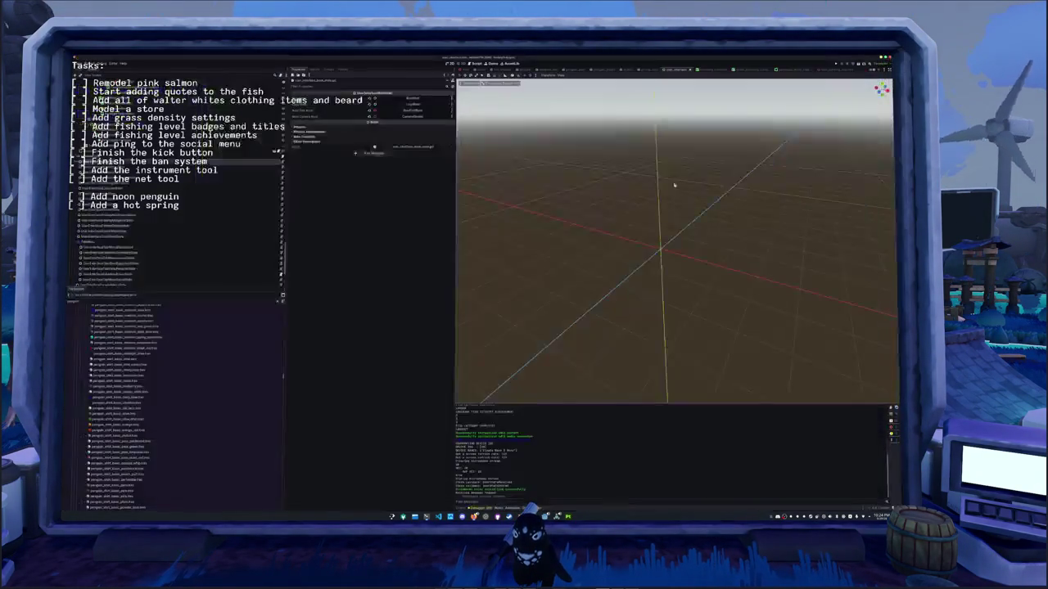
scroll(143, 190, "down", 5)
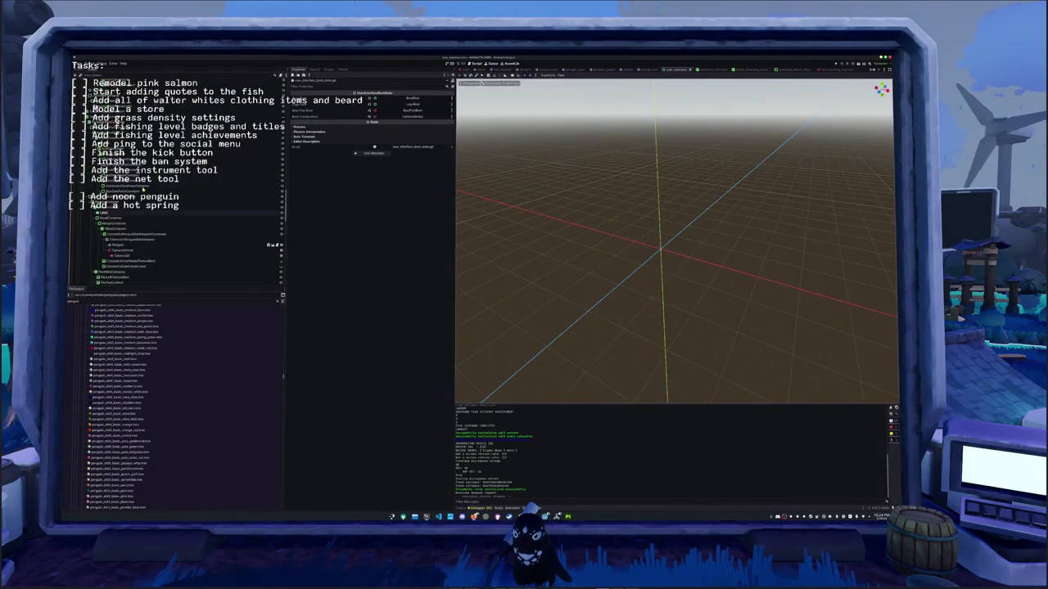
scroll(144, 190, "down", 3)
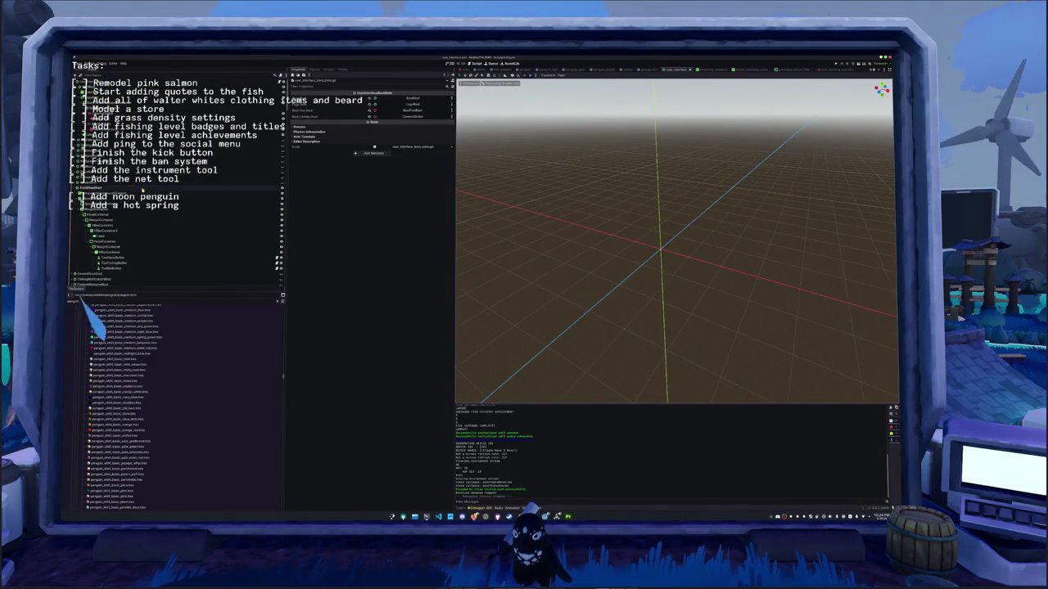
left_click(105, 262)
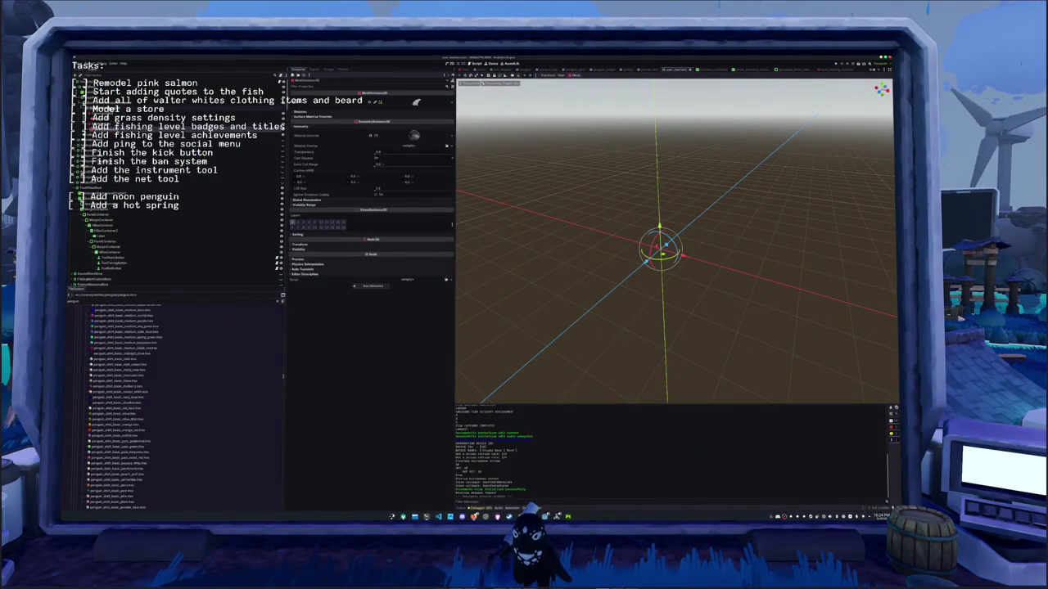
left_click(106, 109)
key("ctrl+s")
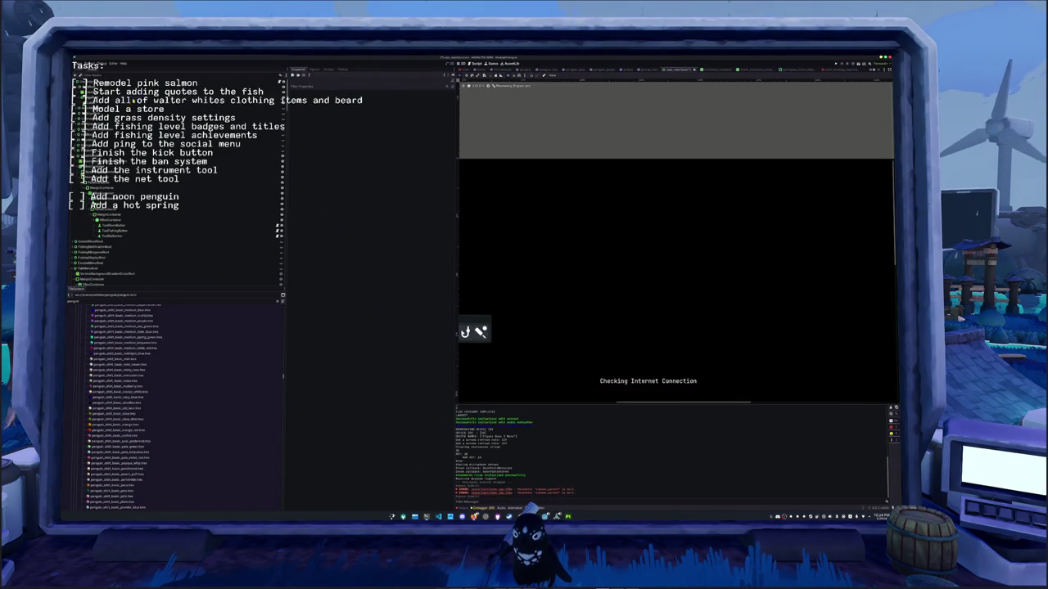
Add an HBoxContainer to the loading screen root and apply a centre anchor preset
left_click(647, 329)
key("ctrl+a")
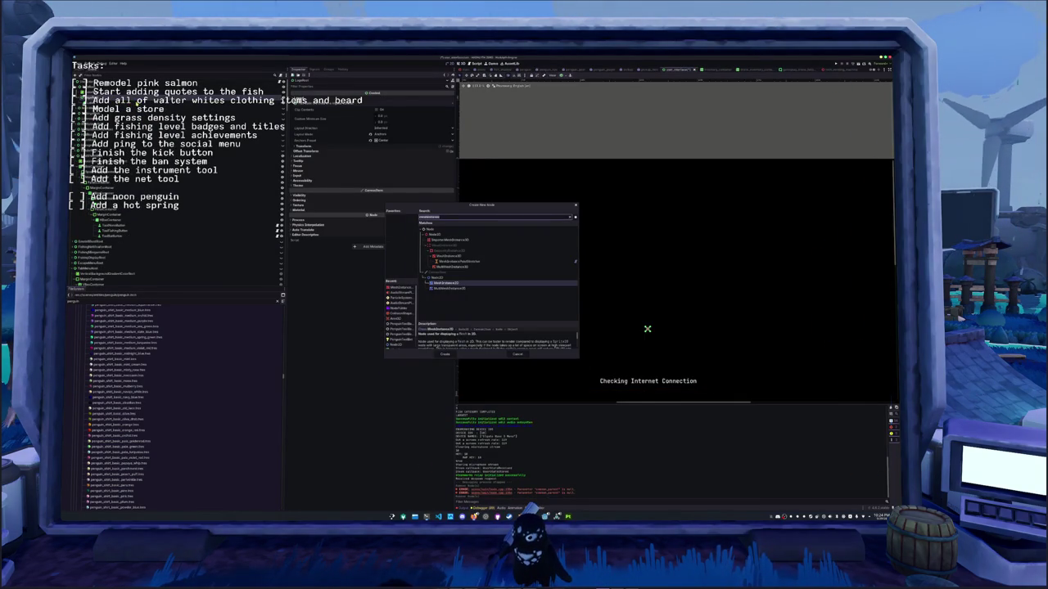
type("hbox")
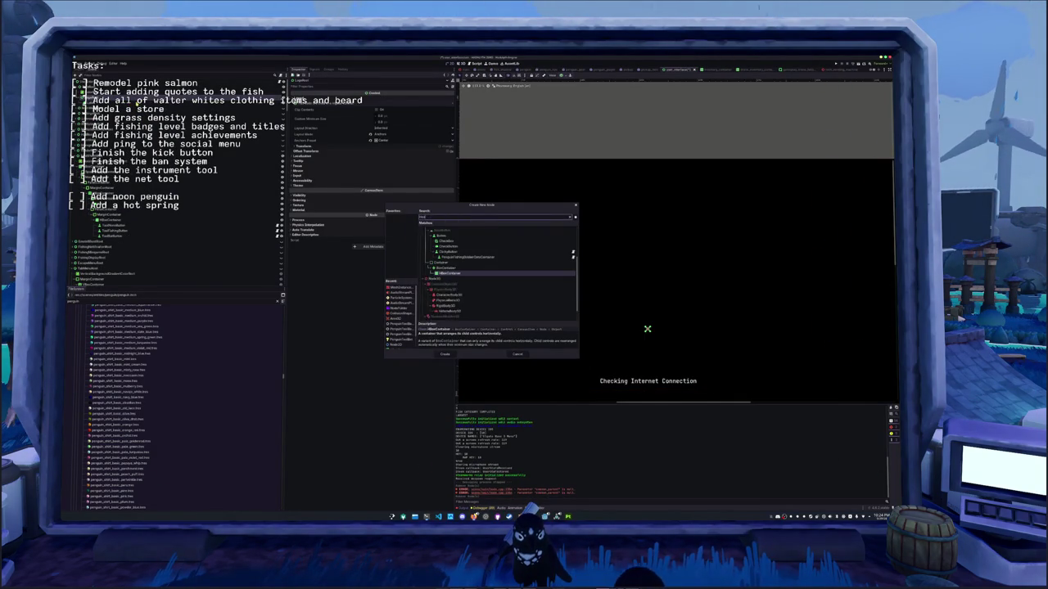
key("Return")
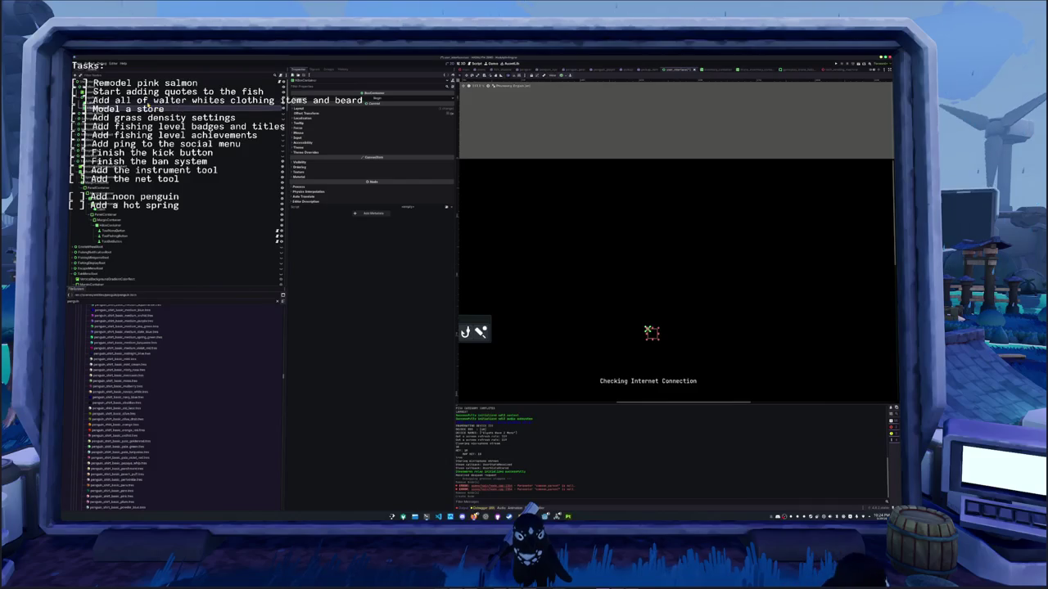
left_click(564, 76)
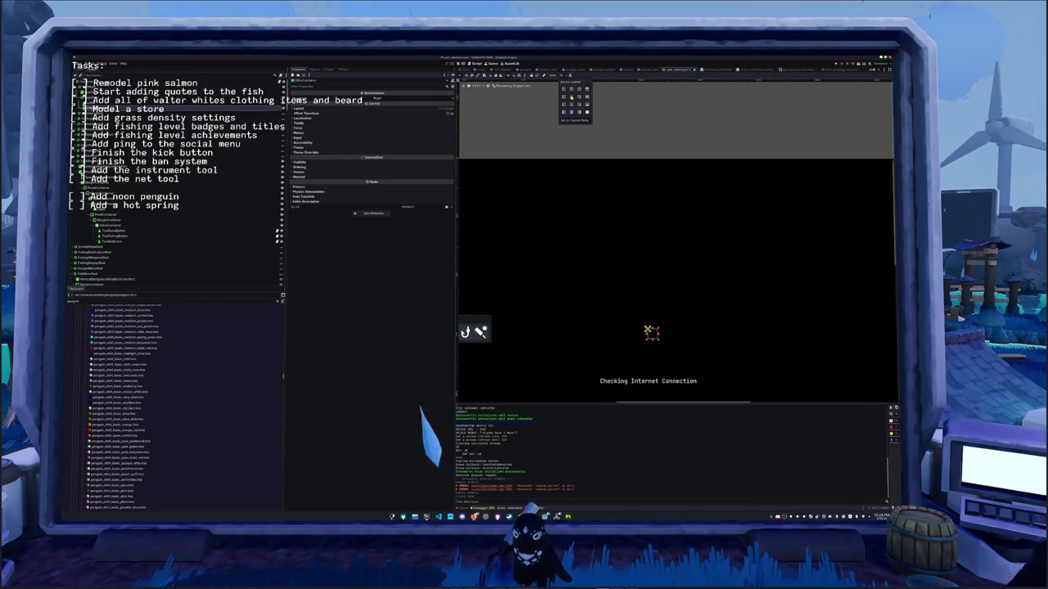
left_click(401, 262)
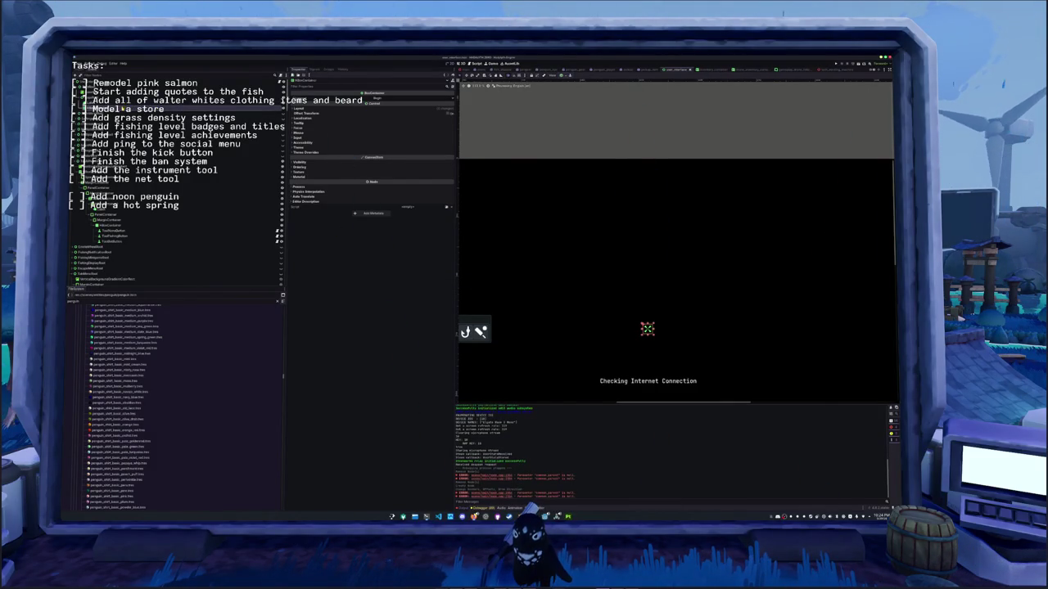
Add a TextureRect as a child of the HBoxContainer
right_click(123, 107)
left_click(136, 111)
type("texturerect")
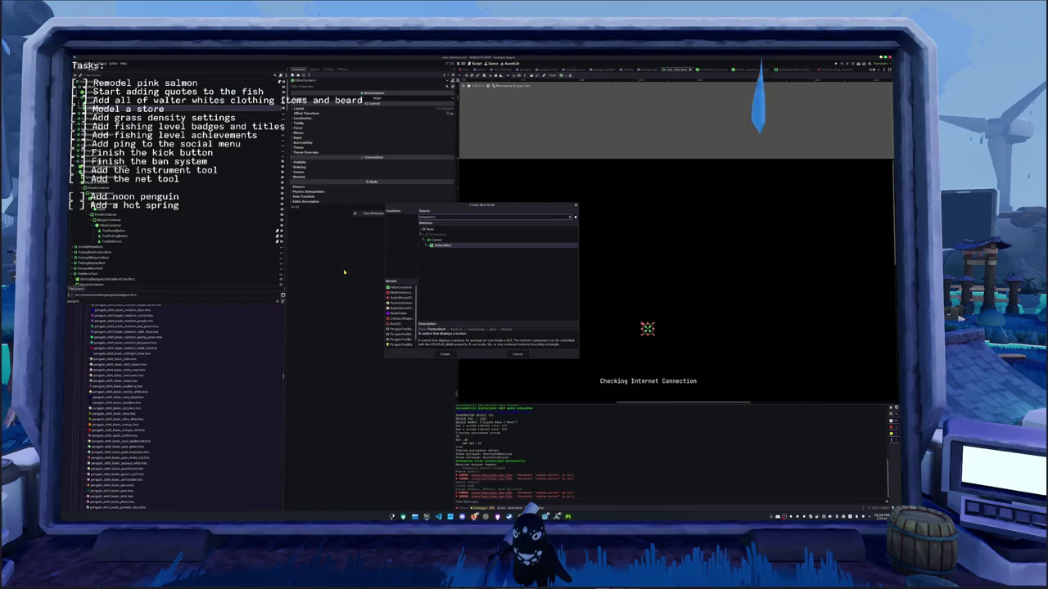
key("Return")
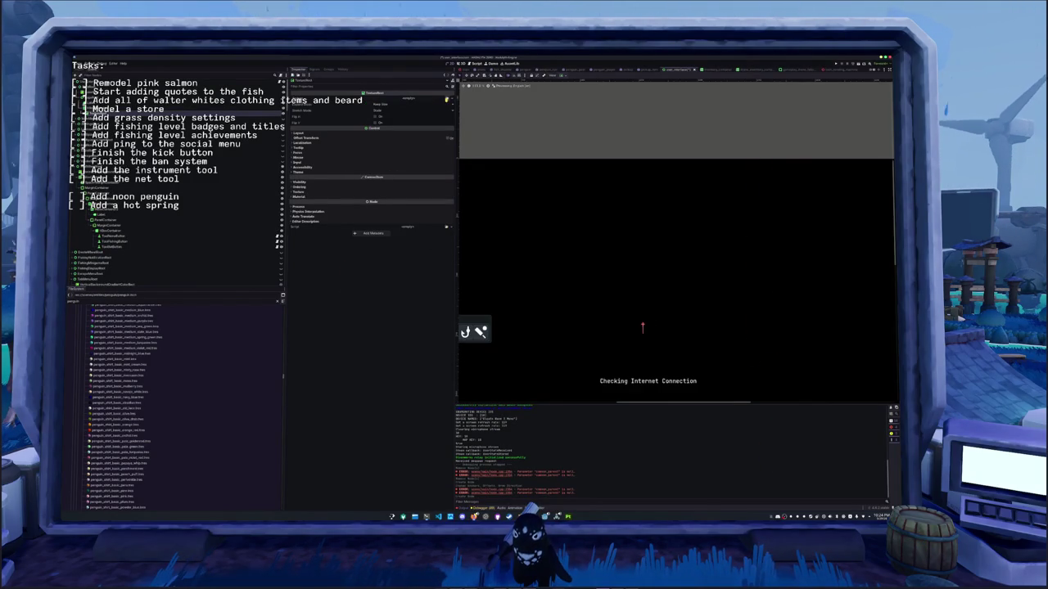
Quick-load the orange fish image into the TextureRect's Texture slot
left_click(446, 99)
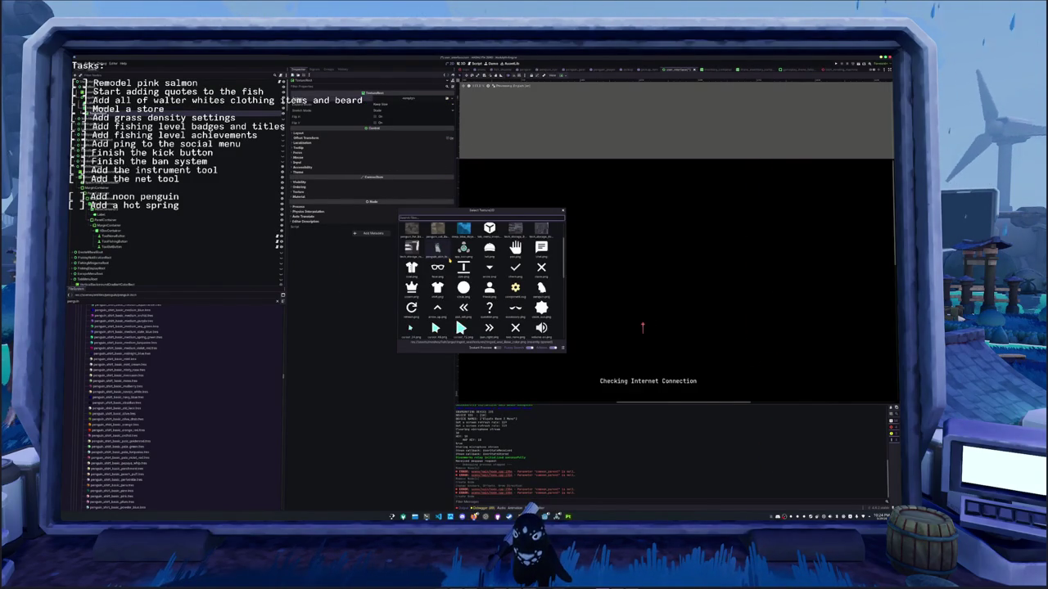
type("fish")
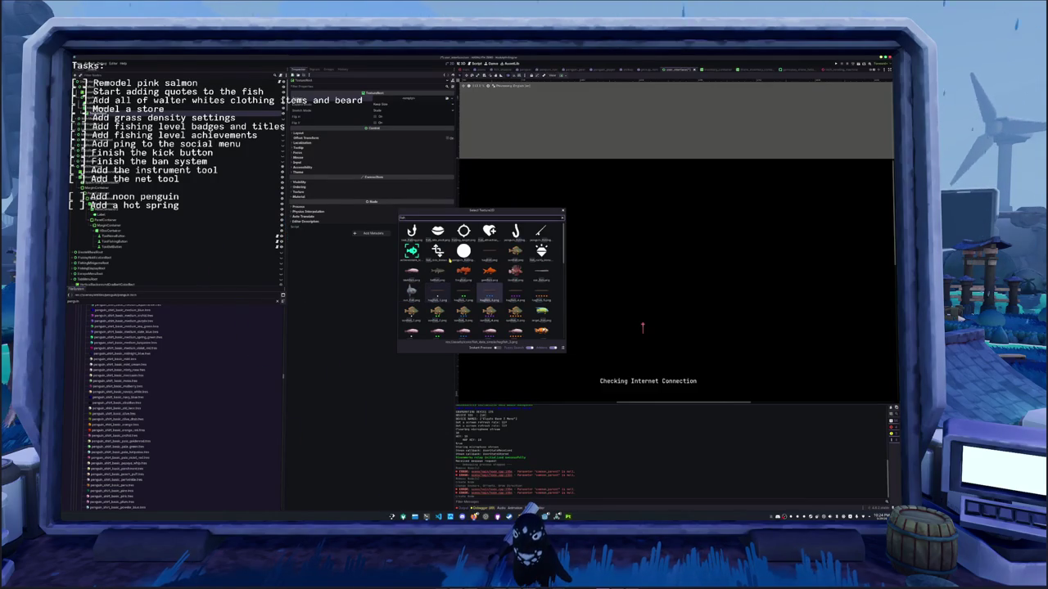
scroll(452, 262, "down", 1)
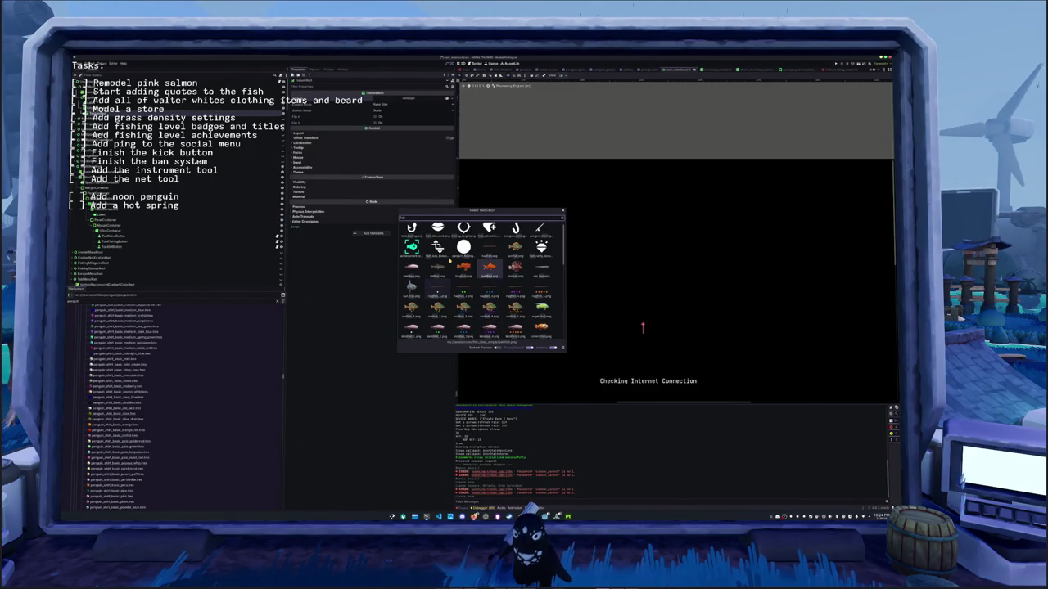
double_click(488, 266)
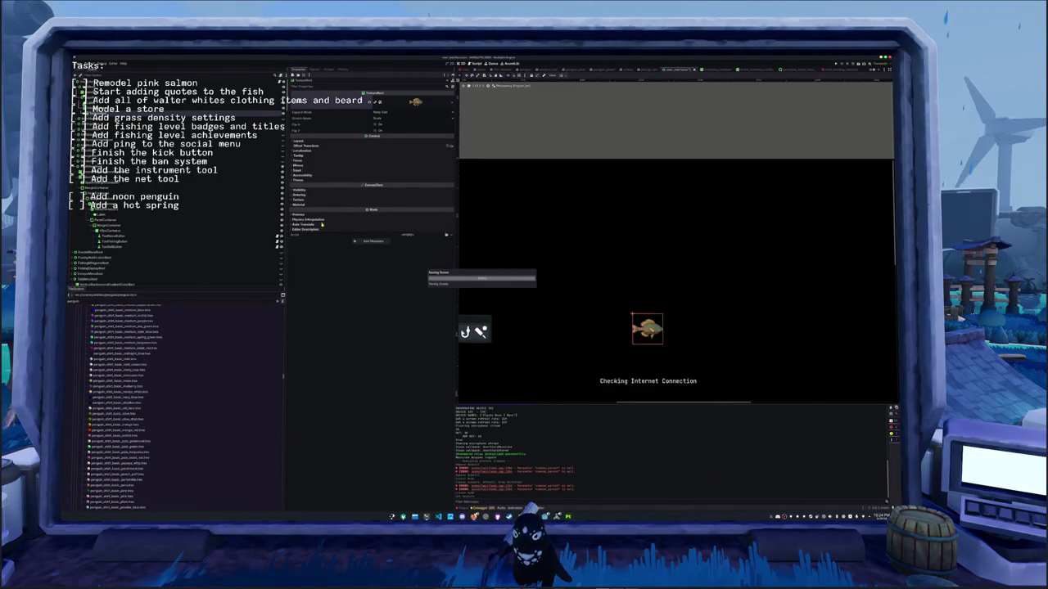
Duplicate the fish TextureRect into three copies, leaving the texture unchanged
key("ctrl+d")
key("ctrl+d")
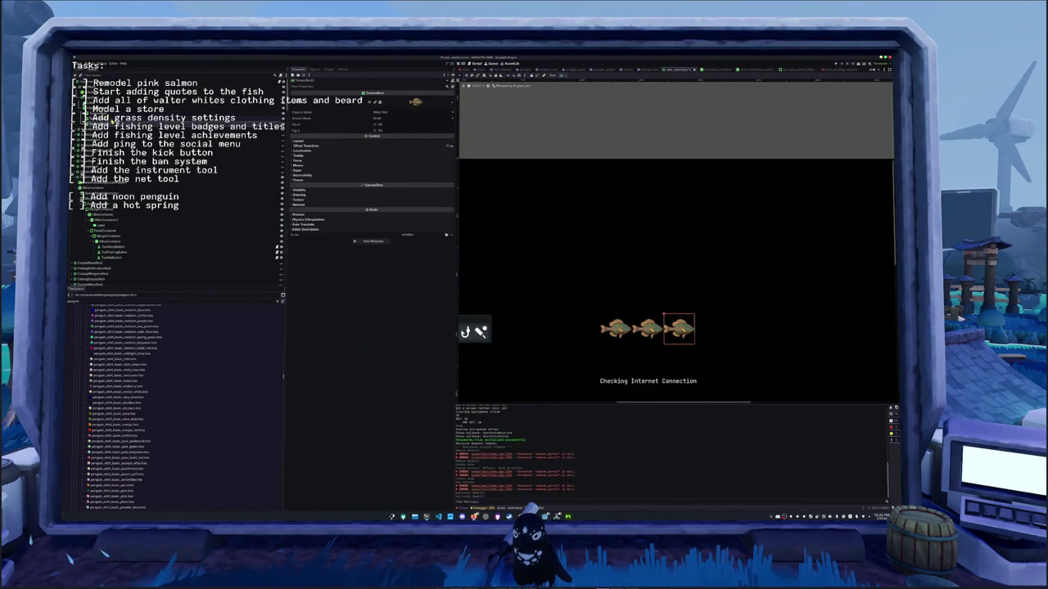
left_click(107, 117, "shift")
left_click(417, 101)
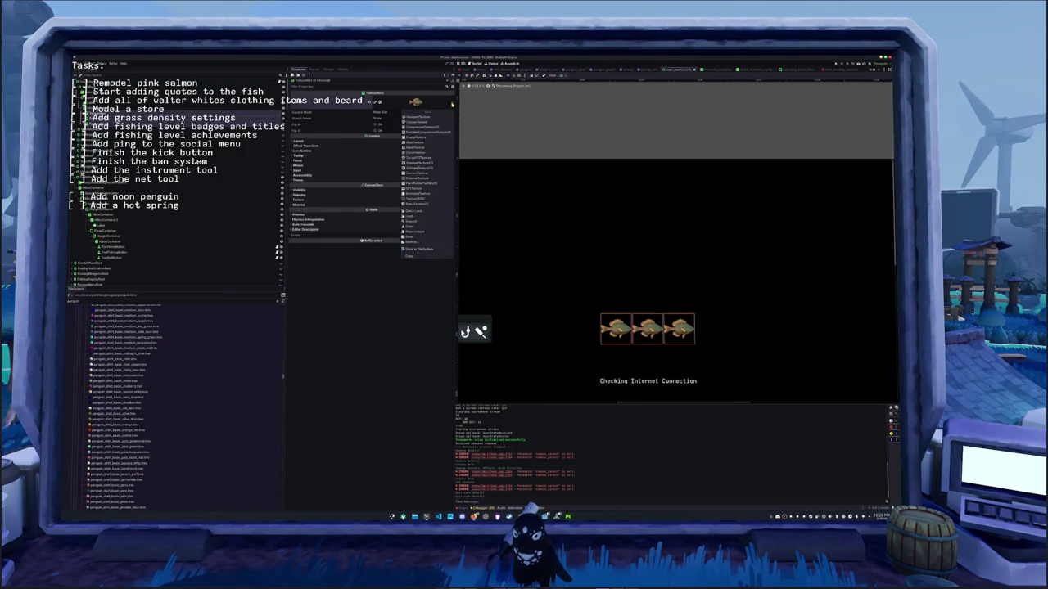
left_click(417, 211)
type("h")
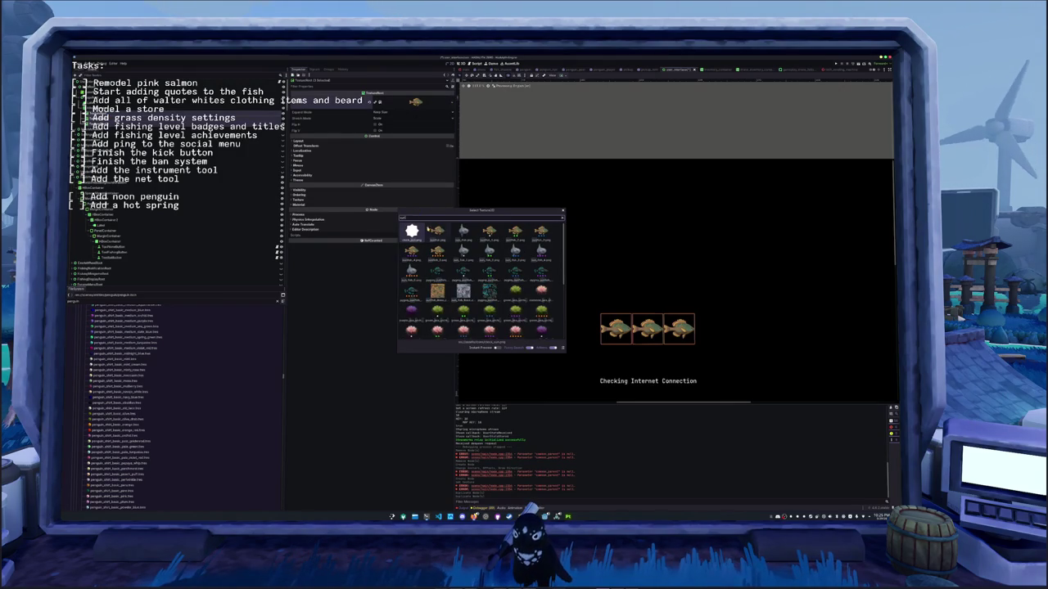
key("Escape")
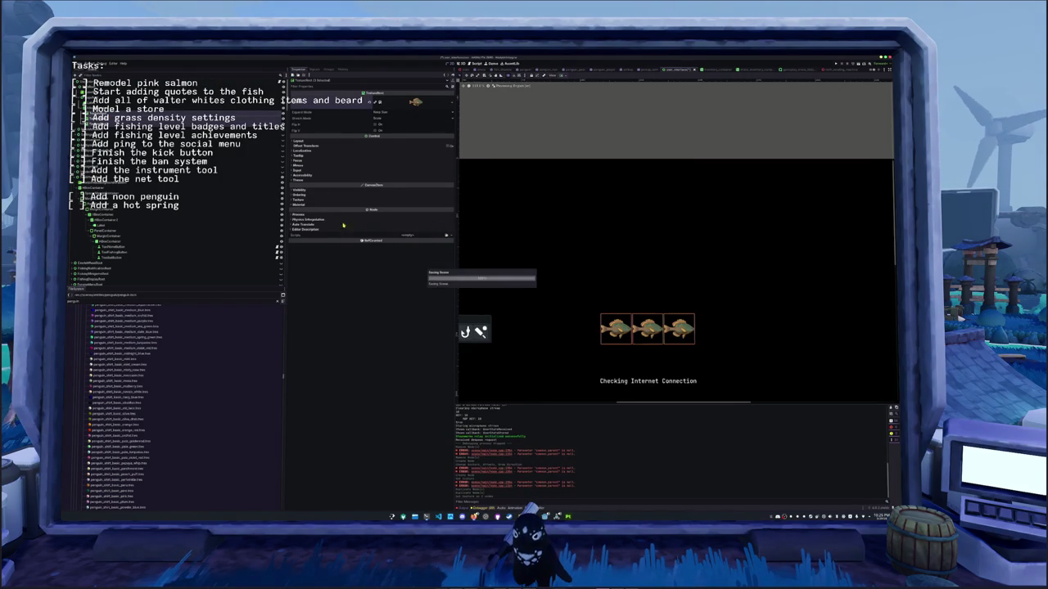
left_click(301, 204)
left_click(447, 211)
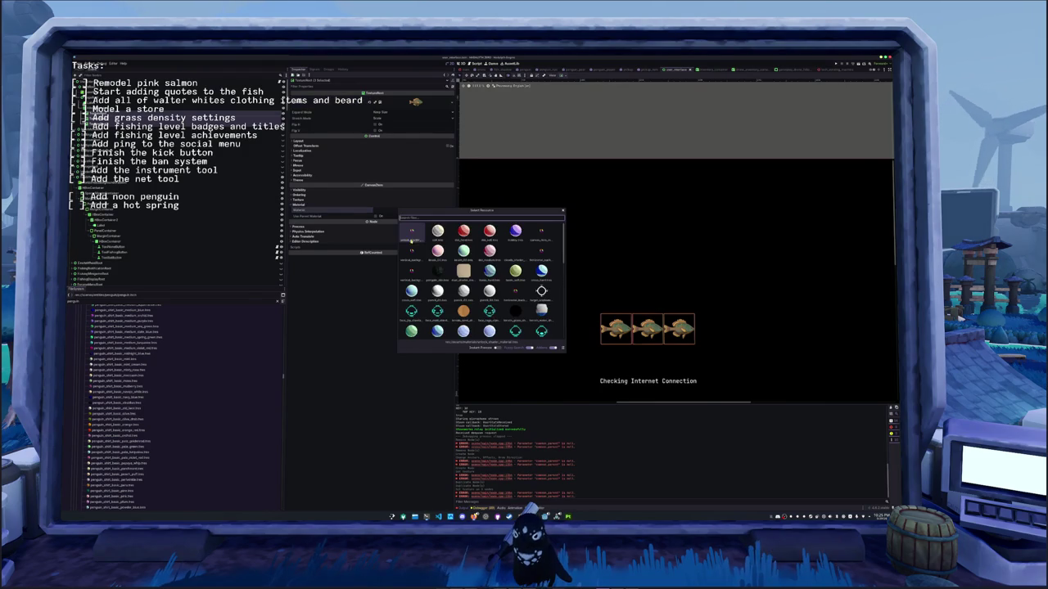
type("fish")
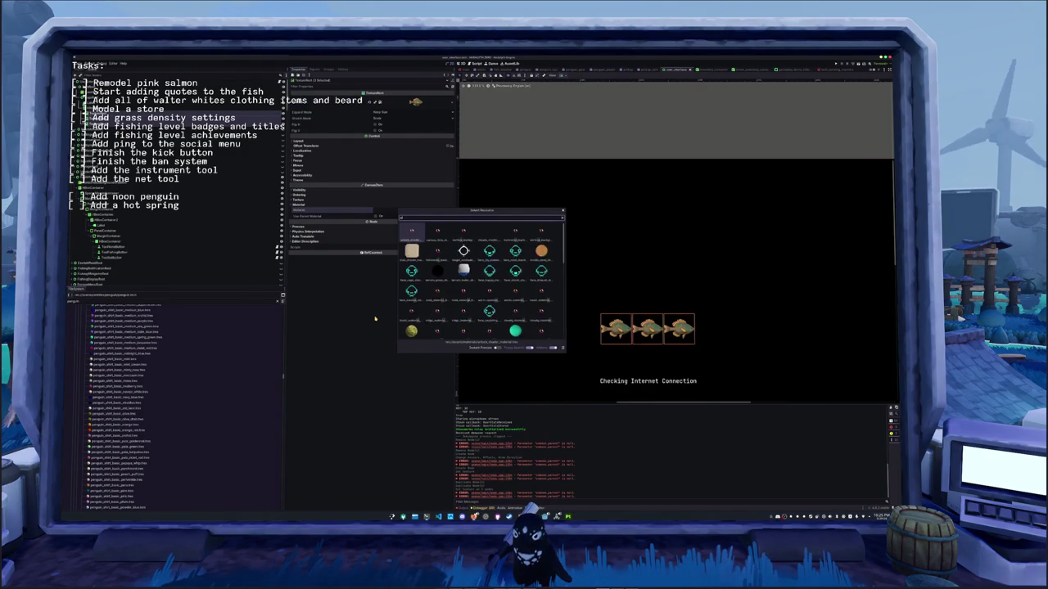
key("Down")
key("Down")
key("Down")
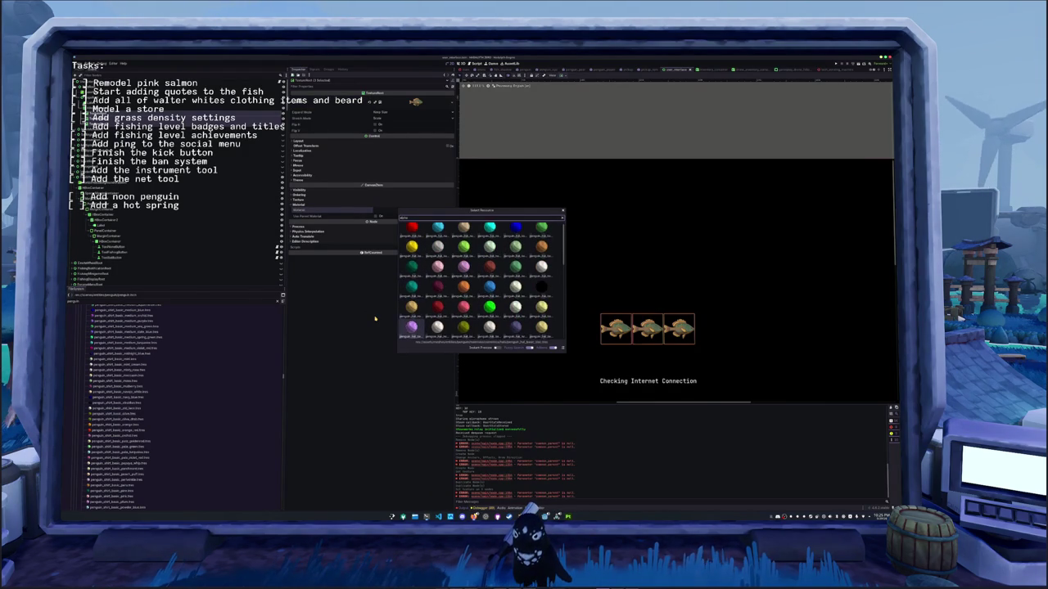
key("Down")
key("Down")
key("Down")
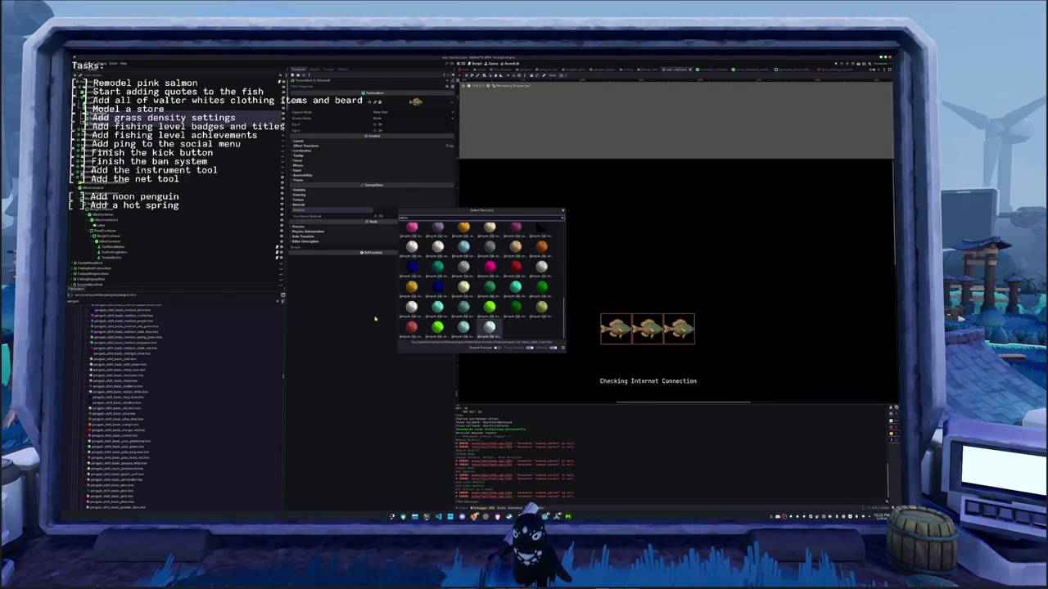
key("Up")
key("Up")
key("Up")
key("Escape")
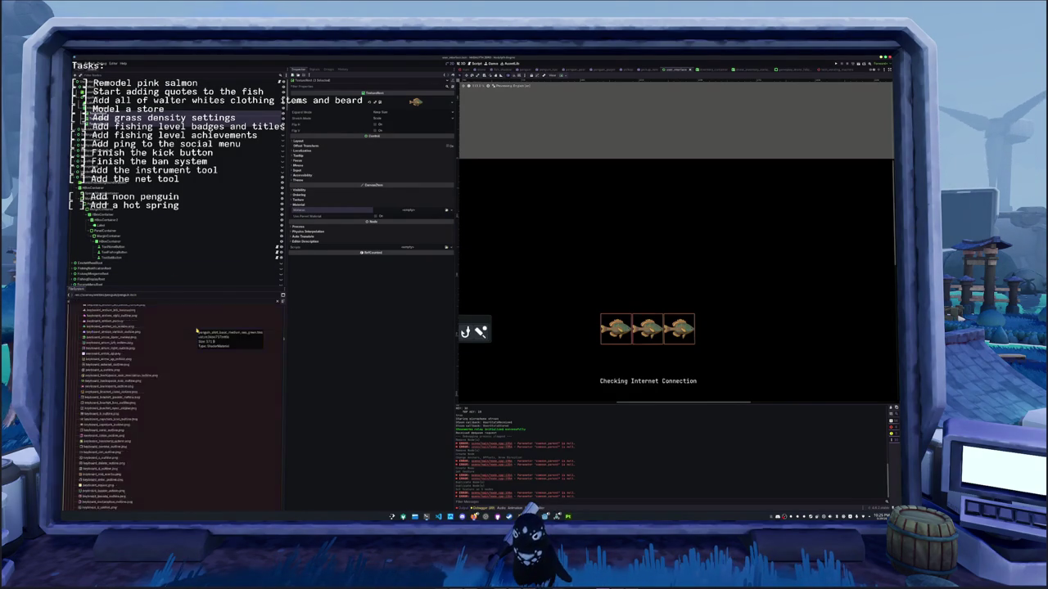
scroll(196, 330, "up", 10)
type("canvas")
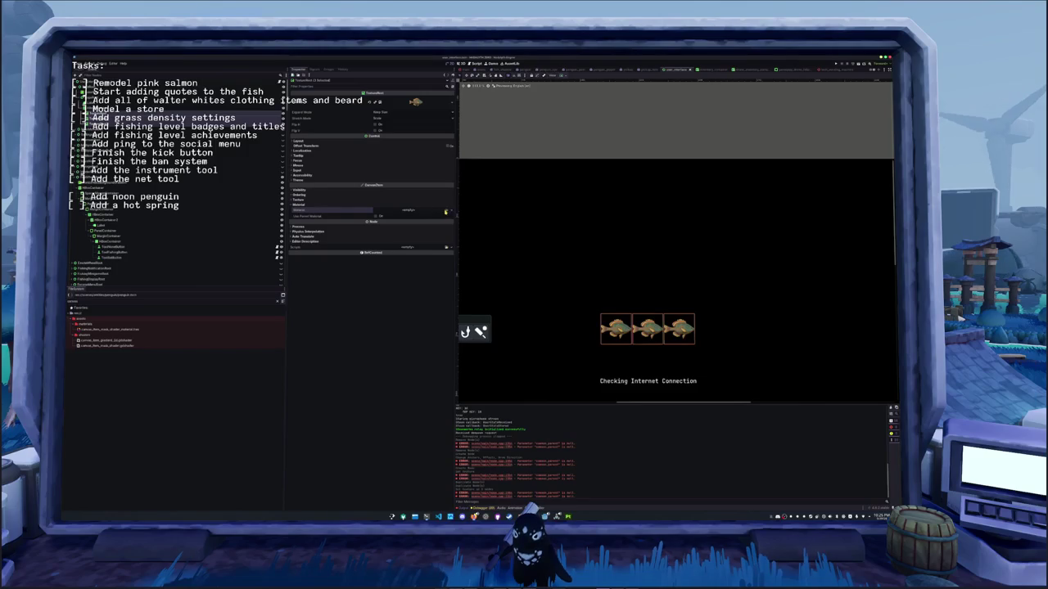
left_click(446, 211)
type("canvas")
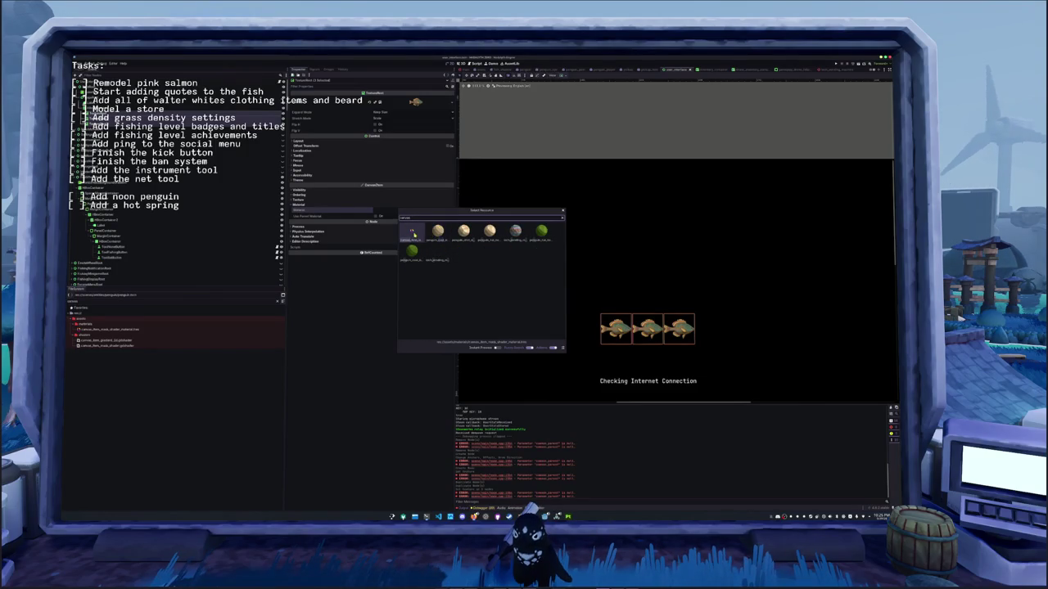
double_click(412, 233)
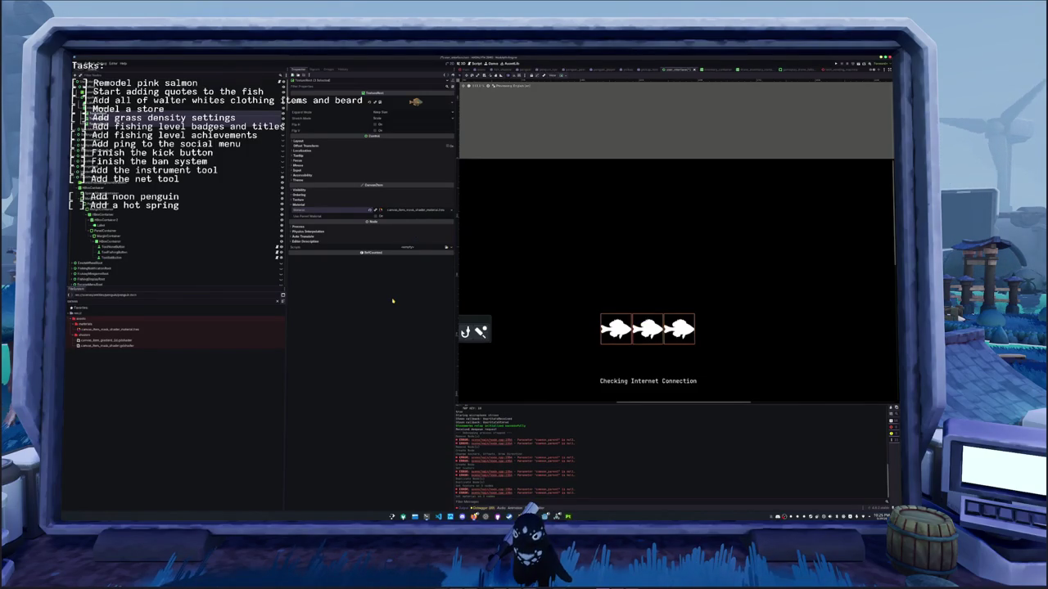
left_click(601, 315)
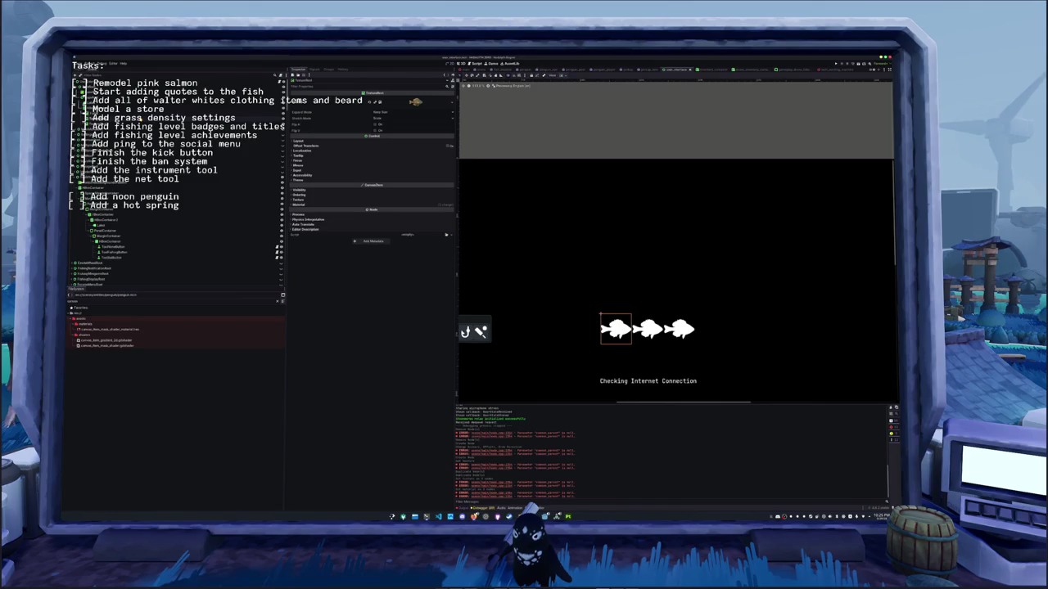
left_click(139, 114)
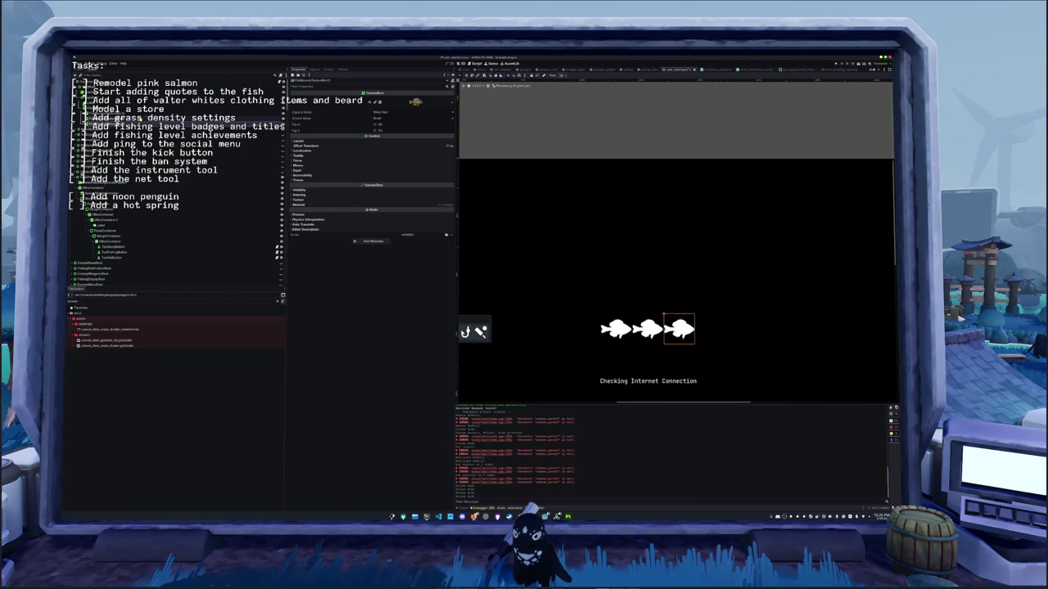
Drag the Checking Internet Connection label's Position Y up so it sits under the fish
left_click(141, 119)
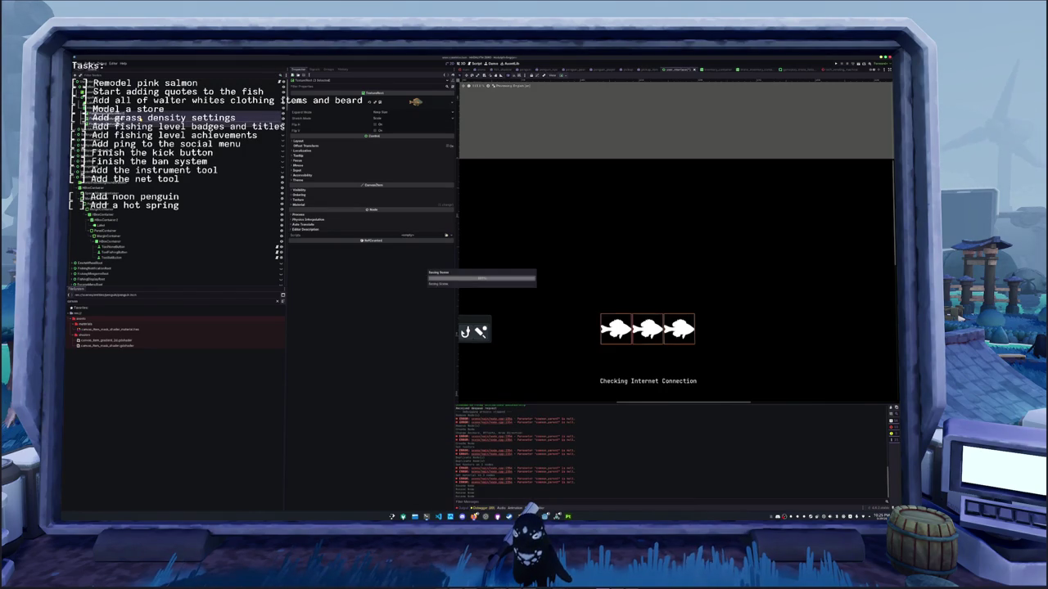
left_click(122, 102)
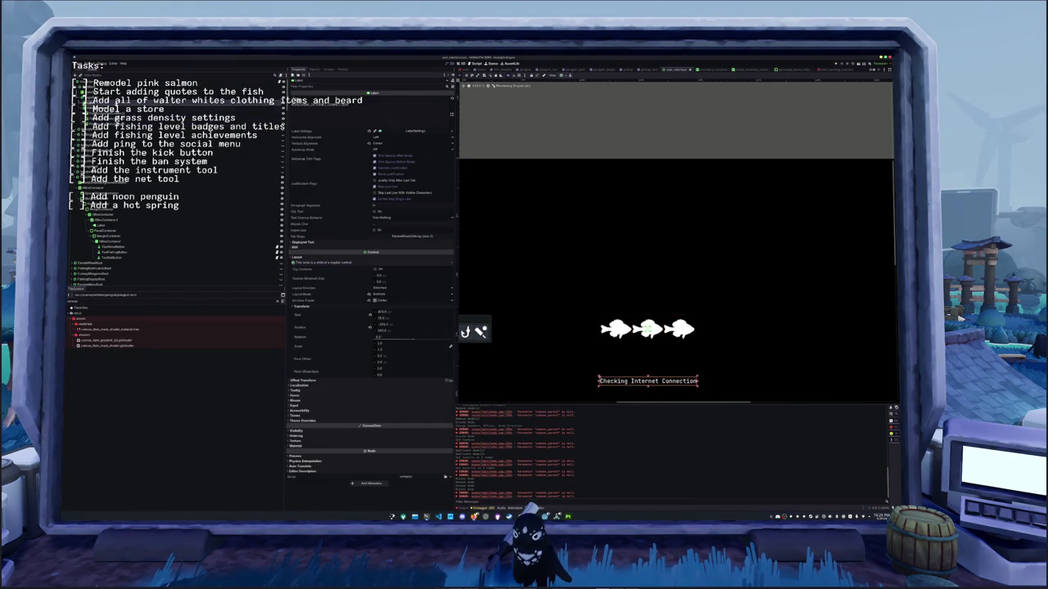
left_click_drag(384, 331, 354, 331)
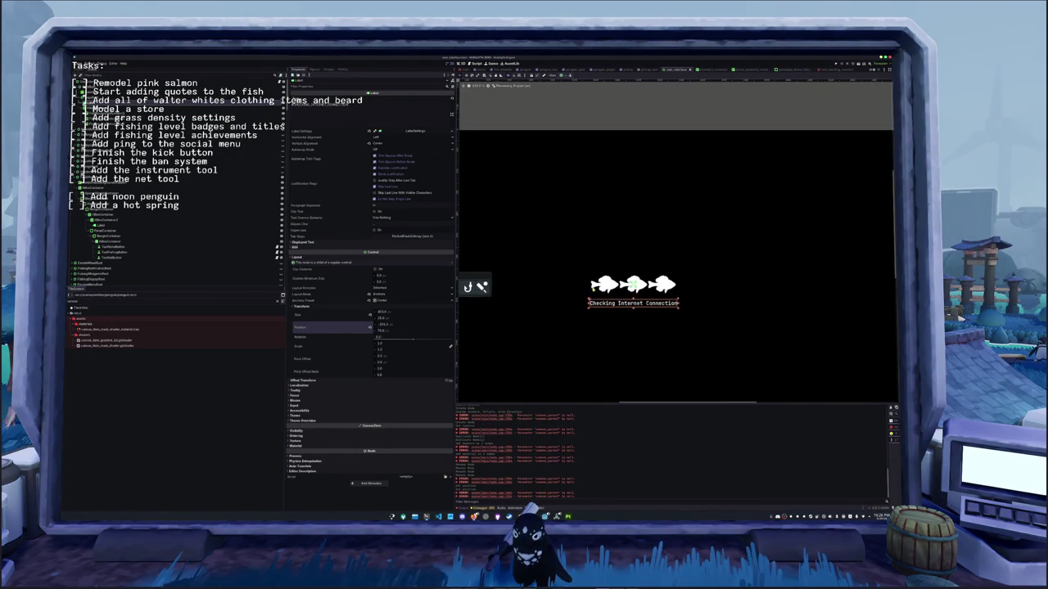
left_click(632, 285)
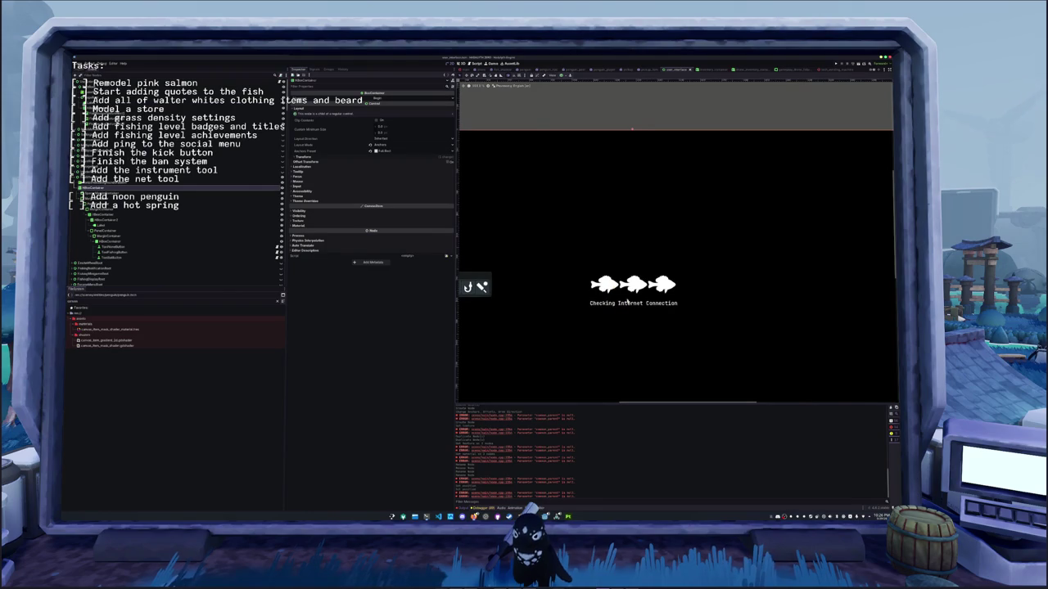
Increase the fish HBoxContainer's Separation override to spread the three fish apart
left_click(634, 284)
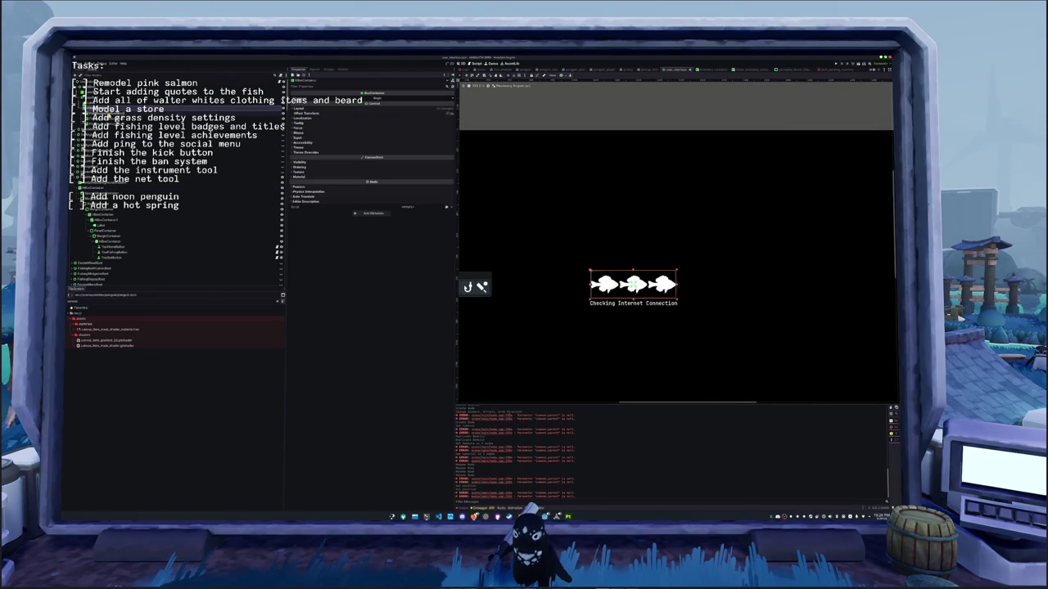
left_click(634, 284)
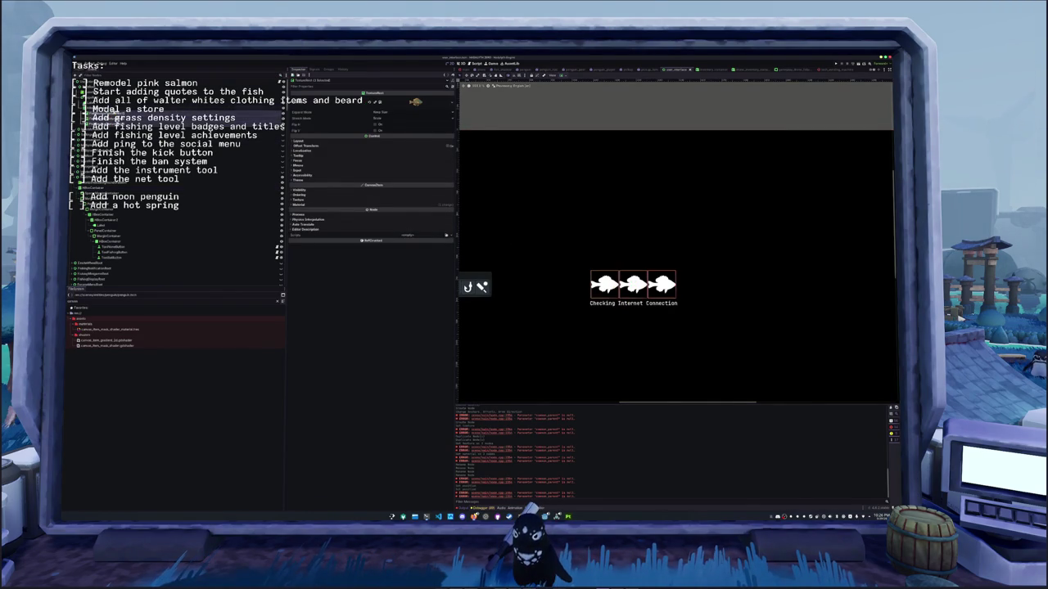
left_click(164, 108)
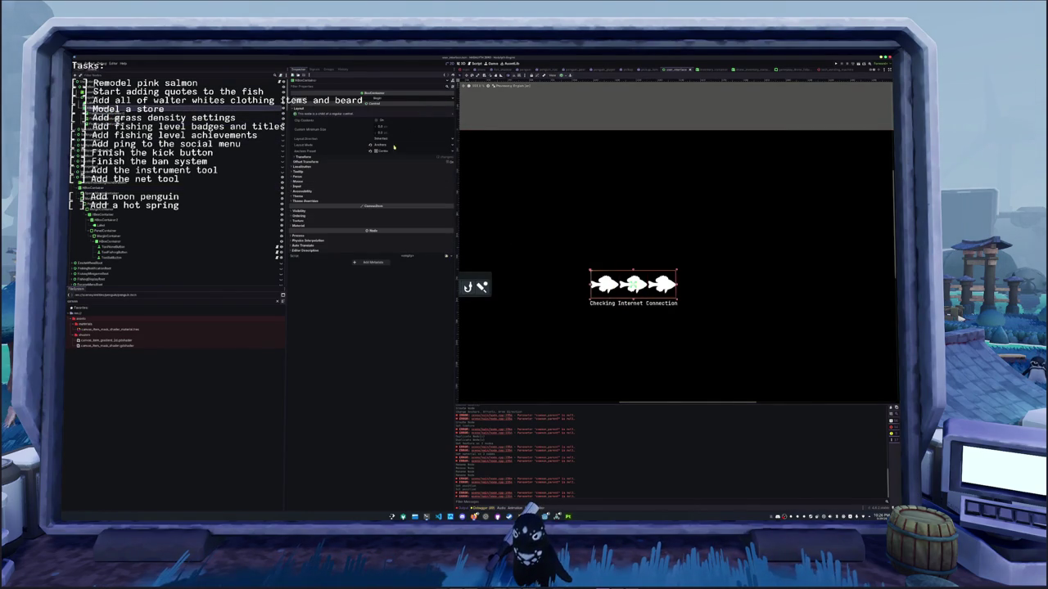
left_click(385, 201)
left_click(387, 206)
left_click_drag(390, 213, 385, 212)
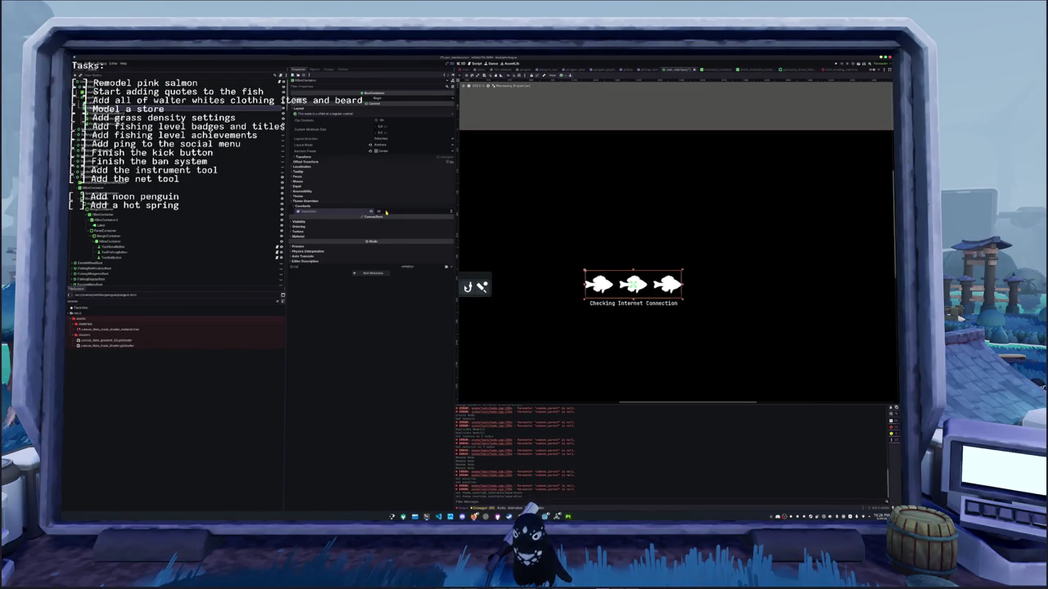
Set the fish textures' Expand Mode to Fit Width Proportional and Stretch Mode to Scale
left_click(112, 115)
left_click(115, 121)
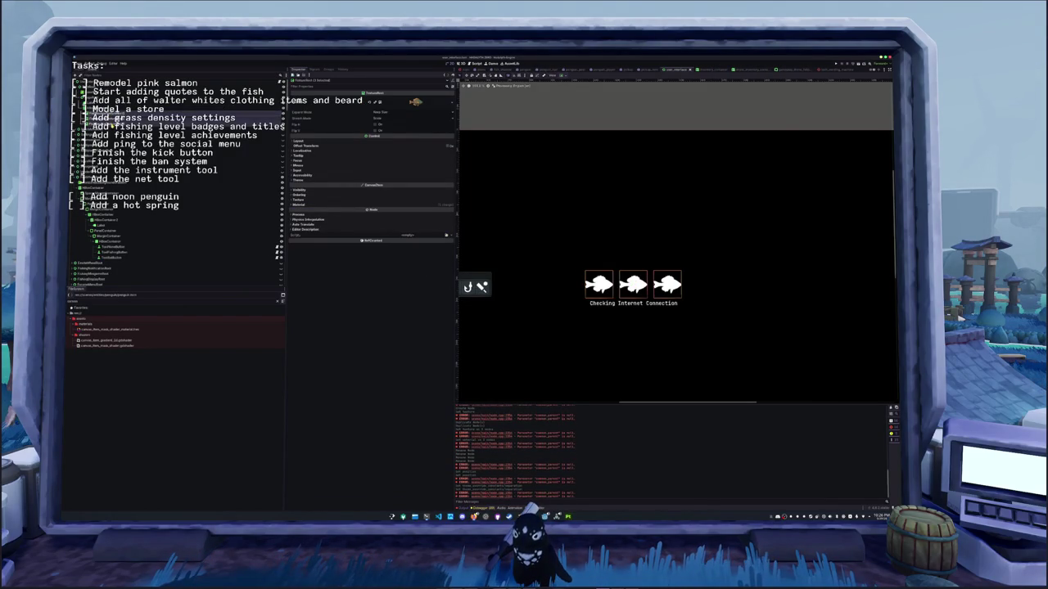
left_click(380, 122)
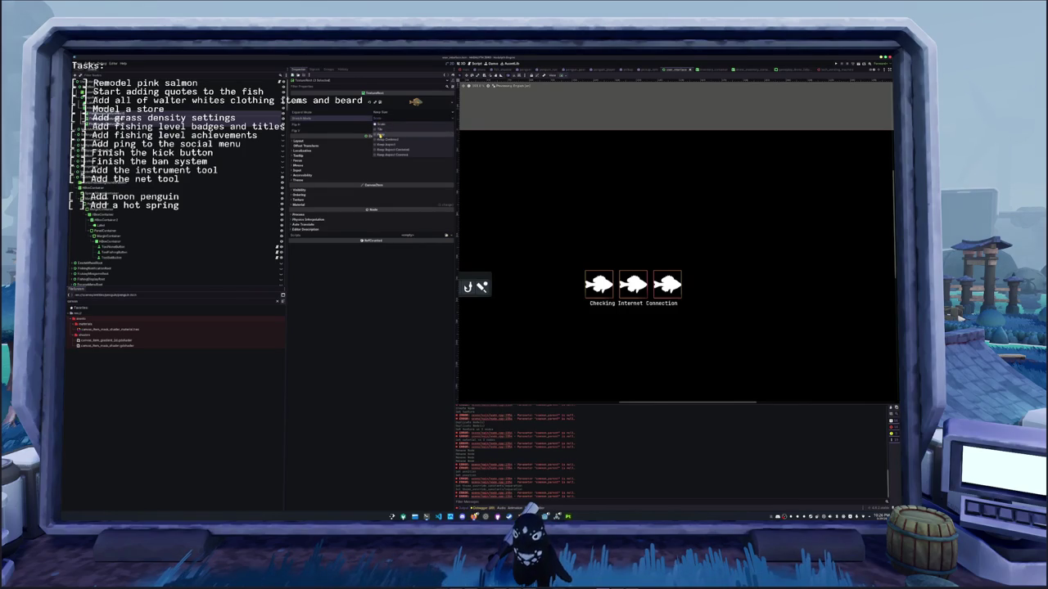
left_click(380, 133)
left_click(381, 112)
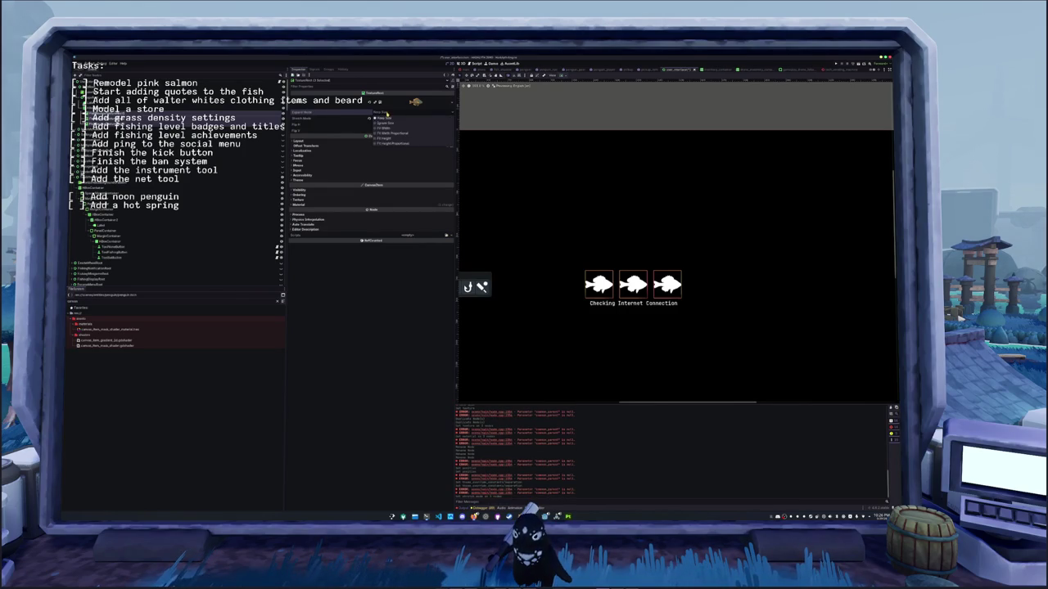
left_click(380, 133)
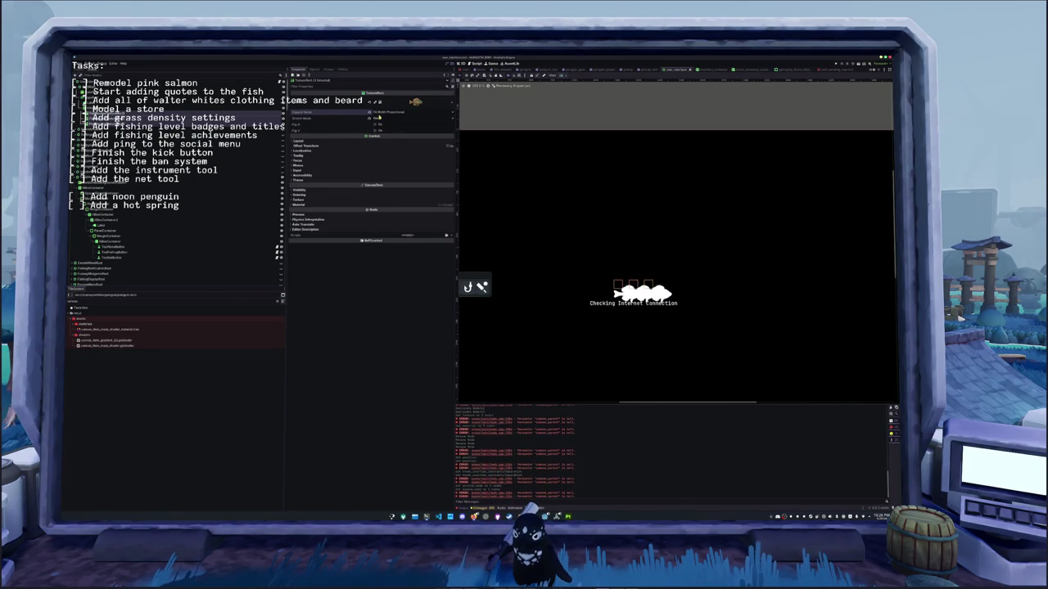
left_click(376, 118)
left_click(376, 125)
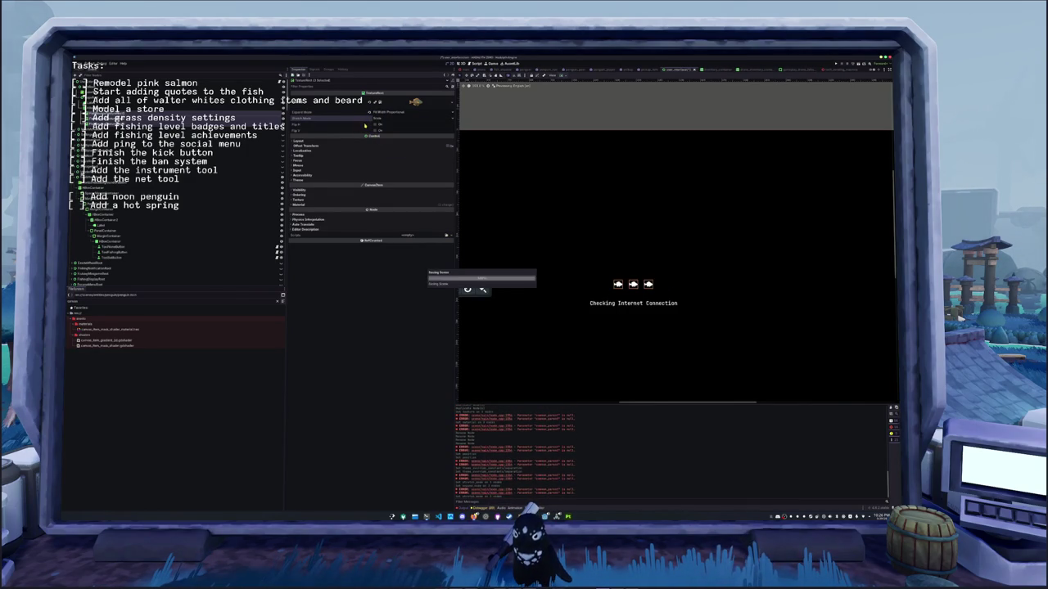
Review the fish texture's layout, sizing and transform settings
left_click(337, 140)
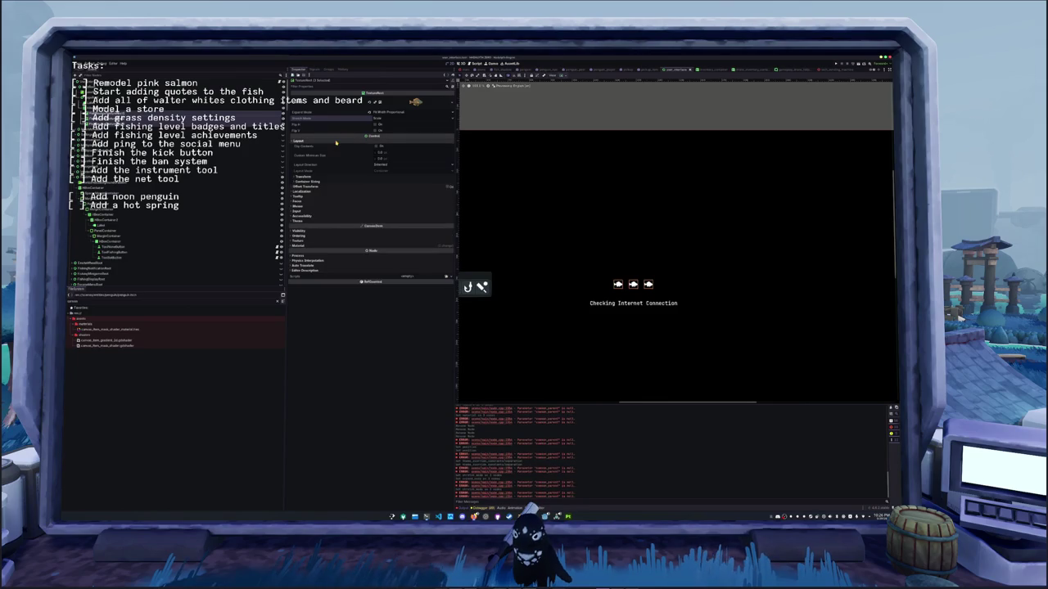
left_click(322, 181)
left_click(332, 176)
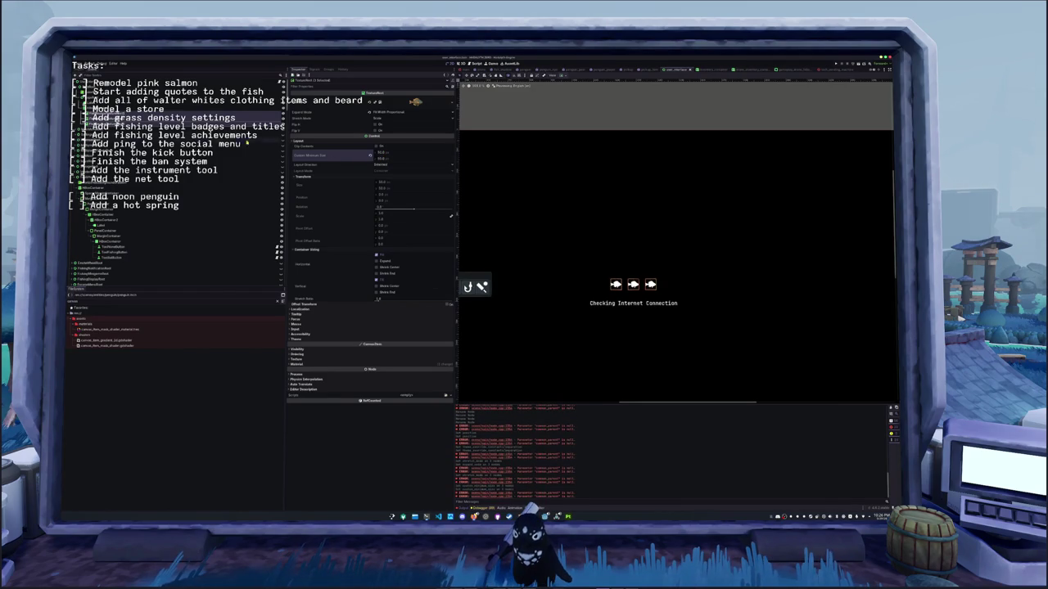
left_click(397, 141)
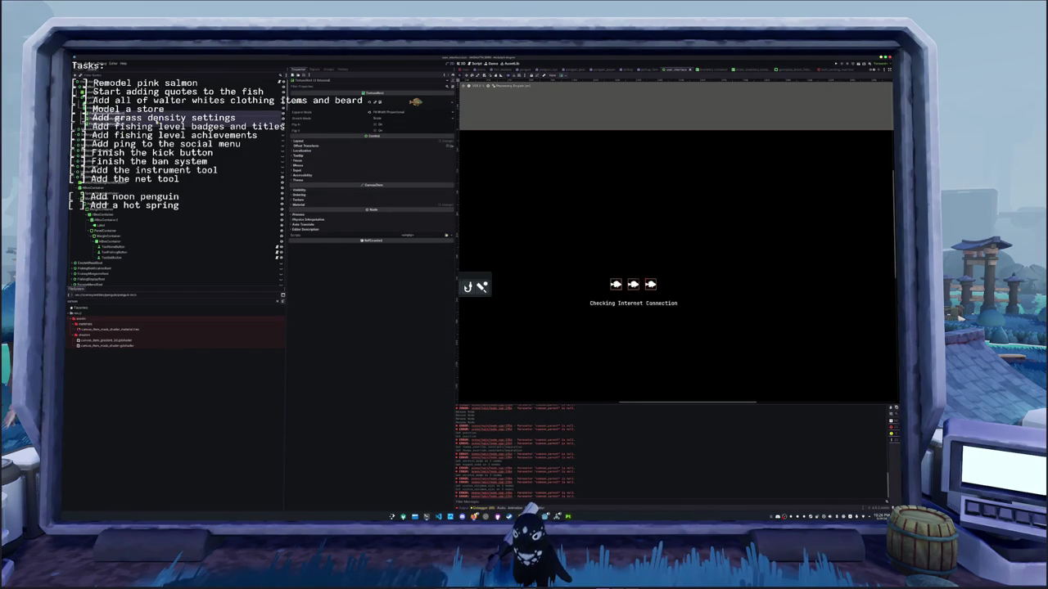
left_click(402, 145)
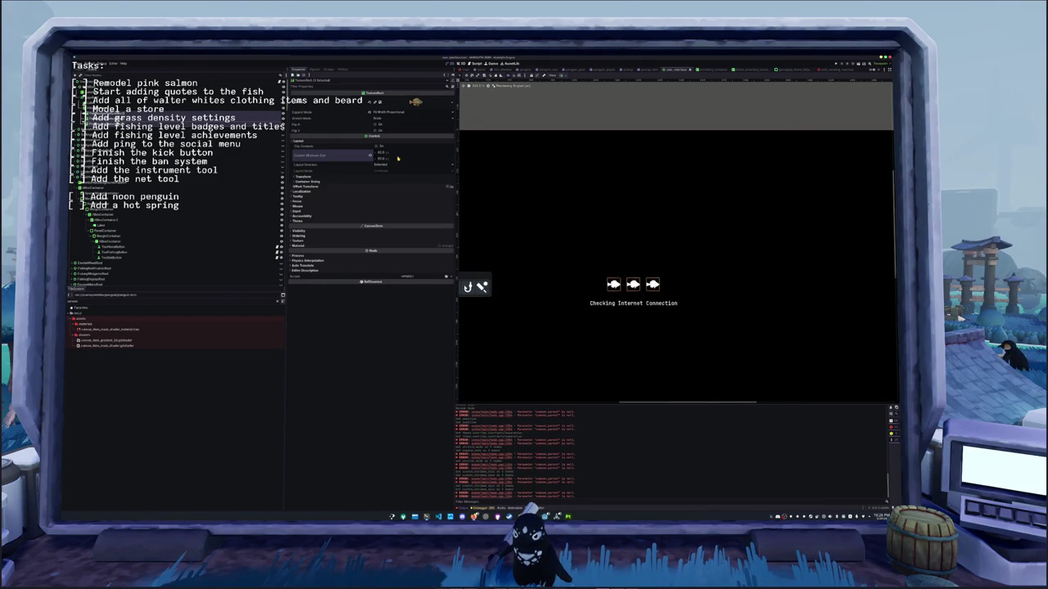
Drag the Checking Internet Connection label up just beneath the smaller fish
left_click(261, 164)
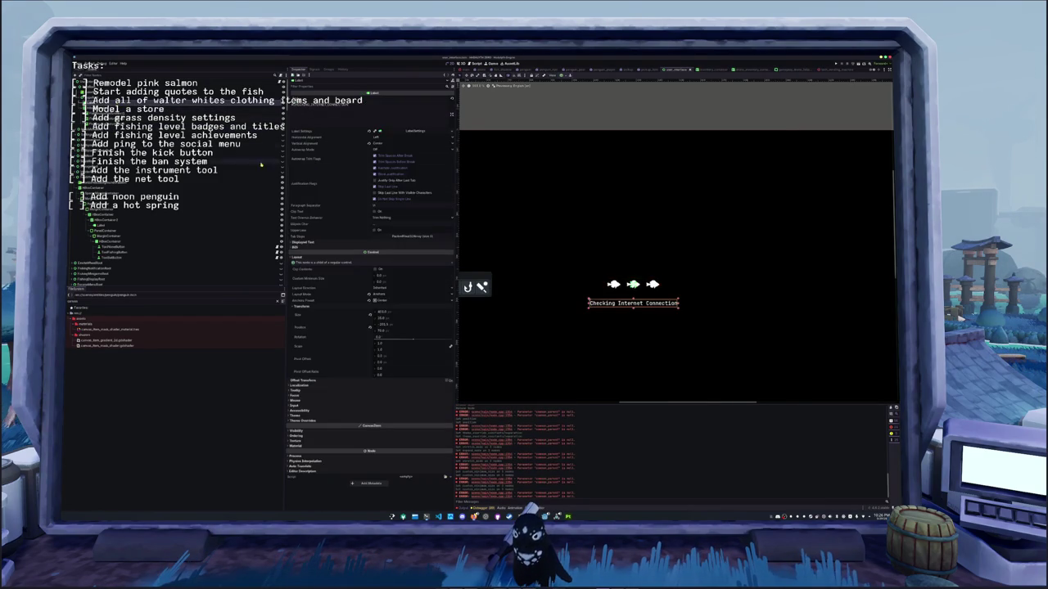
left_click_drag(386, 332, 366, 331)
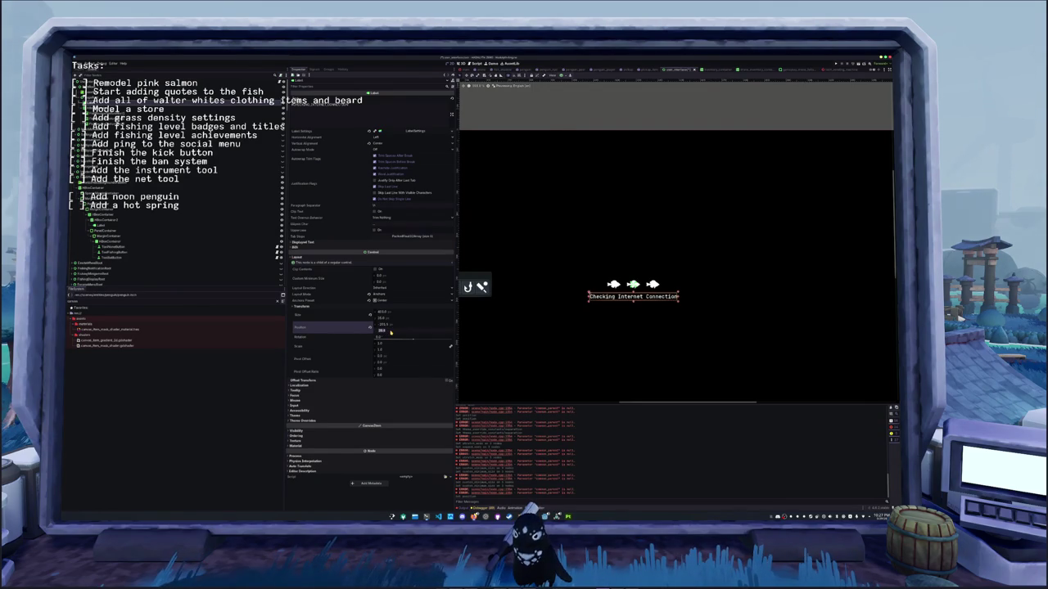
scroll(574, 334, "down", 2)
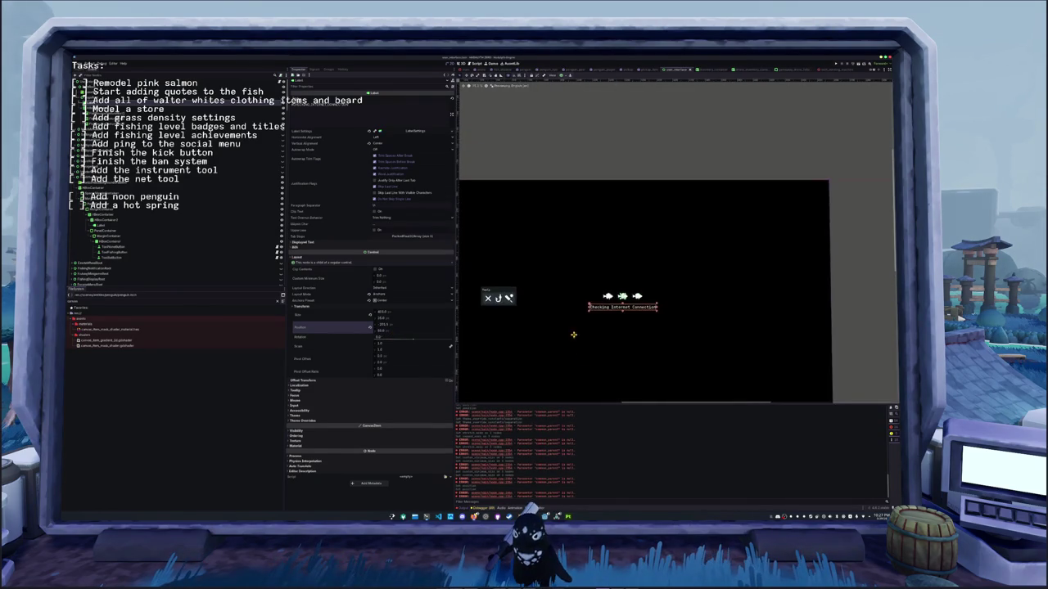
scroll(574, 335, "down", 2)
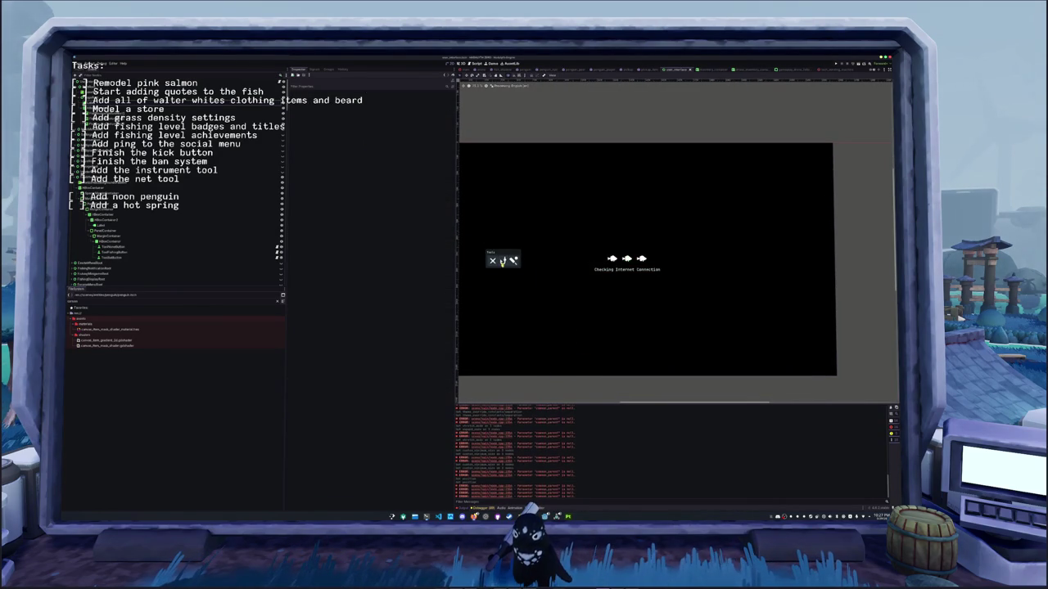
Hide the toolbox overlay node, then select the boot state node
left_click(503, 261)
left_click(277, 178)
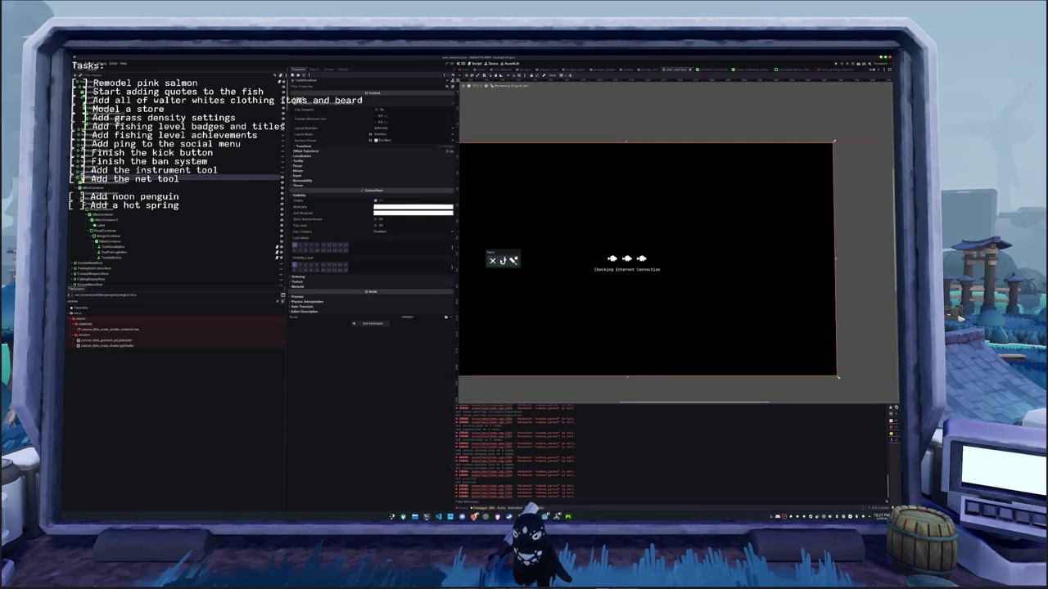
left_click(282, 190)
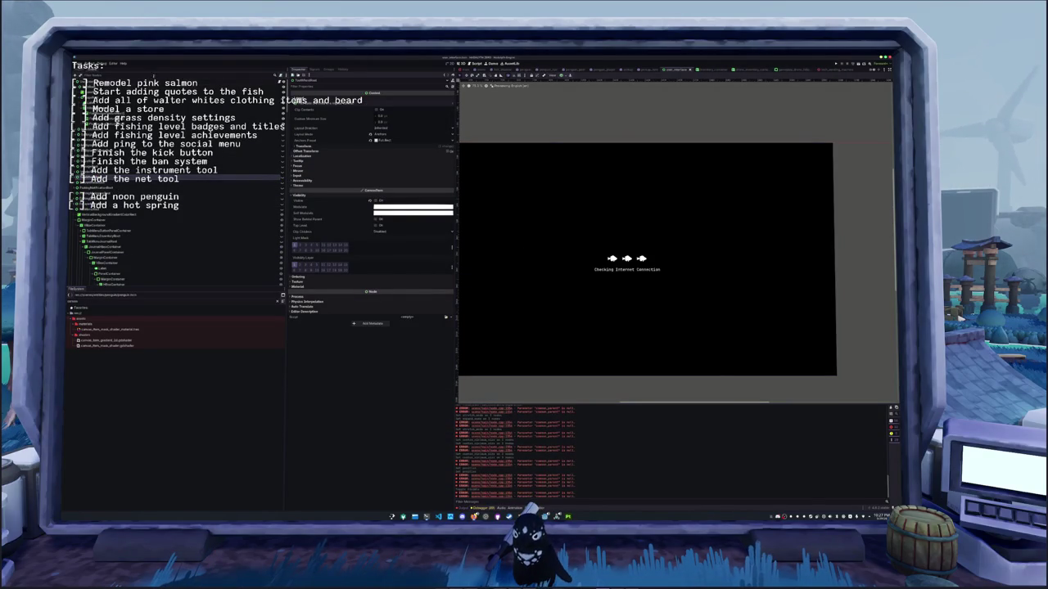
left_click(106, 116)
left_click(106, 112)
scroll(163, 180, "down", 8)
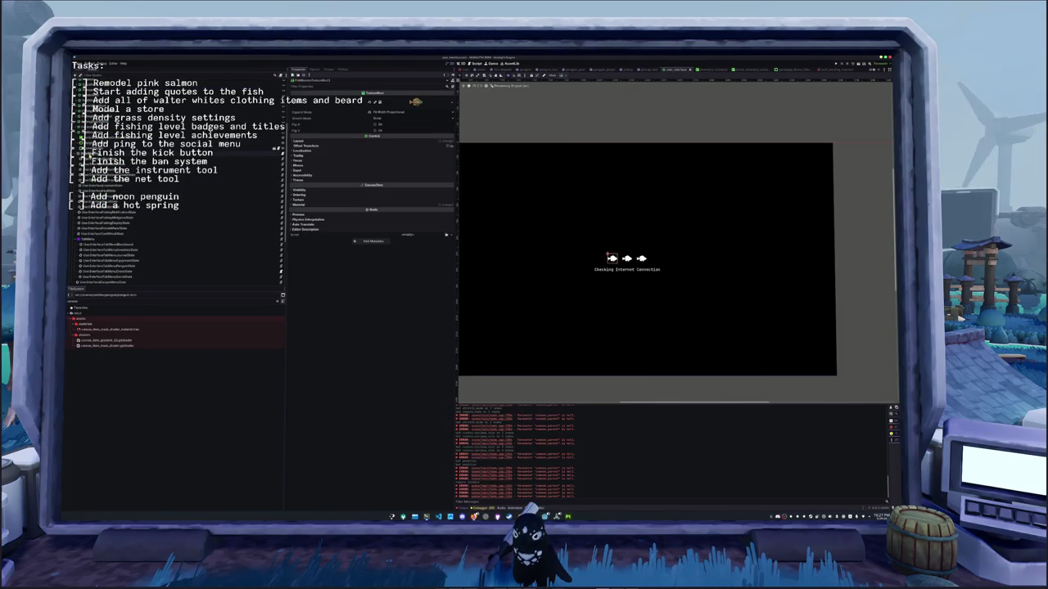
left_click(106, 162)
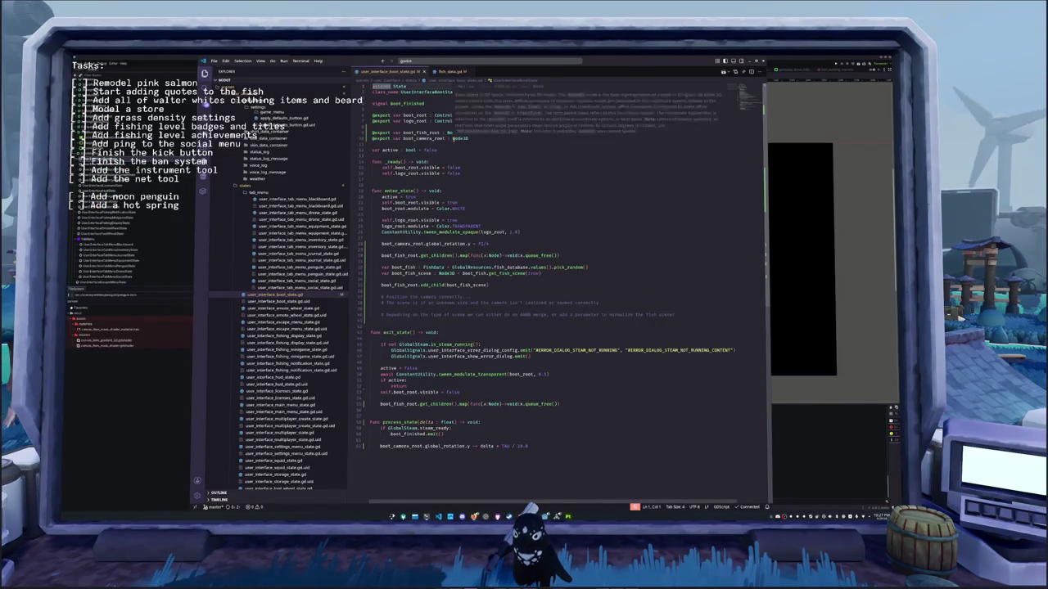
left_click_drag(458, 127, 476, 139)
key("BackSpace")
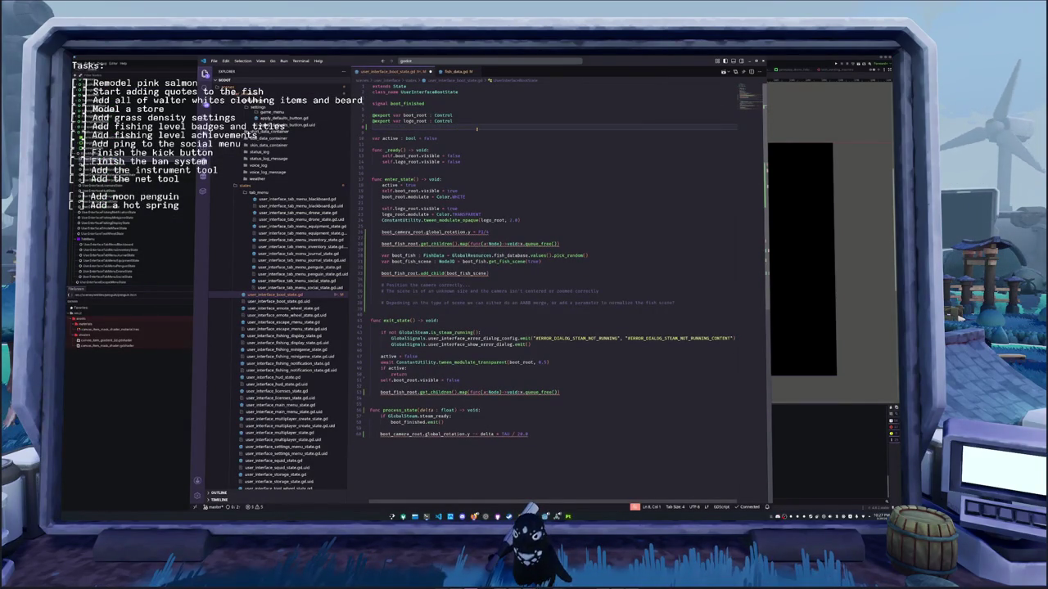
key("Return")
type("@export var ")
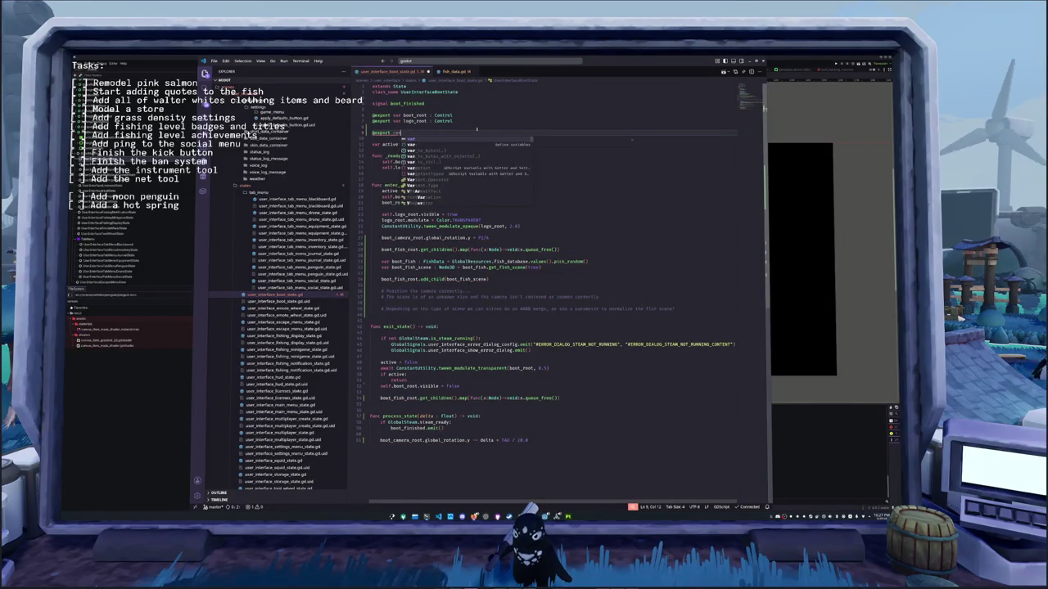
type("te")
type("_re")
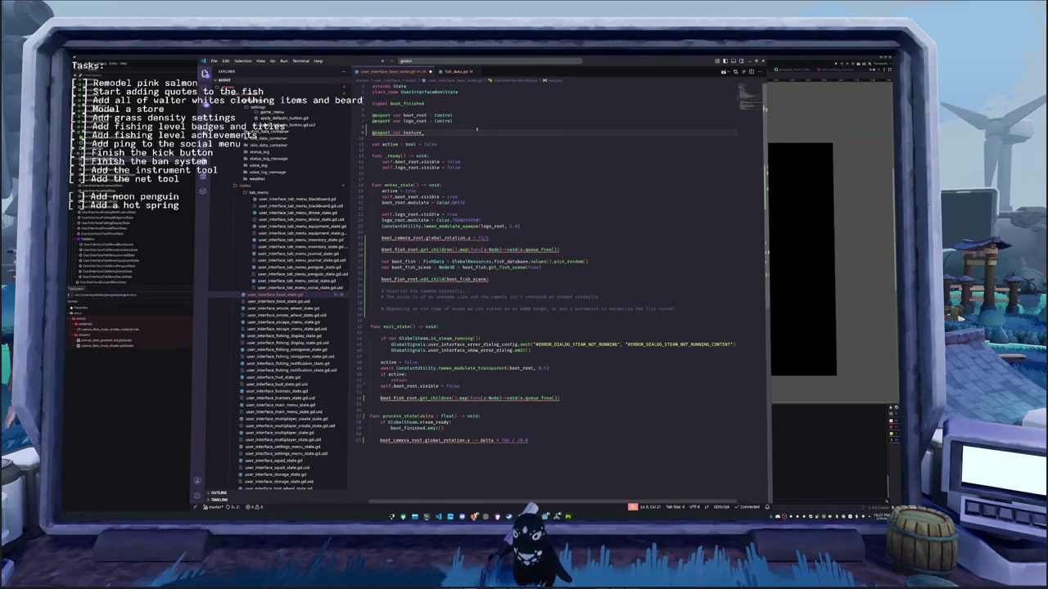
type("Textur")
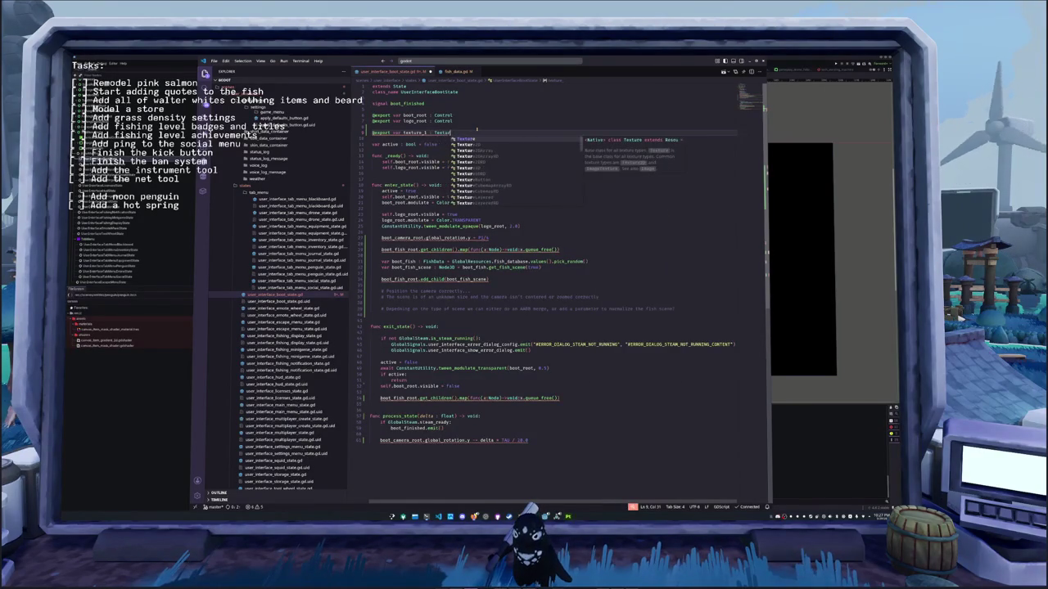
type("eR")
key("Return")
key("Return")
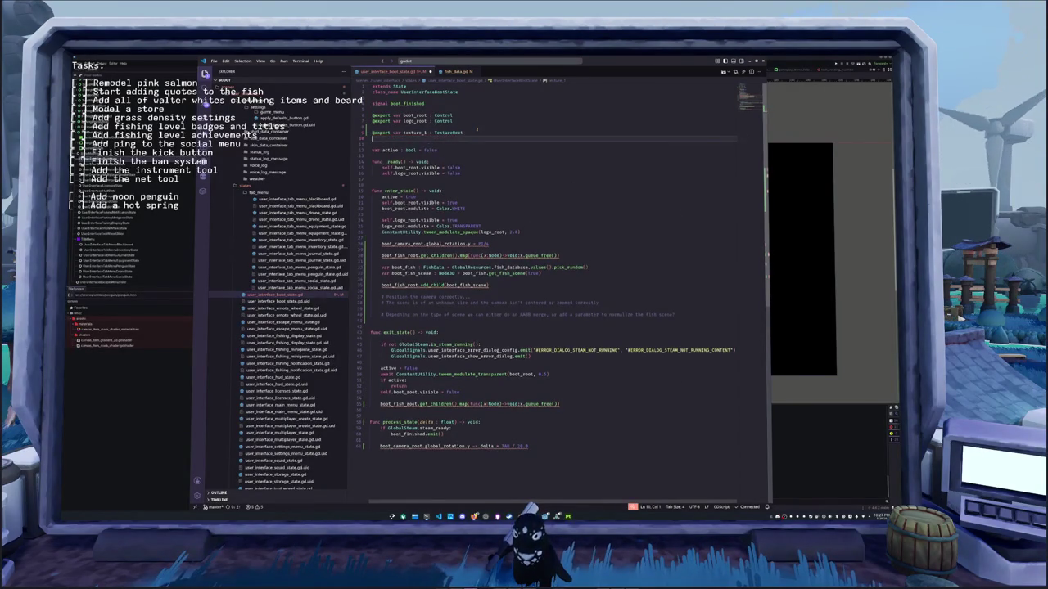
type("@export var texture")
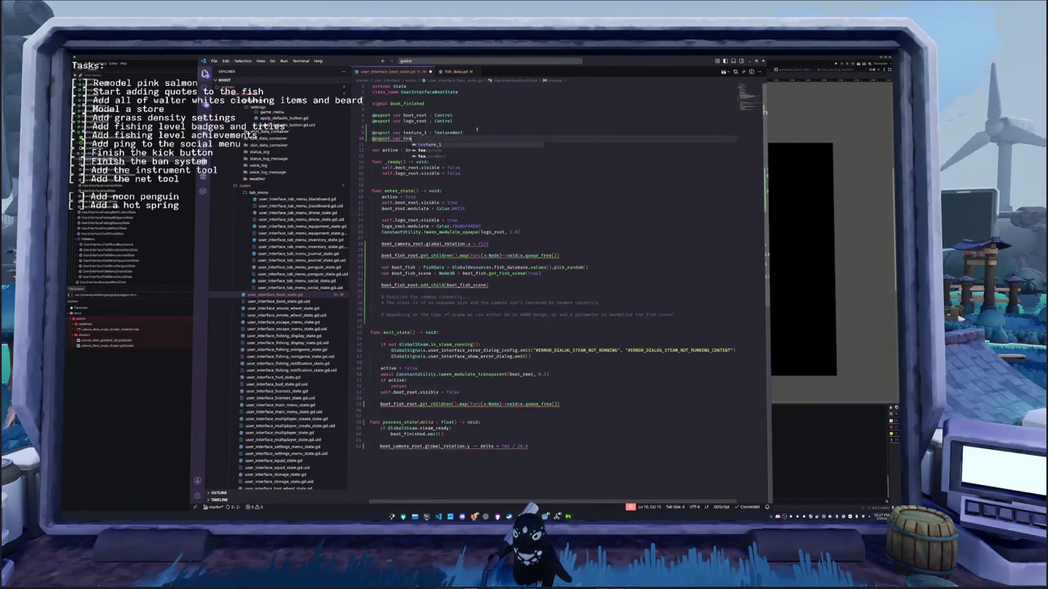
type("_2 : TextureRect")
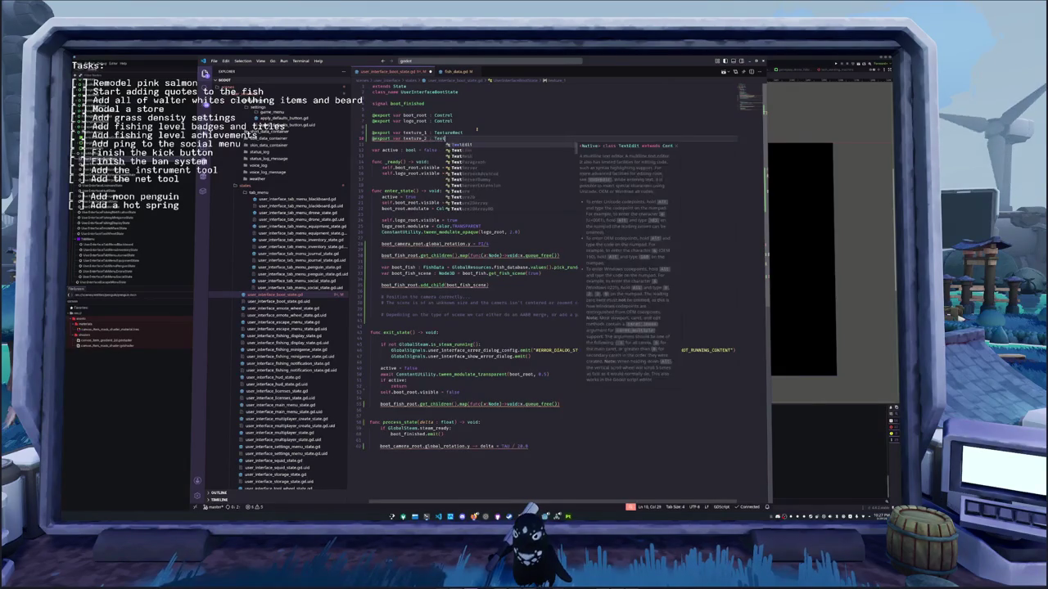
key("Return")
type("export var texture_3 : TextureRect")
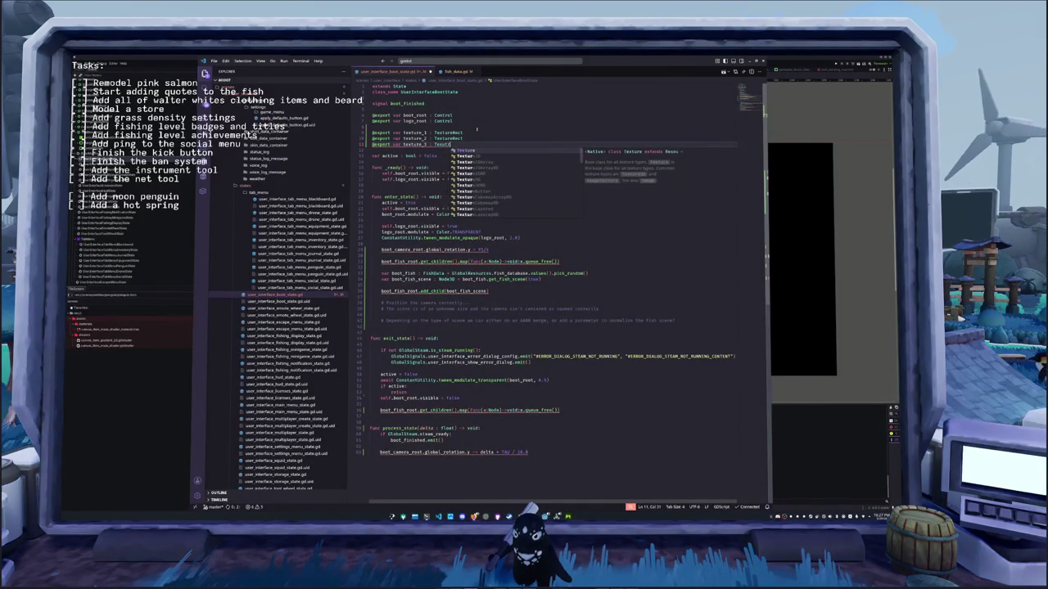
key("Escape")
key("Down")
key("Up")
key("BackSpace")
key("BackSpace")
key("BackSpace")
key("Down")
key("Down")
key("Down")
key("Down")
key("Down")
key("Down")
key("Return")
key("Down")
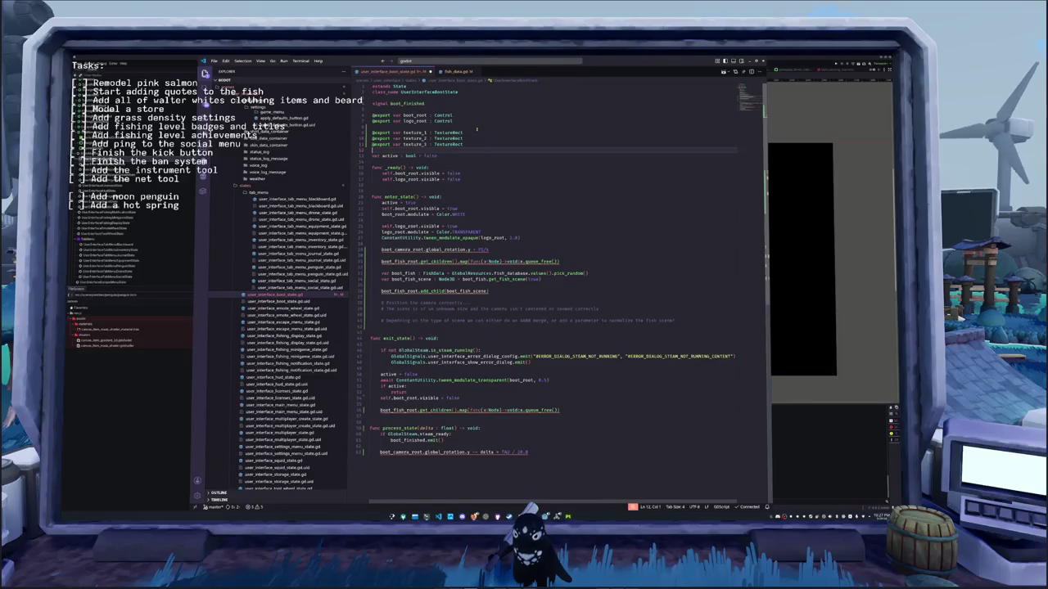
key("Return")
key("alt+Tab")
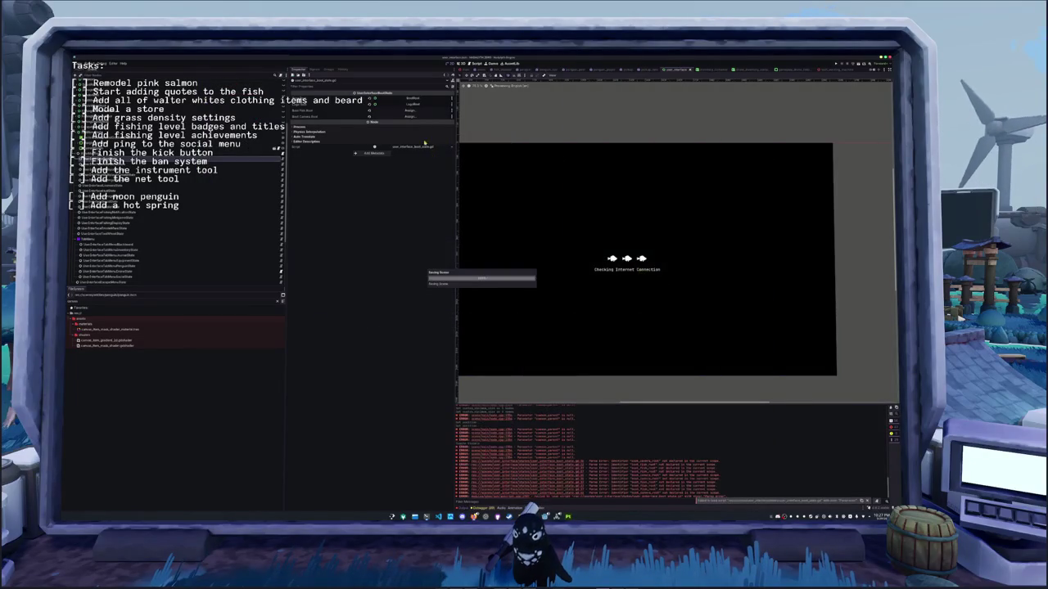
Delete the enter_state camera/fish-spawn block, the boot_fish_root cleanup and process_state camera rotation
key("alt+Tab")
left_click_drag(382, 255, 382, 262)
key("shift+Down")
key("shift+Down")
key("shift+Down")
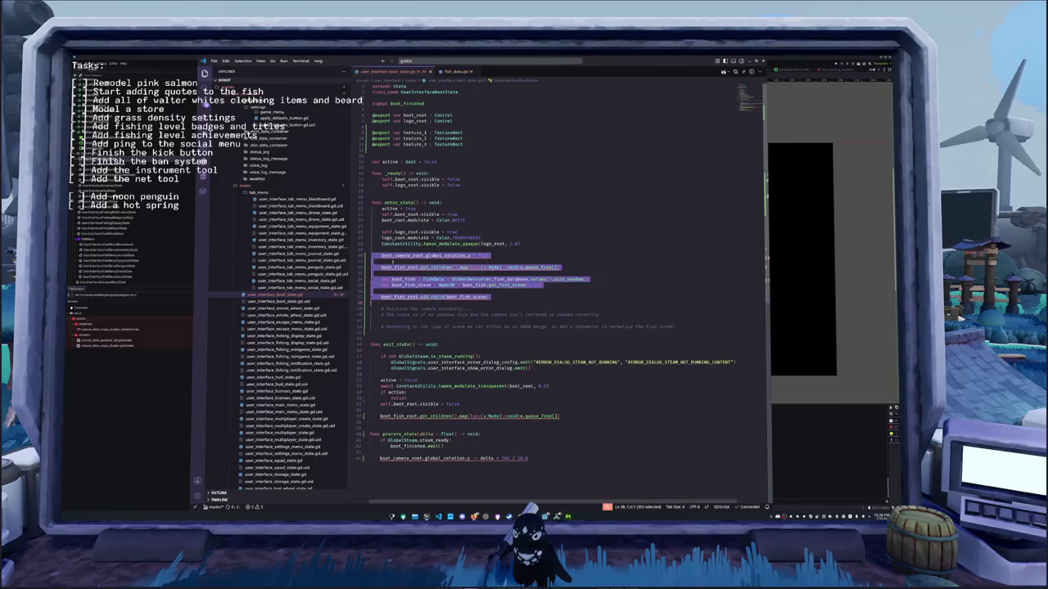
key("BackSpace")
key("Down")
key("Down")
key("Down")
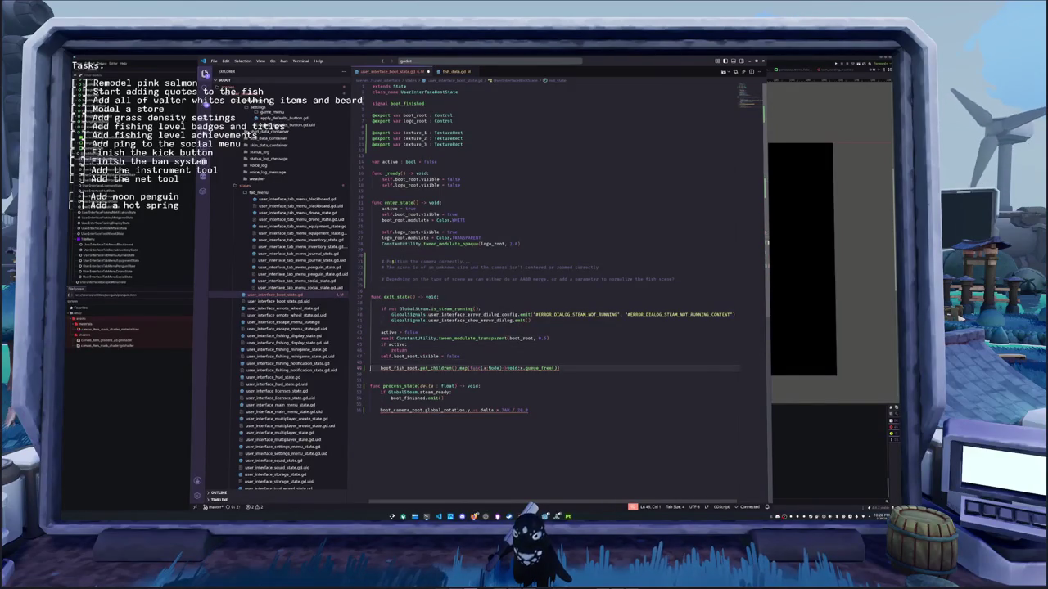
key("ctrl+shift+k")
key("Down")
key("Down")
key("Down")
key("Down")
key("Down")
key("shift+End")
key("BackSpace")
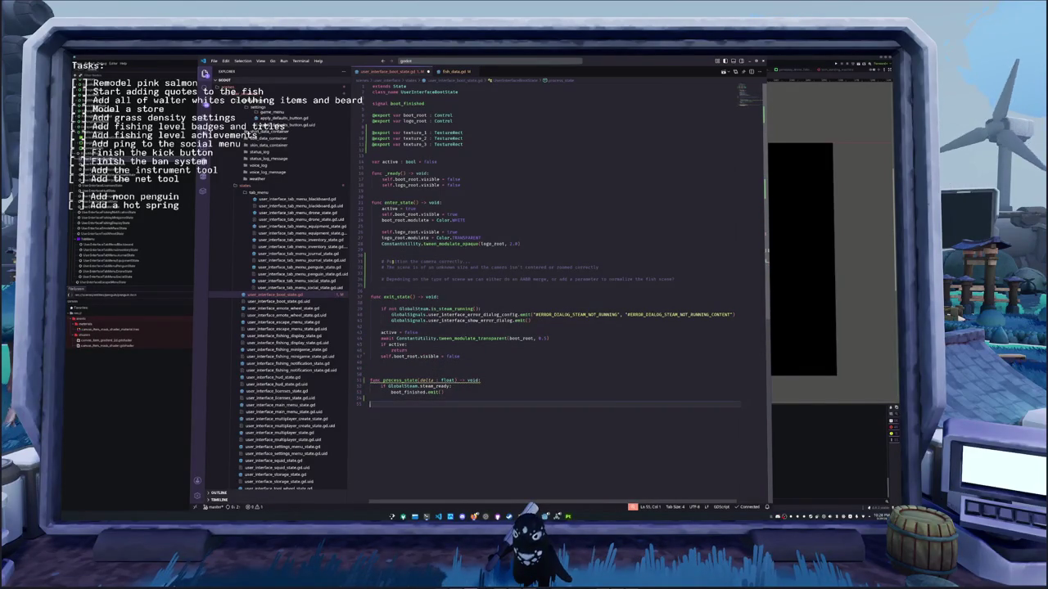
left_click(805, 355)
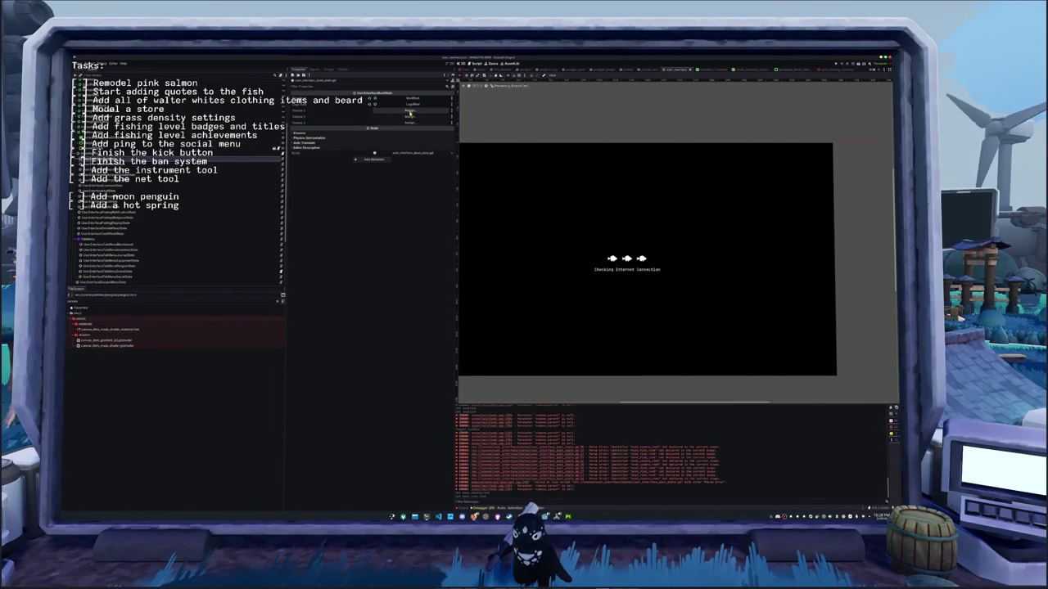
Assign the three FishBounce TextureRects to the boot state's Texture 1, 2 and 3 slots
double_click(483, 255)
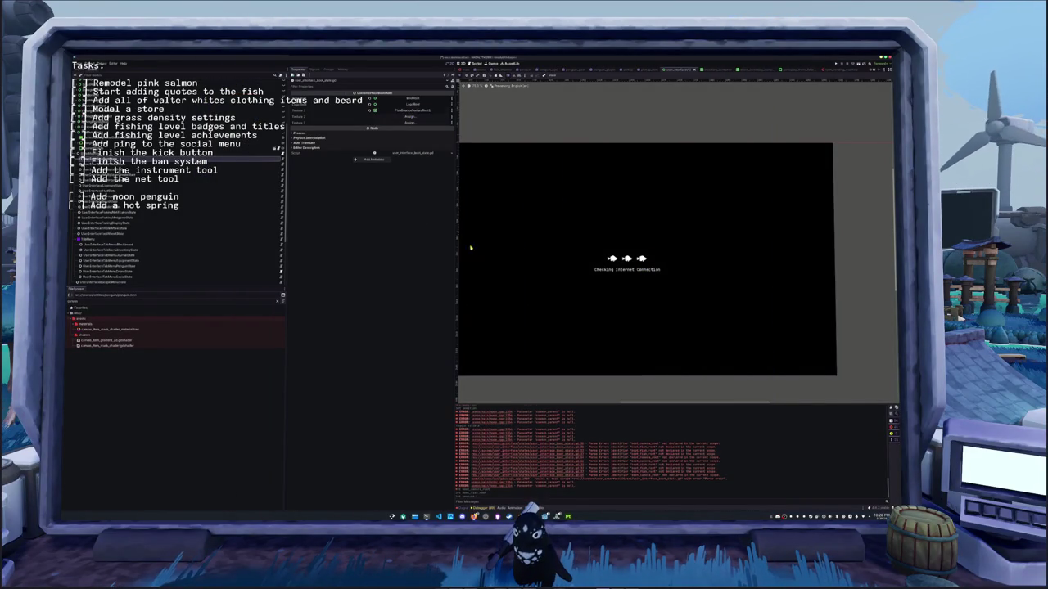
left_click(410, 117)
double_click(474, 250)
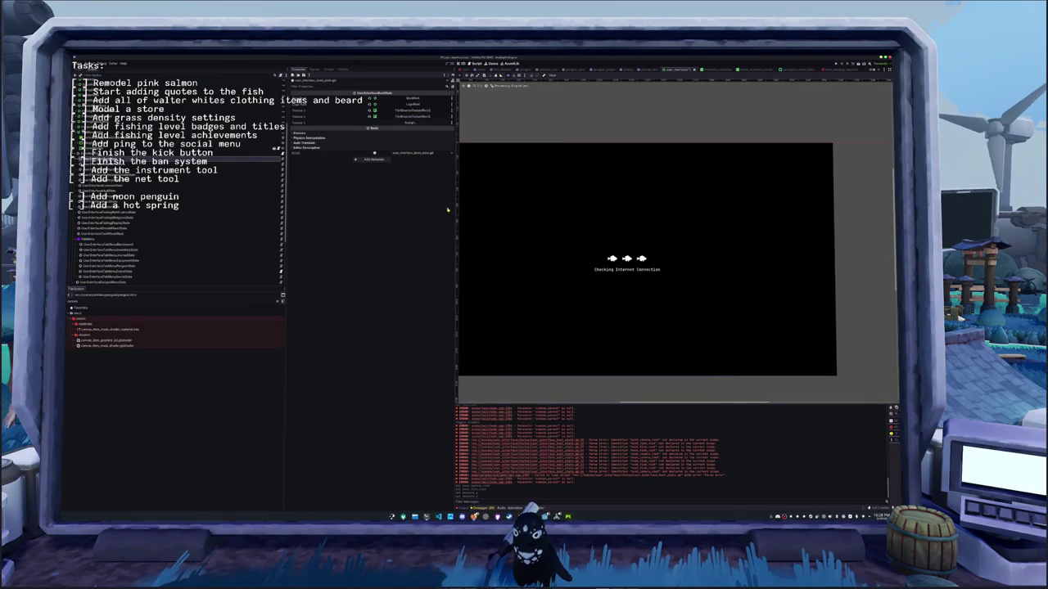
left_click(410, 122)
double_click(482, 256)
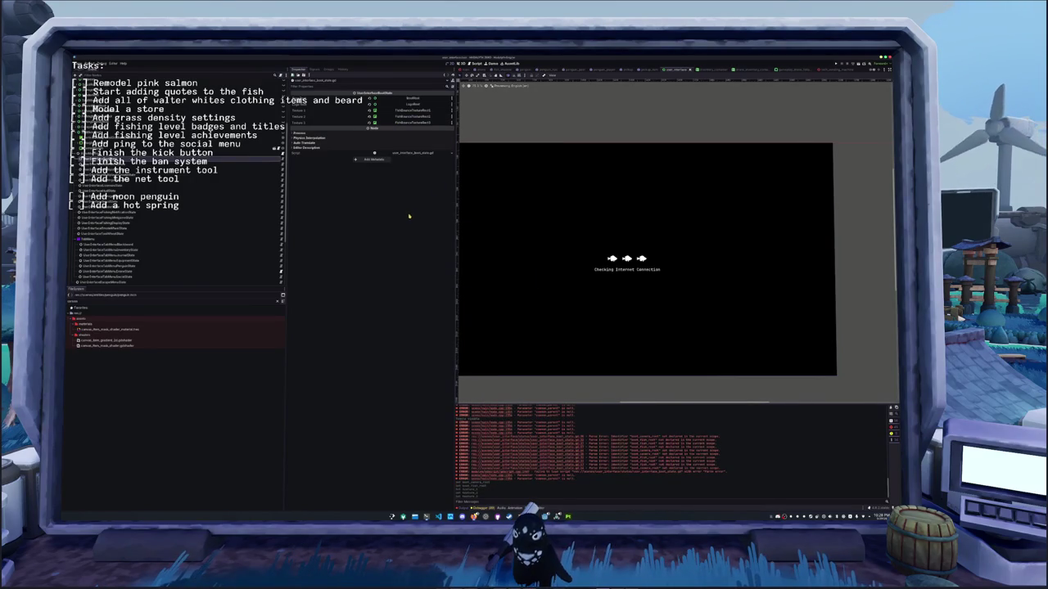
In the boot state script, open a new line below the texture exports
key("alt+Tab")
left_click(389, 284)
left_click(390, 151)
key("Return")
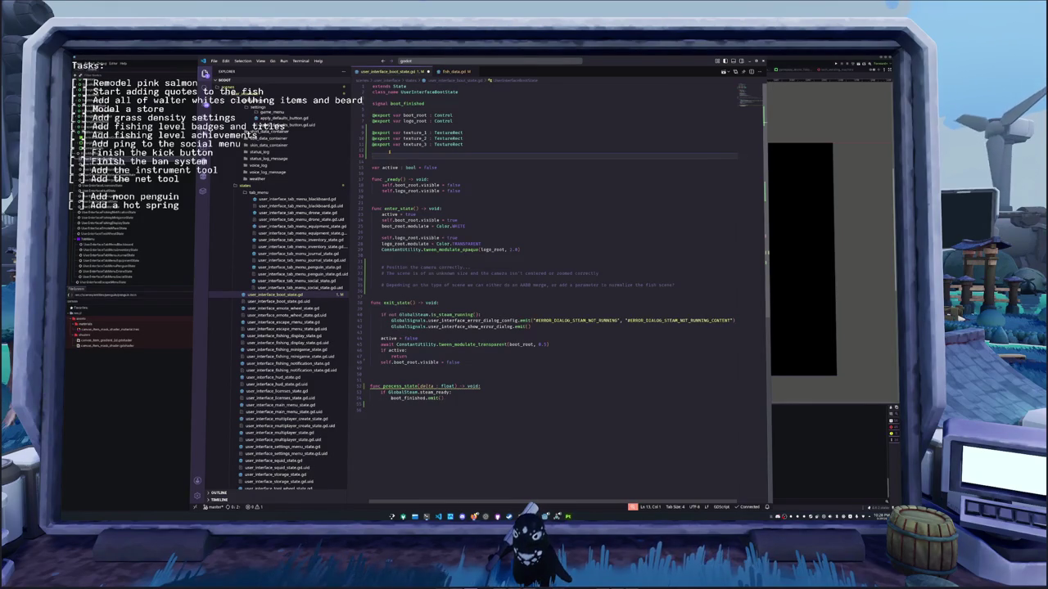
type("onready va")
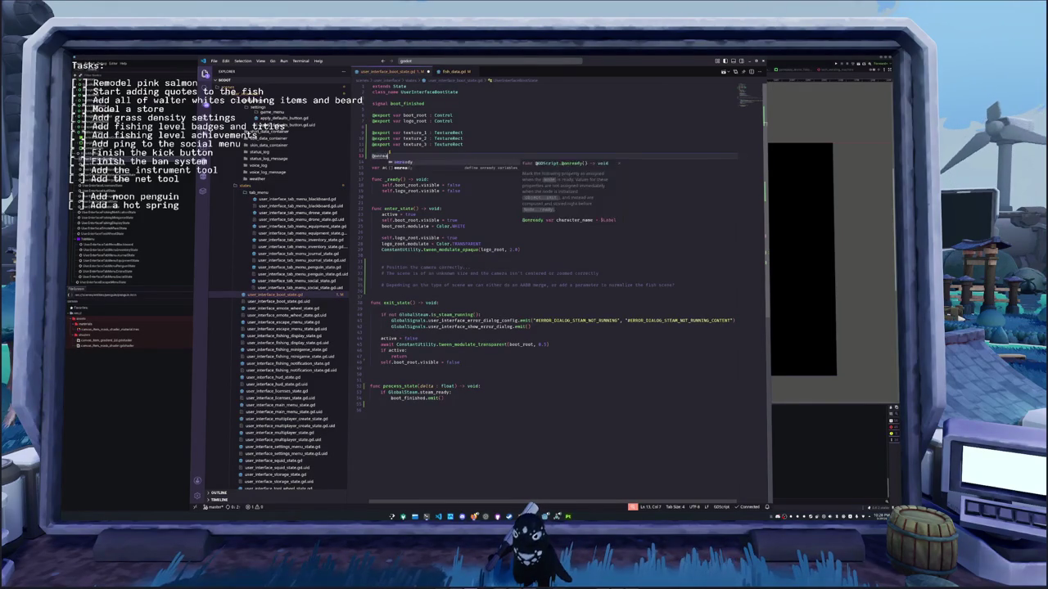
type("ish_ba")
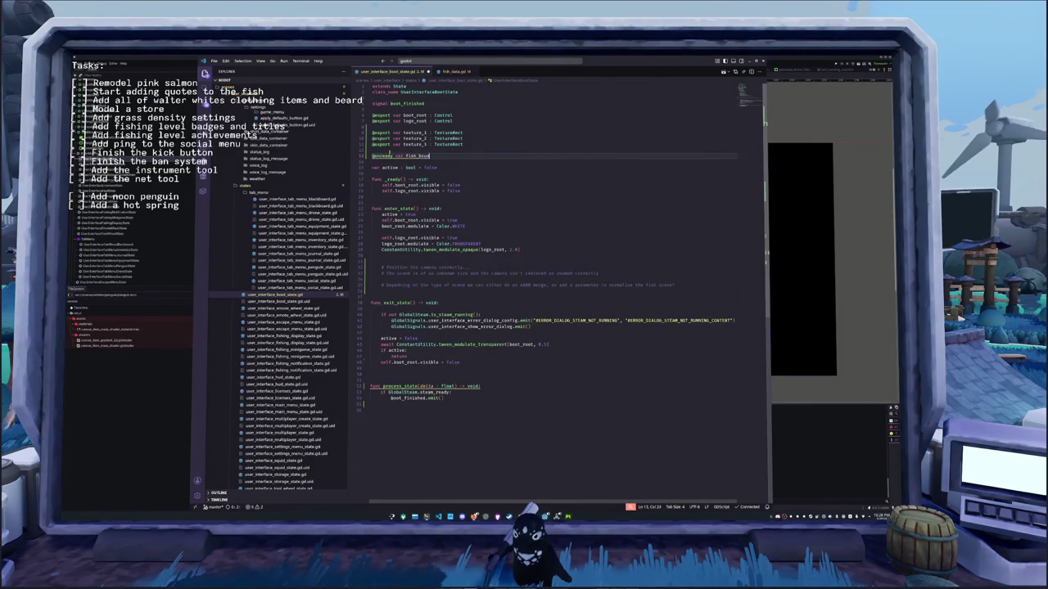
type(": Array[TextureRect] = [")
key("Return")
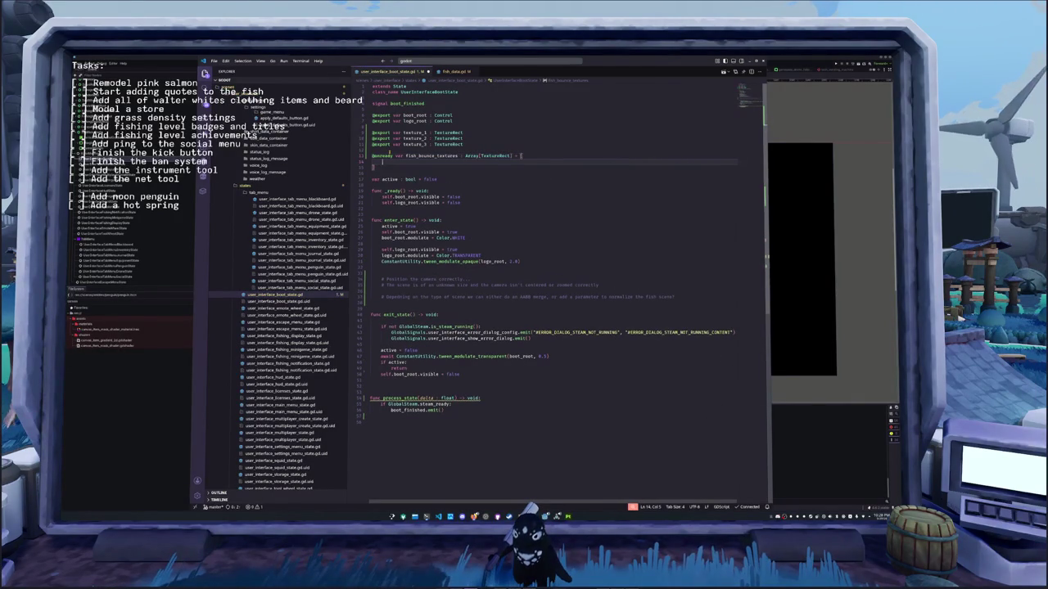
type("textu")
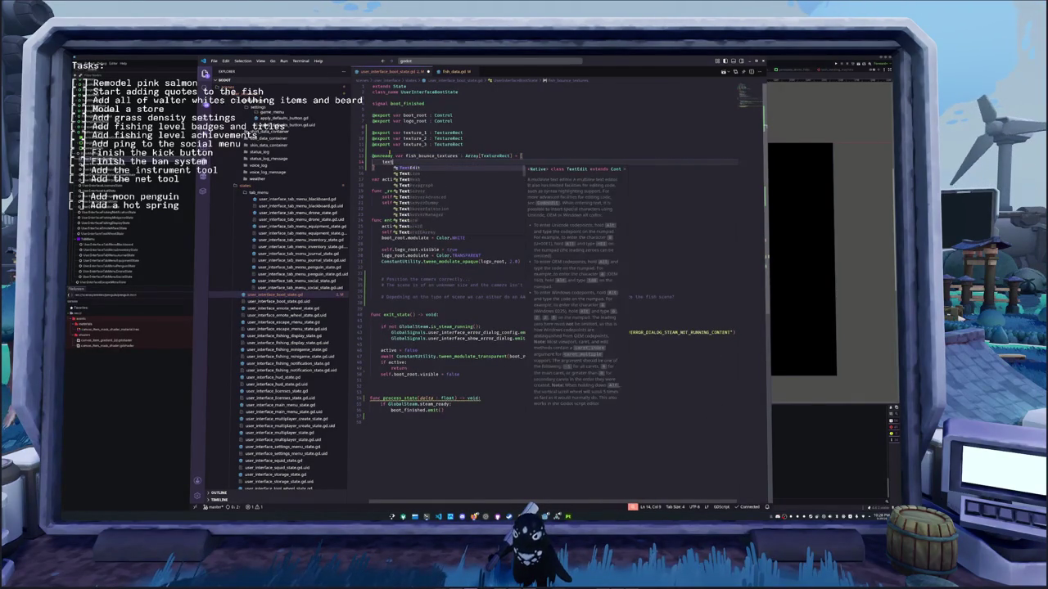
type("re_1,")
key("Return")
type("texture_2,")
key("Return")
type("texture_3")
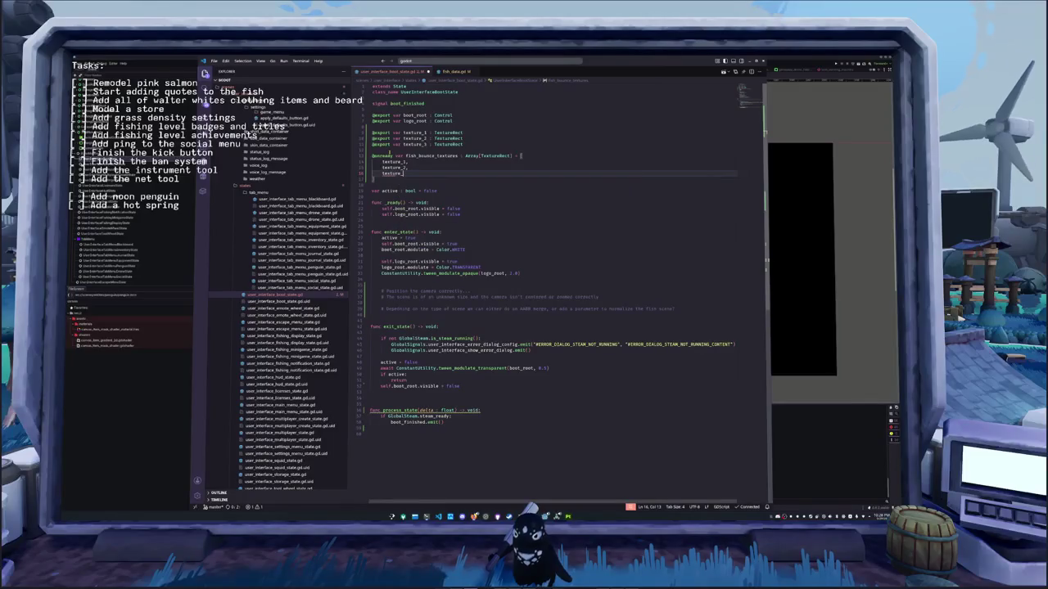
type(",")
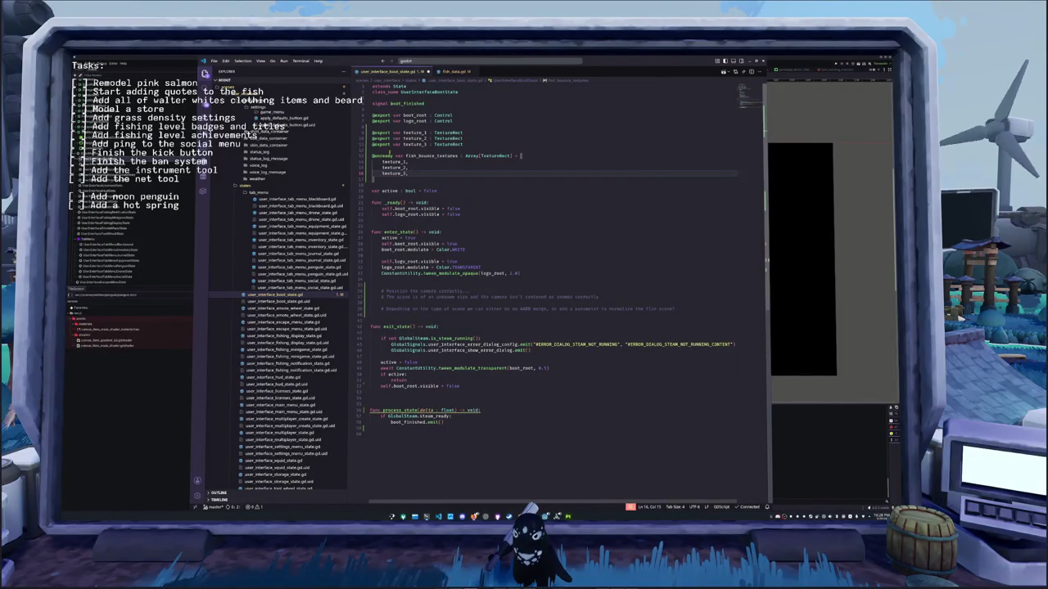
Start a new indented line at the end of the enter_state comments
key("Down")
key("Down")
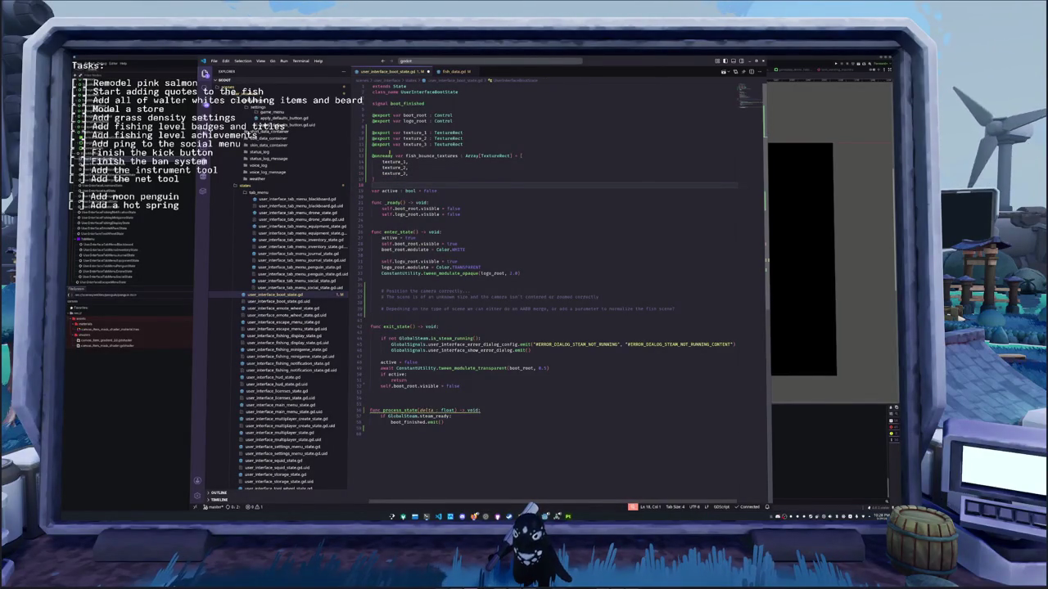
key("Down")
key("Down")
key("Down")
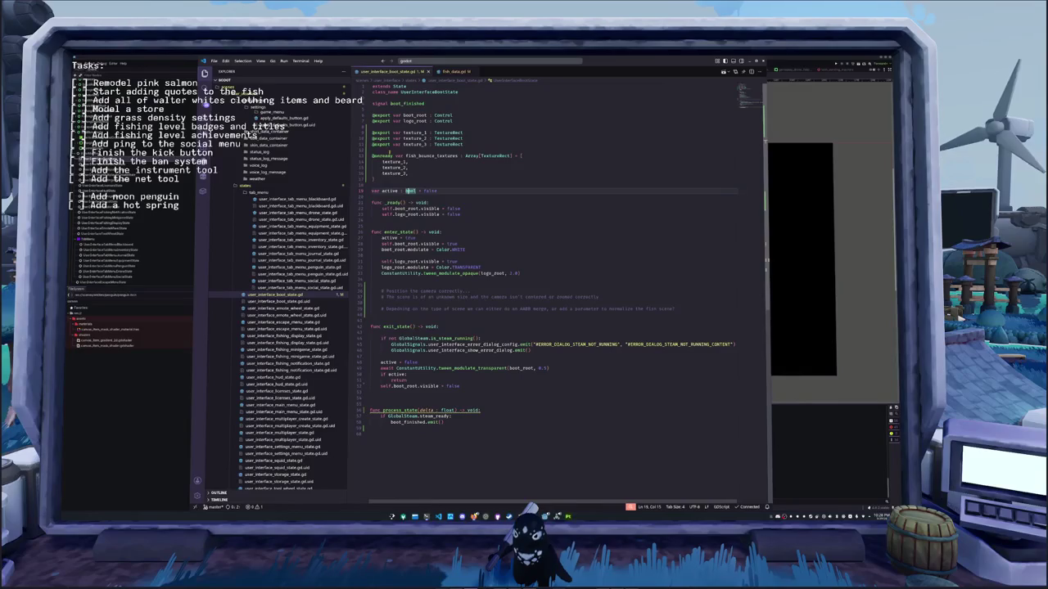
key("Down")
key("Down")
key("Down")
key("Down")
key("Up")
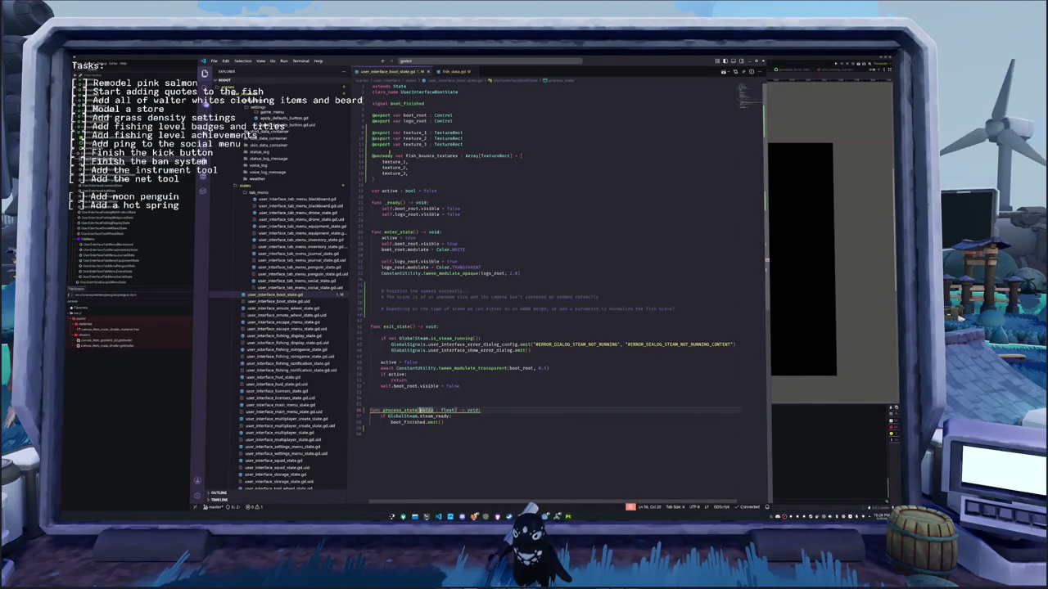
key("Up")
key("Up")
key("Up")
key("Up")
key("Up")
key("Up")
key("End")
key("Return")
key("Return")
Write a for loop over fish_bounce_textures with each item typed as TextureRect
type("ish_bounce")
key("Tab")
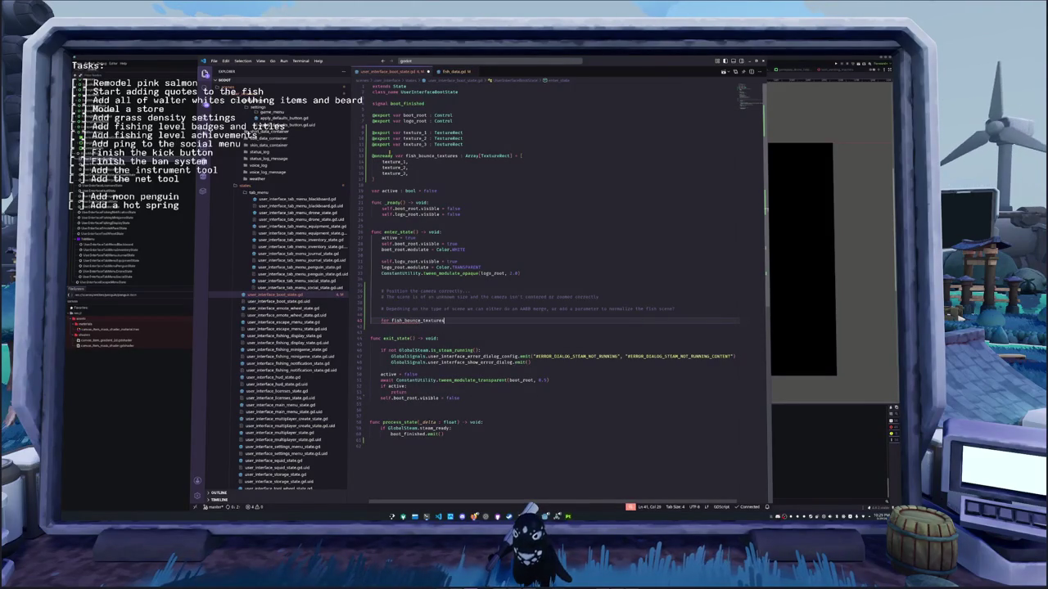
type("TextureRect in")
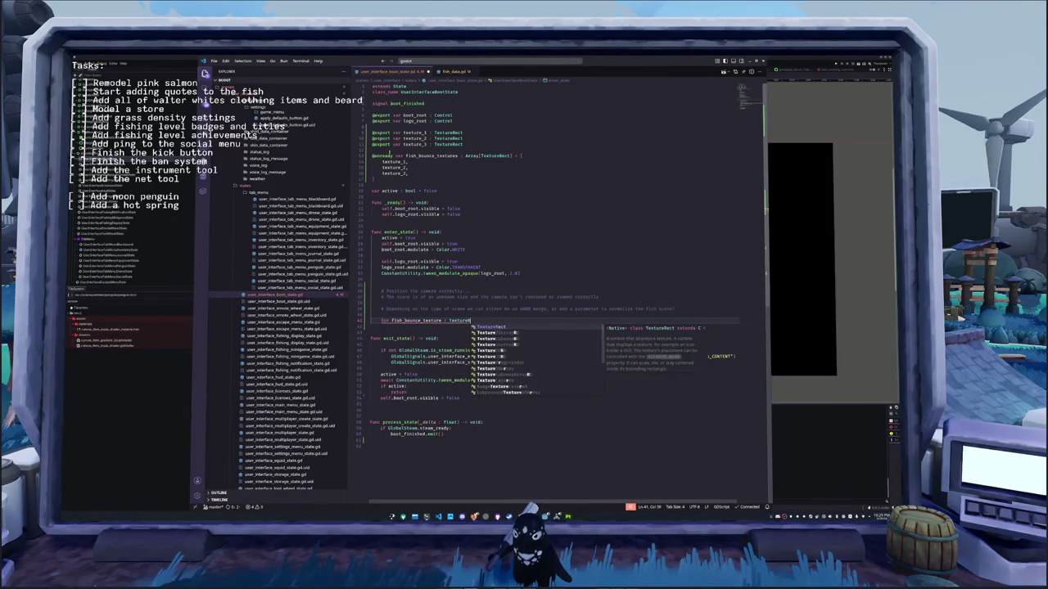
type(" fish_bounce_textures:")
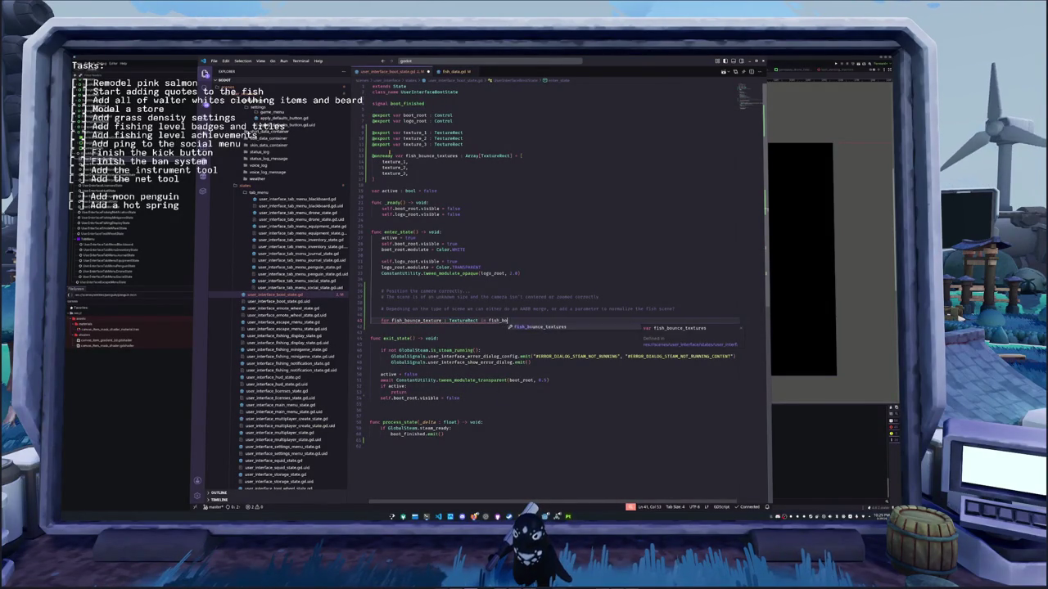
key("Return")
Set each texture to (GlobalResources.fish_database.values().pick_random() as FishData).icon
type("sh_bounce_texture.text")
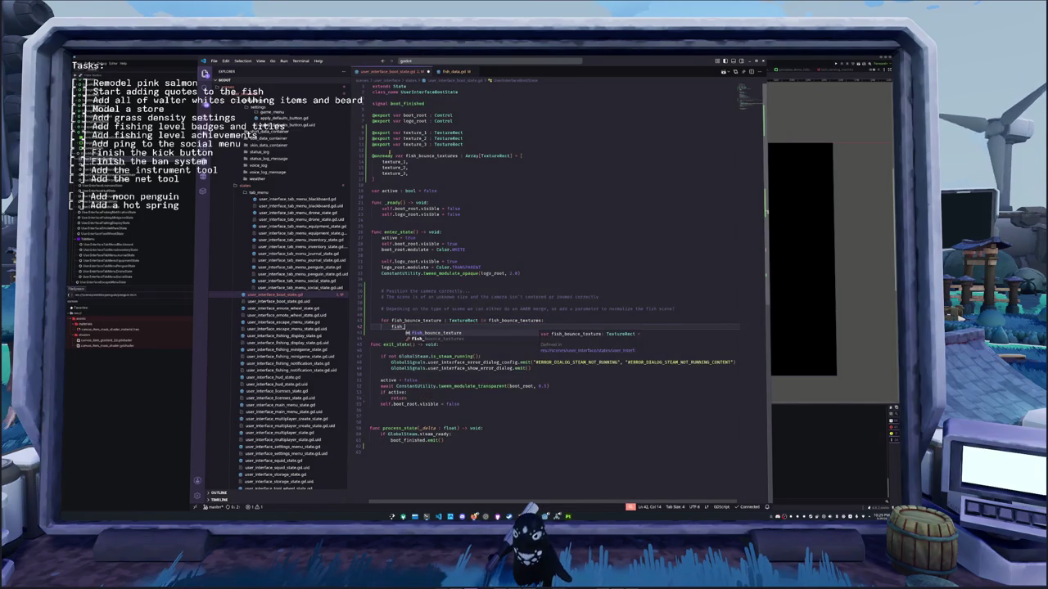
type("ure =")
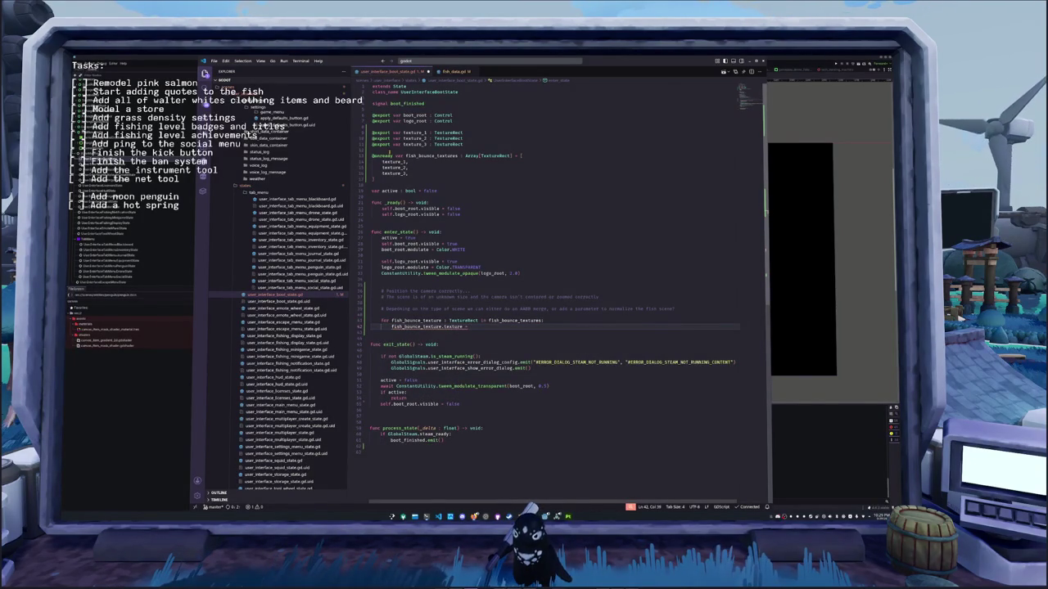
type("obalResources.fa")
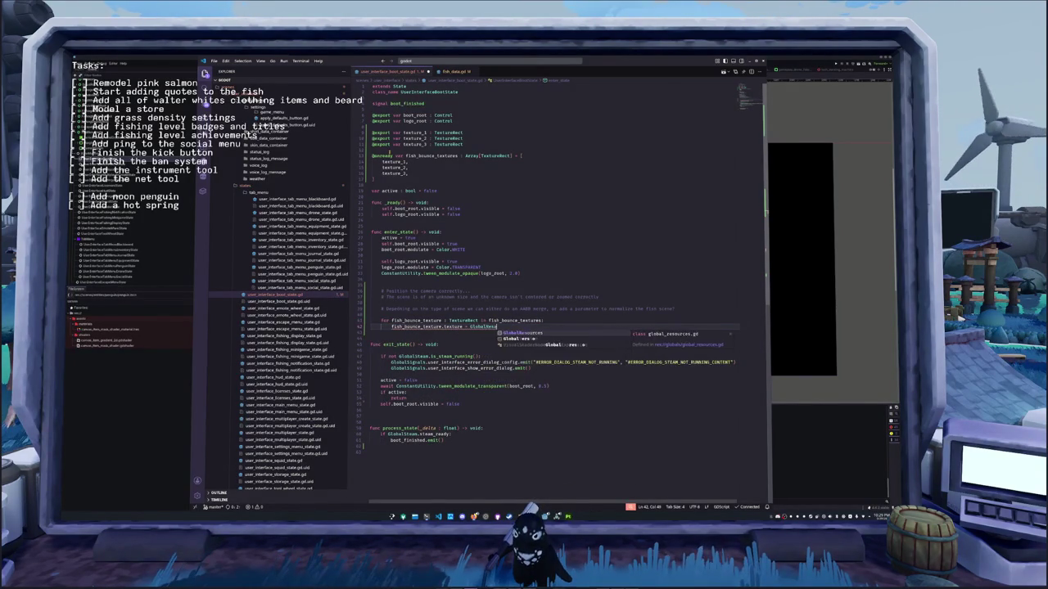
type("ish_database.val")
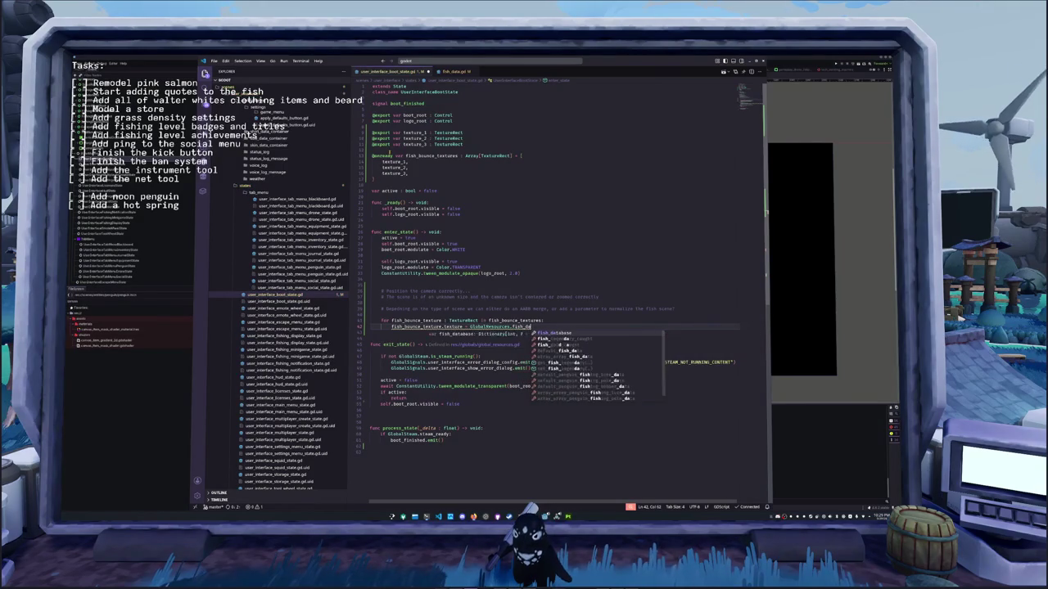
key("Return")
type(".pick_random()")
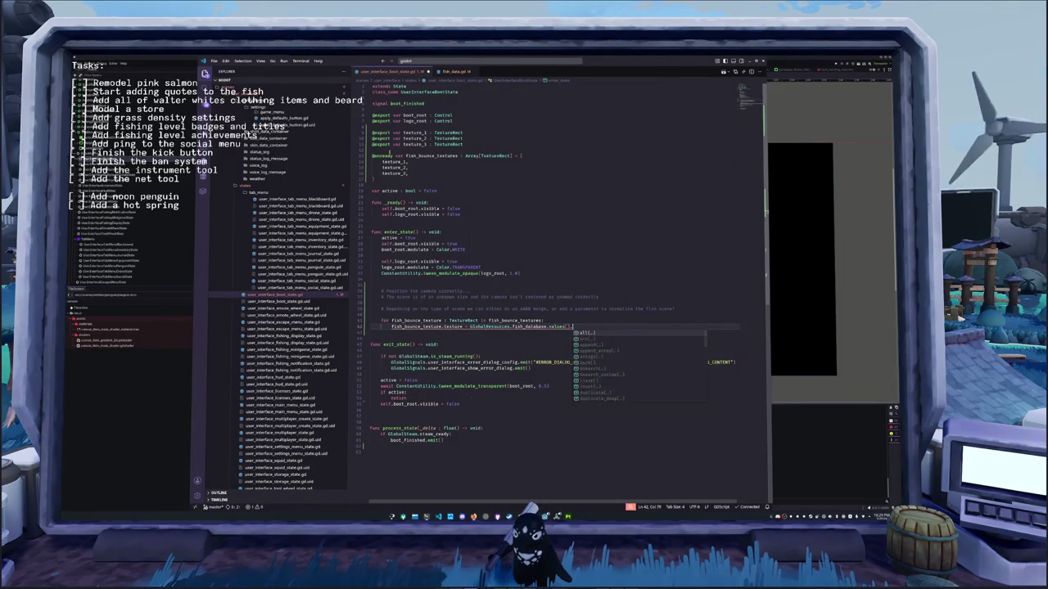
type(" as FishData")
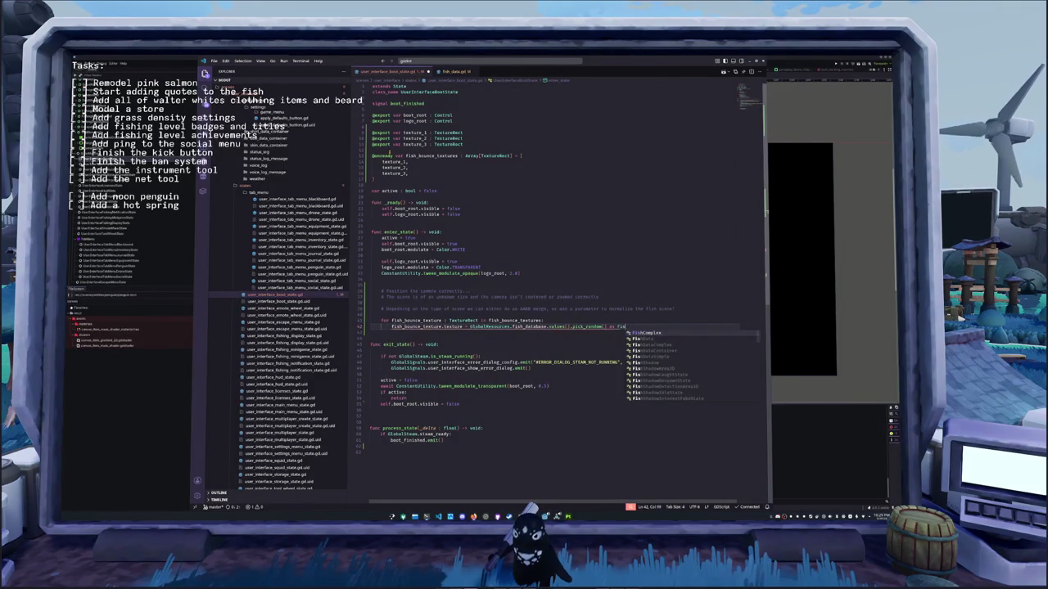
type(")")
left_click(468, 327)
type("(")
key("End")
type(".icon")
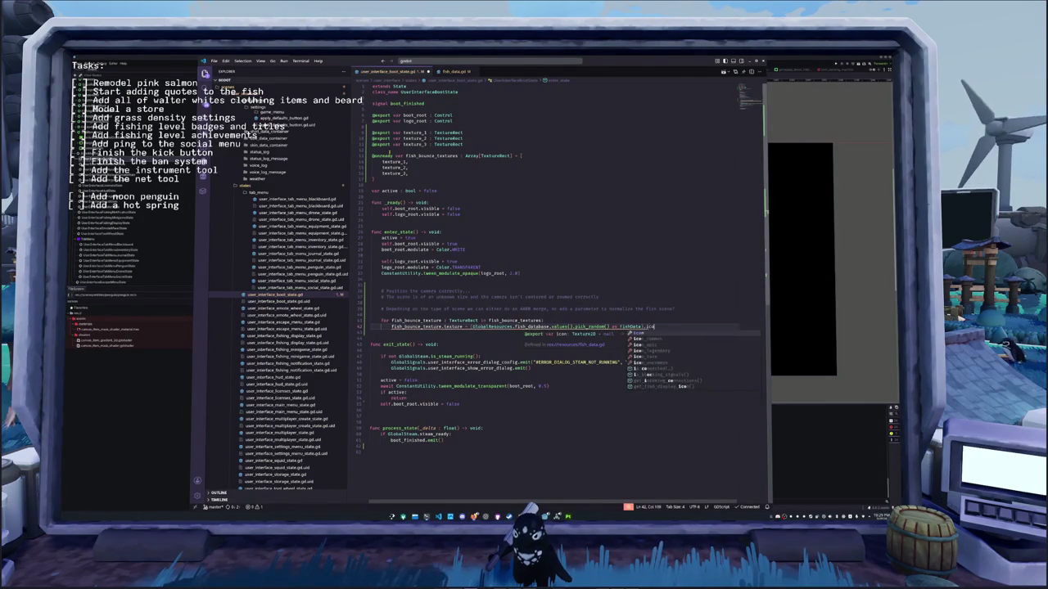
key("Escape")
key("Down")
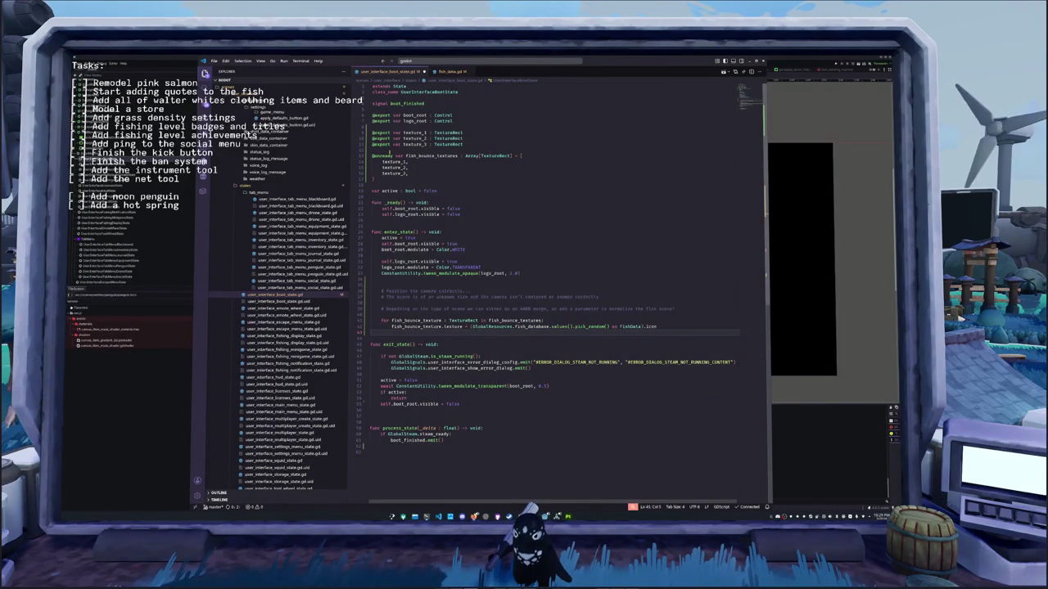
Jot a tween planning comment below the loop, then delete the trial comment lines
key("Return")
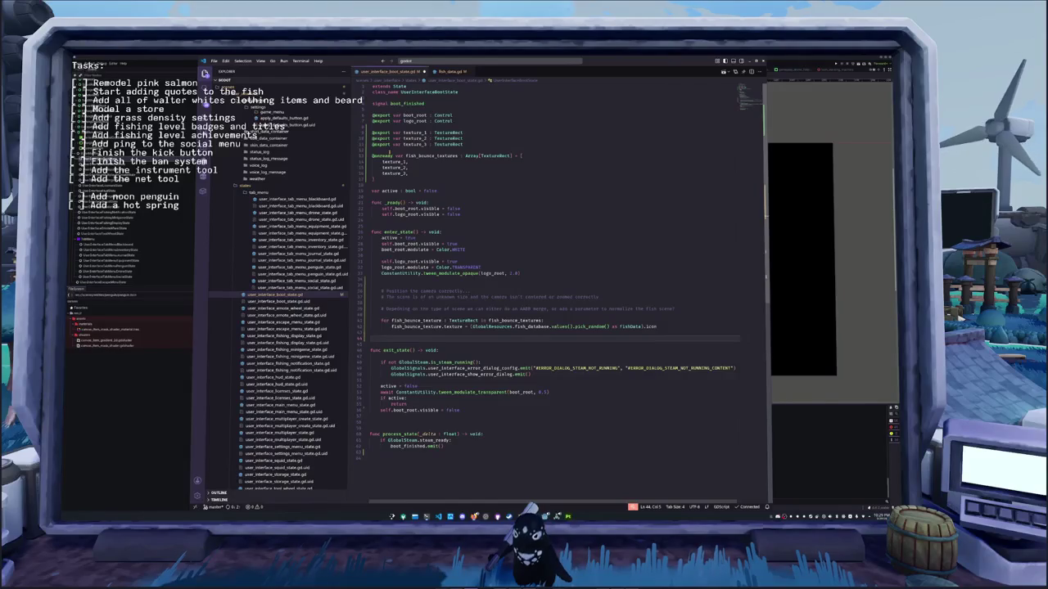
type("# ")
type("ice > two")
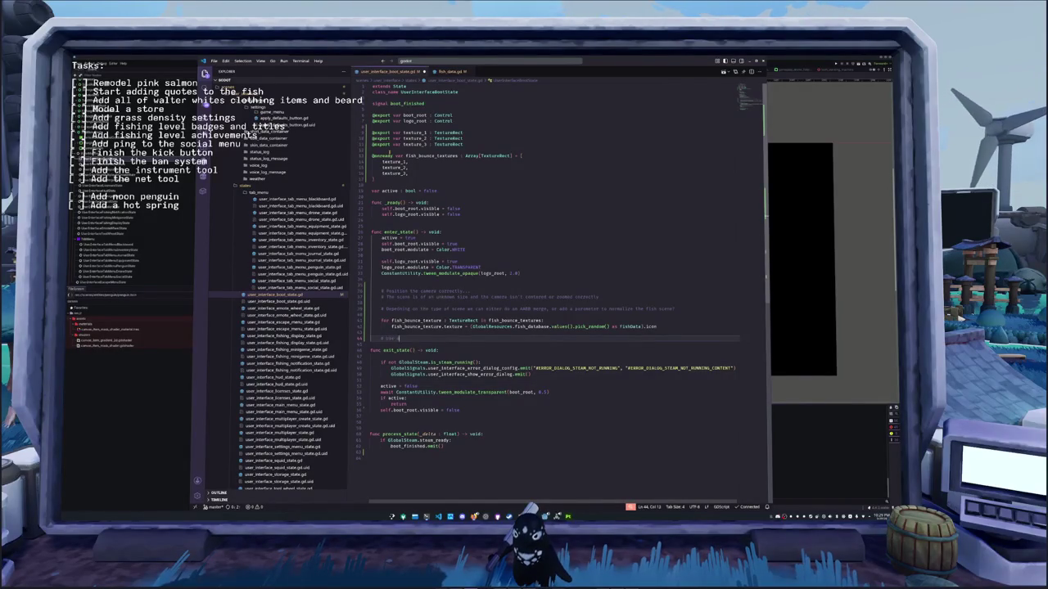
type("ove them all?")
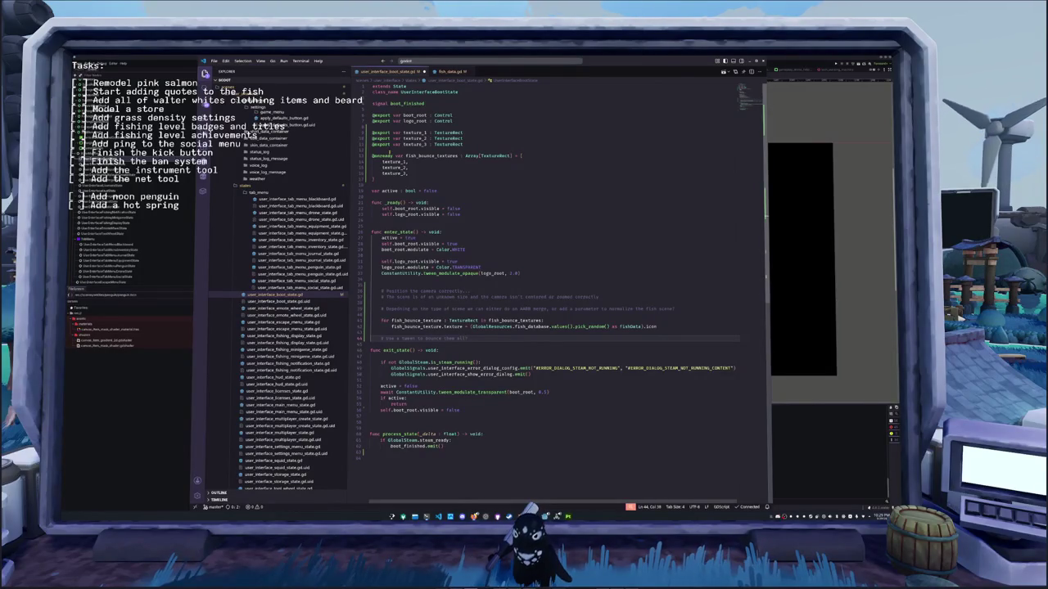
key("Up")
key("Return")
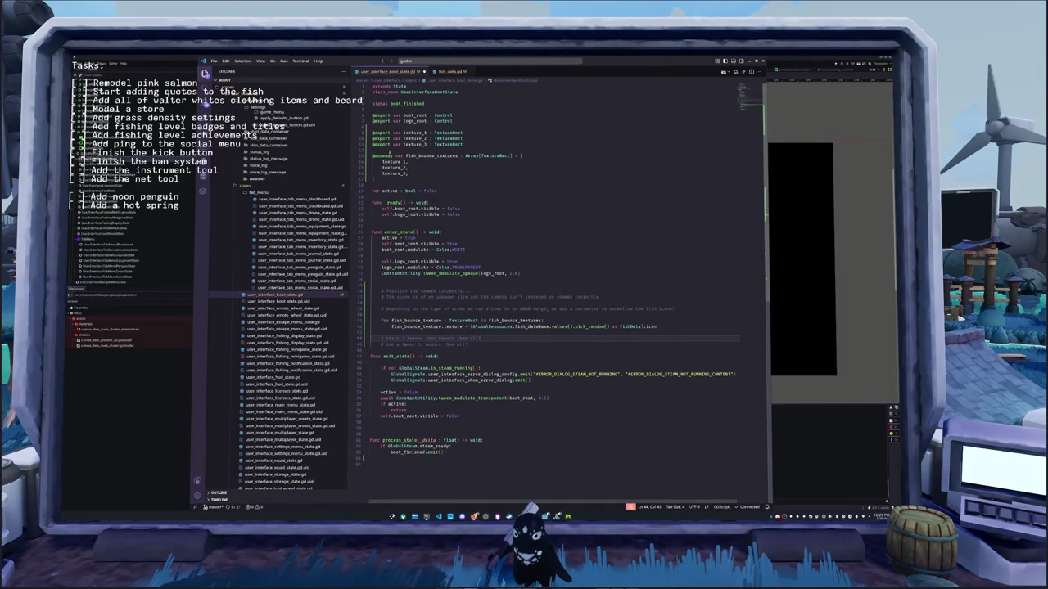
key("ctrl+shift+k")
key("ctrl+shift+k")
left_click(371, 303)
key("Up")
key("Up")
key("Up")
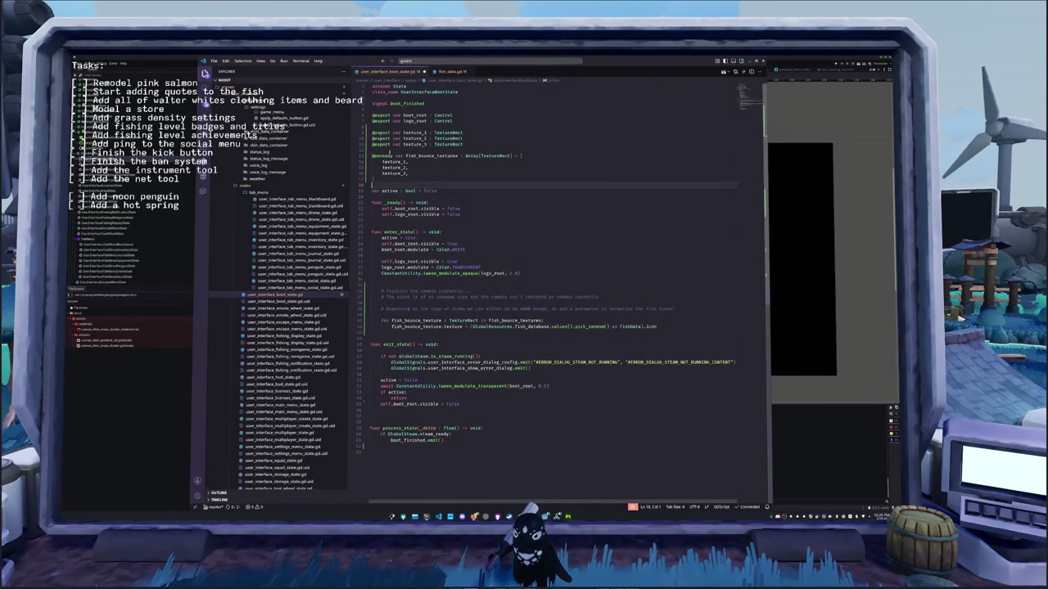
Declare var bounce_tween : Tween = null and, after the fish loop, kill it if is_instance_valid
key("Return")
type("var bounce_tween : Tween = n")
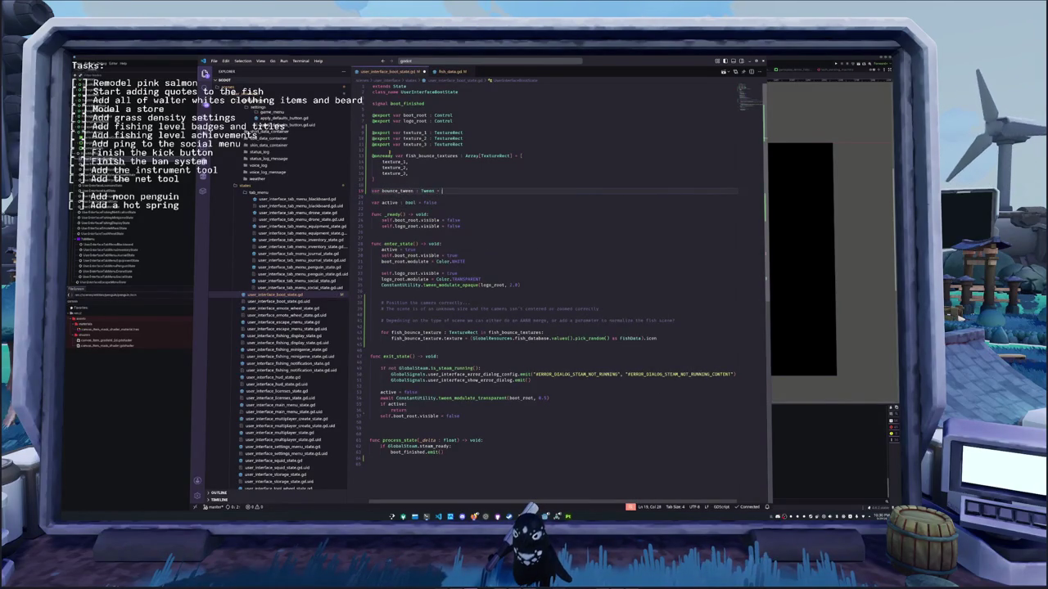
type("ull")
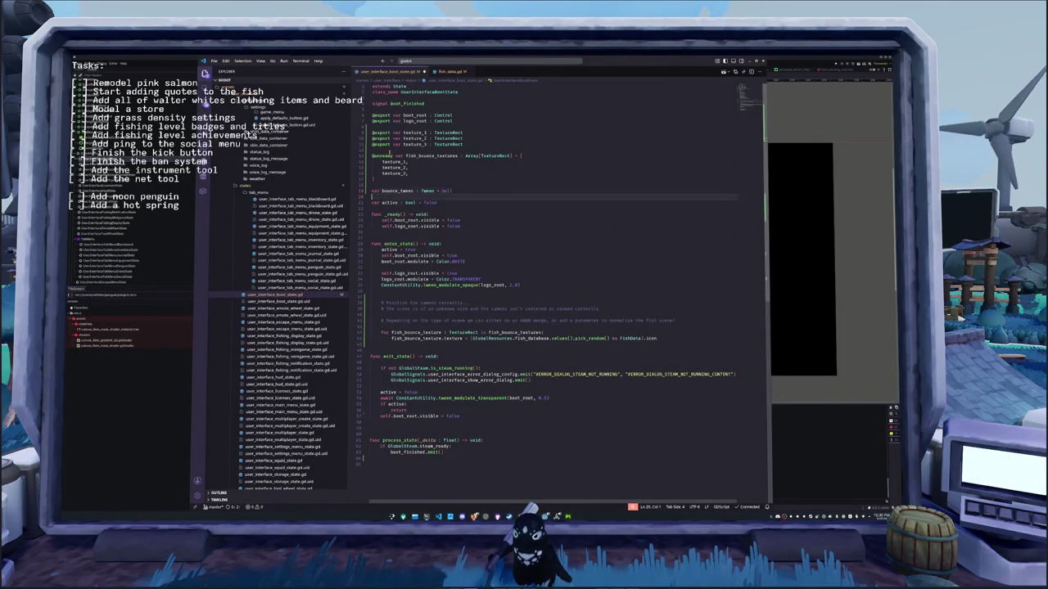
left_click(373, 226)
key("Down")
key("Down")
key("Down")
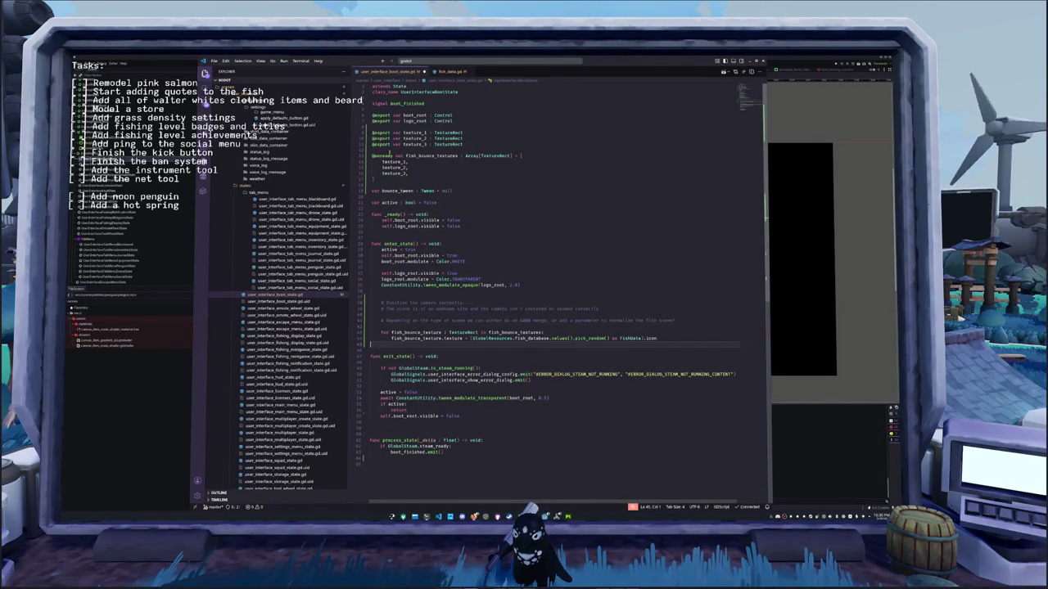
key("Return")
type("if is_instance_valid(bounce_tween)")
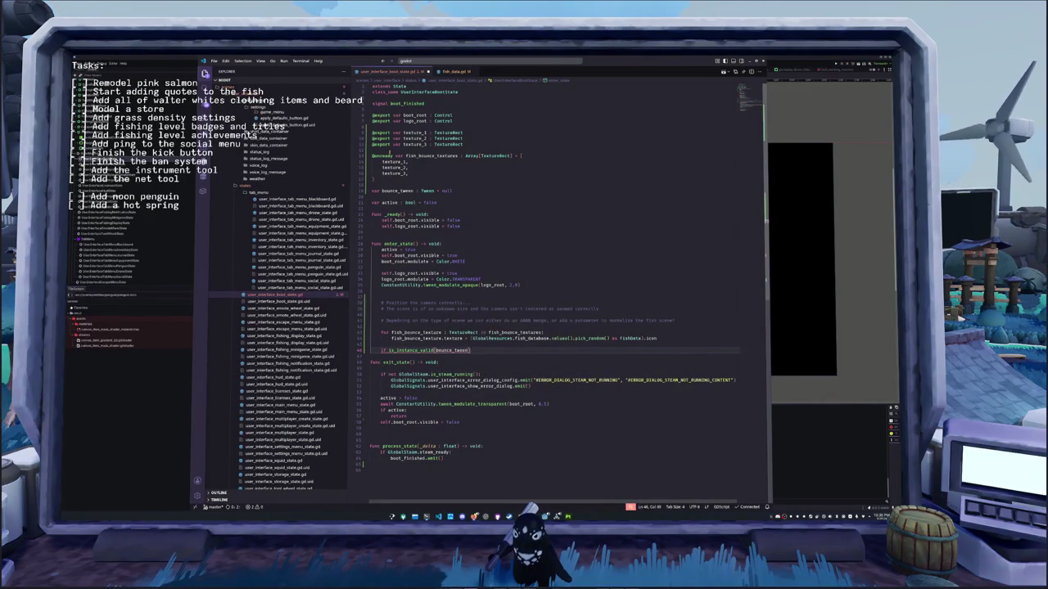
type(":")
key("Return")
type("bounce_twe")
type("en.")
type("een.kill")
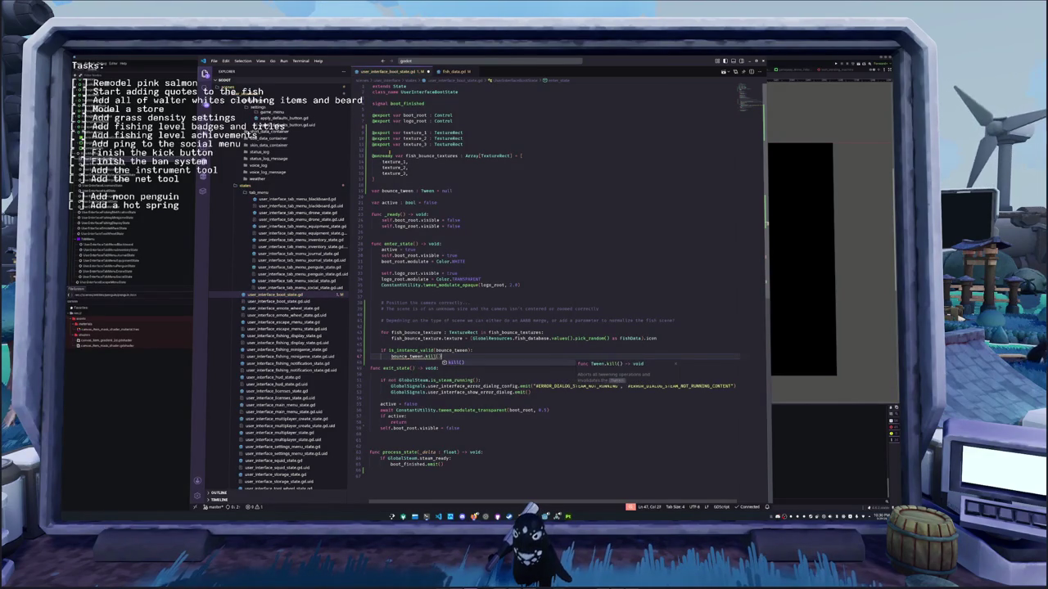
key("Return")
key("Return")
Reset bounce_tween to null, then assign it get_tree().create_tween() outside the if block
type("bounce")
key("Tab")
type("= null")
key("Return")
key("BackSpace")
type("bounce_tween = get_tree().cr")
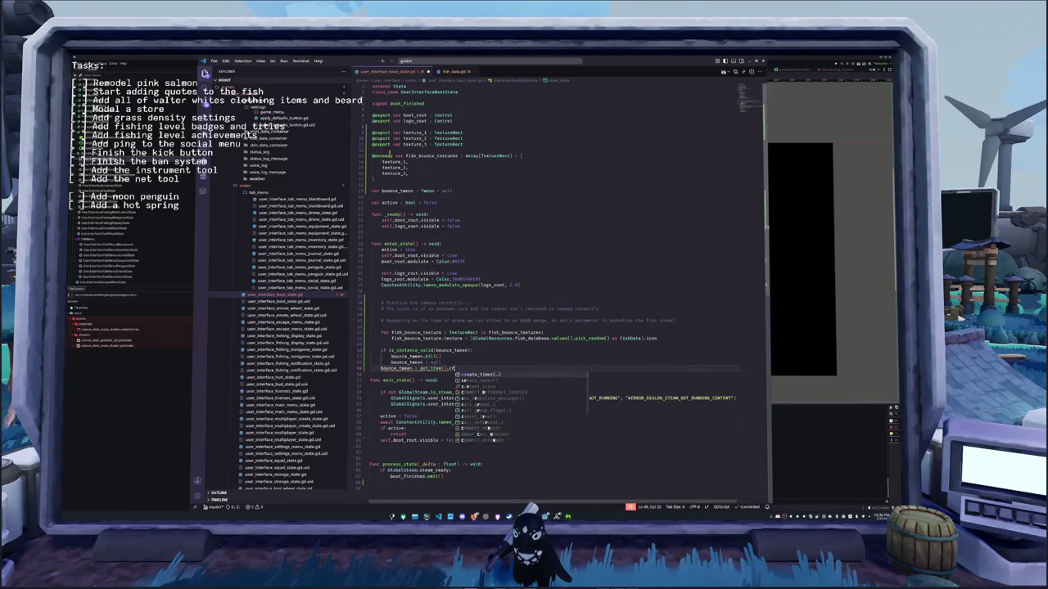
type("eate_tween()")
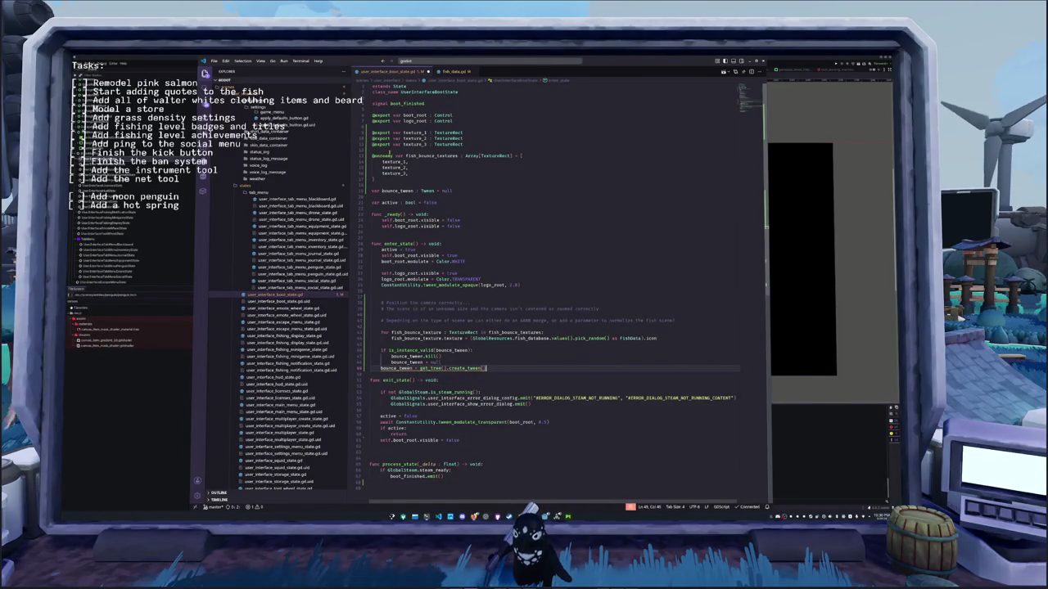
key("Home")
key("Return")
key("Down")
key("Return")
key("BackSpace")
scroll(548, 286, "down", 4)
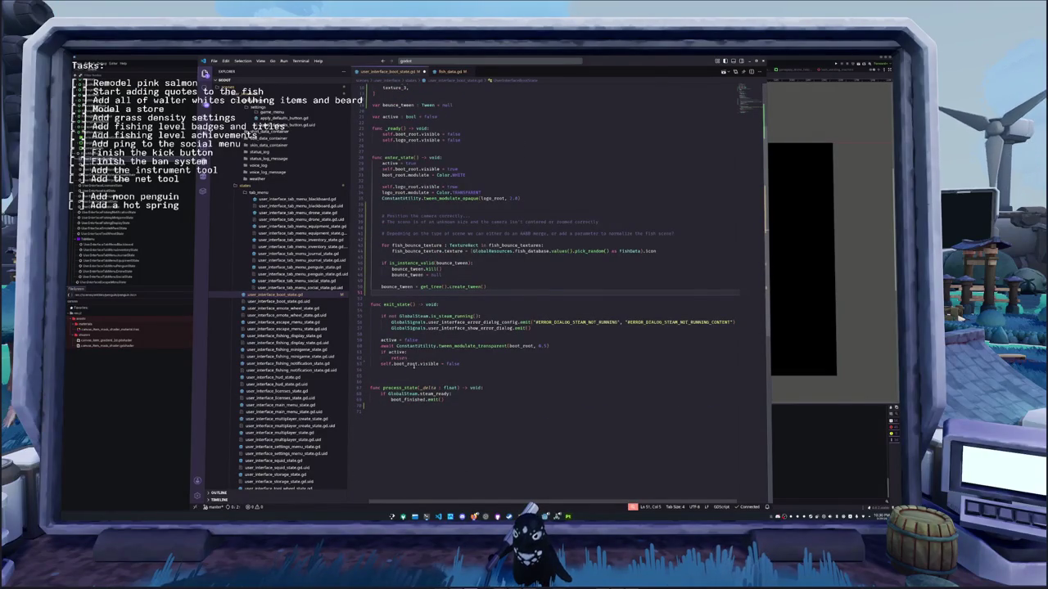
Start a bounce_tween.tween_property call below the tween creation
type("bounce")
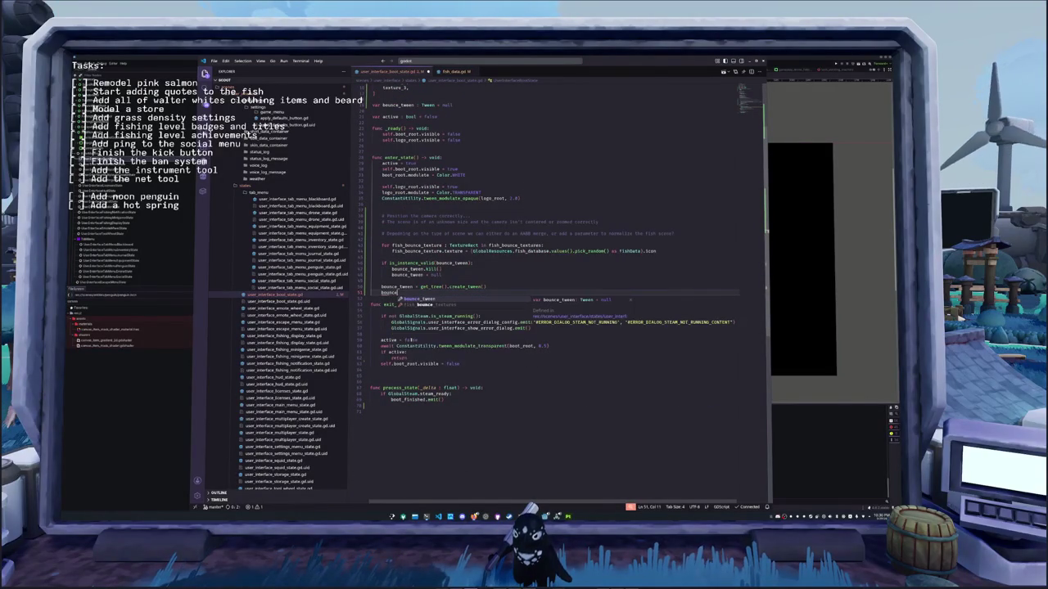
key("Tab")
type(".tween_")
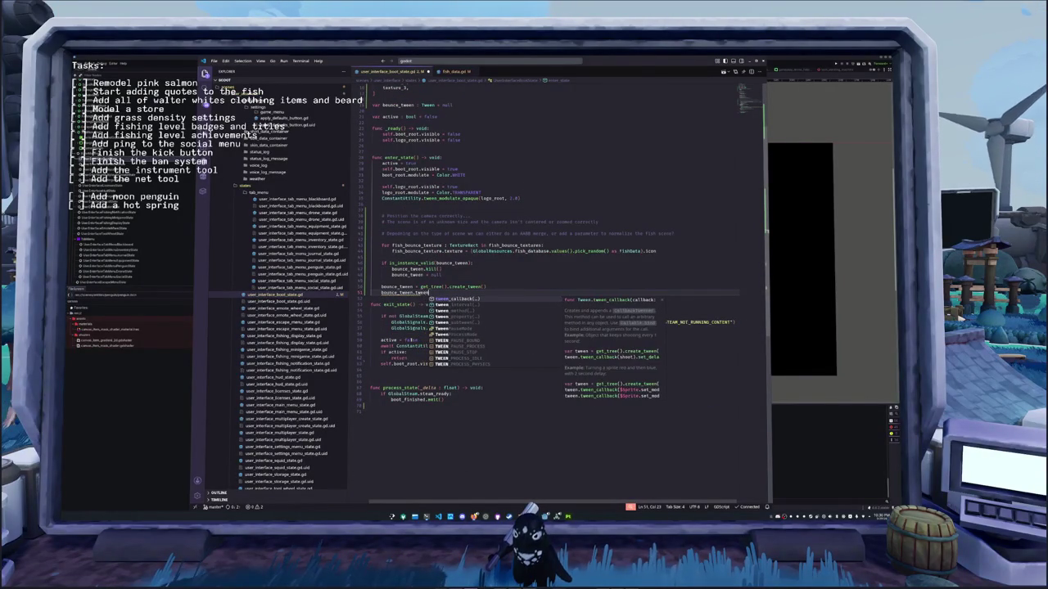
key("Down")
key("Down")
key("Down")
key("Return")
Set fish_bounce_texture.offset_transform_enabled = true inside the fish loop
left_click(372, 268)
left_click(543, 244)
key("Return")
type("fish_b")
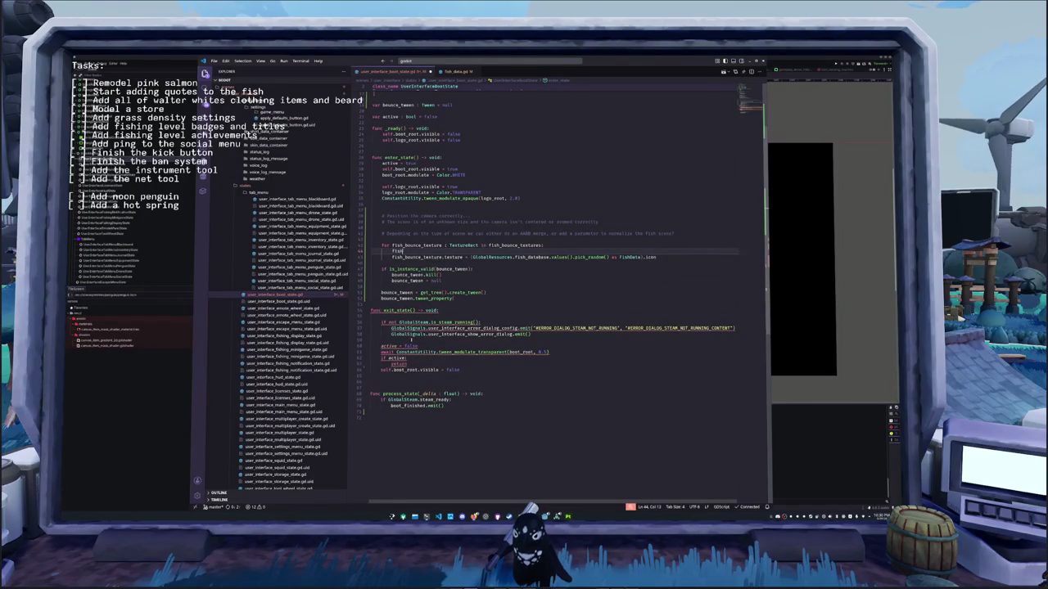
key("Tab")
type(".offse")
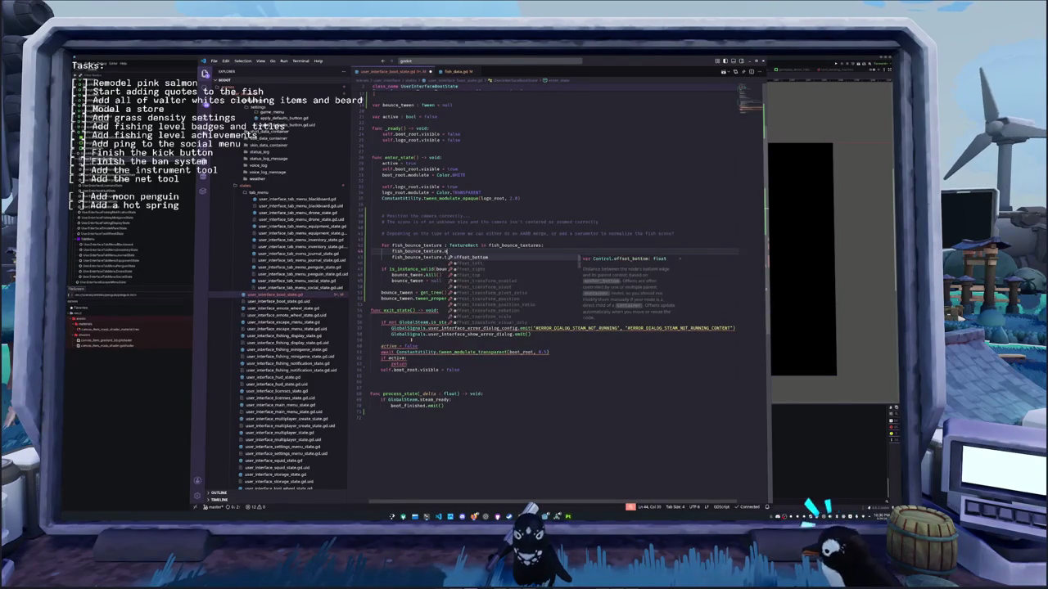
type("t_transform_enabled = tr")
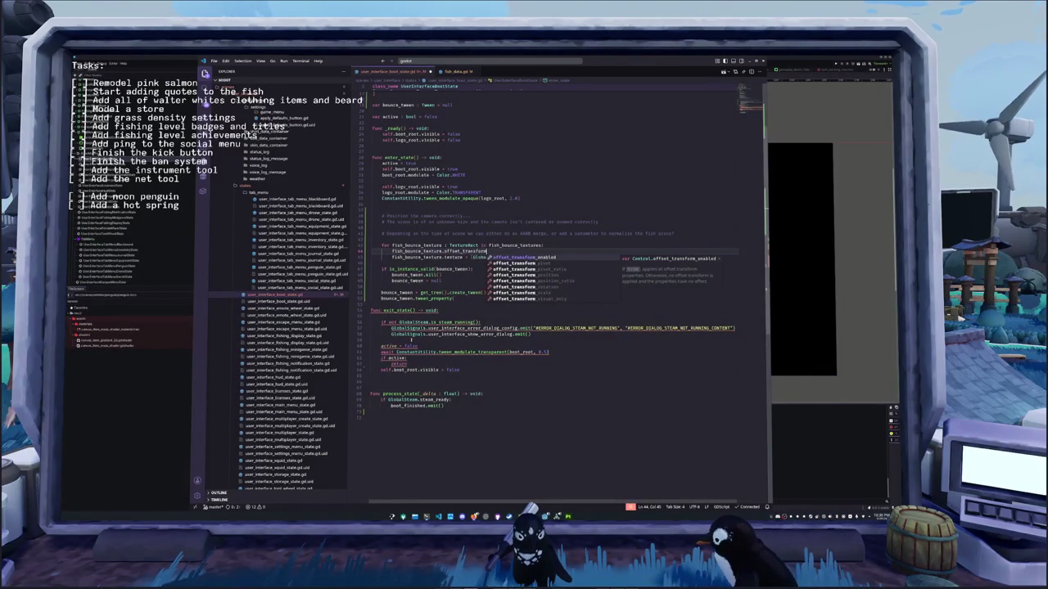
type("ue")
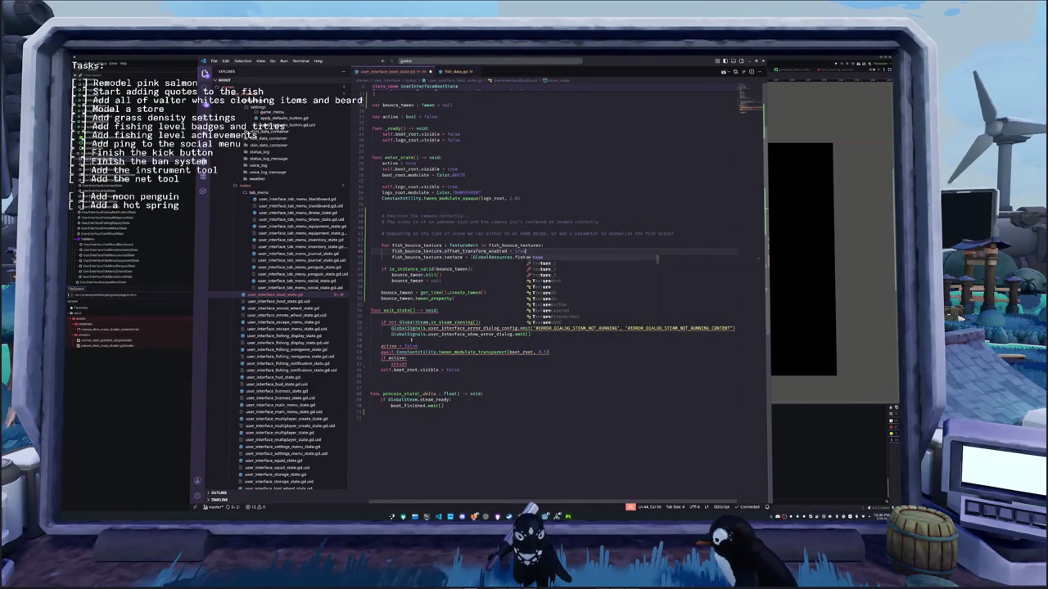
Remove the unfinished tween_property line and begin a comment planning a looping bounce for all three fish
left_click(377, 304)
key("ctrl+z")
key("ctrl+z")
key("ctrl+z")
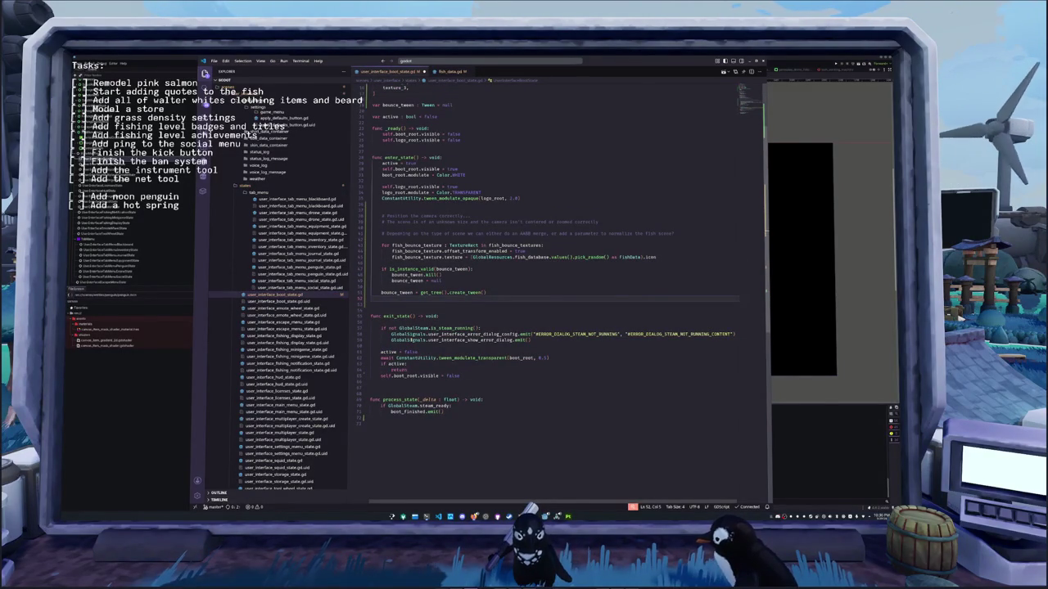
key("Return")
type("bounce along all 3")
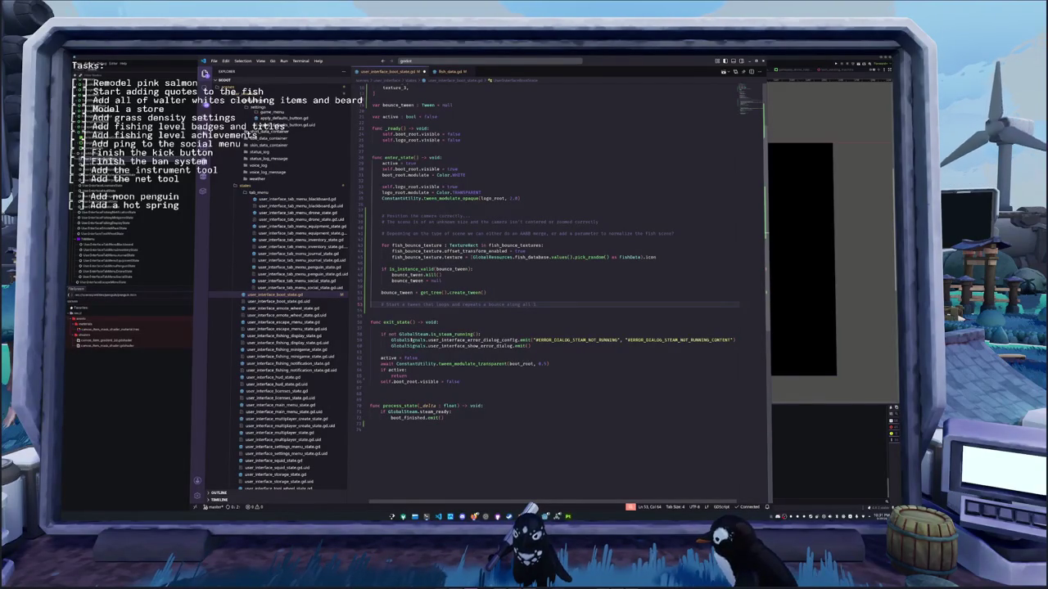
Add func _make_bounce_tween() with a pass body after _ready()
key("Return")
key("Return")
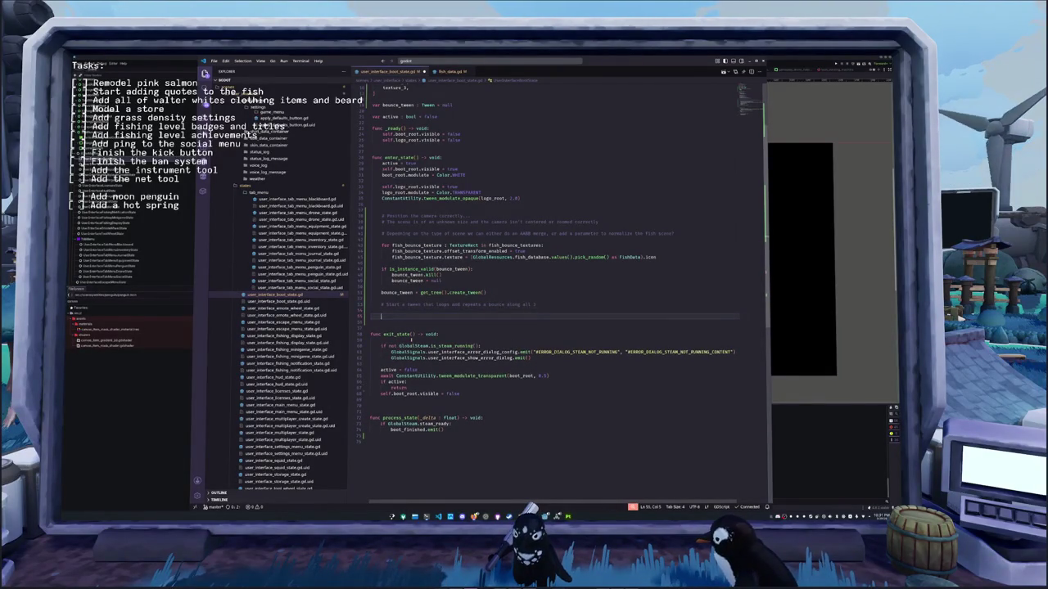
key("BackSpace")
key("BackSpace")
key("Up")
key("Up")
key("Up")
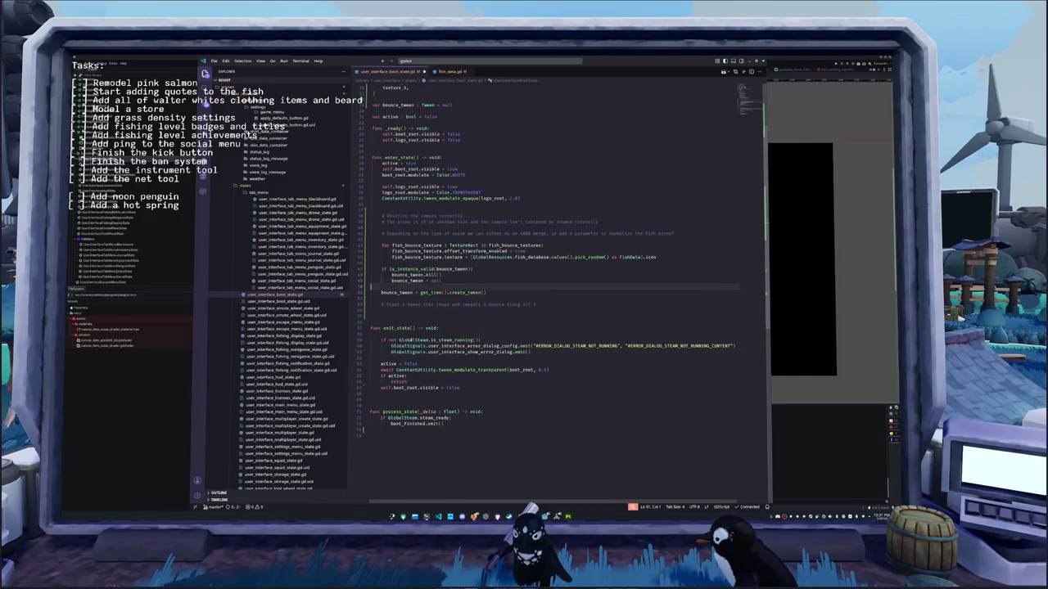
key("Up")
key("Up")
key("Up")
key("Return")
type("nc _make_bounce_tween() ->")
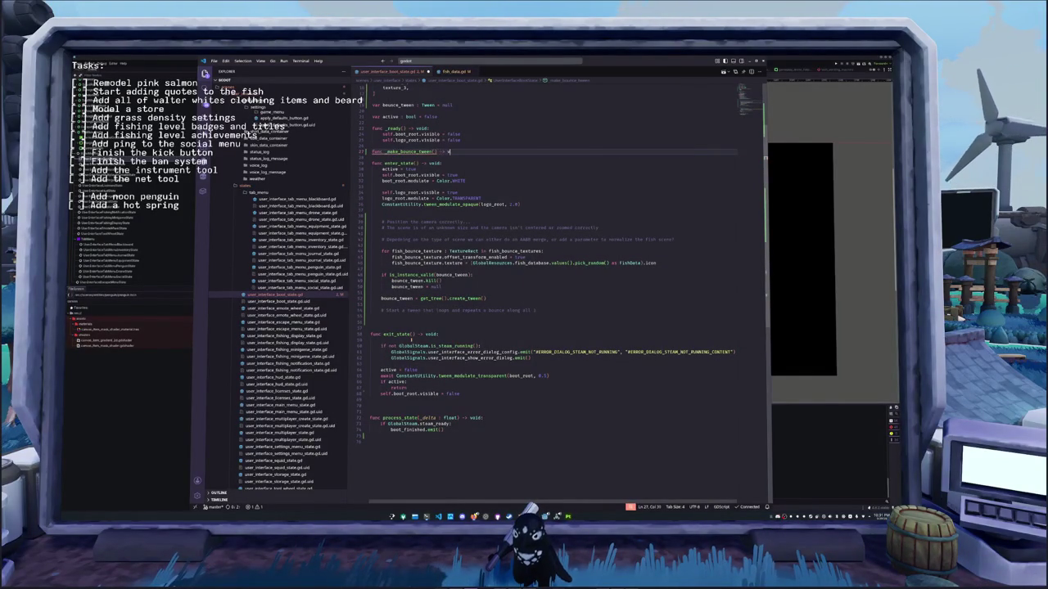
key("Return")
type("pass")
Replace enter_state's inline create_tween line with a _make_bounce_tween() call
key("Down")
key("Down")
key("Down")
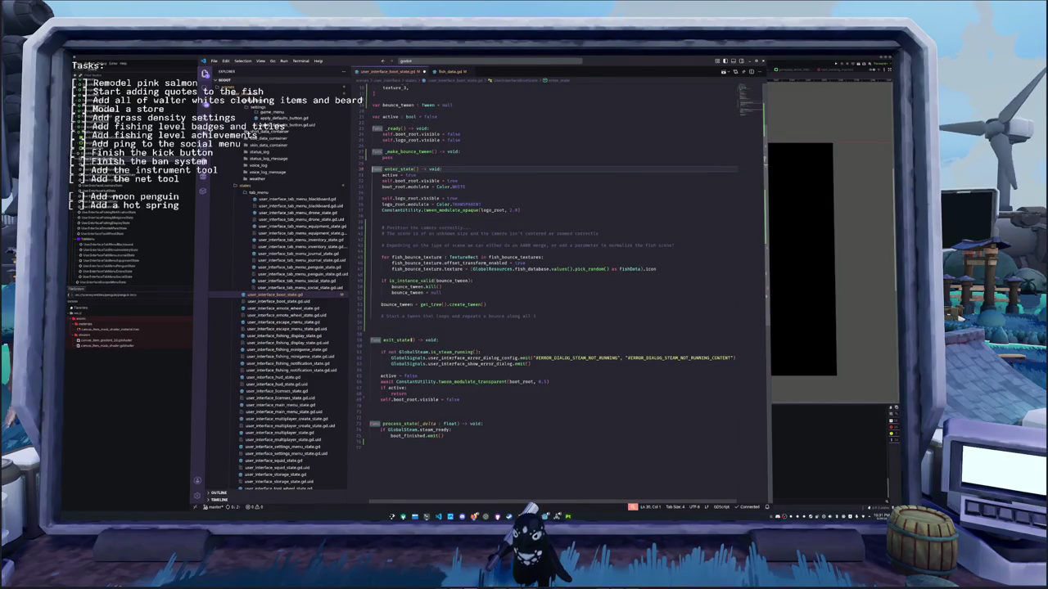
key("Down")
key("Down")
key("Down")
key("ctrl+shift+k")
key("BackSpace")
key("Return")
type("_make_bounce_tween()")
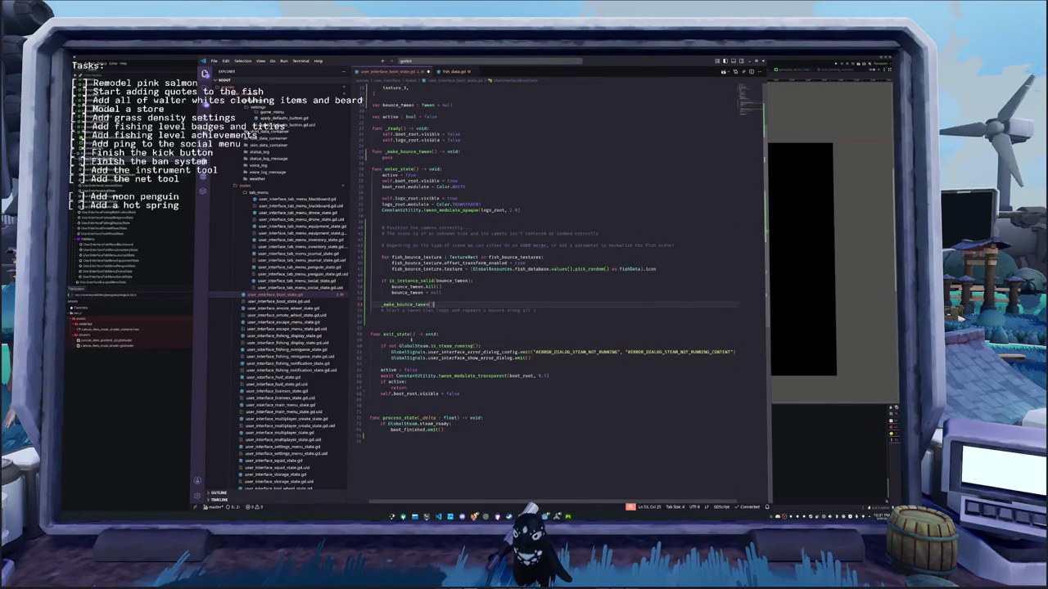
key("Up")
key("Up")
key("Up")
key("Up")
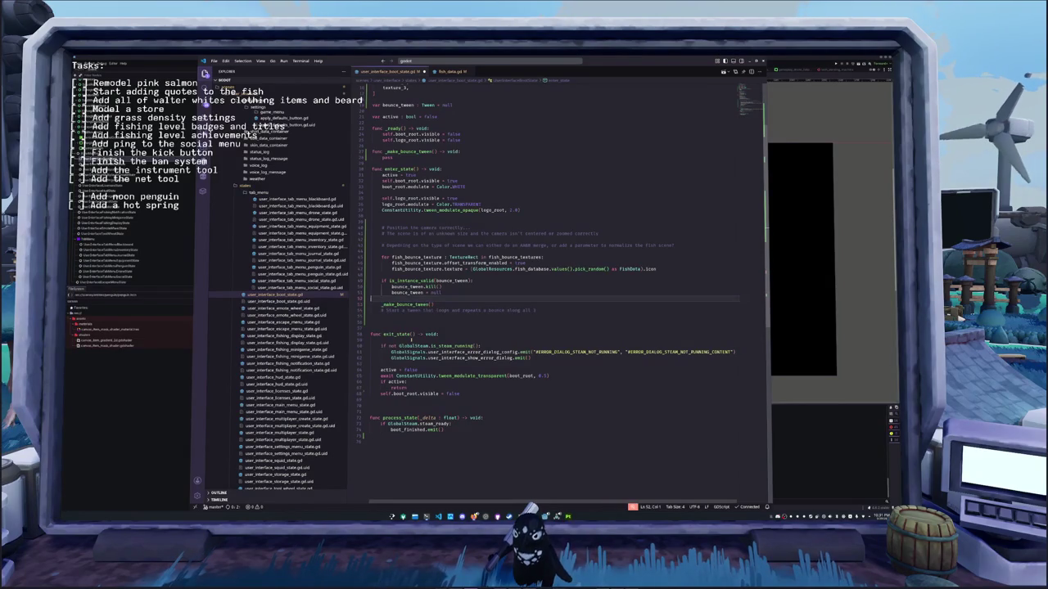
key("Up")
key("Up")
key("Up")
key("End")
key("shift+Home")
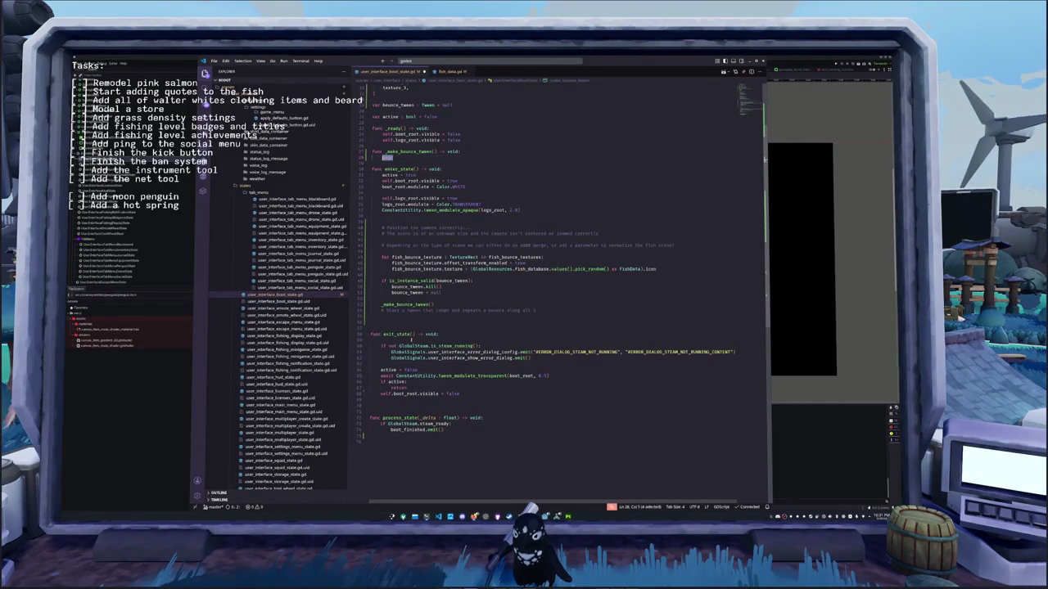
In _make_bounce_tween, create bounce_tween with get_tree().create_tween(), add a 1.0 tween_interval, and save
type("_make_bounce_tween()")
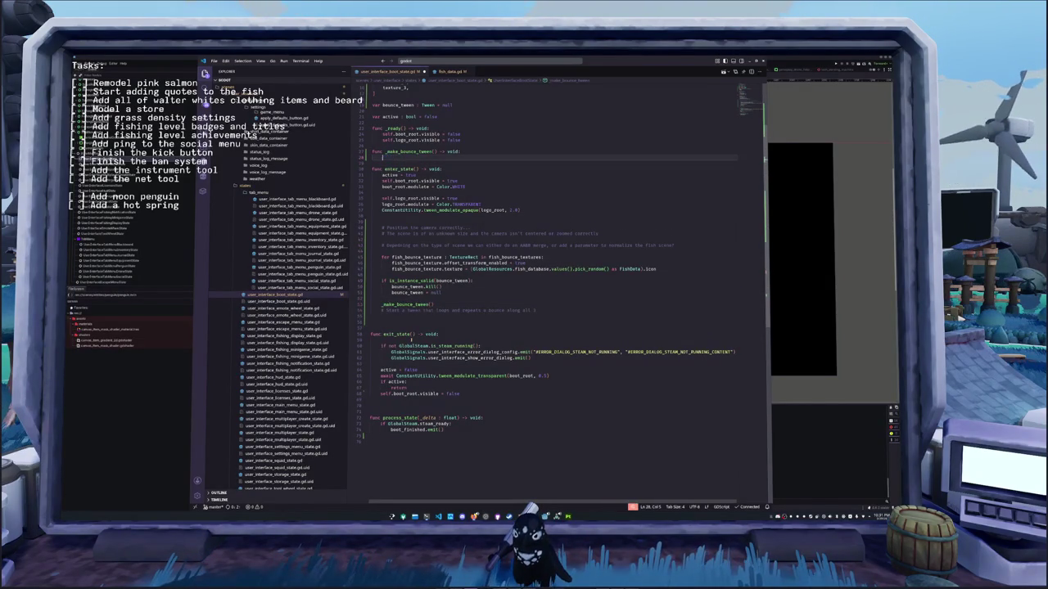
key("ctrl+z")
key("ctrl+z")
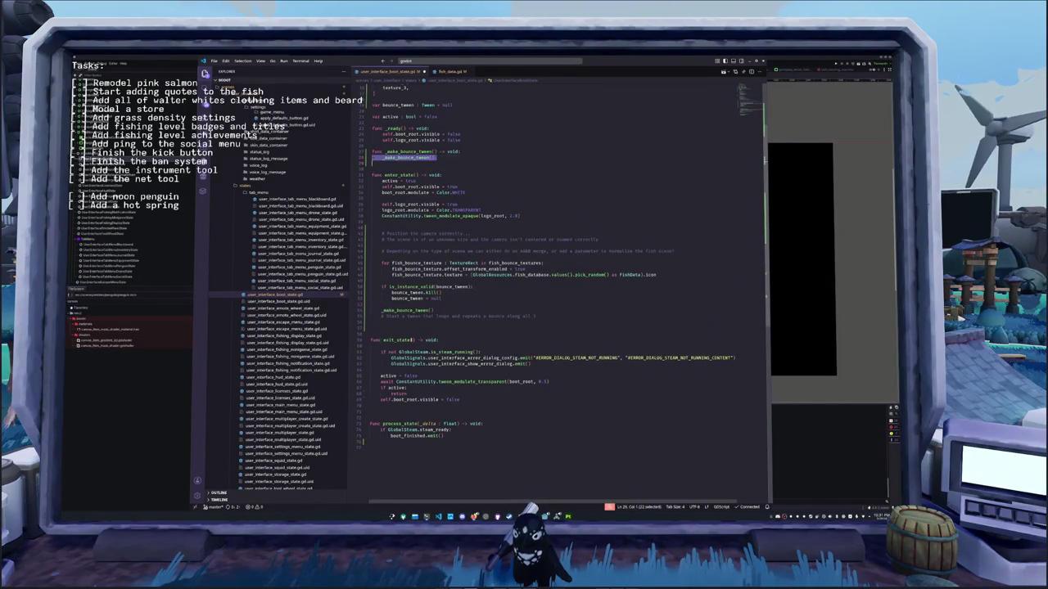
type("bounce_tween = twe")
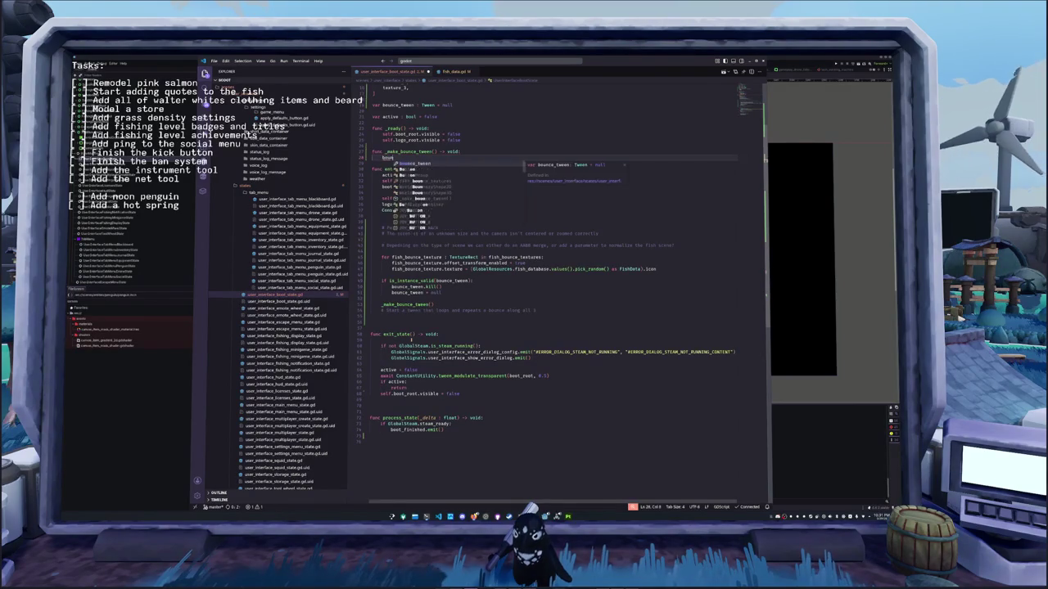
key("BackSpace")
key("BackSpace")
key("BackSpace")
type("get_tree")
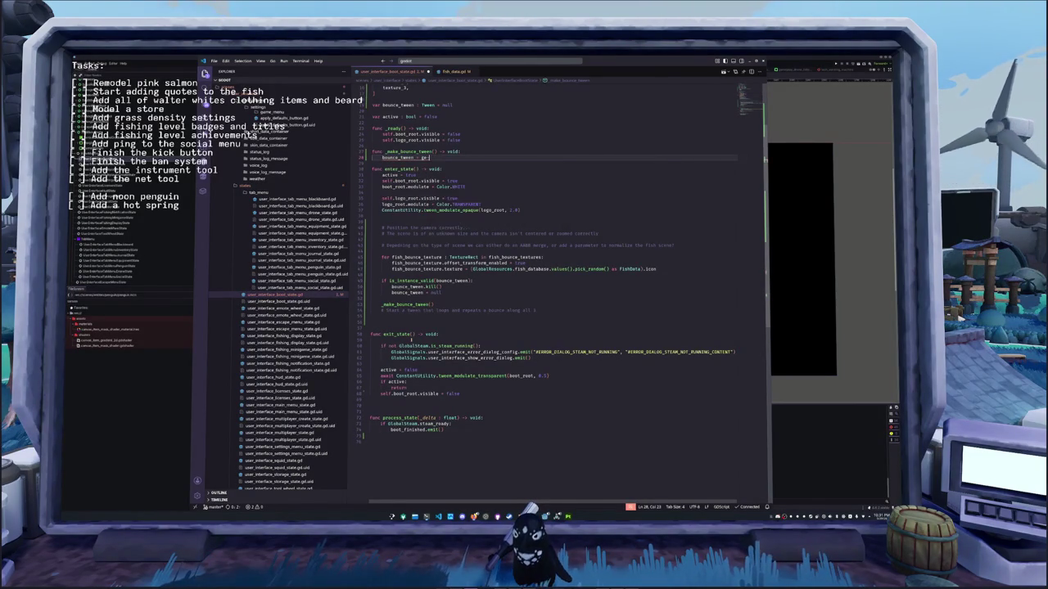
type("().create_tween")
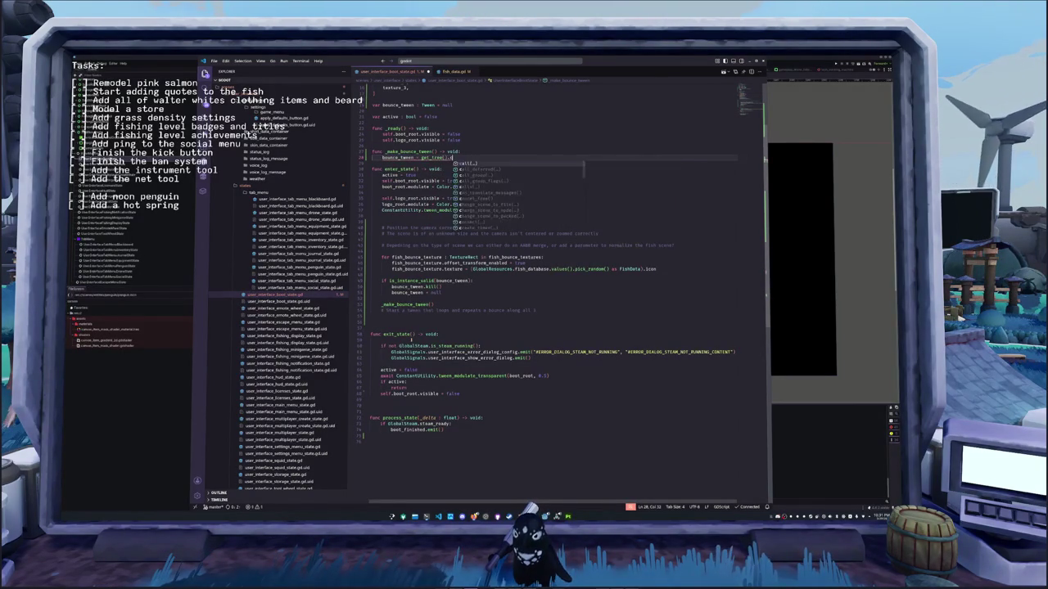
key("Return")
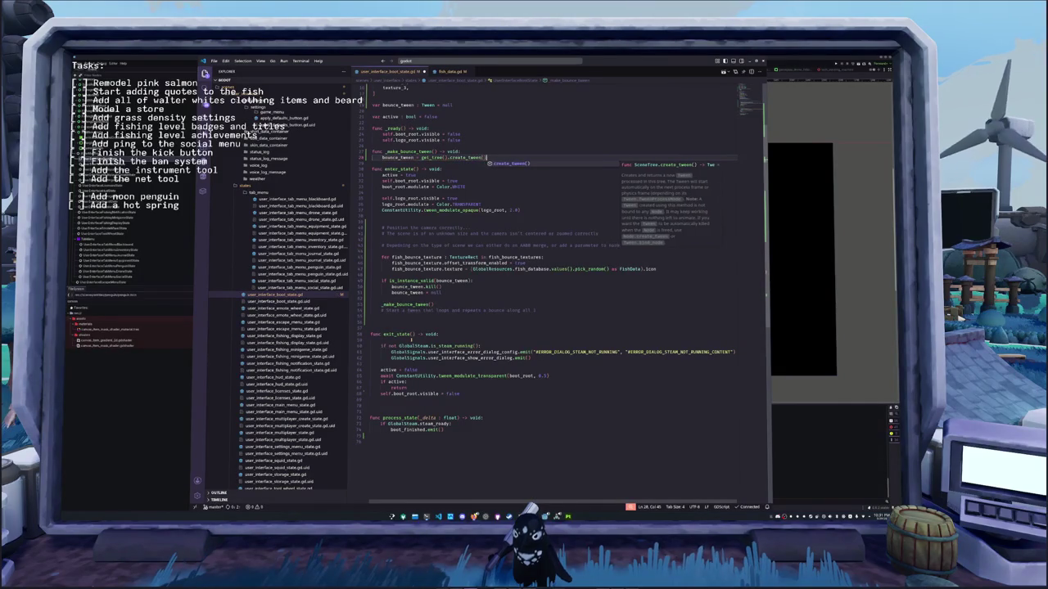
key("Return")
type("unce_tween.")
key("Home")
key("Return")
key("End")
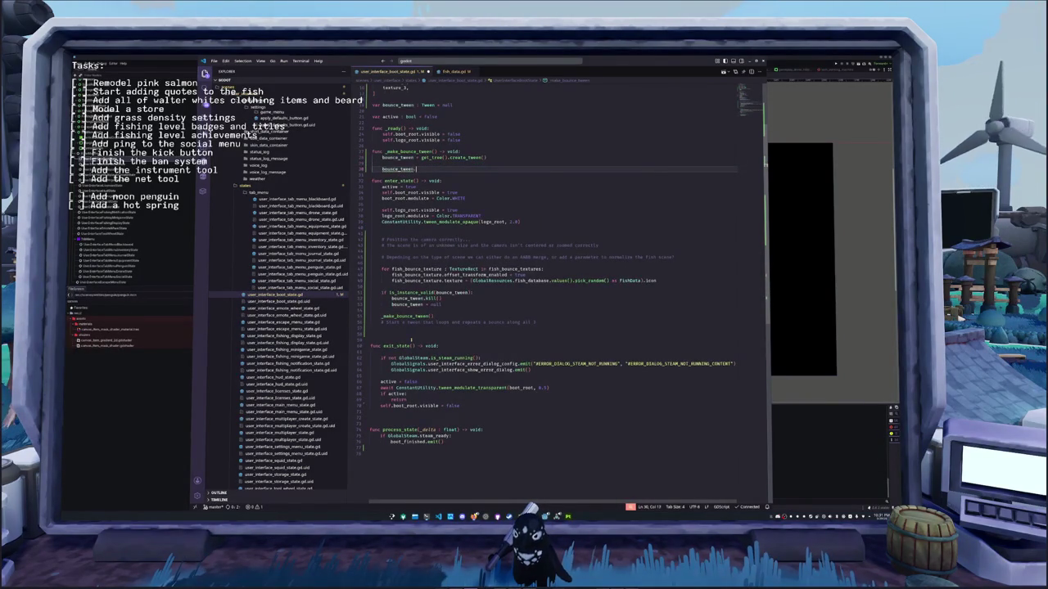
type("tween_")
key("Down")
key("Return")
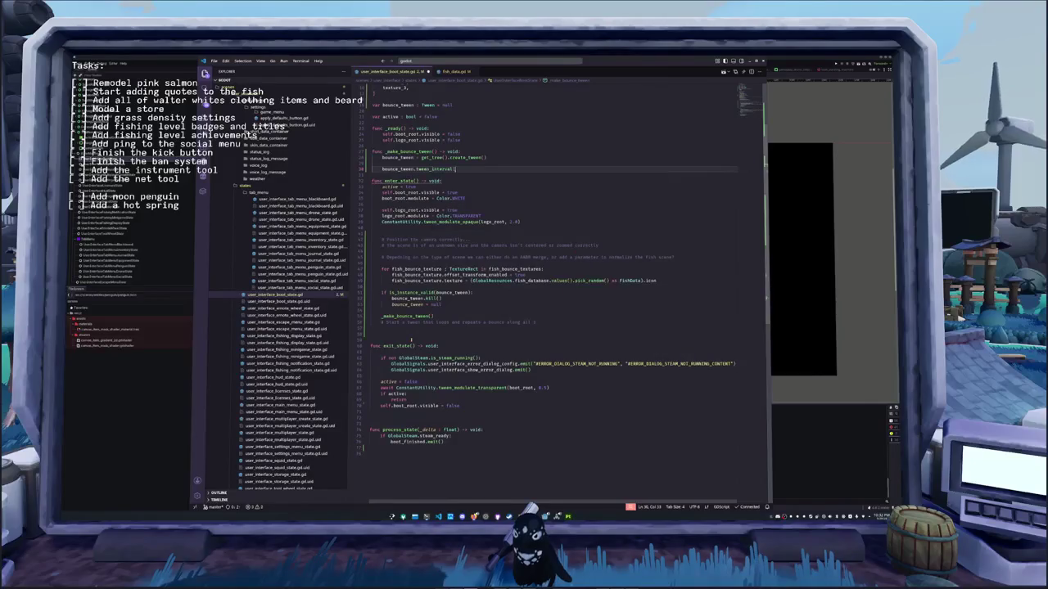
key("ctrl+s")
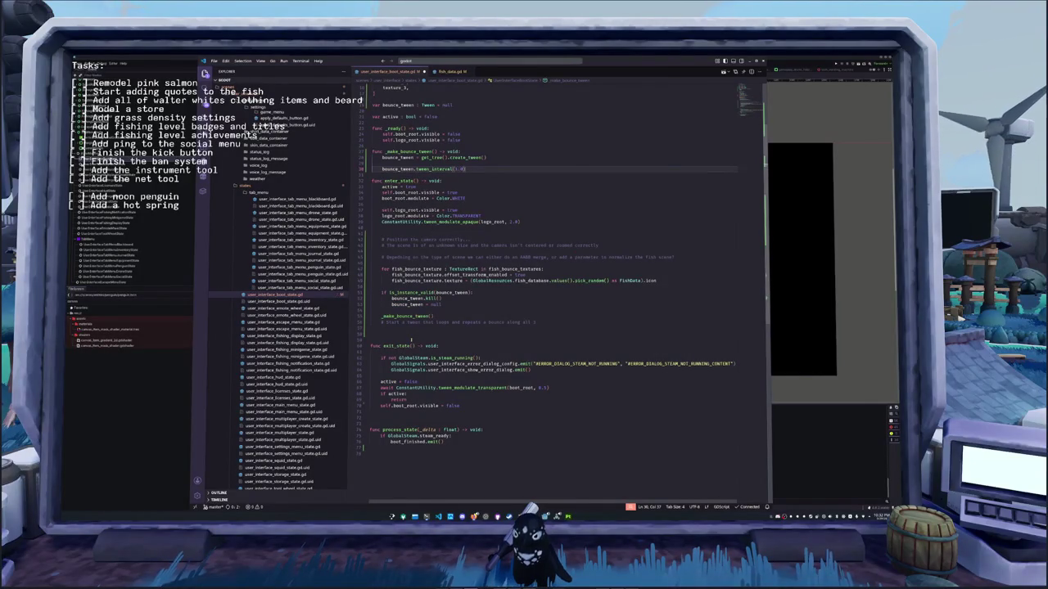
Tween texture_1's offset_transform_position to Vector2.UP * 1.0 over 0.5 seconds
key("Return")
type("bounce_twee")
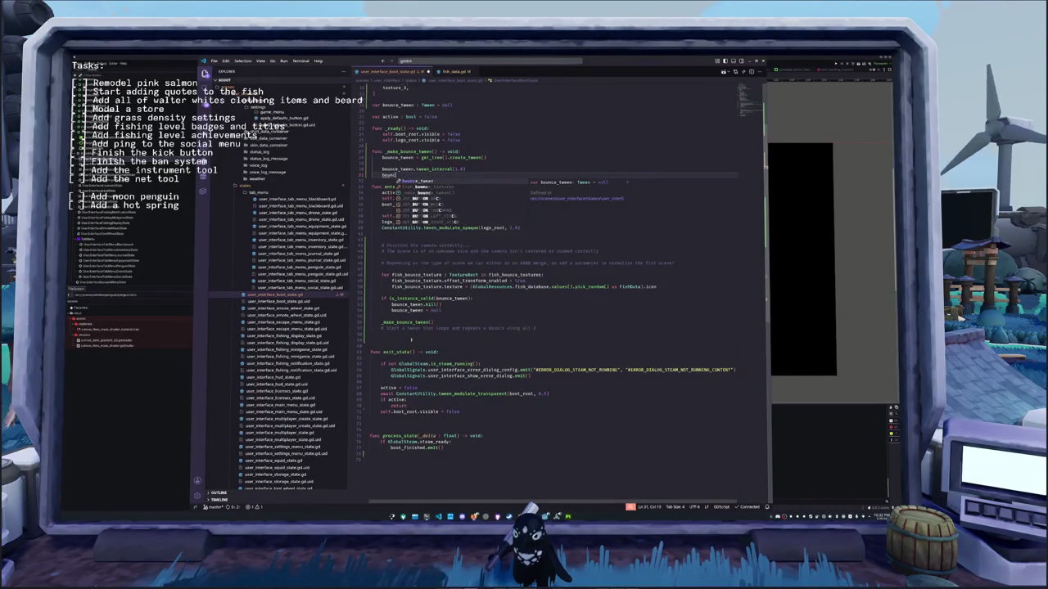
type("n")
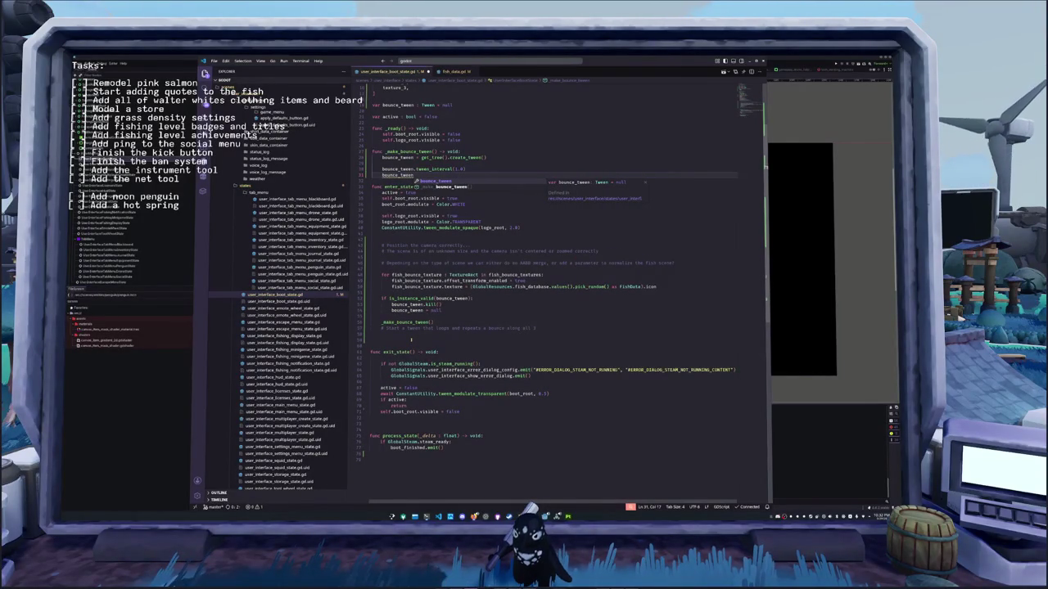
type(".tween")
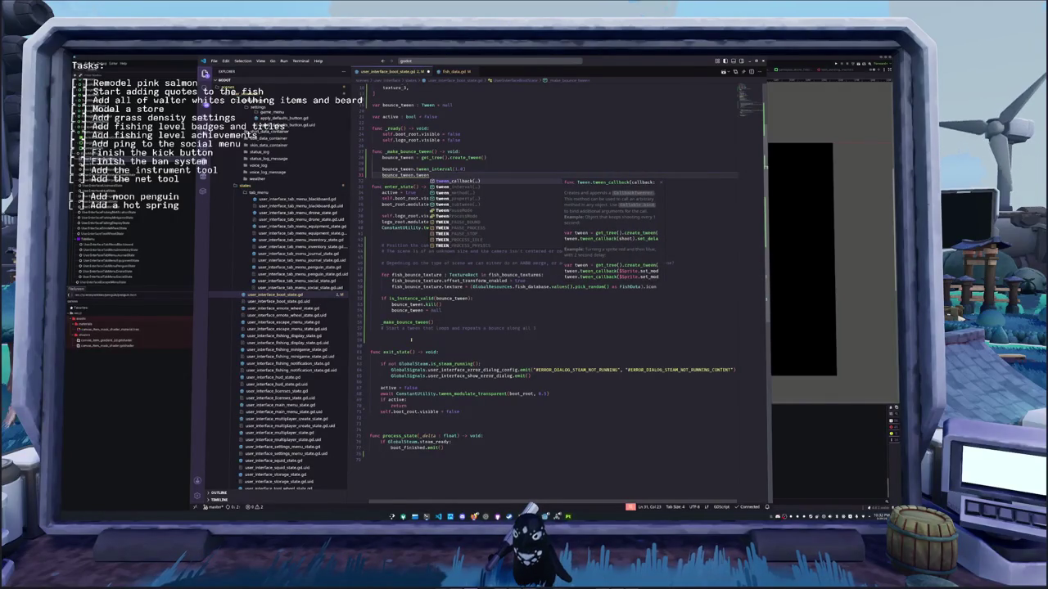
type("_property(")
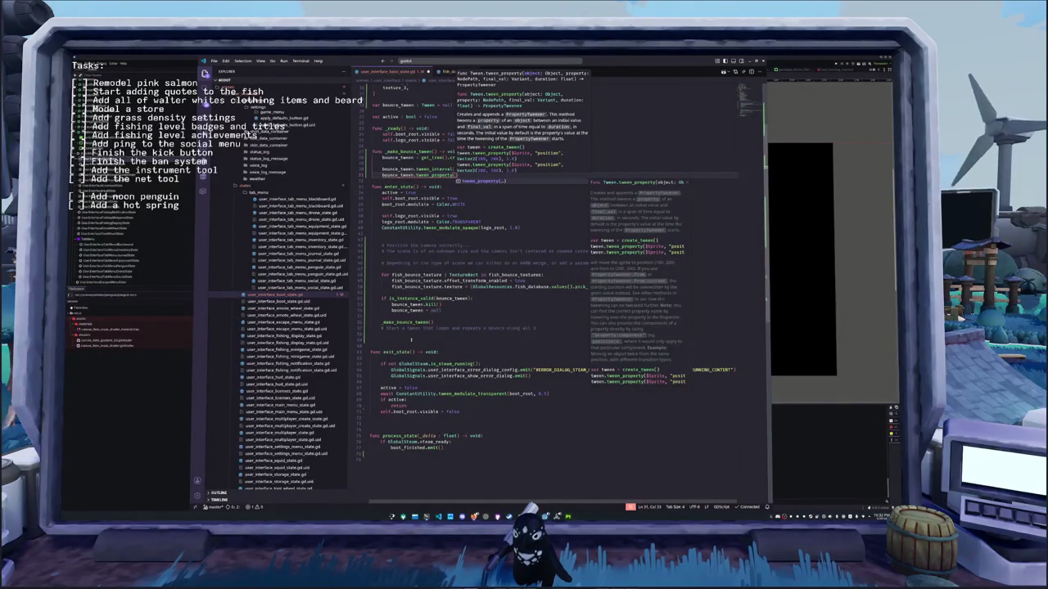
key("Return")
type("texture_")
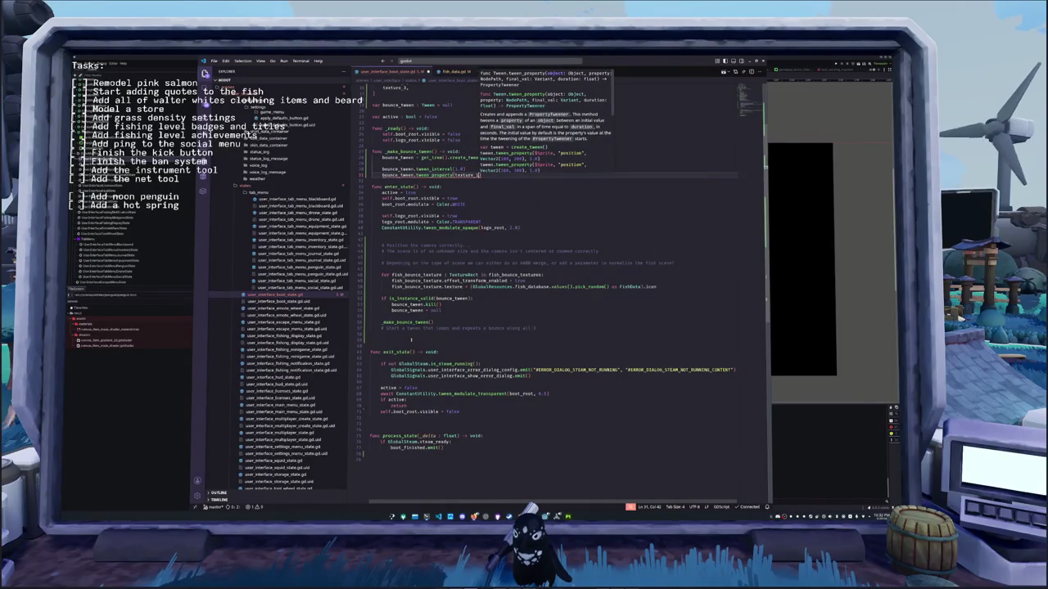
type("1, \"offset_")
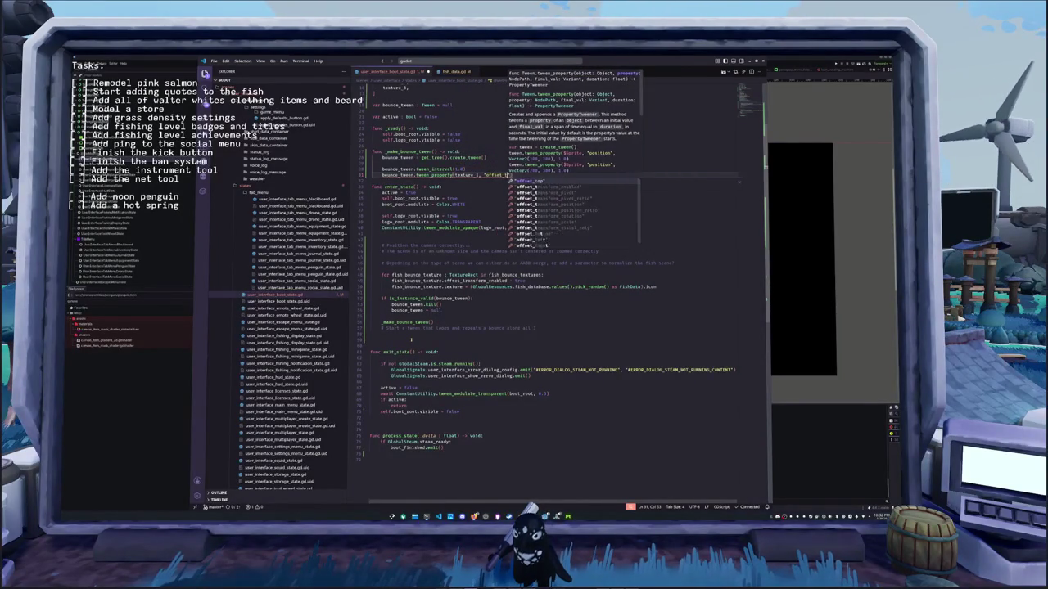
type("transform")
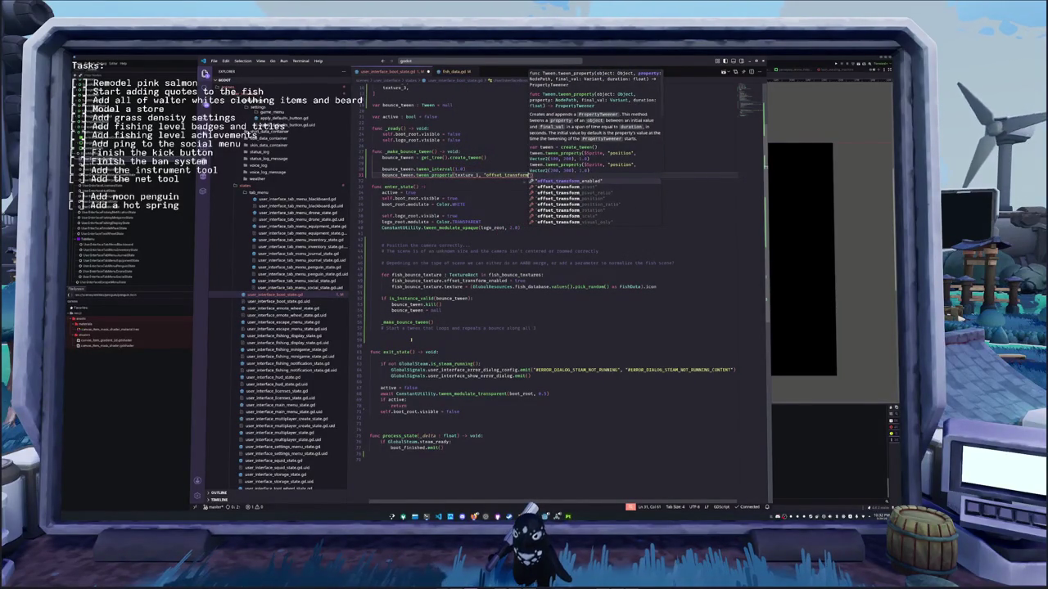
type("_position")
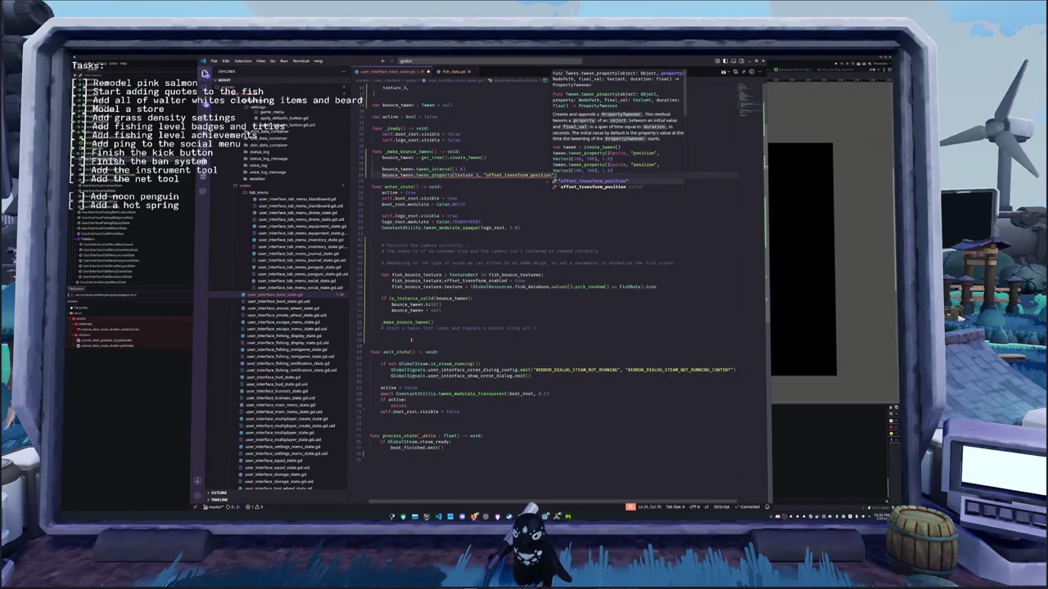
type("\", ")
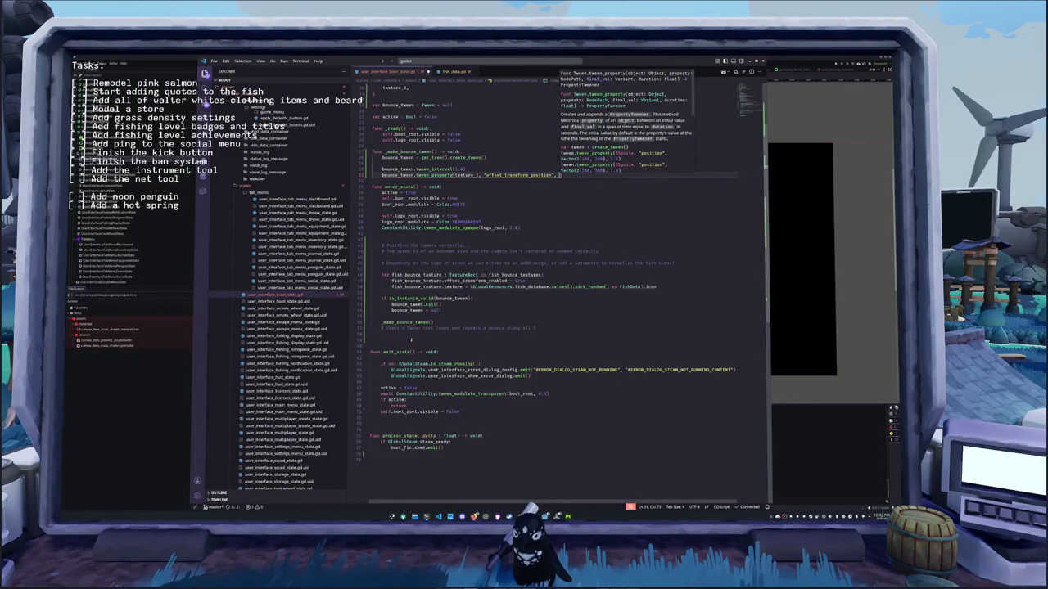
type("Vector2")
type(".UP * ")
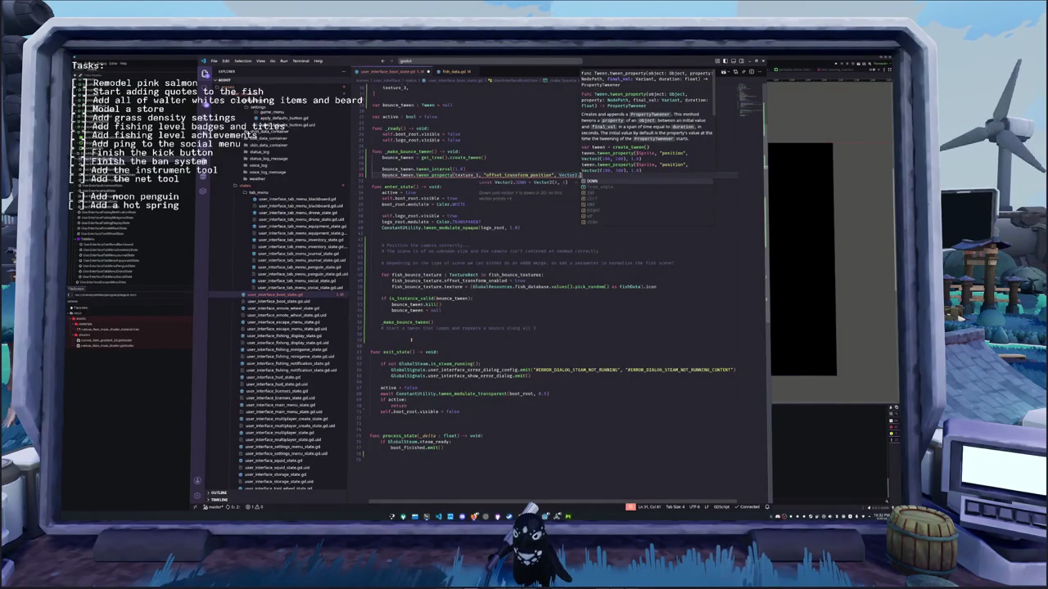
type("1.0")
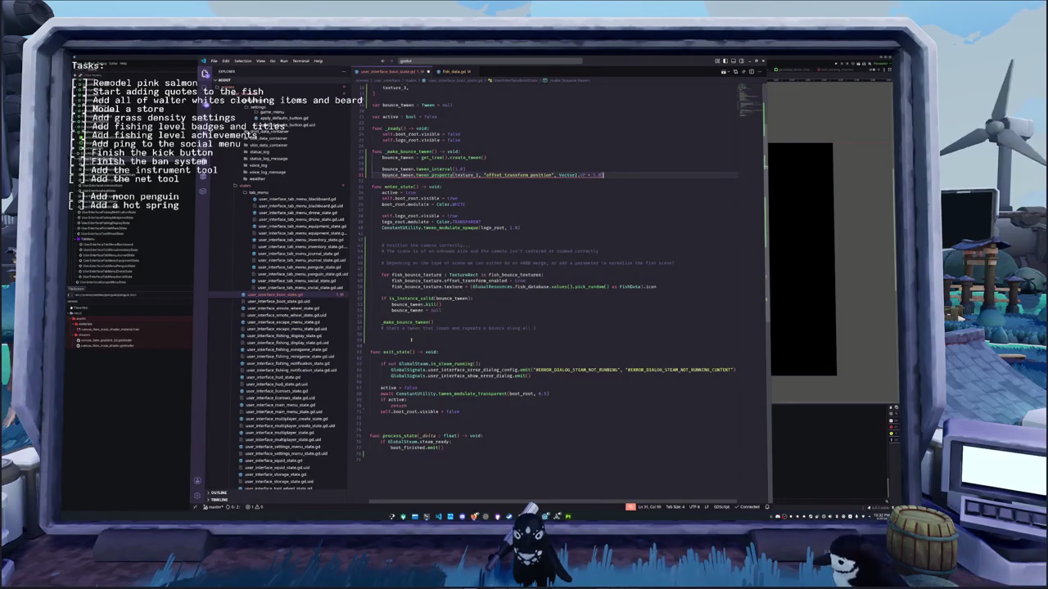
type(", 0.5")
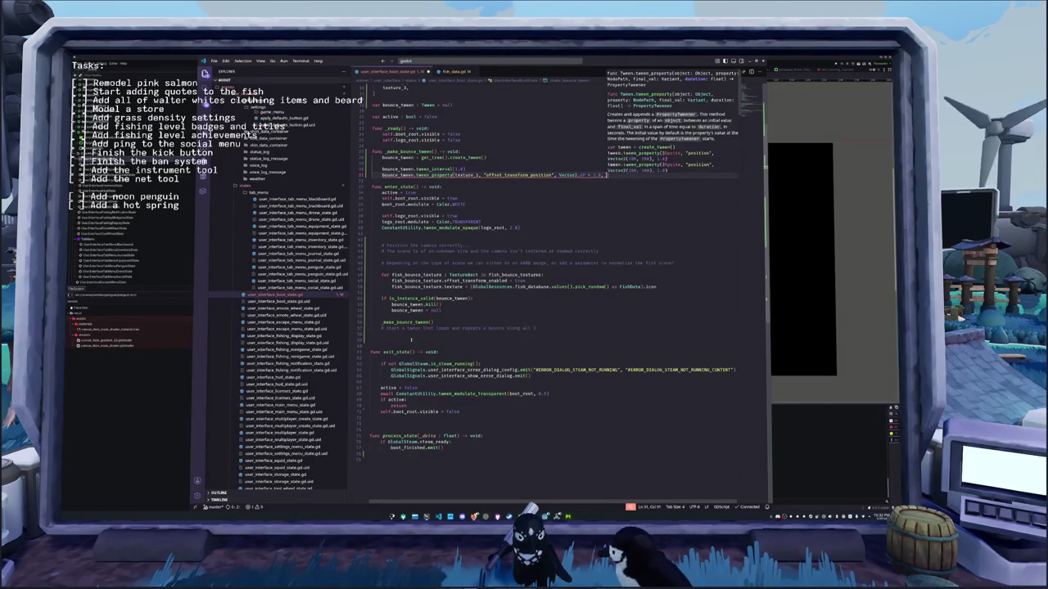
key("Escape")
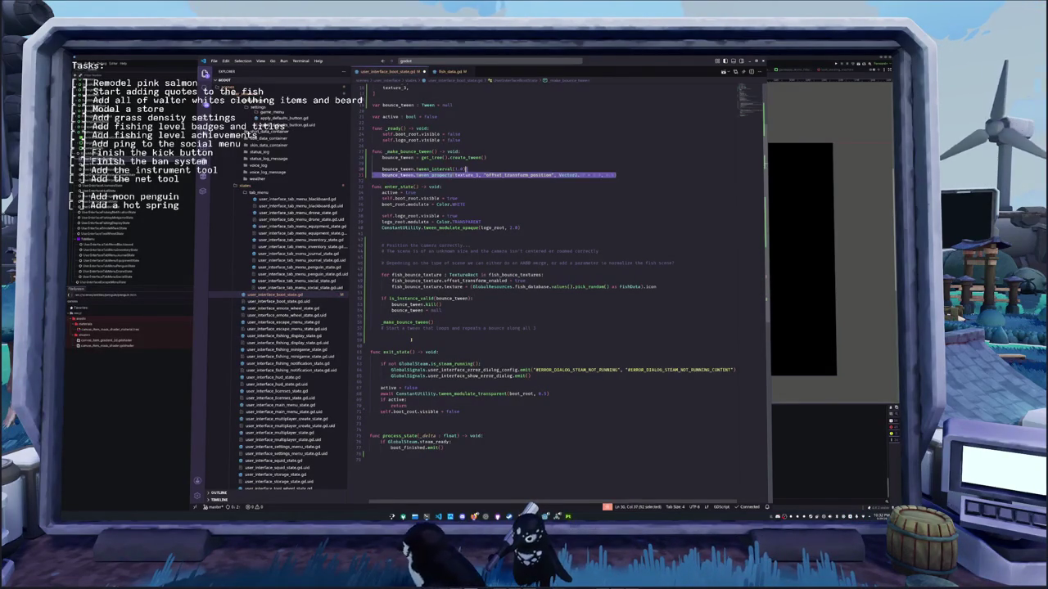
Duplicate the bounce line so it rises to Vector2.UP * 1.5 and returns to Vector2.ZERO, then copy the block
key("shift+alt+Down")
key("Left")
key("Left")
key("Left")
key("shift+Left")
key("ctrl+shift+Left")
key("ctrl+shift+Left")
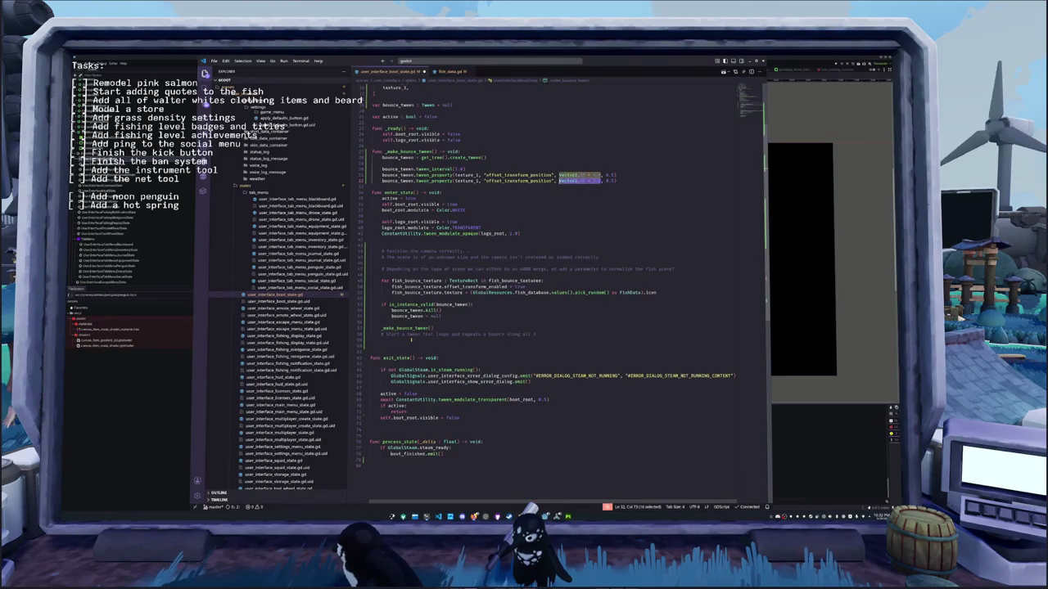
key("Escape")
type("Vector2.DOWN")
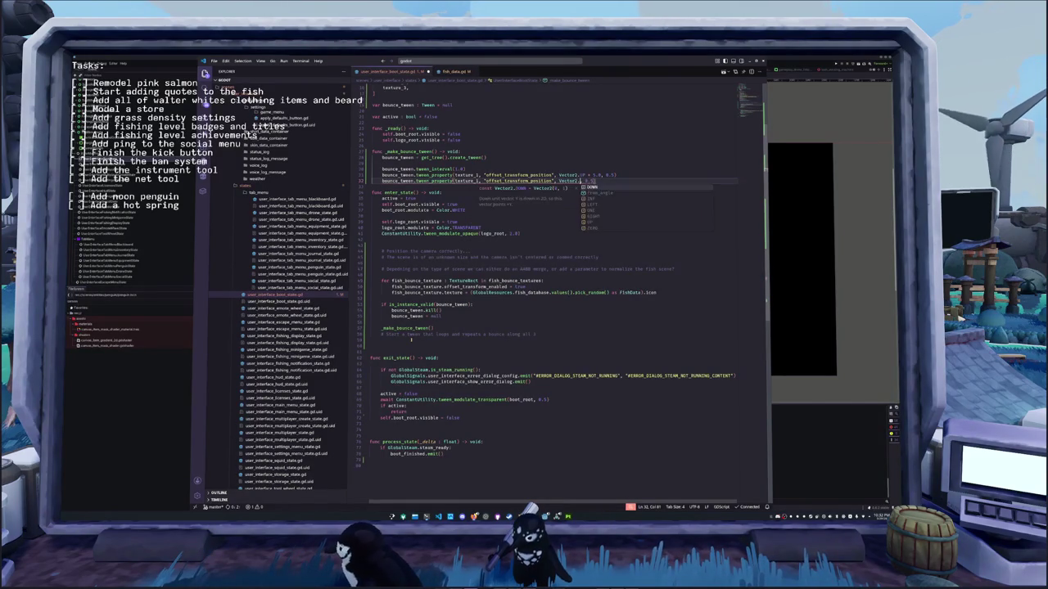
key("ctrl+Right")
key("ctrl+Right")
key("ctrl+Right")
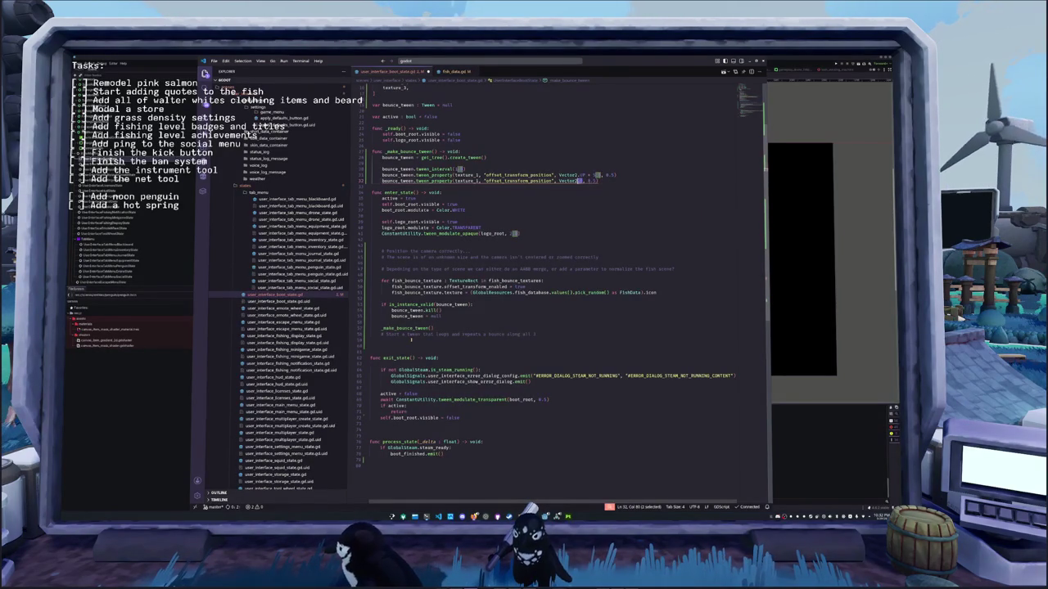
key("shift+Right")
type("5")
key("Escape")
key("Escape")
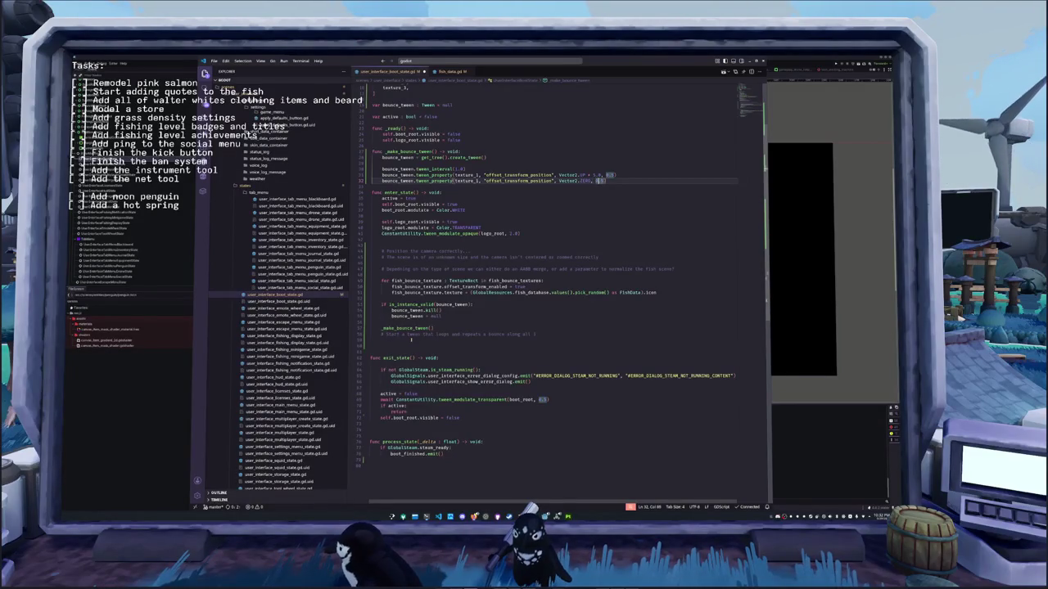
key("shift+Up")
key("shift+Up")
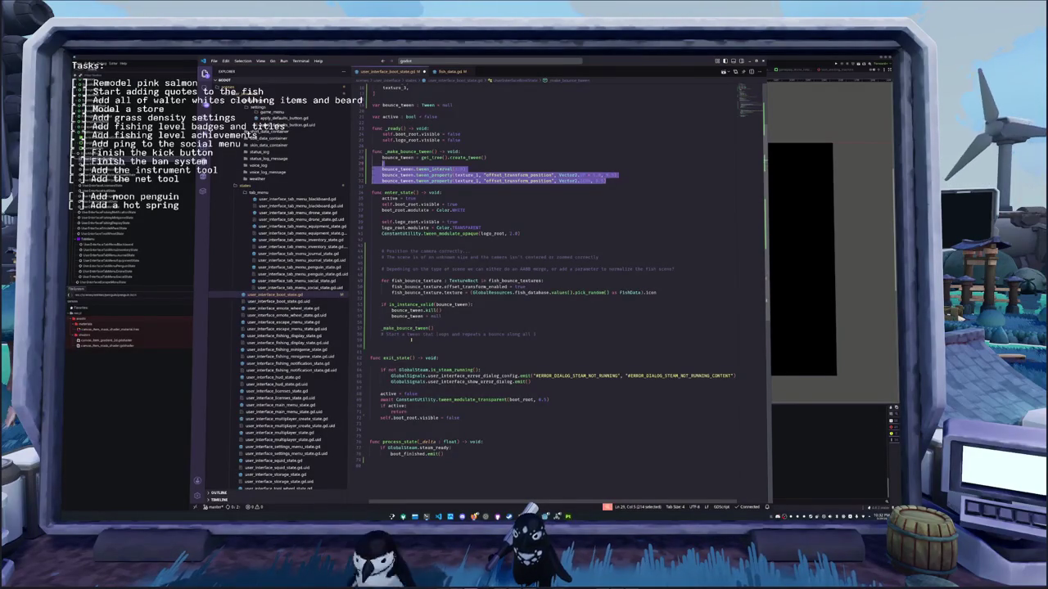
key("Right")
key("Return")
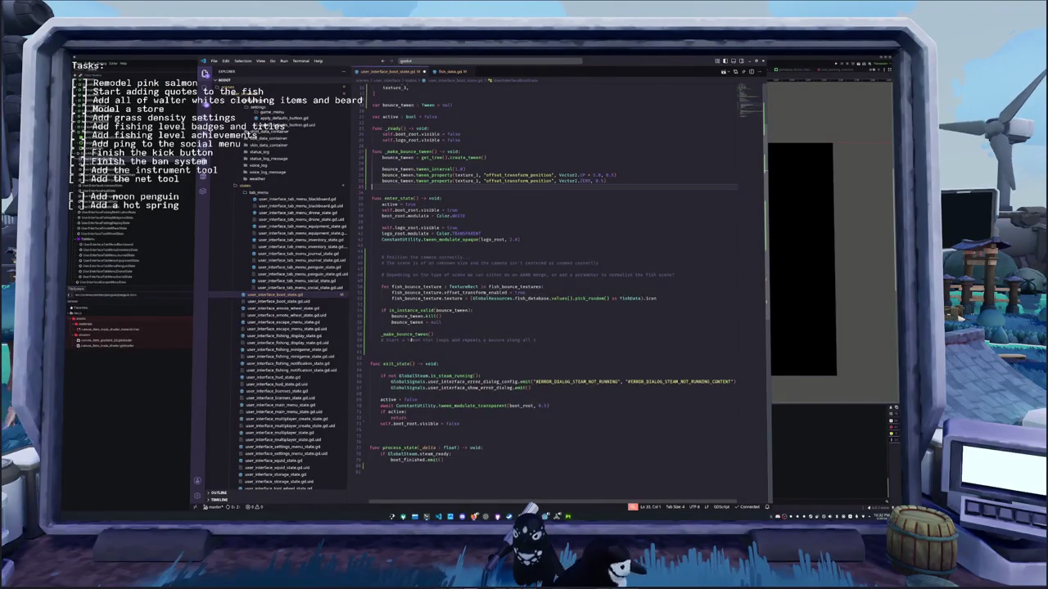
Paste two more copies of the interval-and-bounce block
key("ctrl+v")
key("Return")
key("ctrl+v")
Make texture_1's return step run with parallel() and save the script
key("Up")
key("Up")
key("Up")
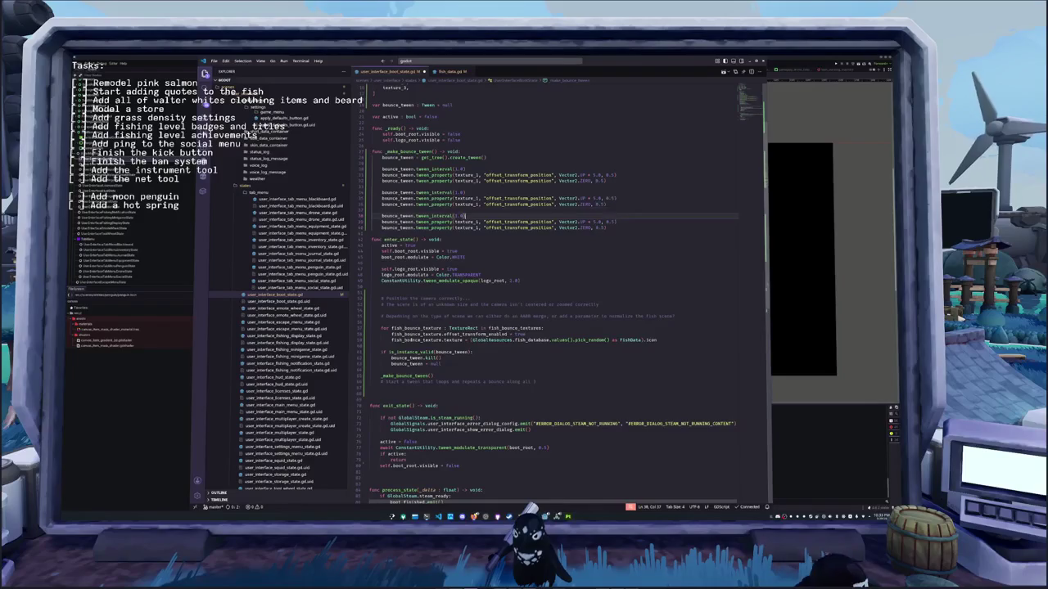
key("ctrl+Left")
key("ctrl+Left")
key("ctrl+Left")
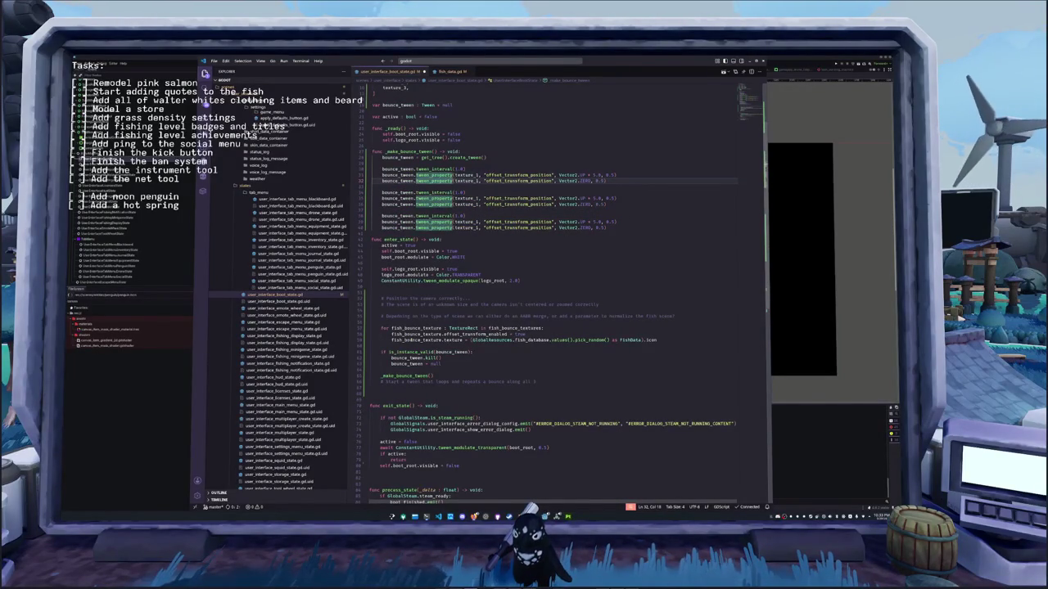
type("parallel().")
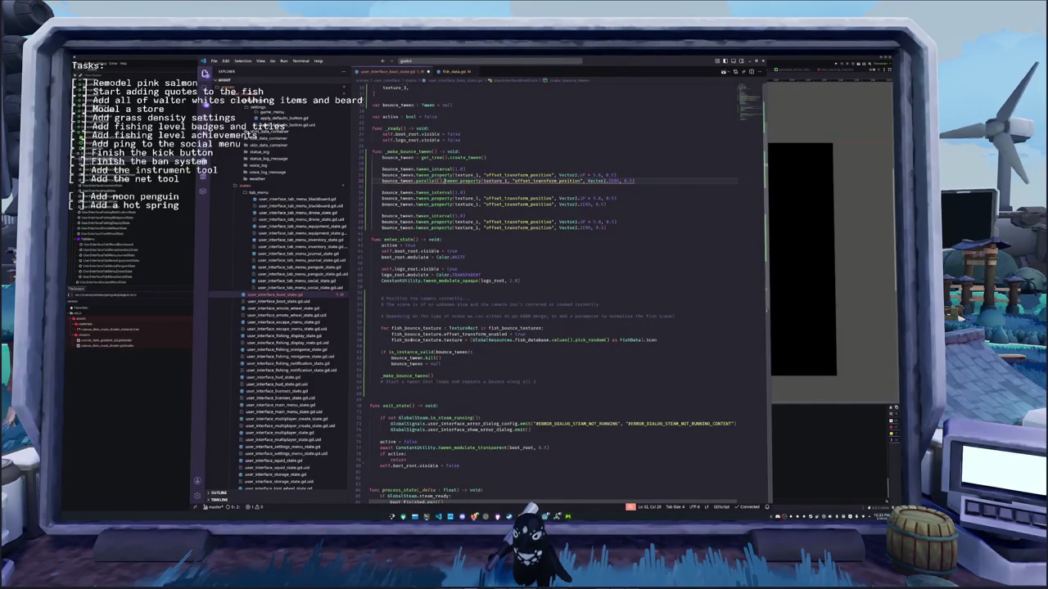
key("ctrl+shift+Left")
key("ctrl+shift+Left")
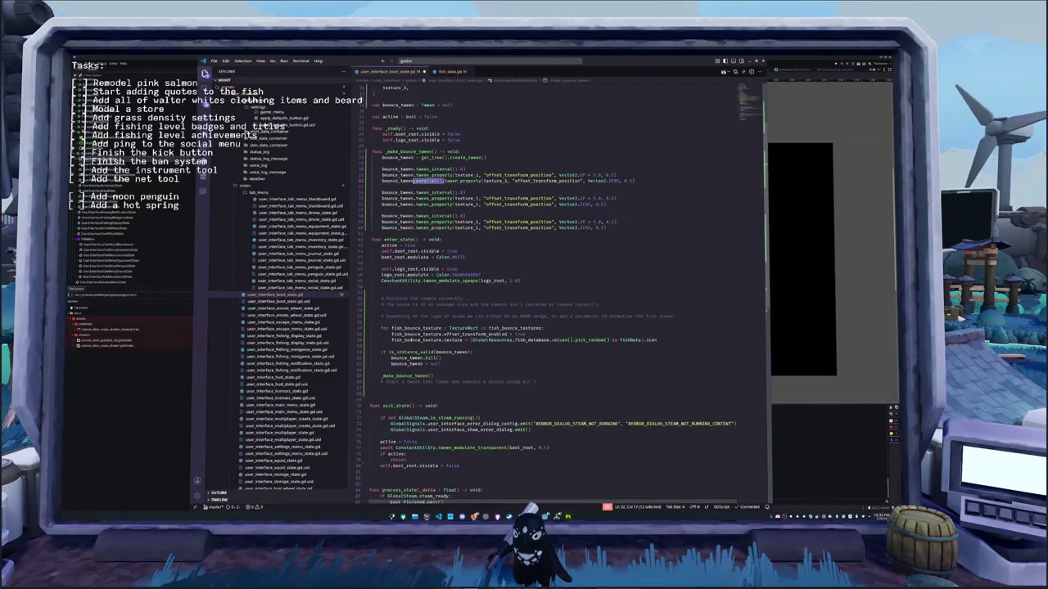
key("BackSpace")
key("ctrl+space")
key("Escape")
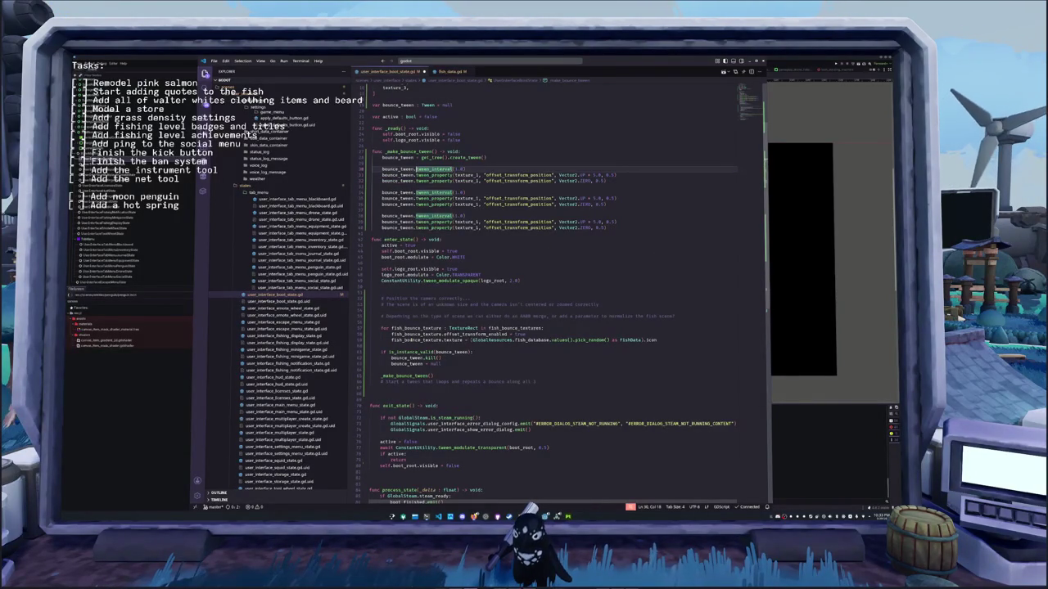
left_click(416, 193)
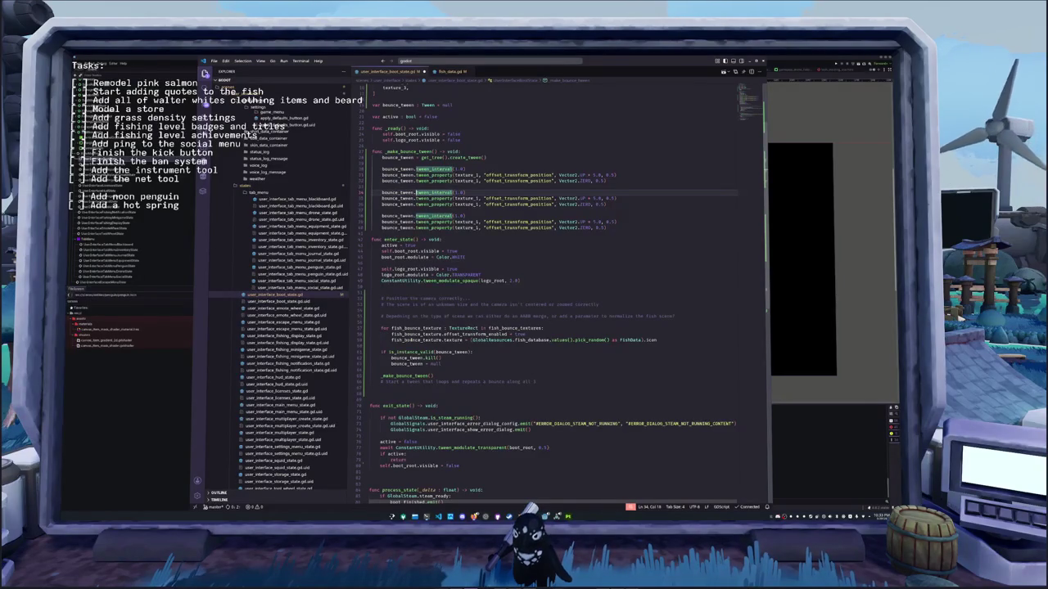
key("Up")
key("Up")
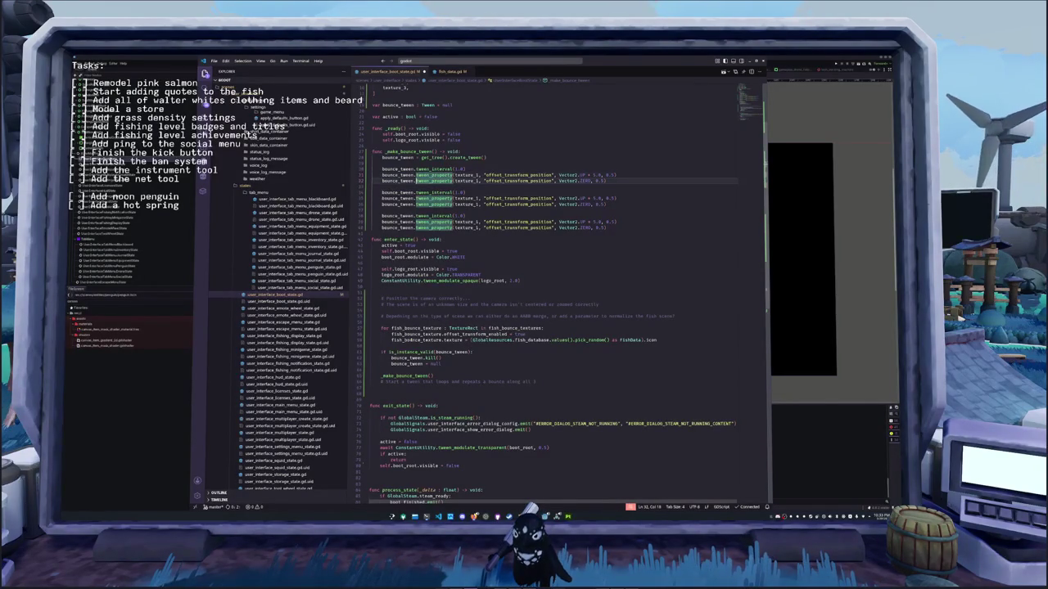
type("parallel().")
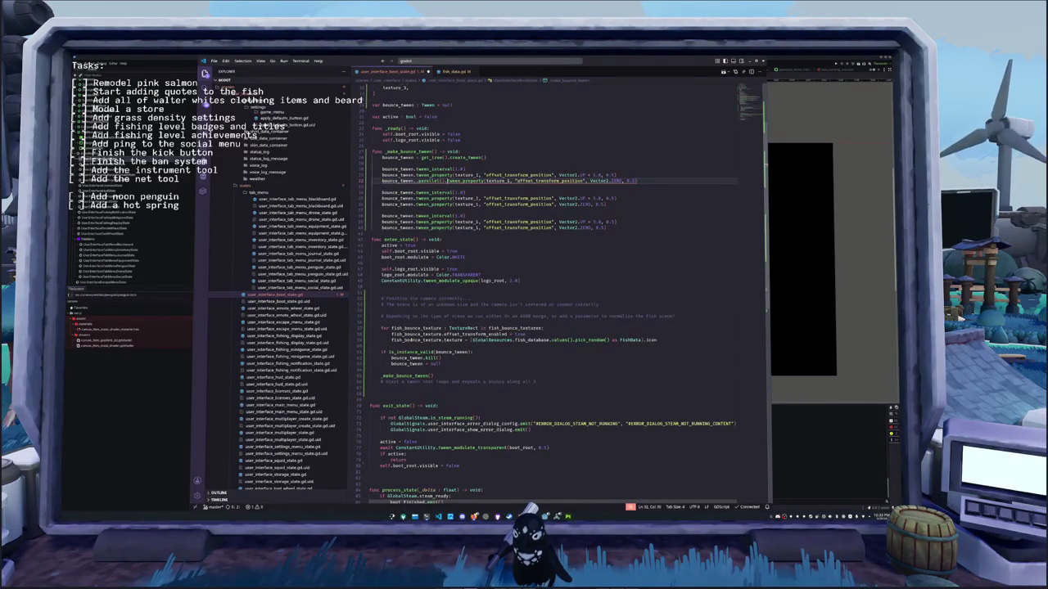
key("ctrl+s")
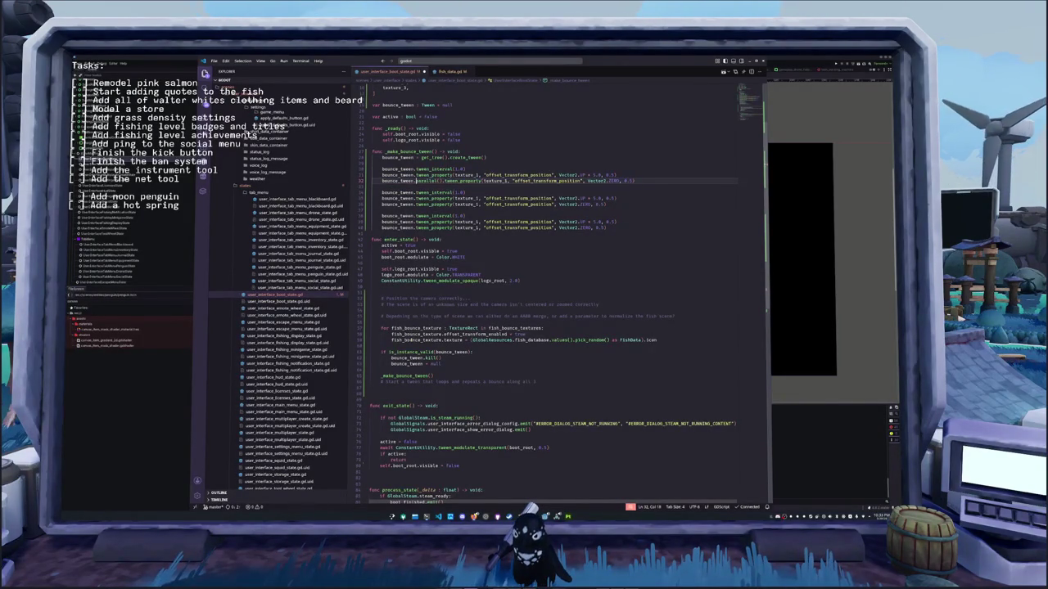
Begin declaring var bounce_tweens : Array[Tween] below the texture array
key("Up")
key("Up")
key("Up")
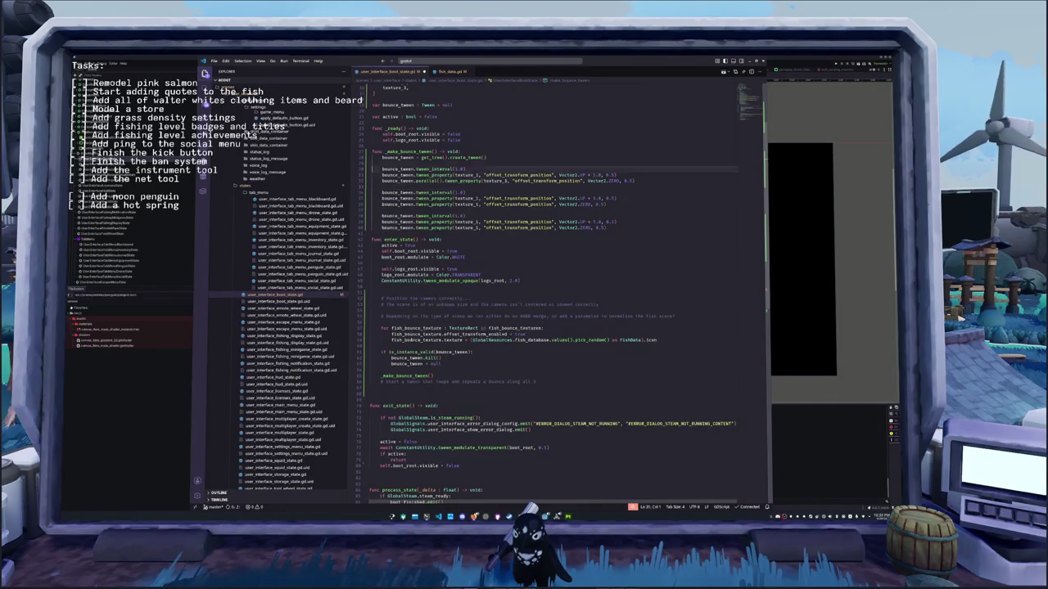
key("Return")
type("var bou")
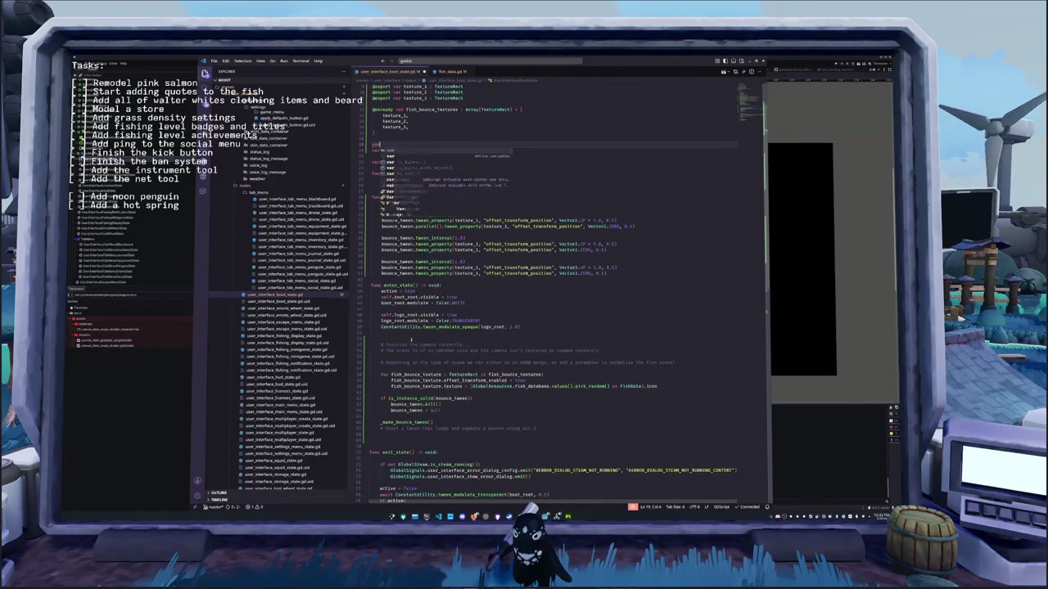
type("nce_tweens : ")
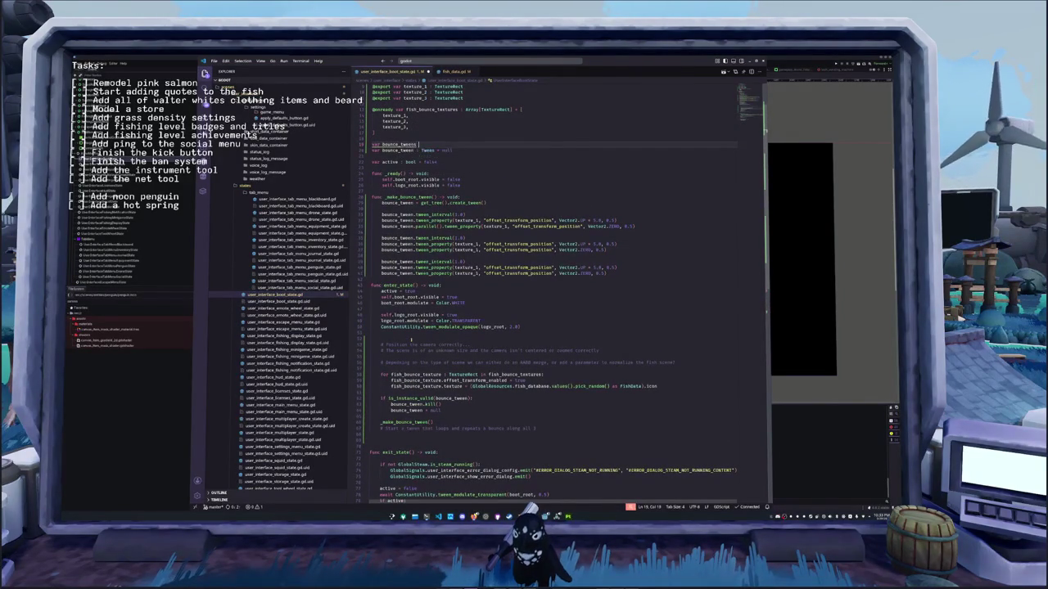
type("Array[Twe")
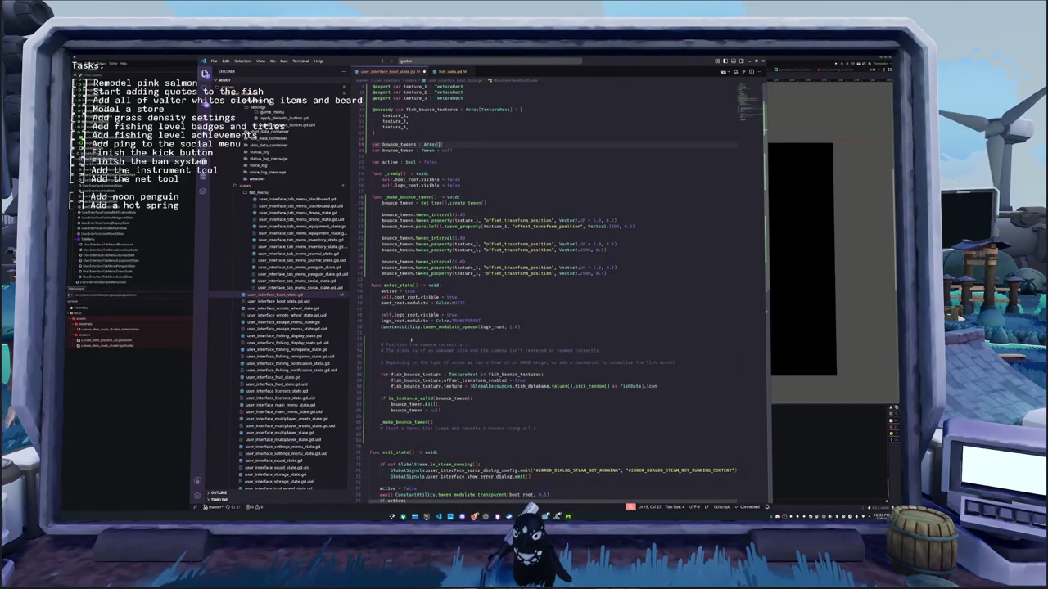
type("en] =")
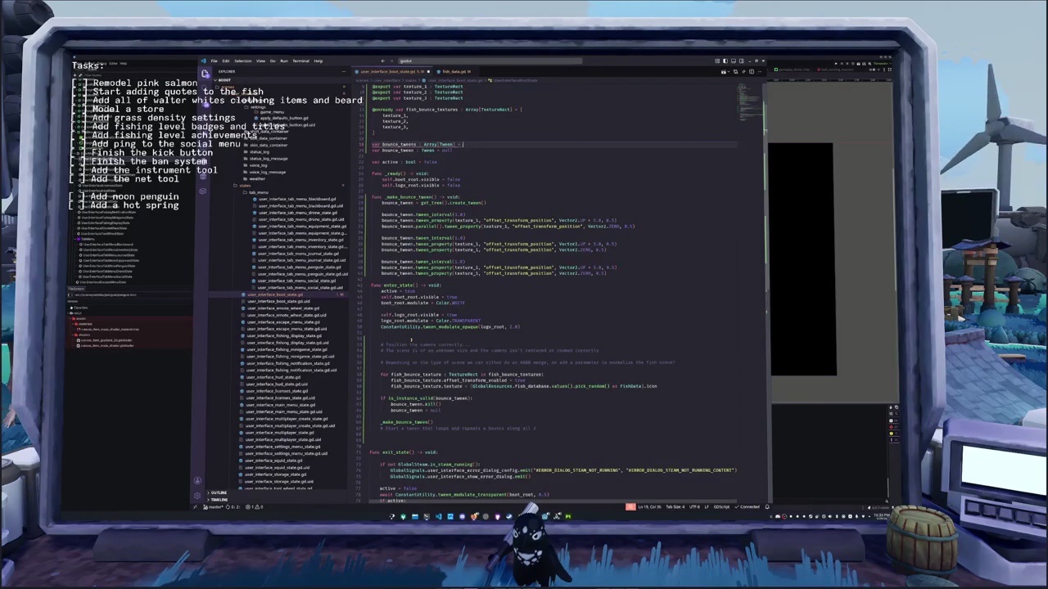
Delete the old bounce_tween variable and the create_tween line in _make_bounce_tween
key("Down")
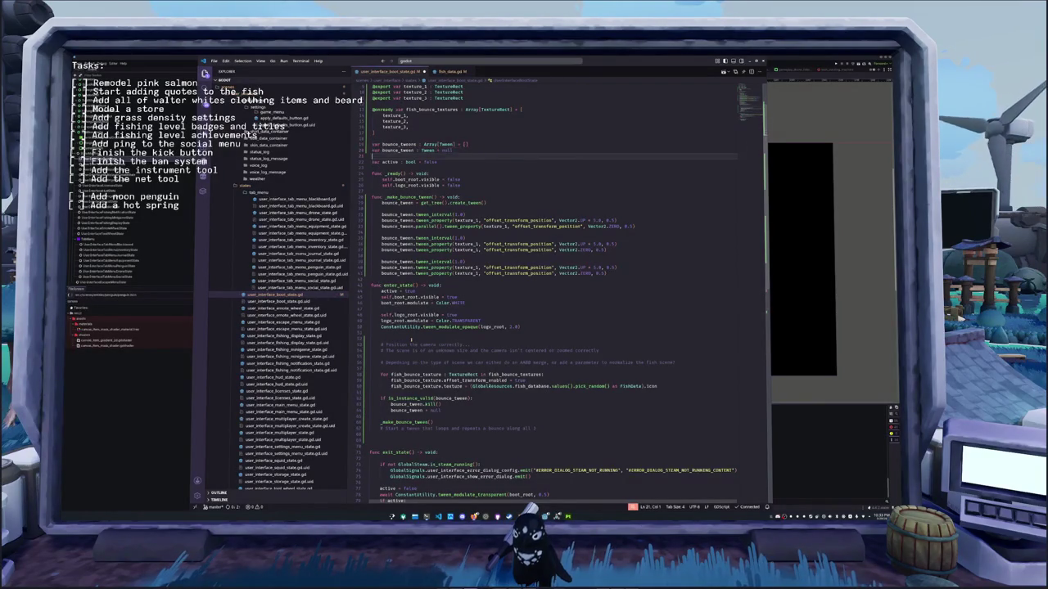
key("ctrl+shift+k")
key("Down")
key("Down")
key("Down")
key("Down")
key("Up")
key("ctrl+shift+k")
Delete the two extra tween blocks and remove parallel() from the remaining texture_1 step
key("shift+Down")
key("shift+Down")
key("shift+Down")
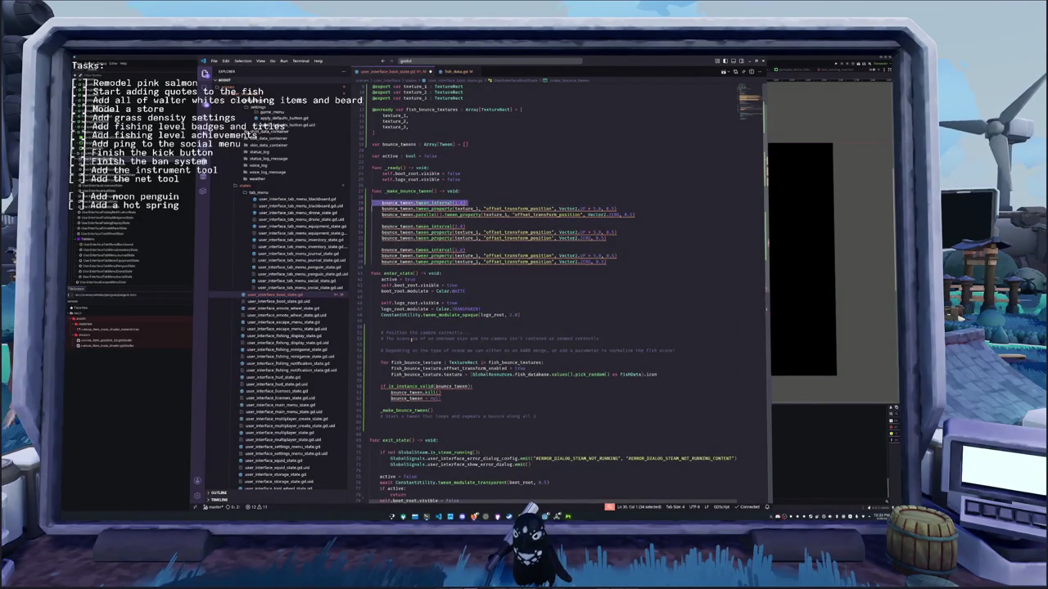
key("Left")
key("Down")
key("Down")
key("Down")
key("shift+Down")
key("shift+Down")
key("shift+Down")
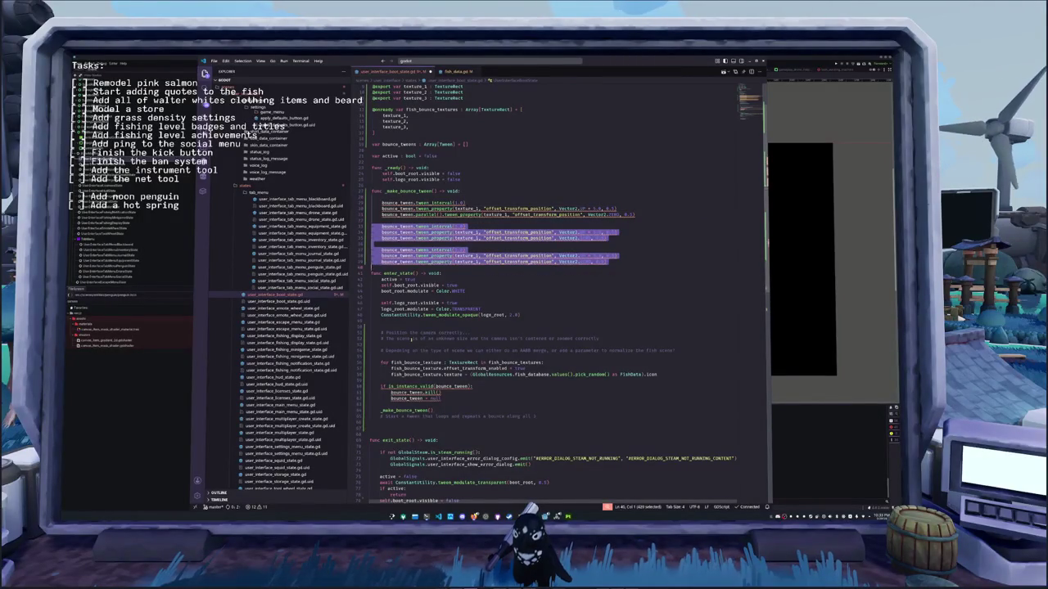
key("BackSpace")
key("Up")
key("ctrl+Right")
key("ctrl+Right")
key("ctrl+Right")
key("ctrl+BackSpace")
key("ctrl+BackSpace")
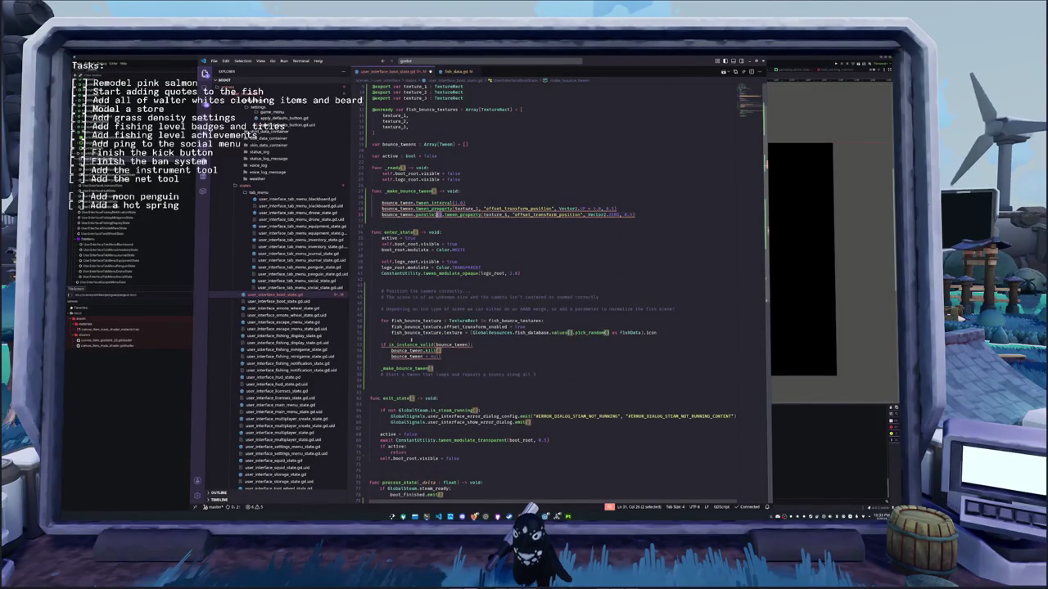
key("Down")
key("Down")
key("Down")
key("Down")
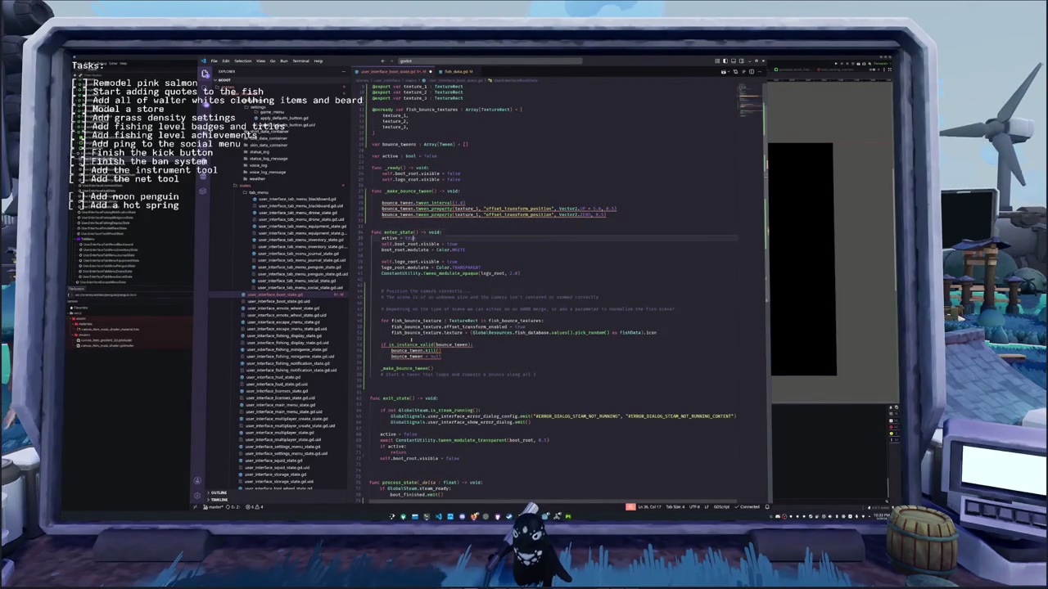
Delete the old is_instance_valid kill block from enter_state
key("End")
key("shift+Up")
key("shift+Up")
key("shift+Home")
key("BackSpace")
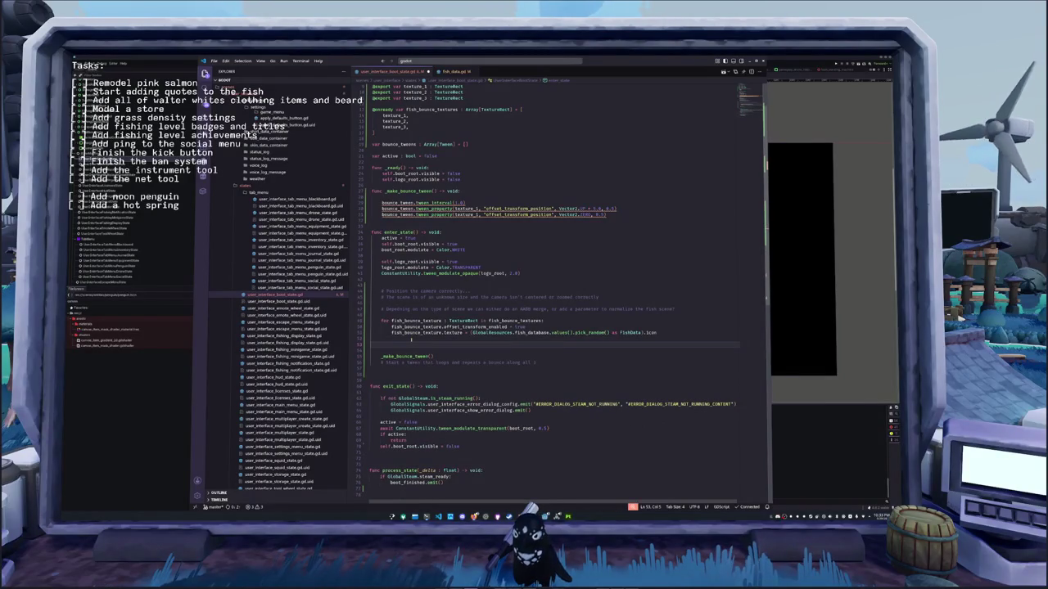
Loop over bounce_tweens killing each valid tween, then call bounce_tweens.clear()
type("r bounce_")
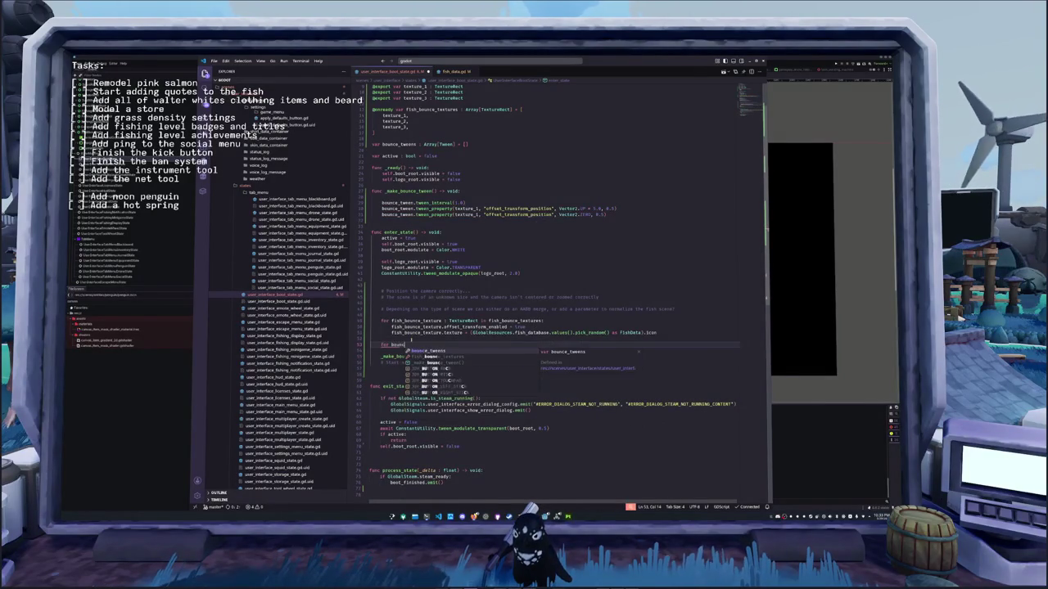
type("tween : Tween in bounce_tweens:")
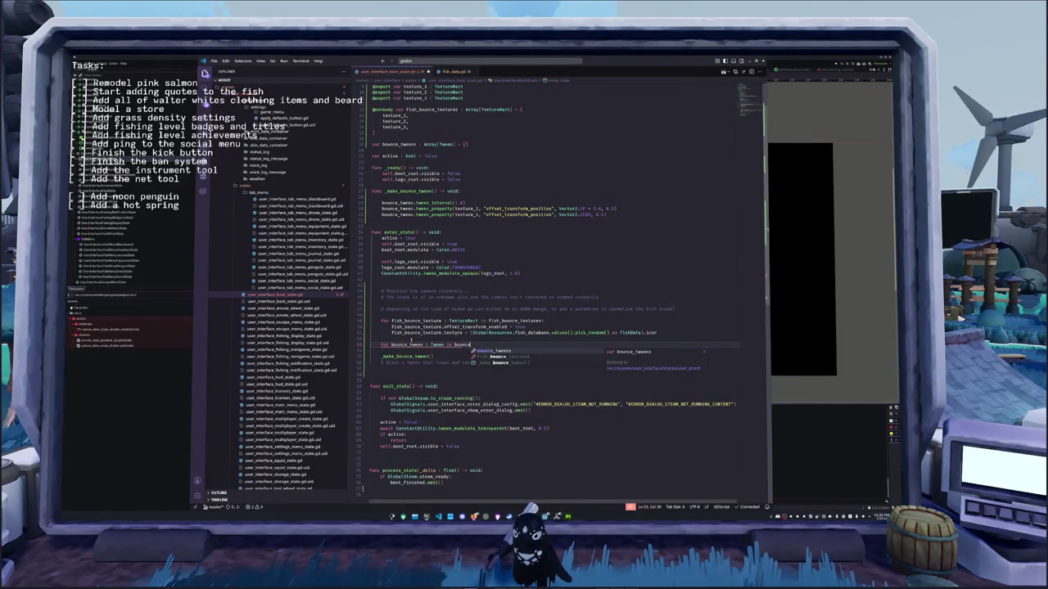
key("Return")
type("if")
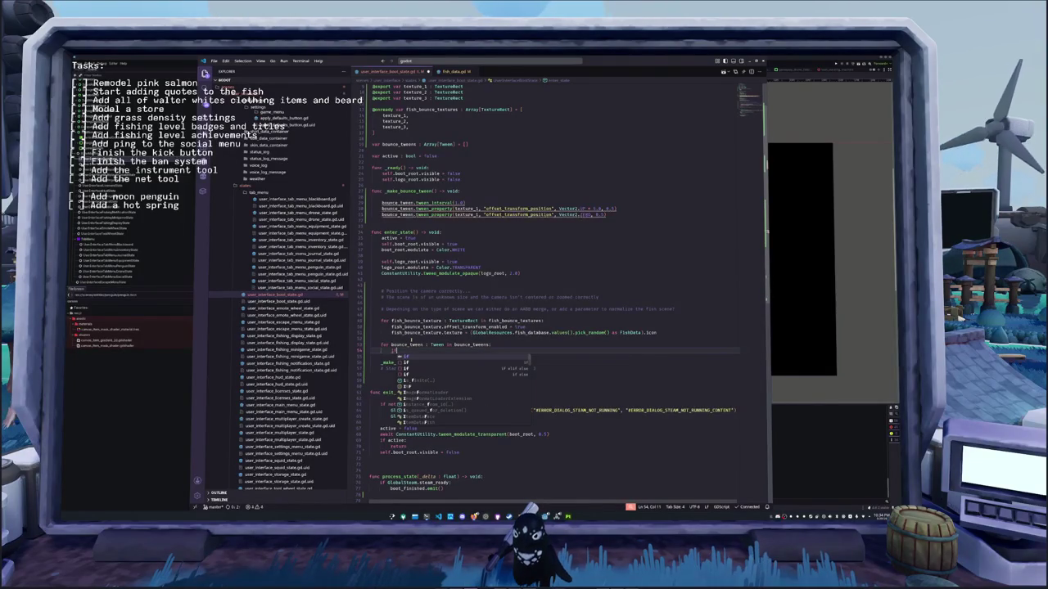
type(" is_instance_v")
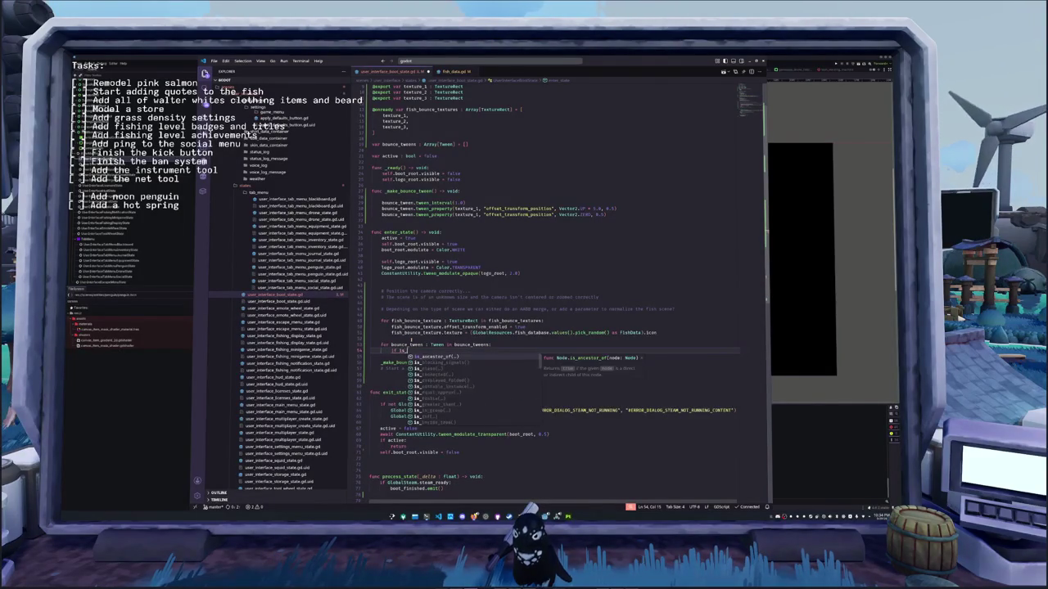
type("valid(bounce_")
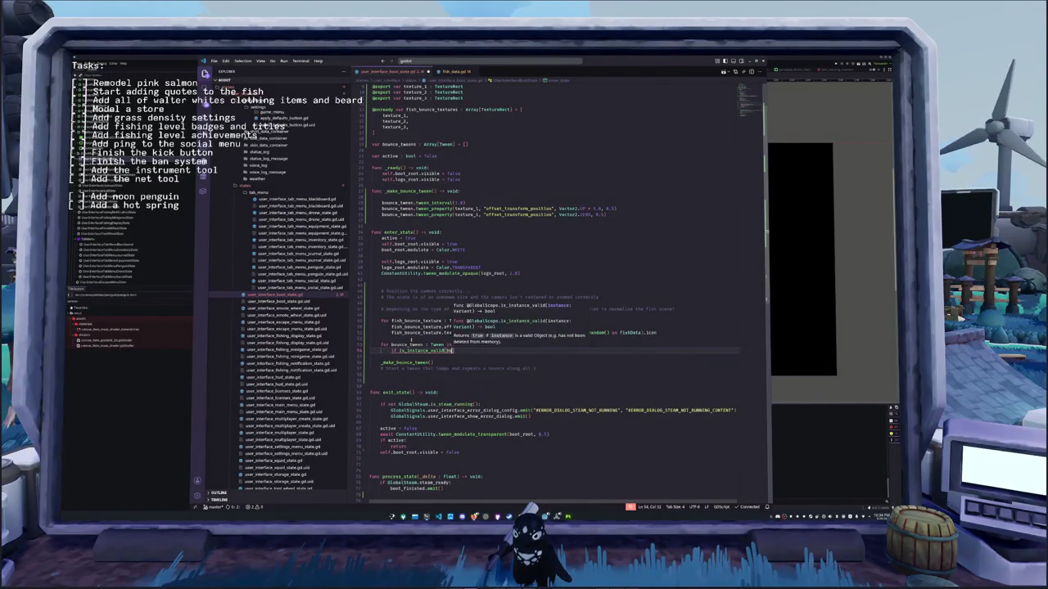
key("Return")
type("):")
key("Return")
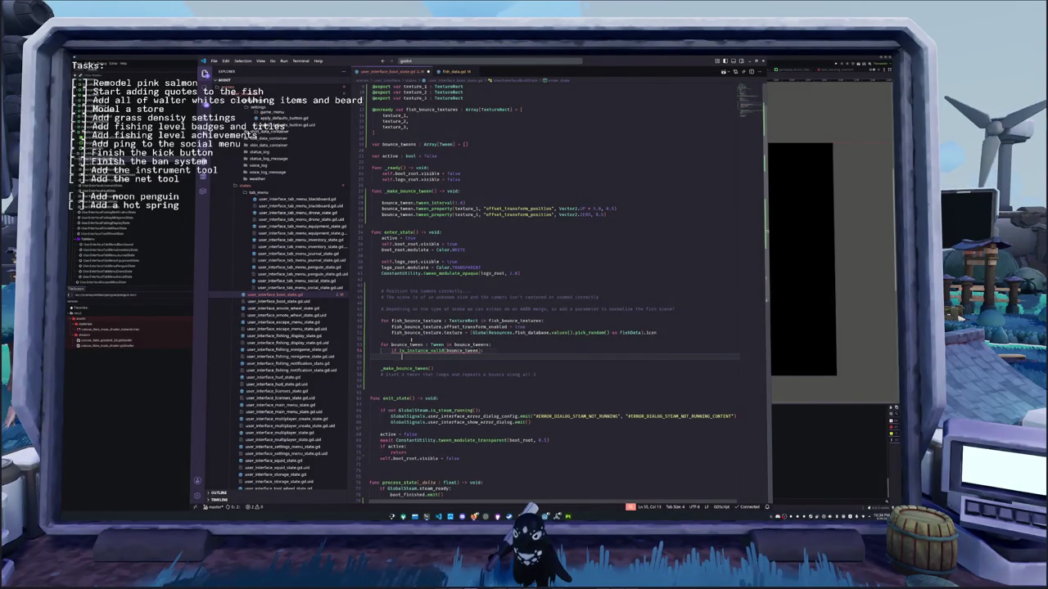
type("bounce_tween.kill")
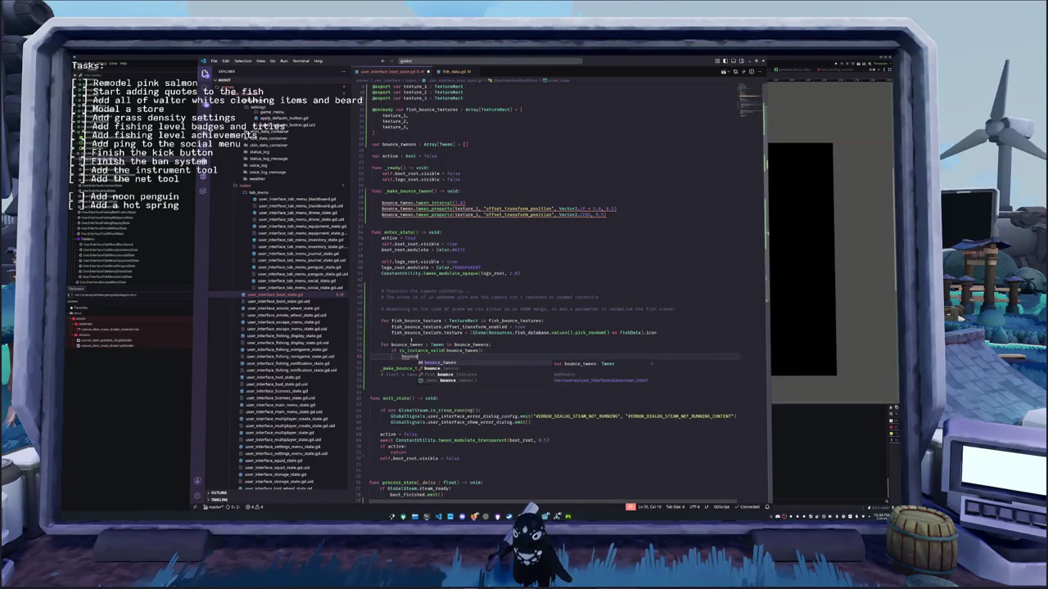
key("Return")
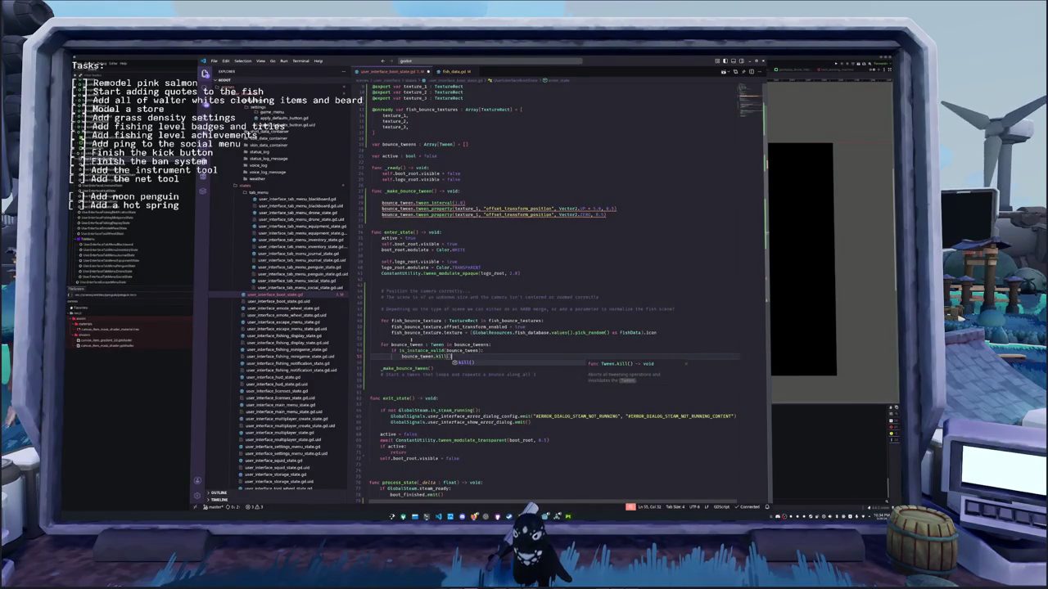
key("Return")
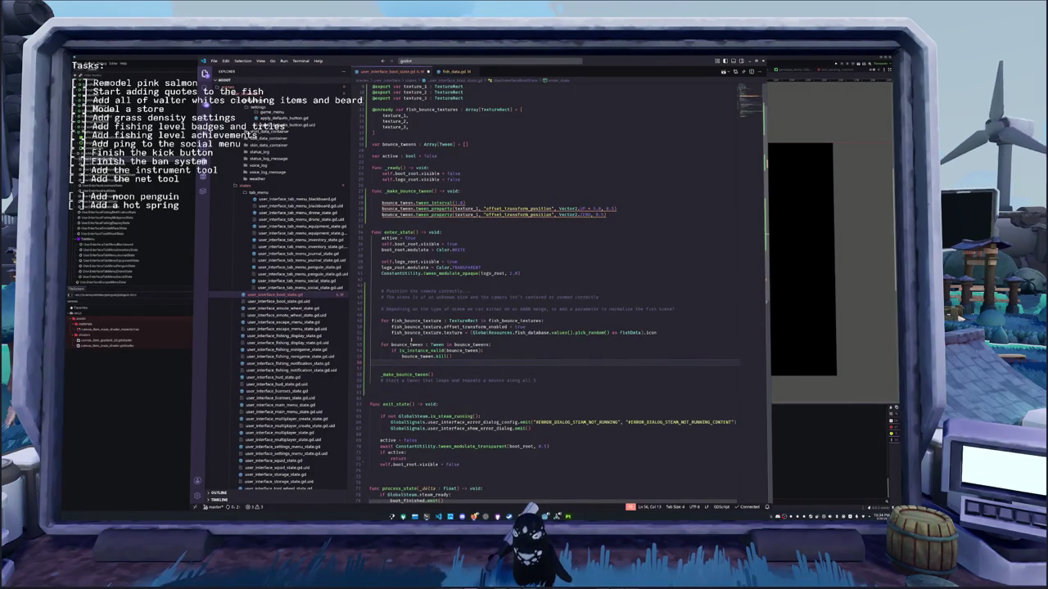
type("bounce_tweens")
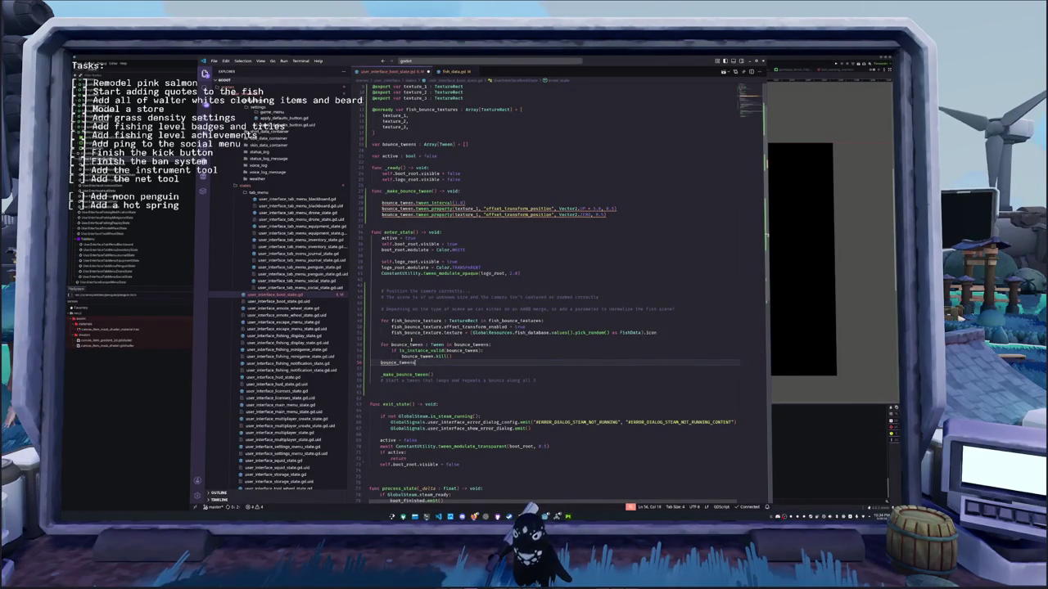
type(".clear()")
Delete the leftover planning comments above the loop and below the _make_bounce_tween() call
key("Down")
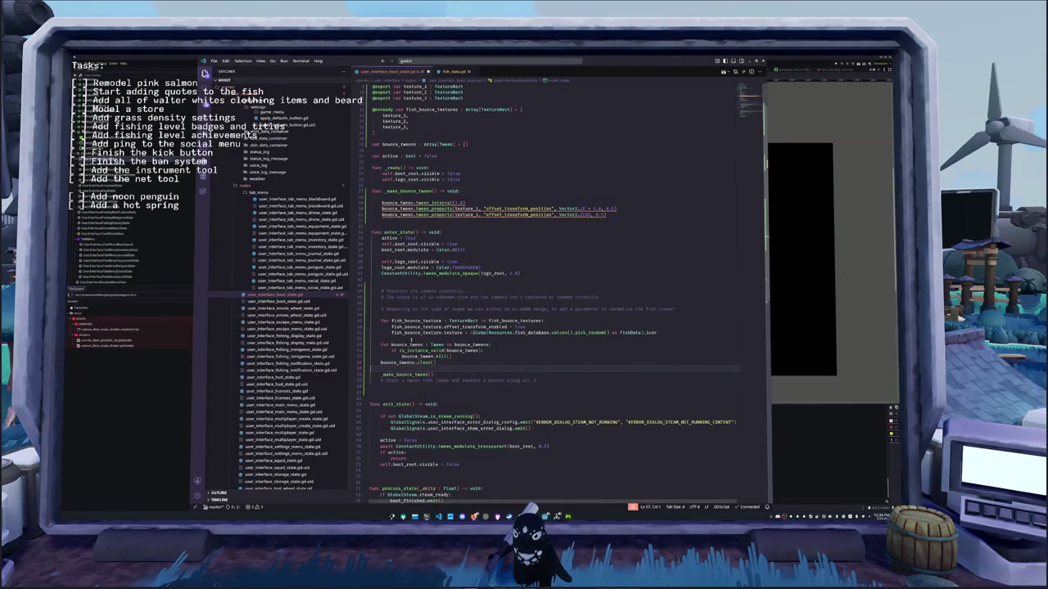
key("Up")
key("Up")
key("Up")
key("shift+Up")
key("shift+Up")
key("shift+Up")
key("BackSpace")
key("Down")
key("Down")
key("Down")
key("ctrl+shift+k")
key("Up")
key("Up")
key("Up")
key("Up")
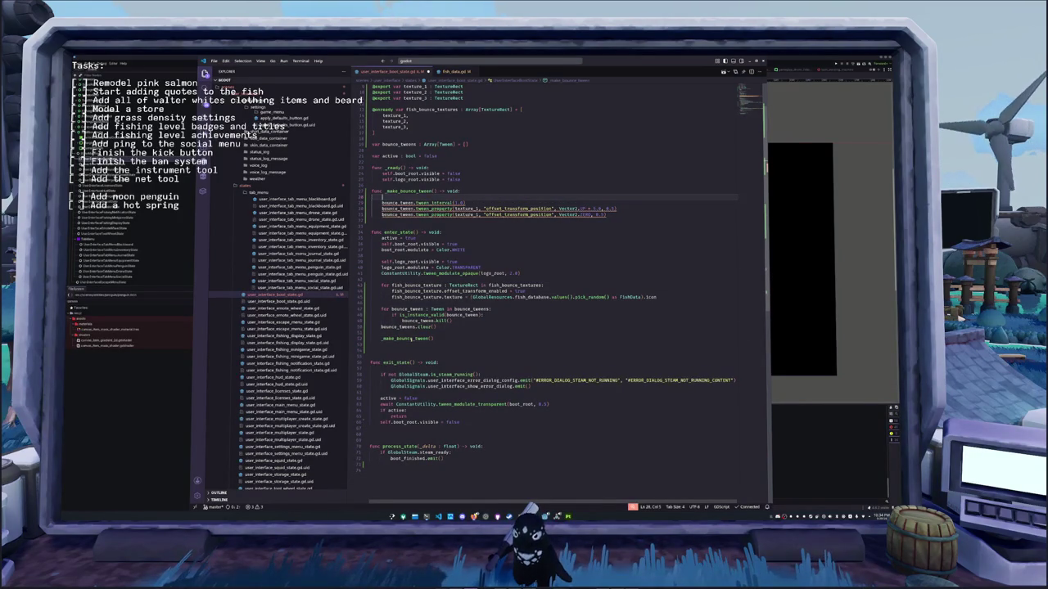
Wrap the three tween lines in a for loop over fish_bounce_textures
key("Return")
type("for fish")
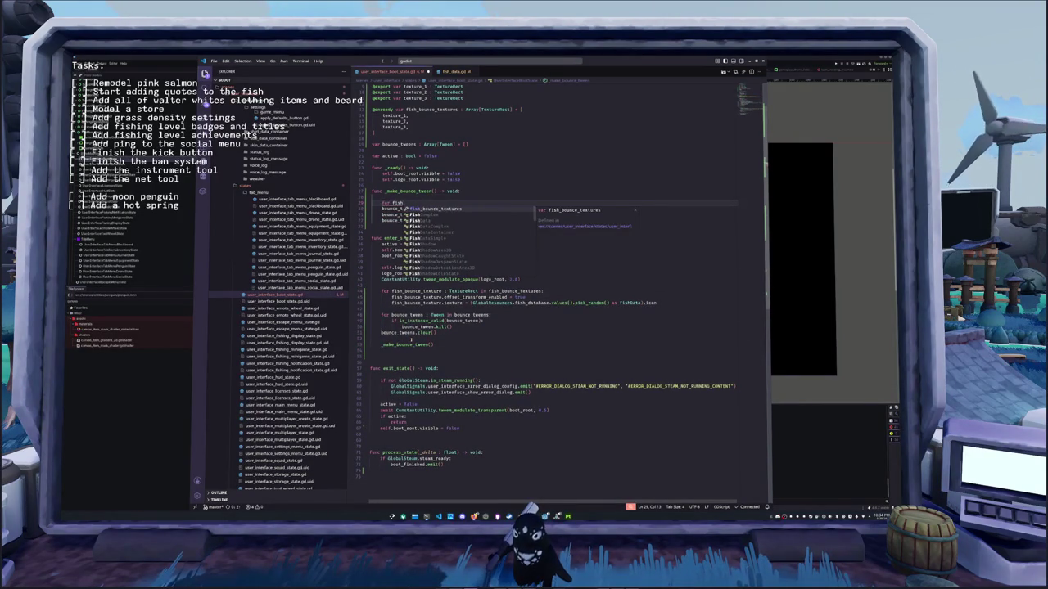
type("_b")
key("Return")
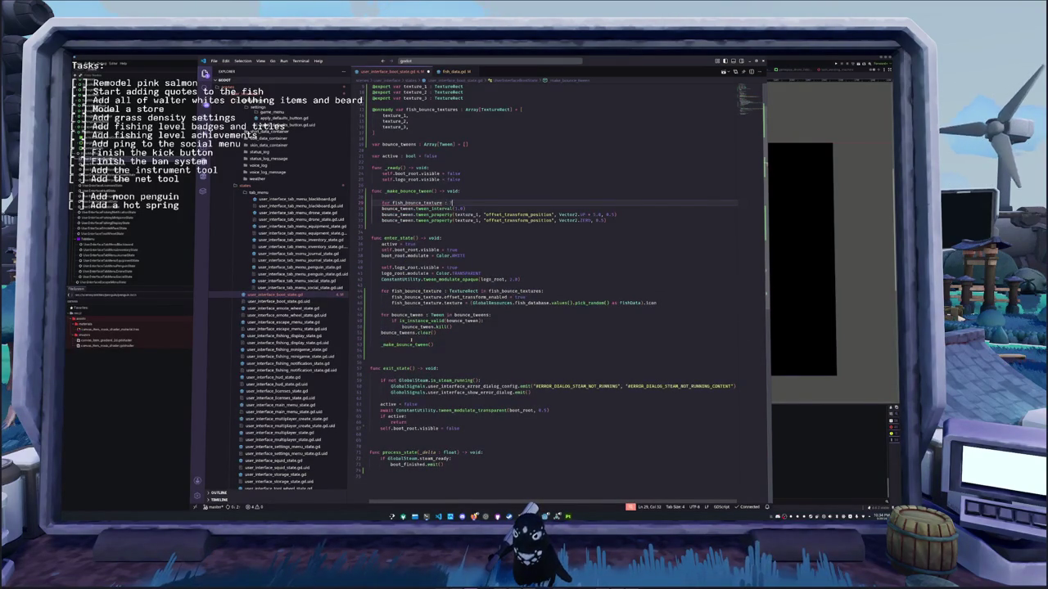
type("Texture2D in fish")
key("Return")
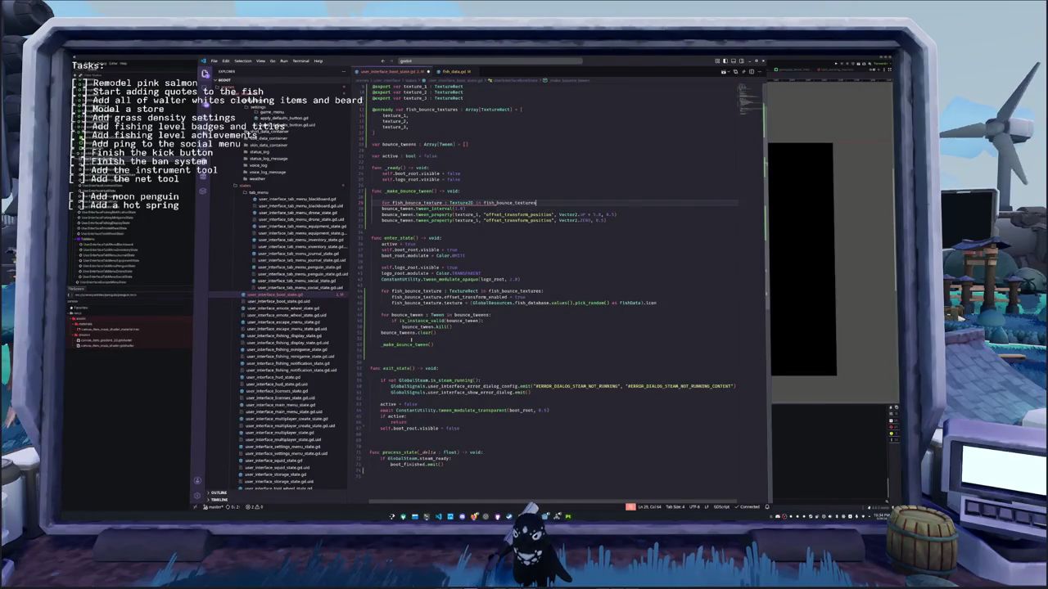
key("shift+Down")
key("shift+Down")
key("shift+Down")
key("Tab")
Declare var delay : float = 0.5 and a float variable i above the loop
key("ctrl+shift+Return")
type("var ")
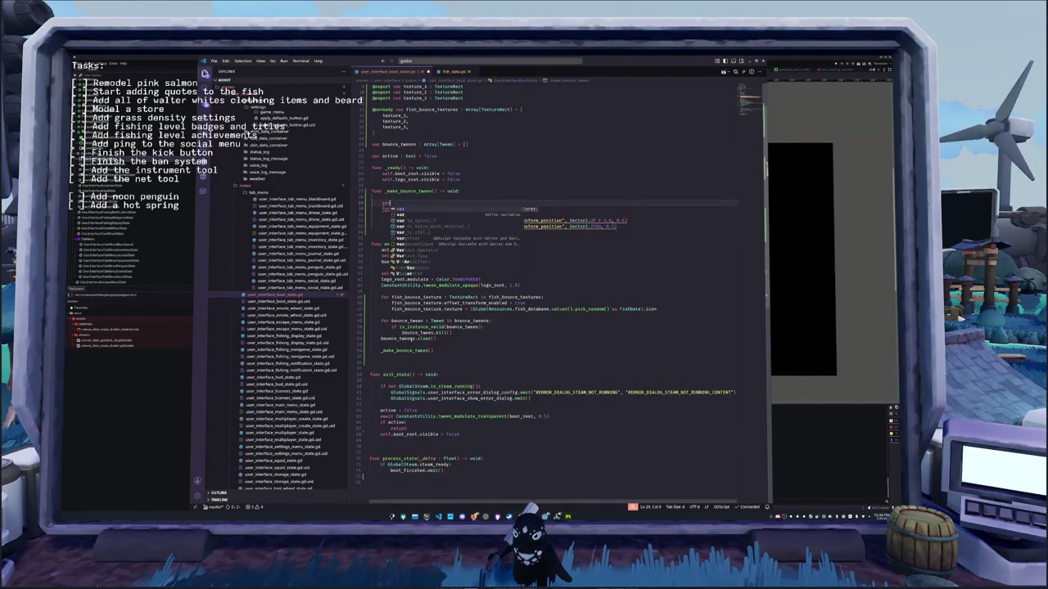
type("delay : float = 0")
left_click(378, 209)
key("Return")
key("Up")
key("Up")
key("End")
key("shift+Left")
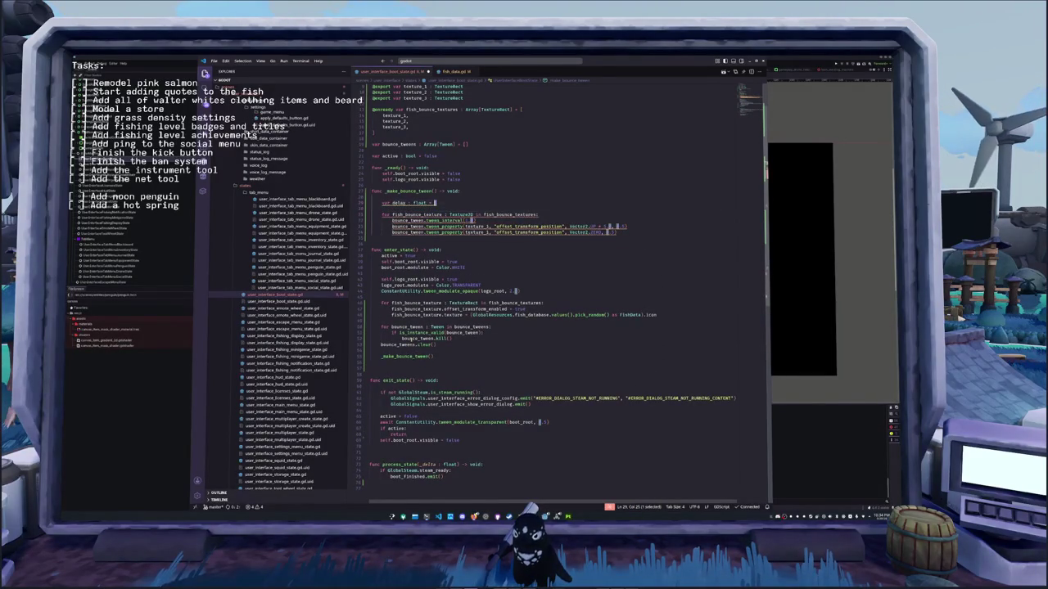
type("0.5")
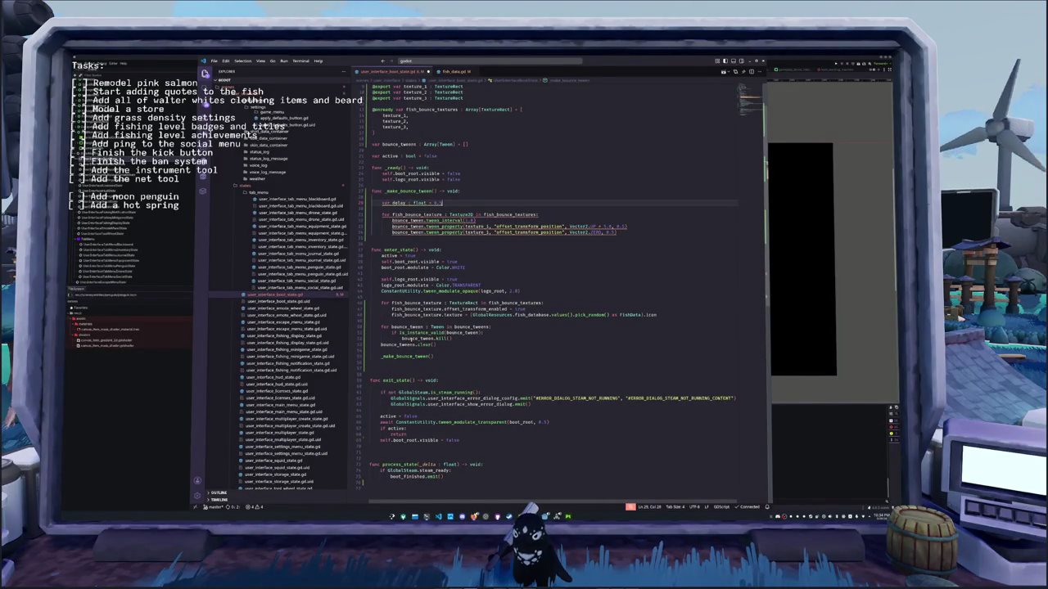
key("Return")
type("r i")
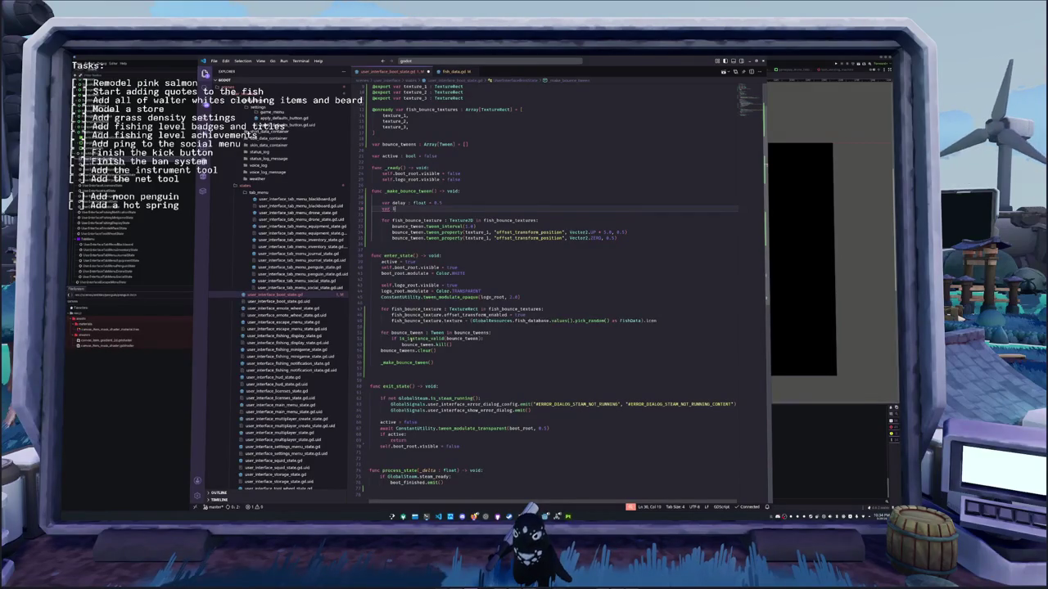
type(" : float = 1.0")
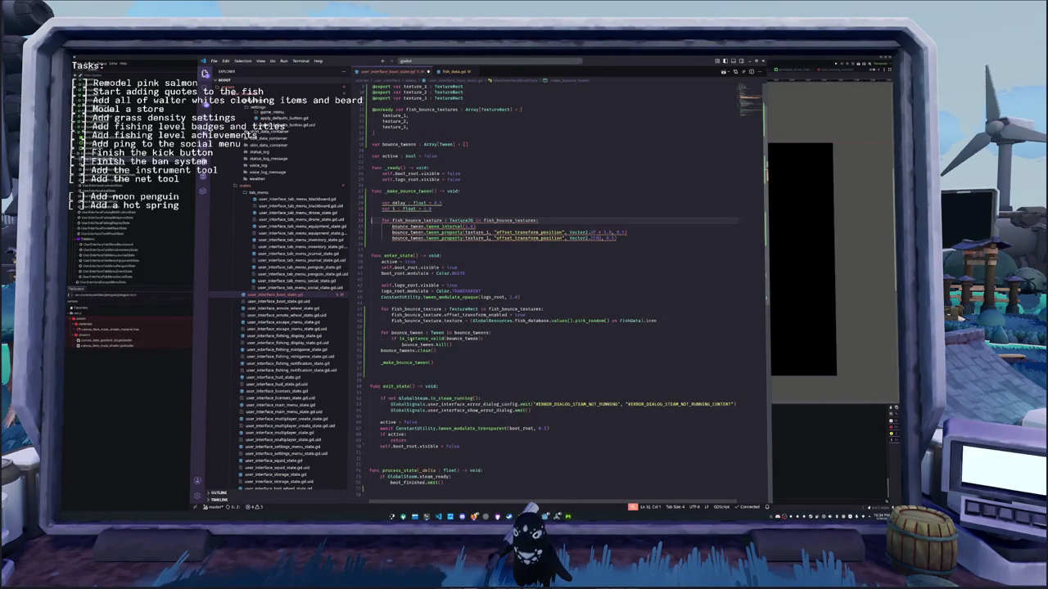
Use i + delay as the tween interval and replace texture_1 with fish_bounce_texture
left_click(465, 226)
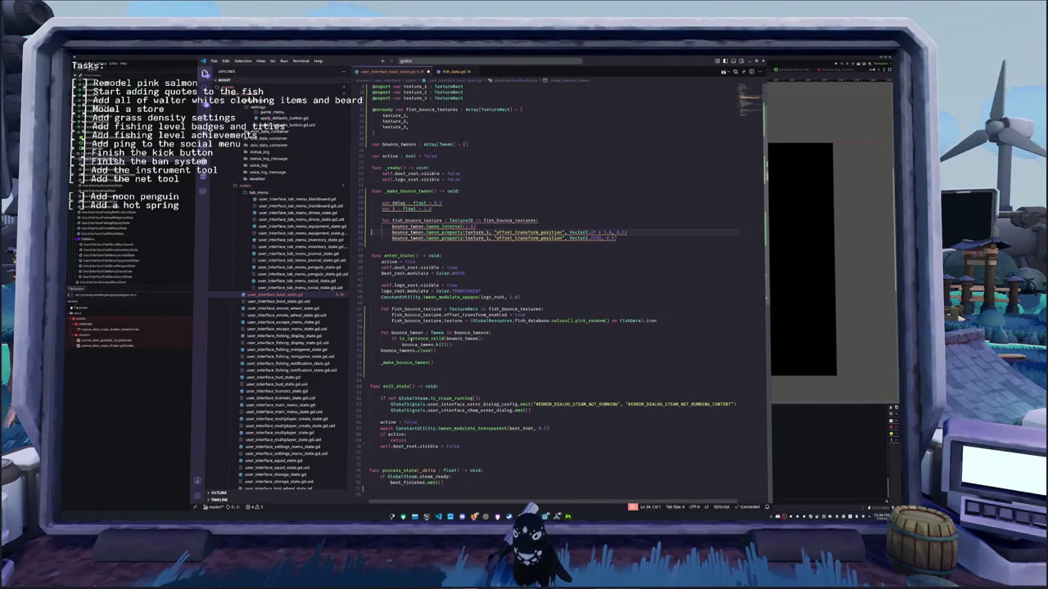
type("i + delay")
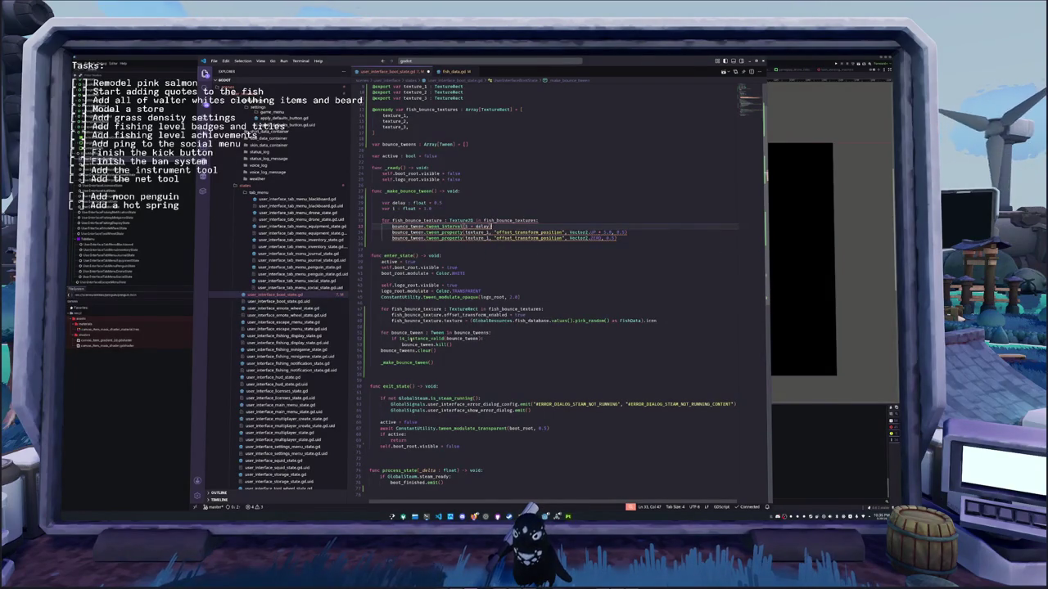
key("Down")
key("Down")
key("Down")
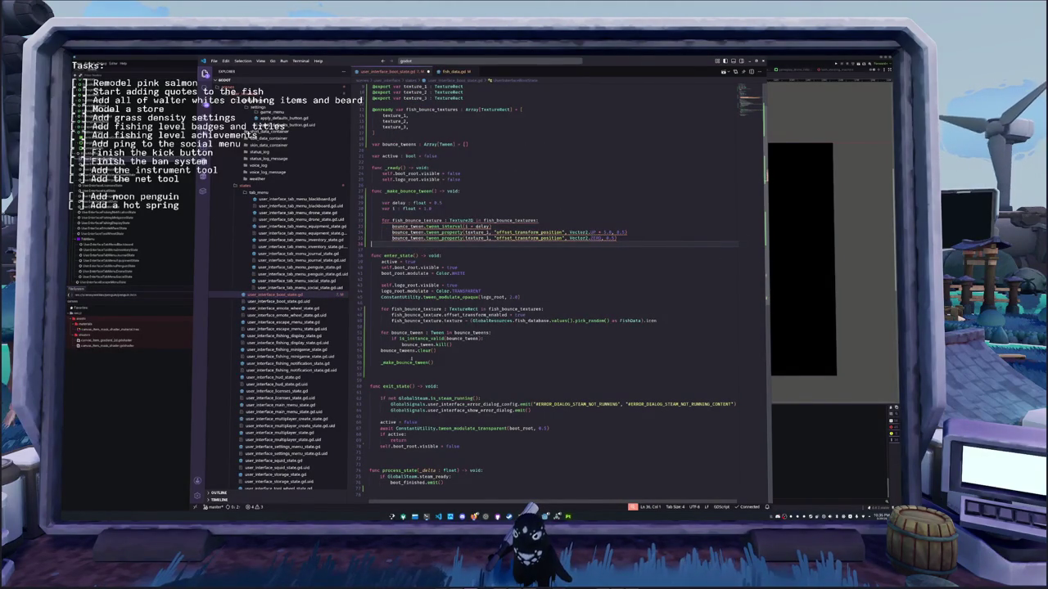
double_click(417, 220)
key("ctrl+c")
double_click(476, 232)
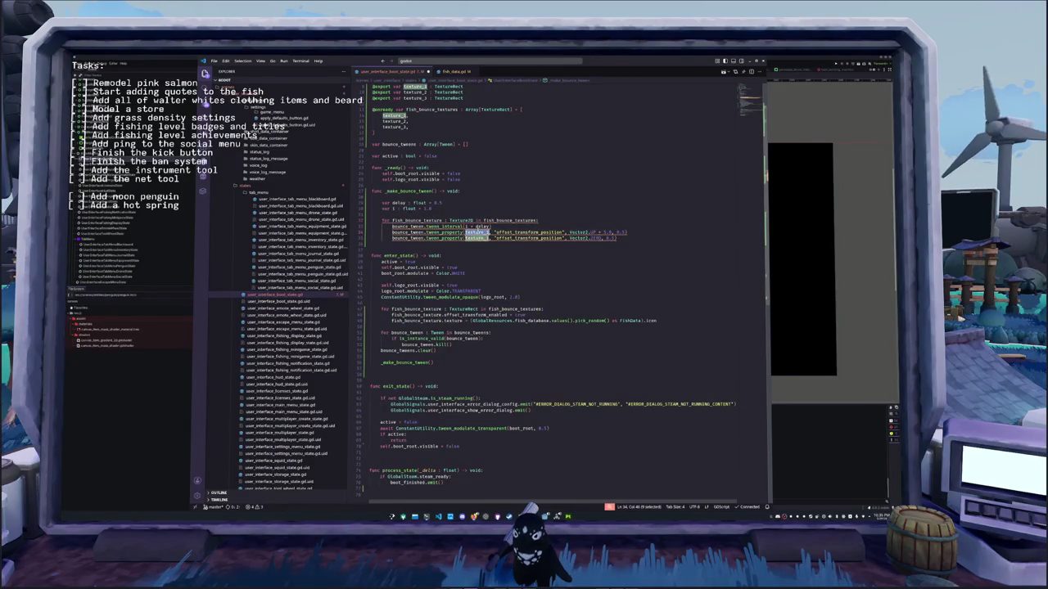
key("ctrl+v")
left_click(473, 242)
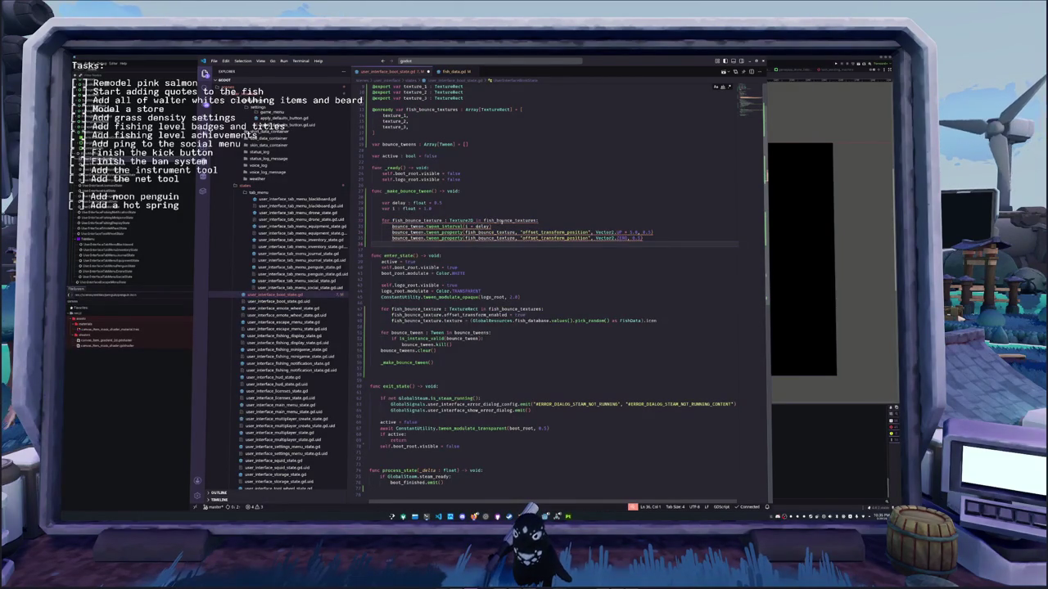
Change the loop variable's type to TextureRect and add a blank line above the loop
mouse_move(500, 222)
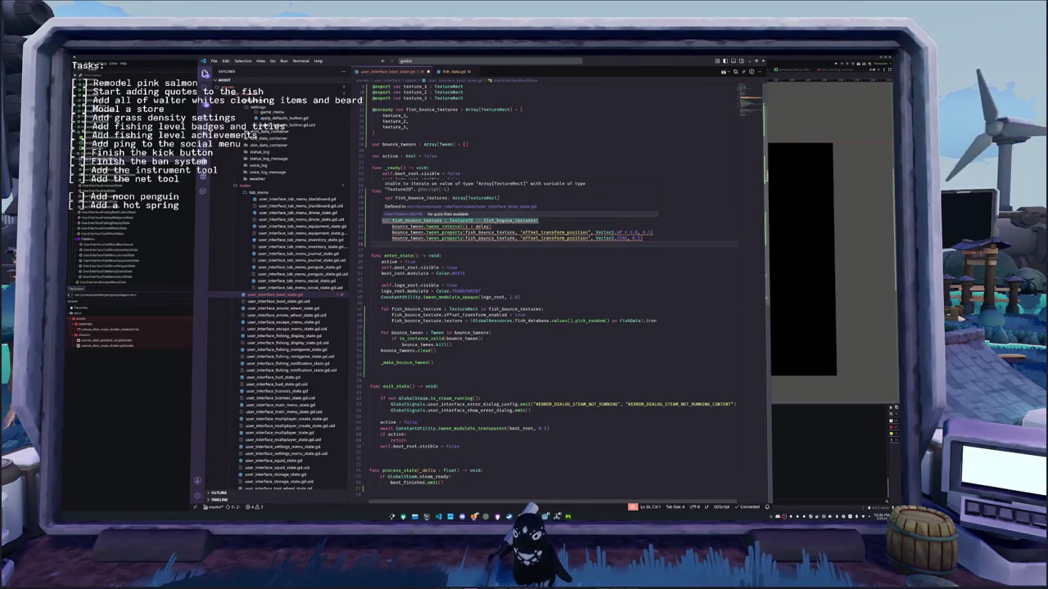
double_click(462, 220)
type("TextureRect")
left_click(480, 227)
double_click(407, 227)
key("Left")
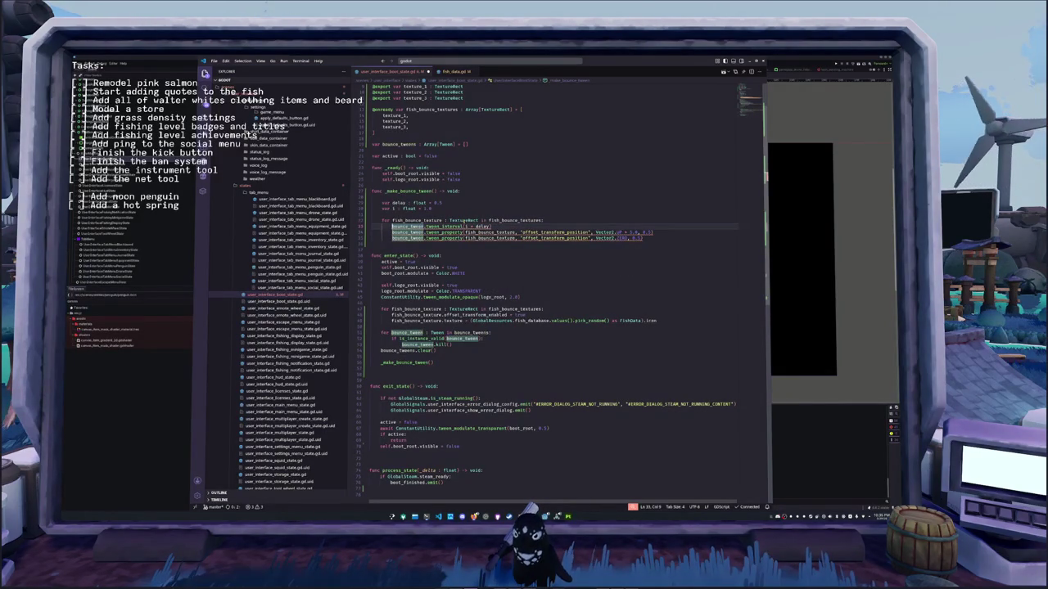
left_click(385, 215)
key("Return")
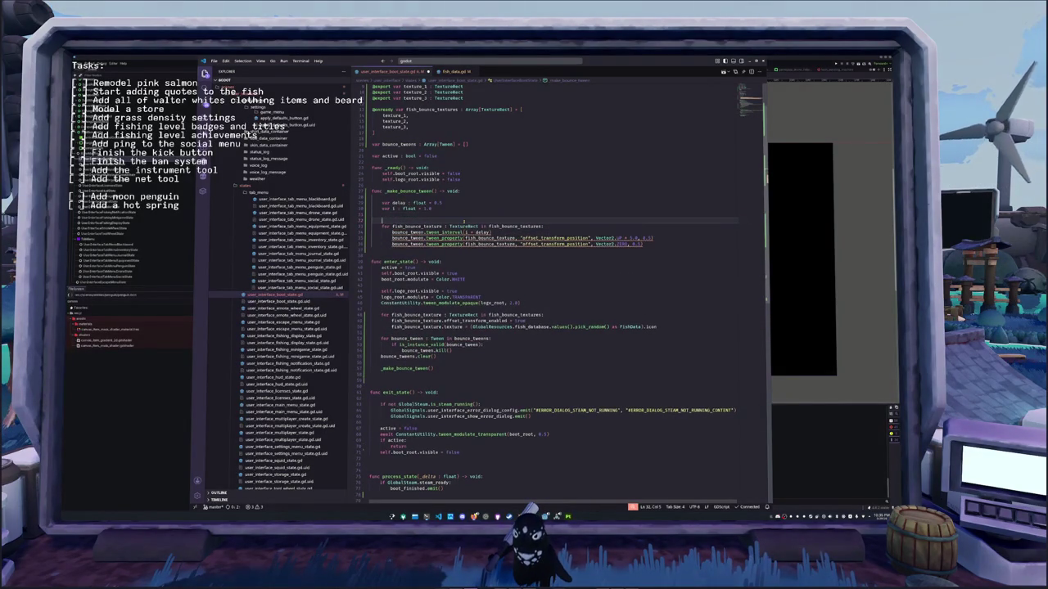
Create a per-fish bounce_tween with get_tree().create_tween() and append it to bounce_tweens
key("Down")
key("End")
key("Return")
type("var bounce_tween : ")
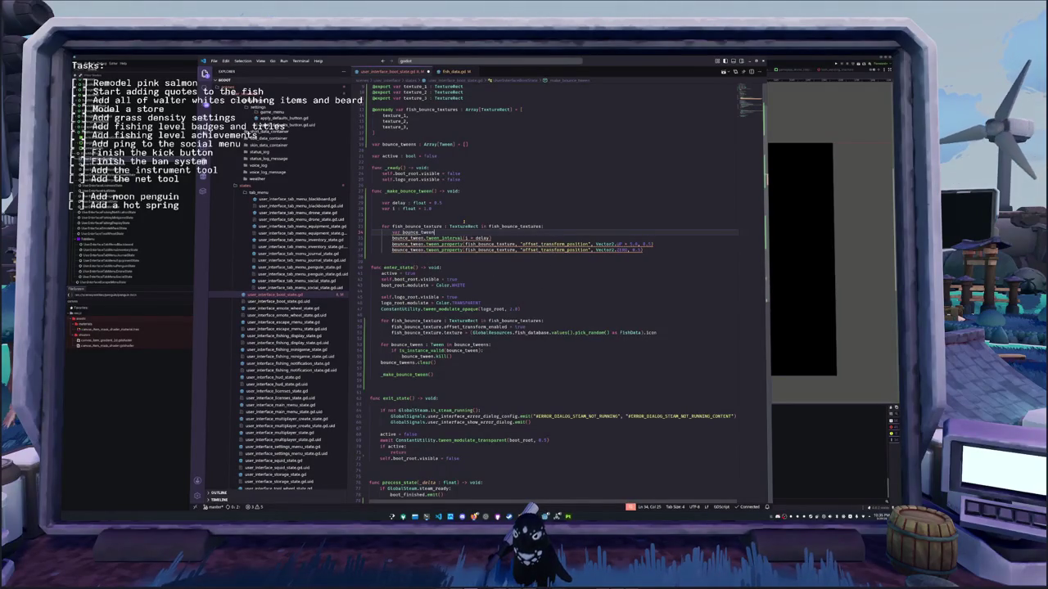
type("Tween = get_tree")
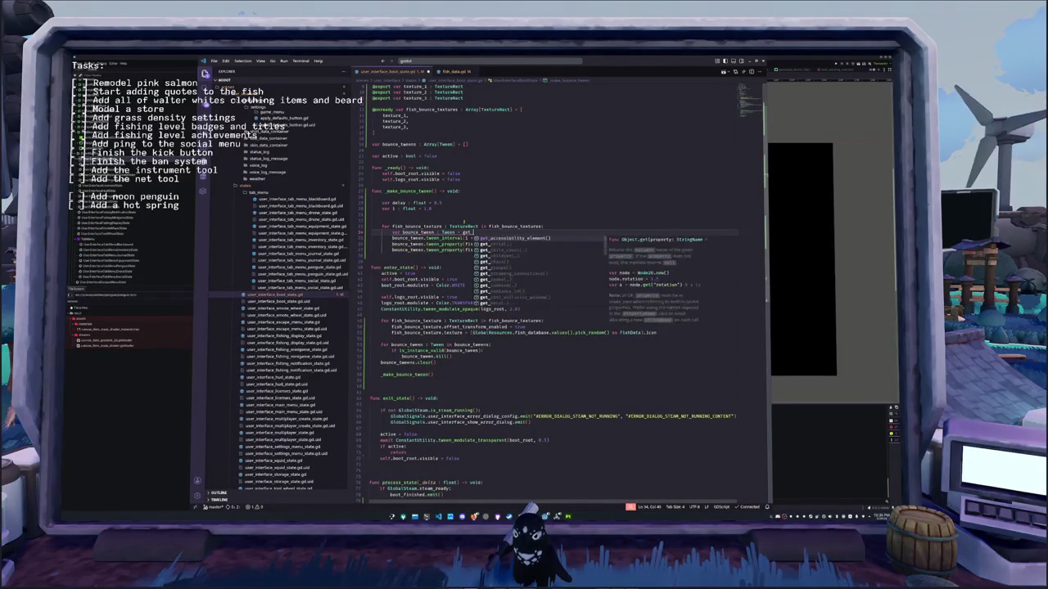
type("().create_tween")
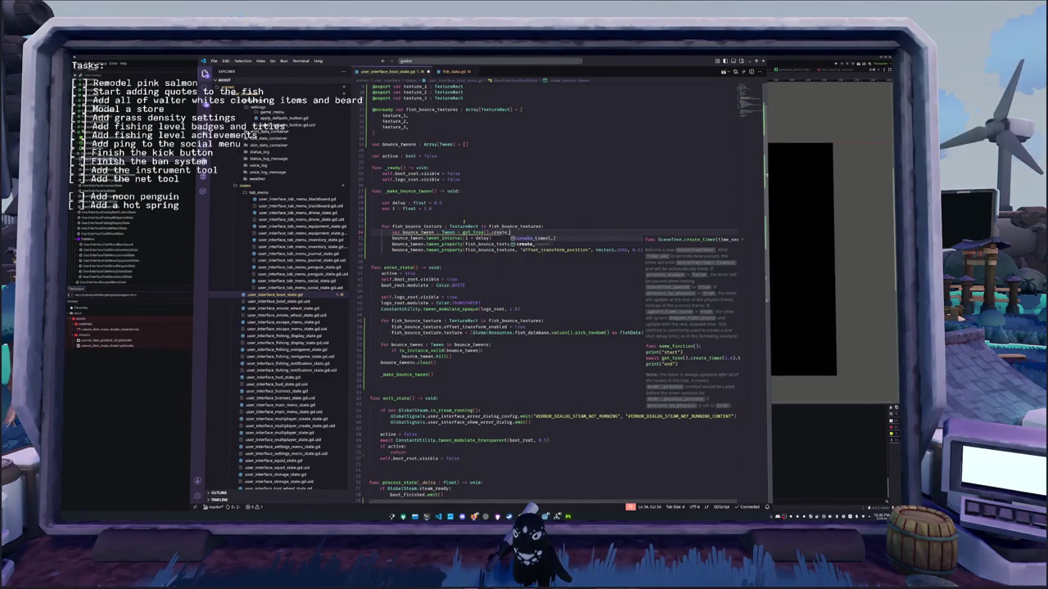
type("()")
left_click(372, 239)
key("Down")
key("Down")
key("Down")
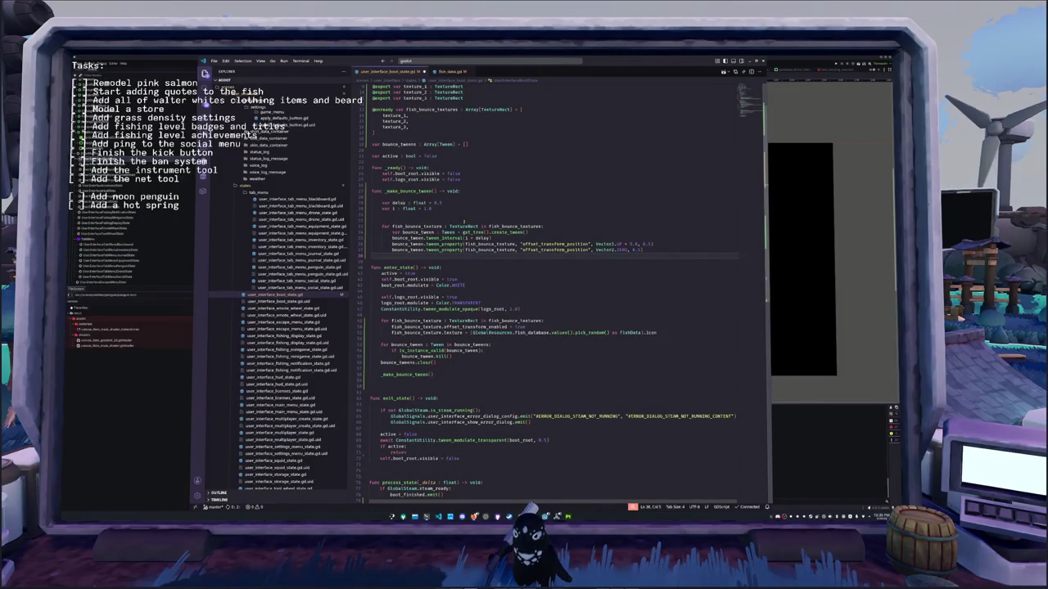
type("bounce_tween")
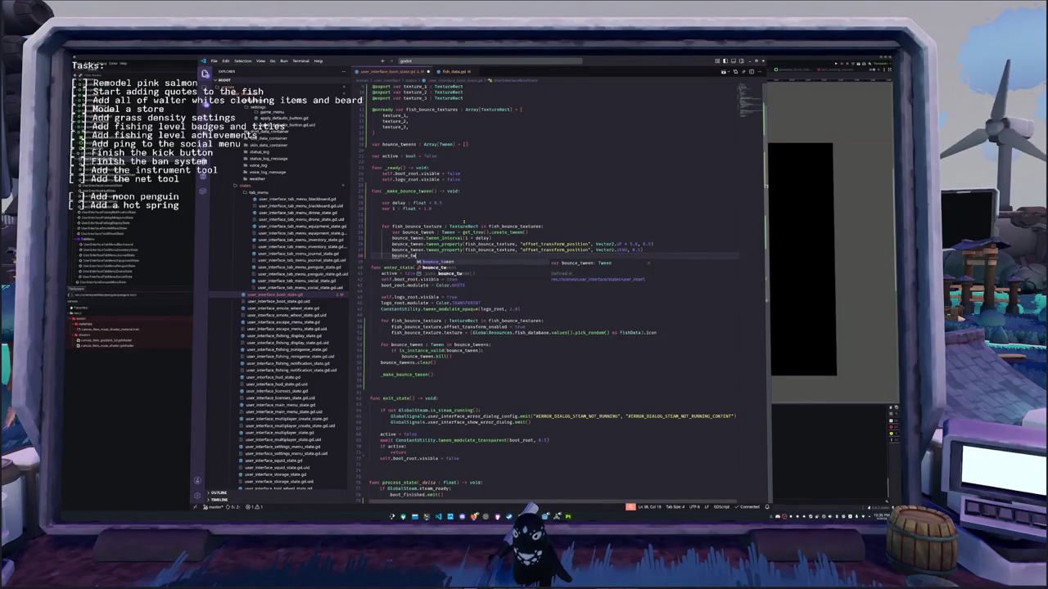
type("s.append(")
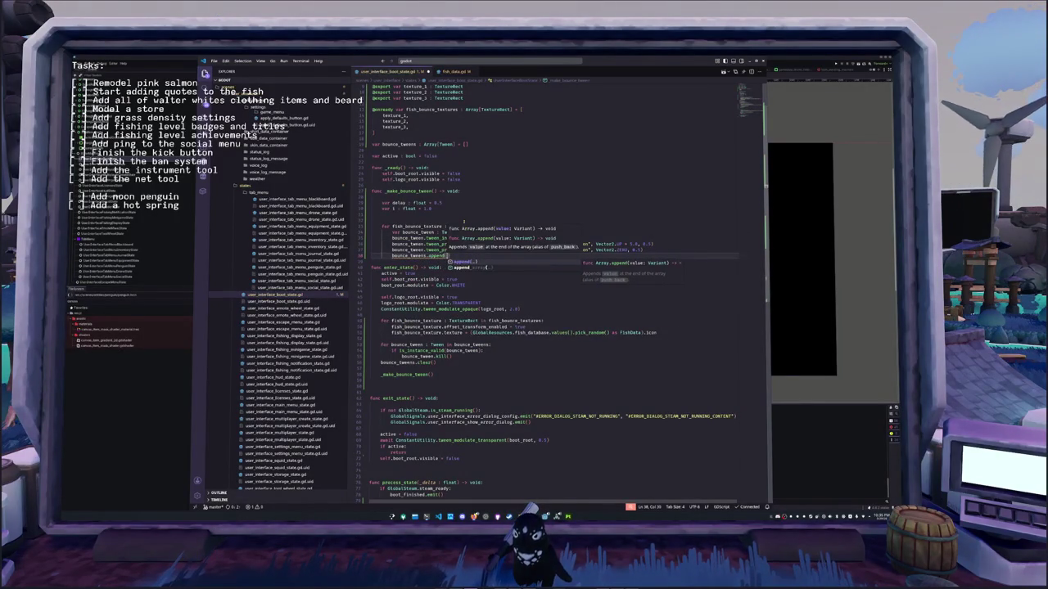
type("bounce_tween")
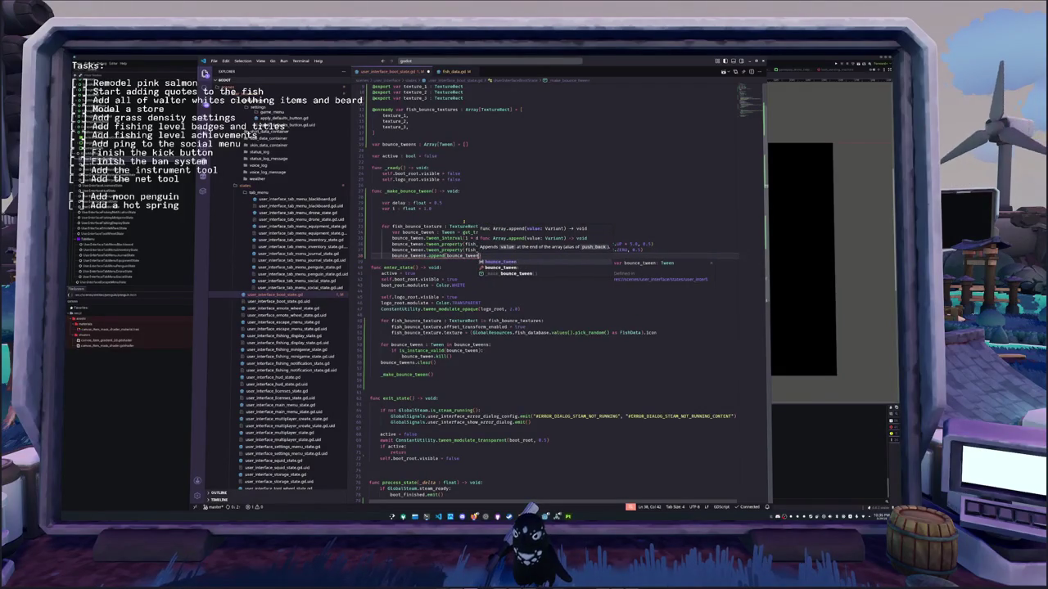
key("Escape")
key("End")
Add a for loop over bounce_tweens that awaits each bounce_tween.finished
key("Return")
key("Return")
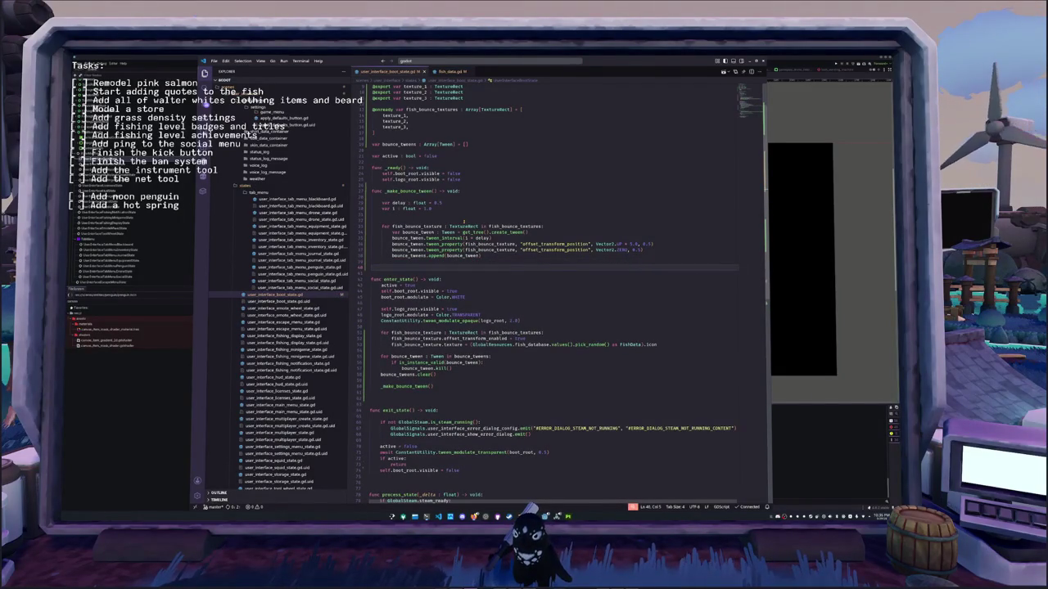
type("for bounce_tween : Tween in")
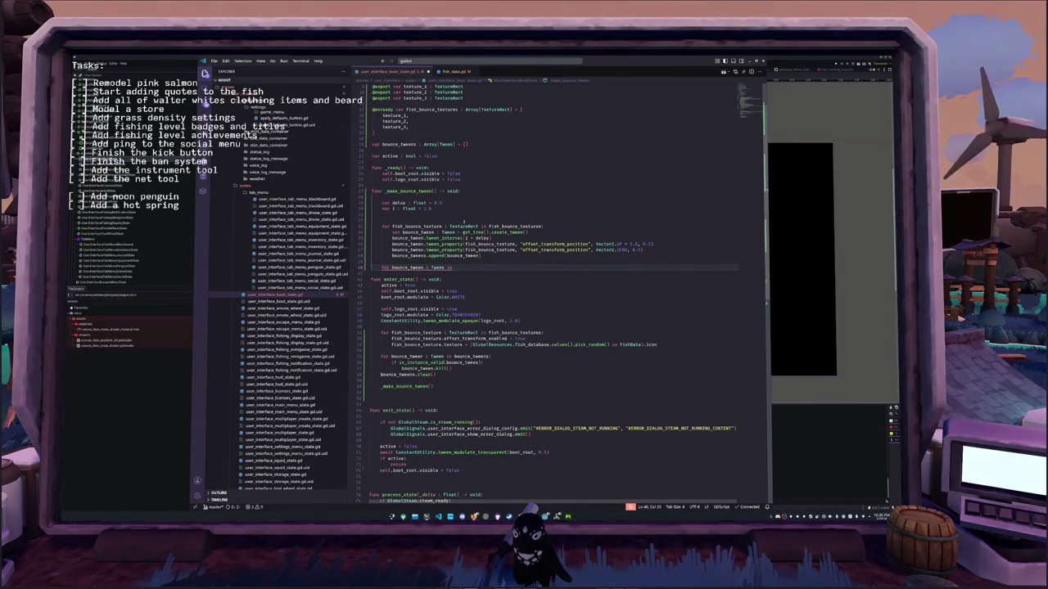
type("ounce")
key("Tab")
type(":")
key("Return")
type("await bounce")
key("Tab")
type(".fin")
key("Tab")
Call _make_bounce_tween() again after the await loop, save, and run the game
key("Return")
key("Return")
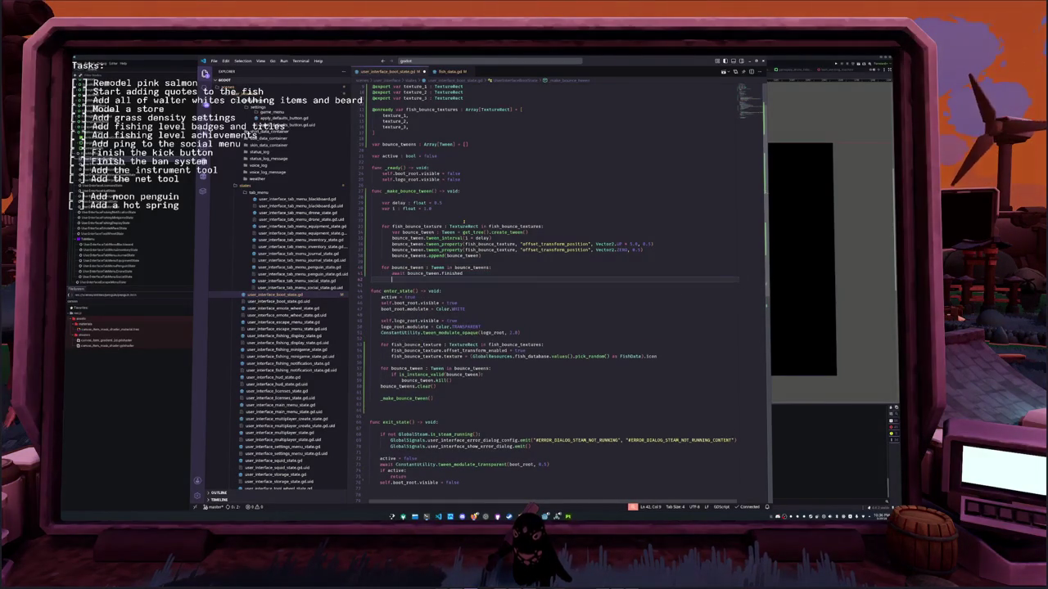
type("ake")
key("Tab")
key("Return")
key("Up")
key("Up")
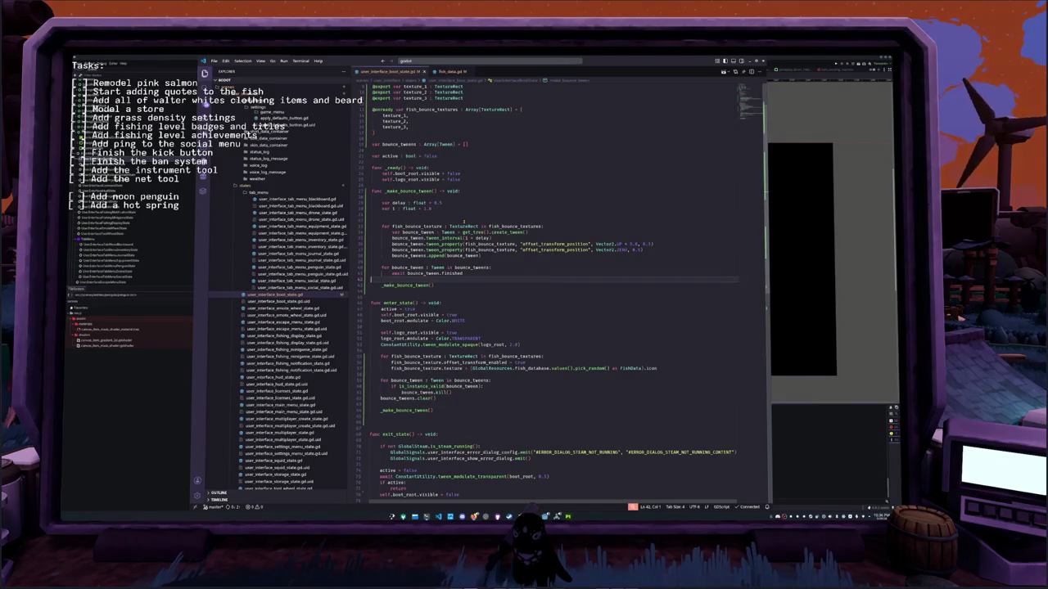
key("alt+Tab")
key("F5")
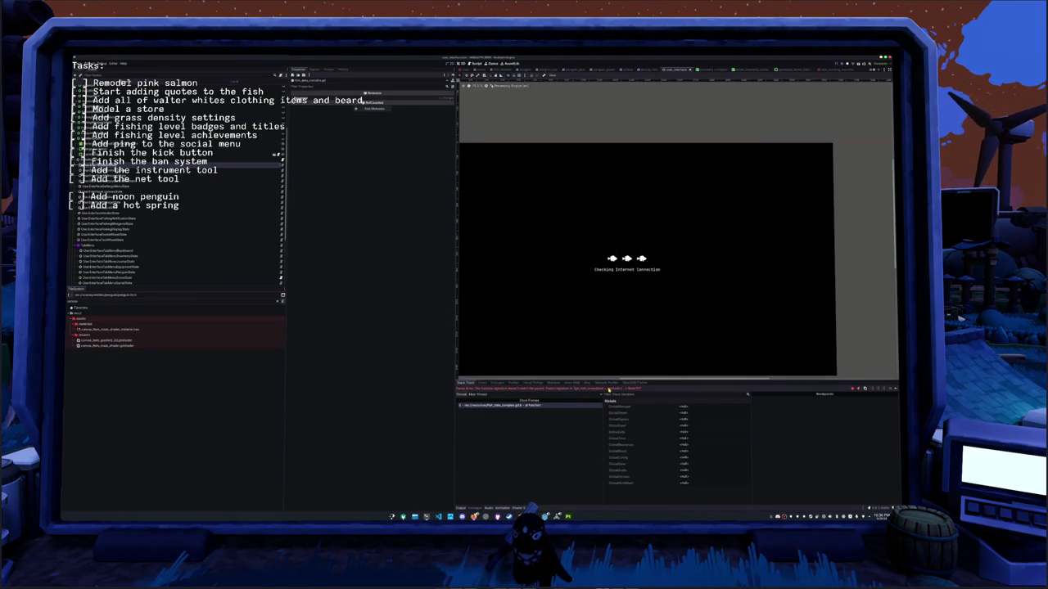
Back in VS Code, select the normalize parameter of get_fish_scene in fish_data.gd
left_click(438, 517)
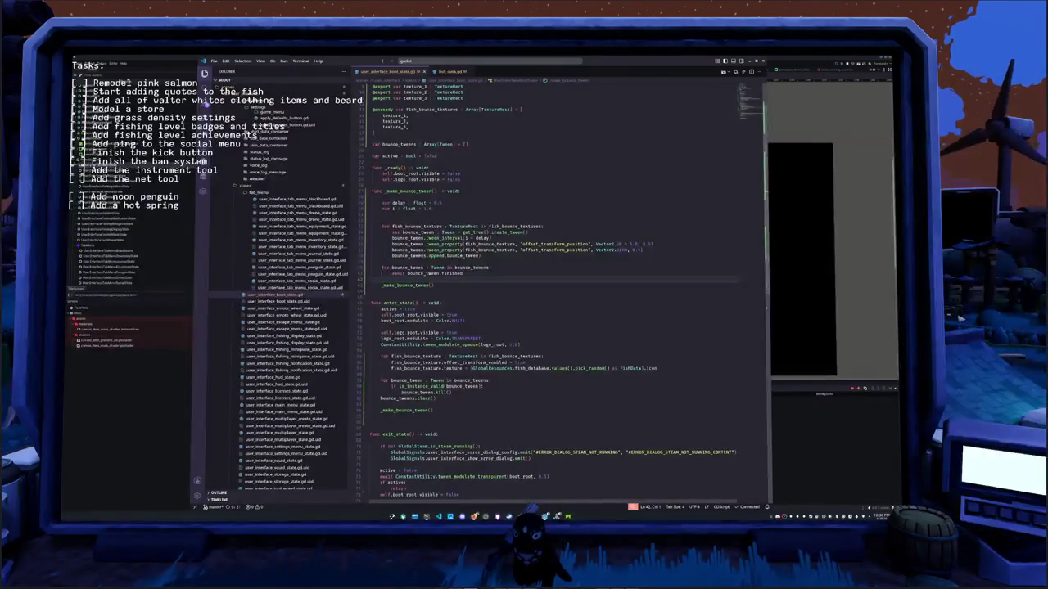
left_click(452, 71)
left_click_drag(423, 297, 488, 297)
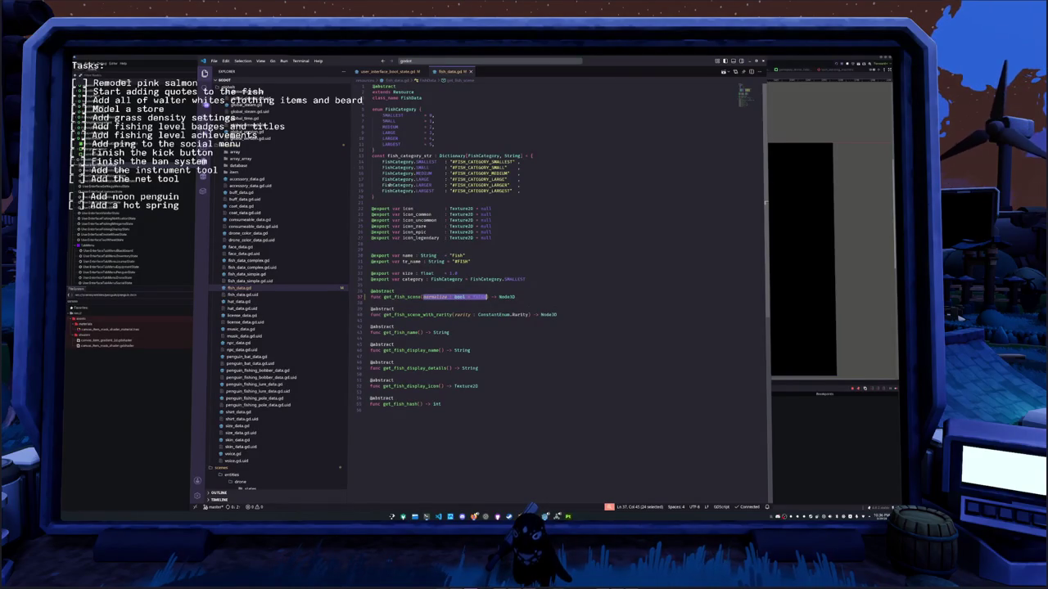
Paste the normalize parameter into get_fish_scene in fish_data_simple.gd and save
left_click(309, 275)
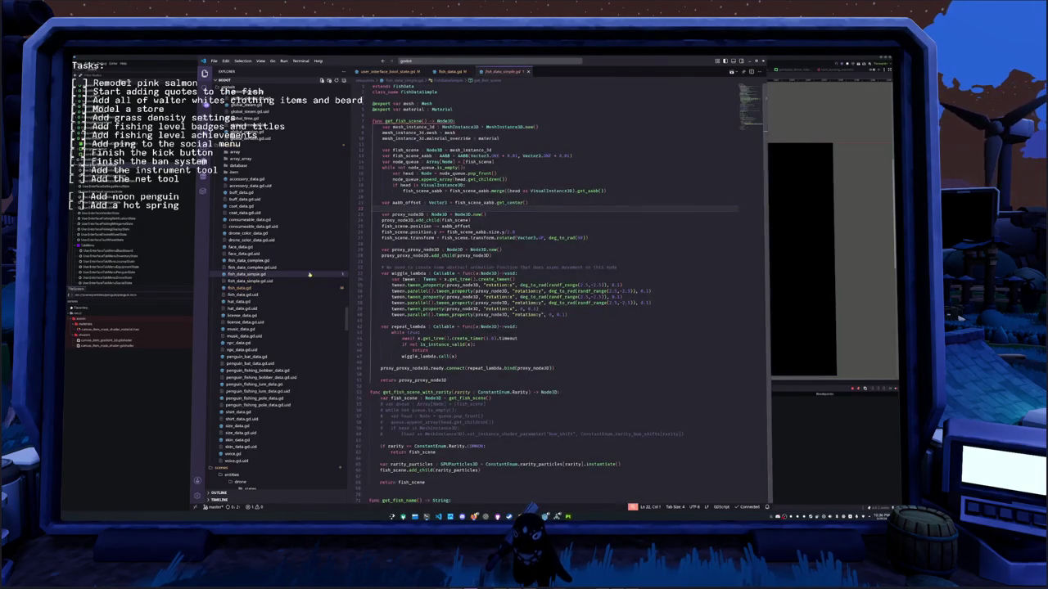
left_click(423, 120)
type("normalize : bool = false")
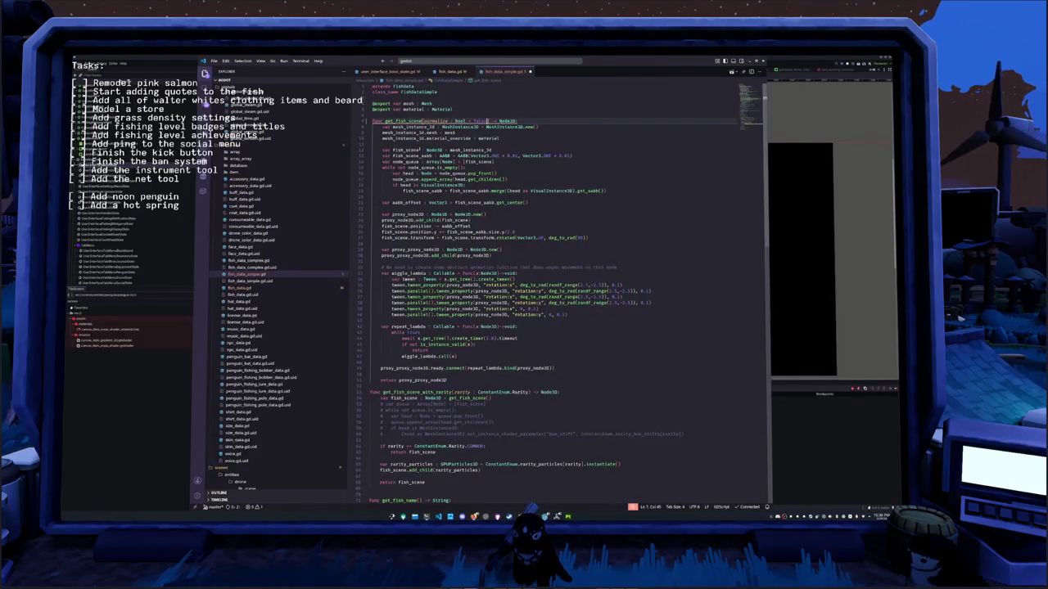
mouse_move(405, 185)
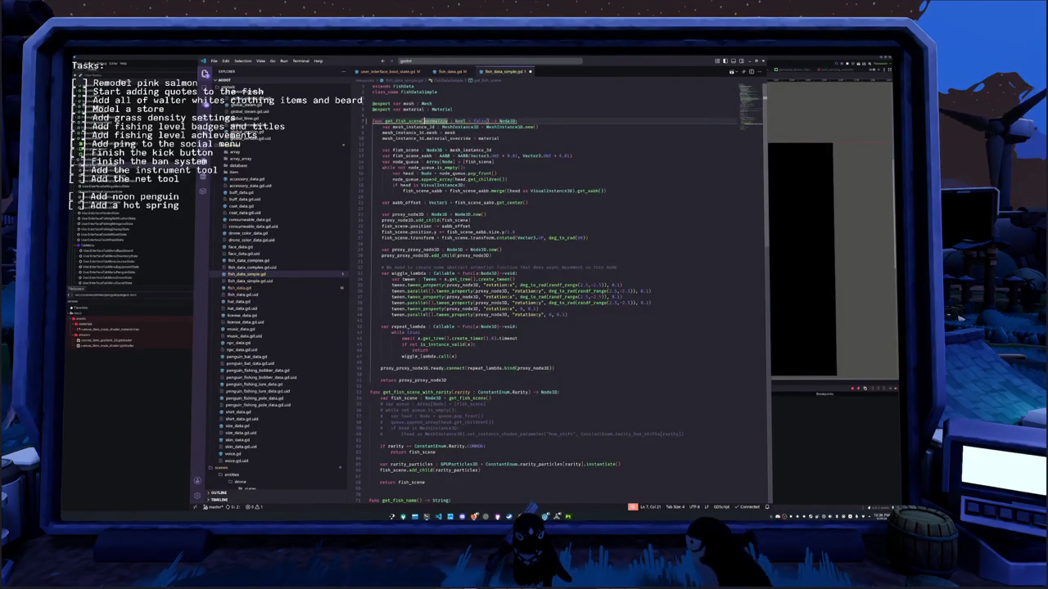
left_click(423, 121)
key("ctrl+s")
Paste the normalize parameter into fish_data_complex.gd's get_fish_scene and run the game again
left_click_drag(424, 121, 477, 121)
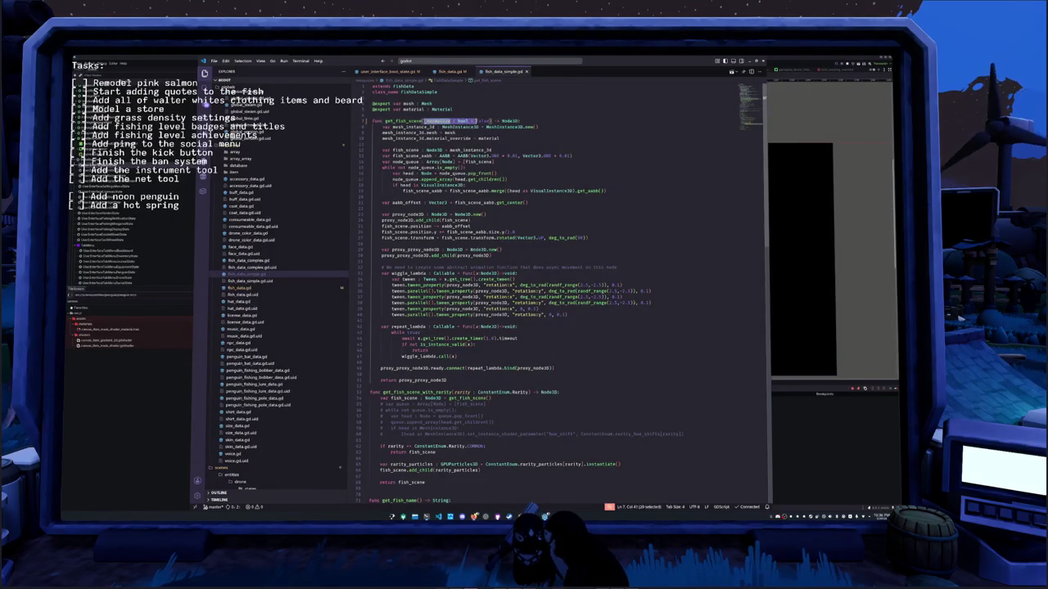
left_click(254, 260)
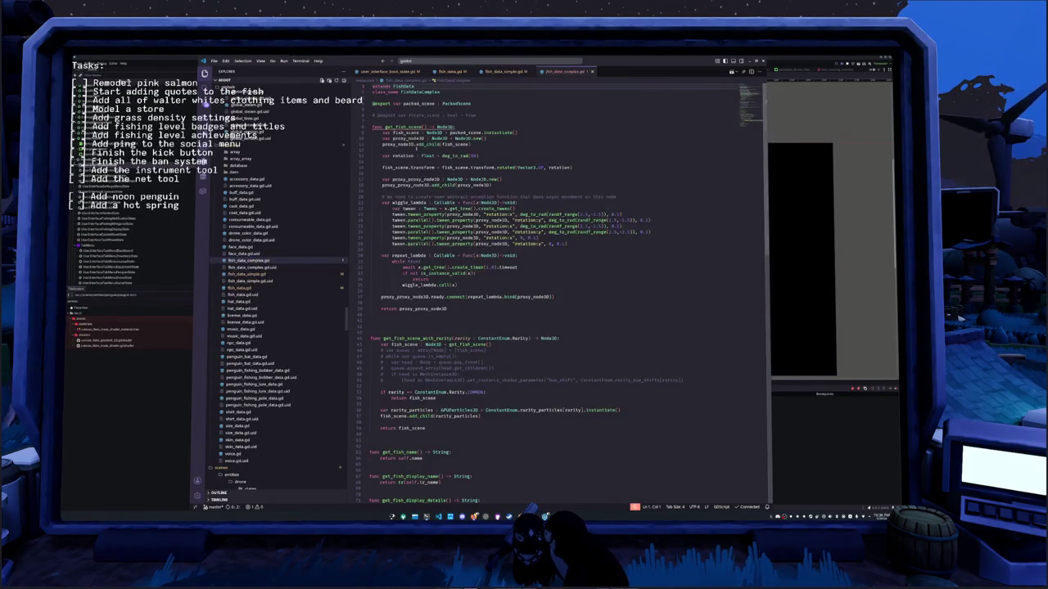
key("ctrl+v")
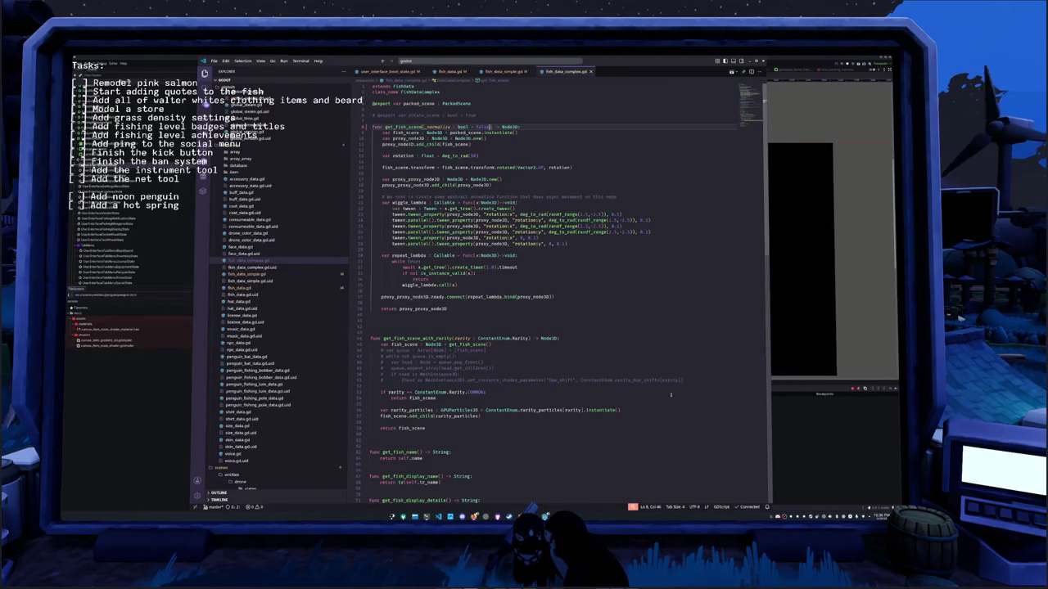
key("ctrl+j")
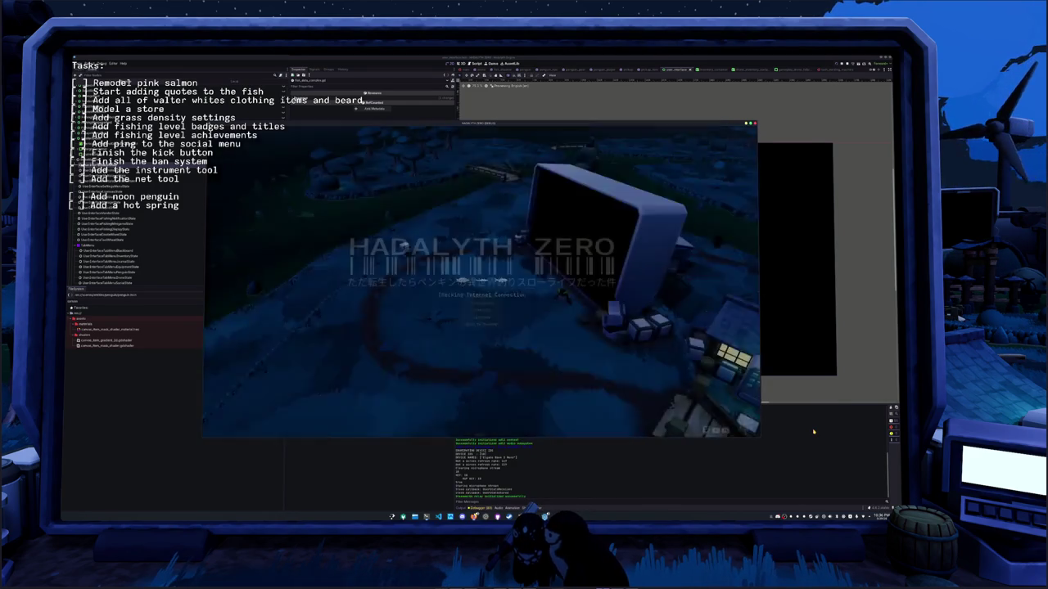
key("alt+Tab")
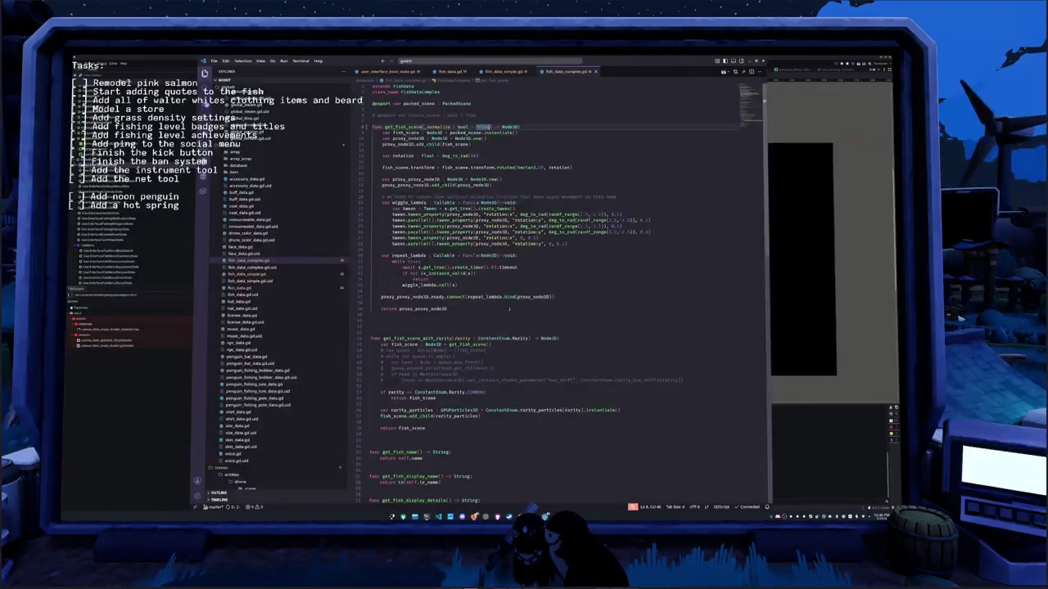
In user_interface_boot_state.gd, add i += 1.0 right under the bounce_tweens.append line
left_click(381, 249)
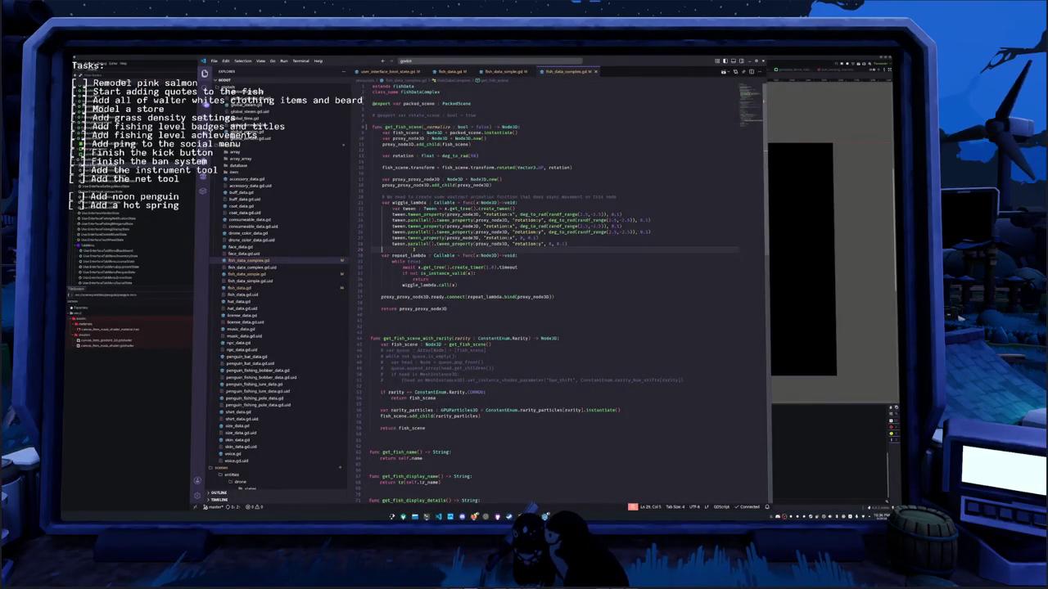
key("ctrl+Tab")
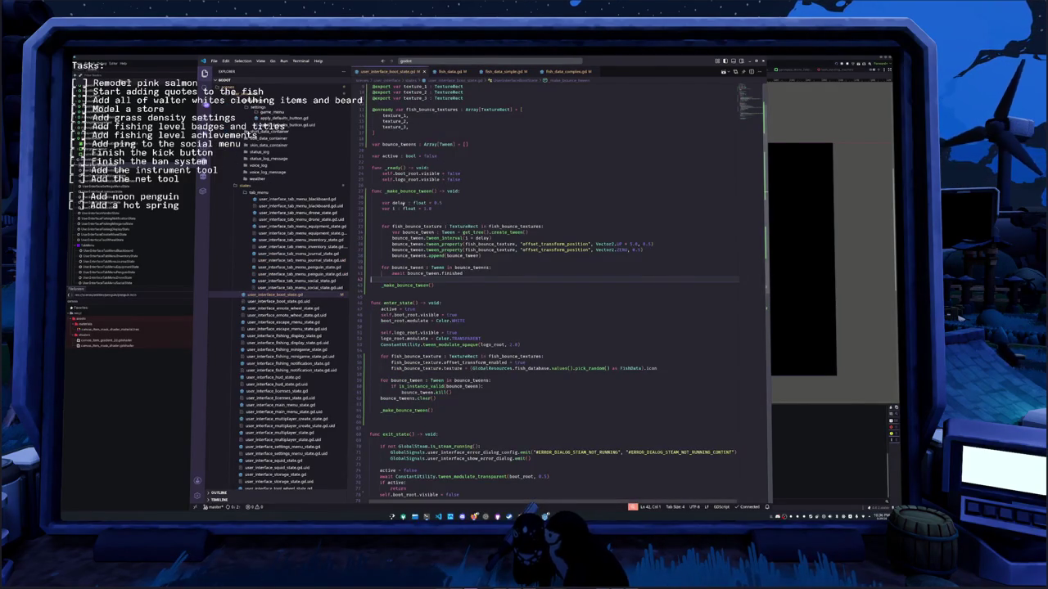
left_click(409, 260)
mouse_move(457, 237)
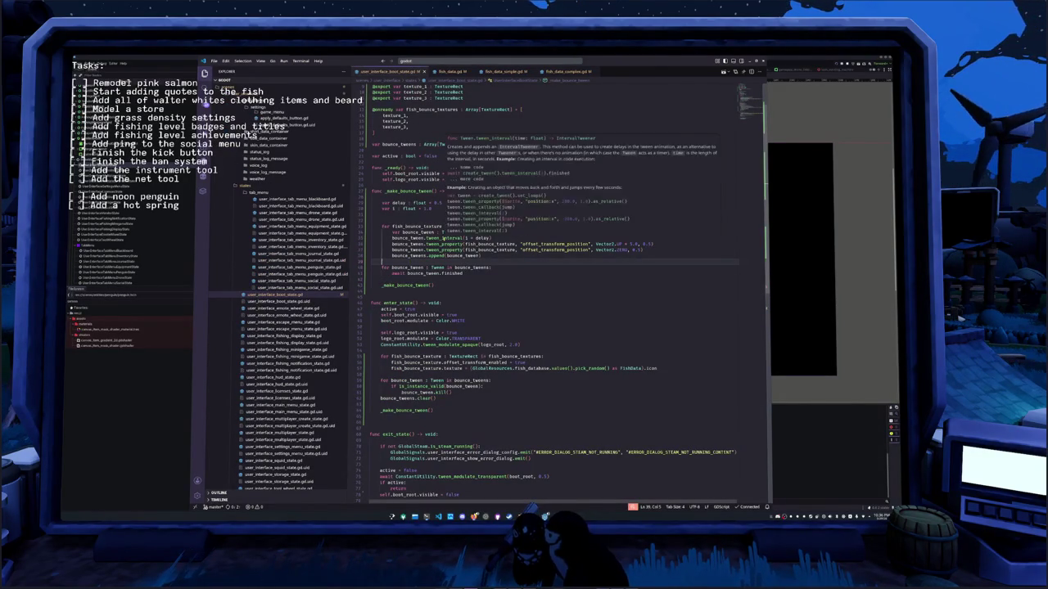
left_click(463, 239)
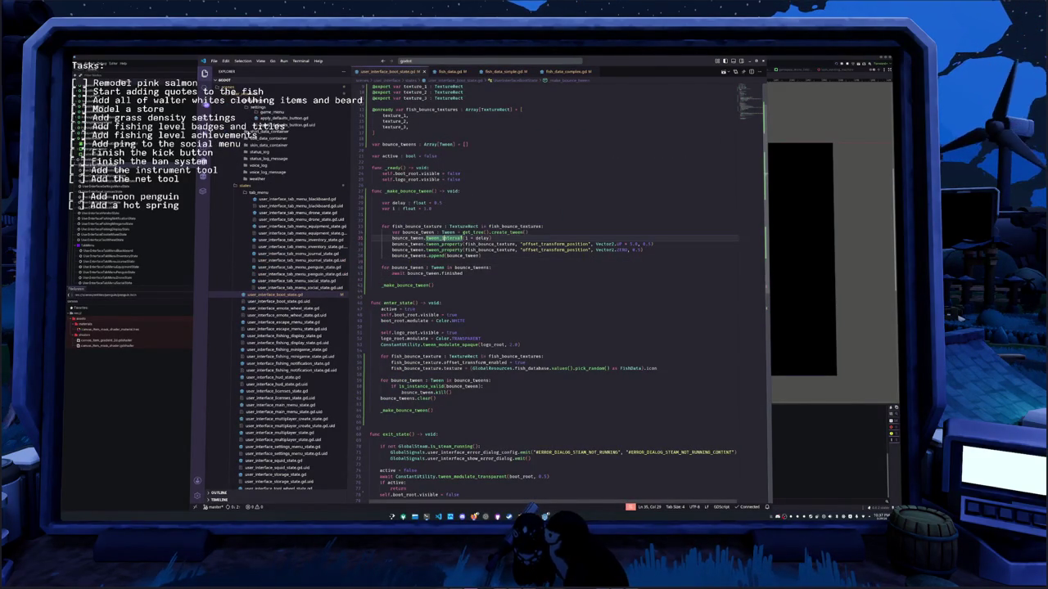
left_click(466, 260)
key("Return")
key("Return")
type("i += 1.0")
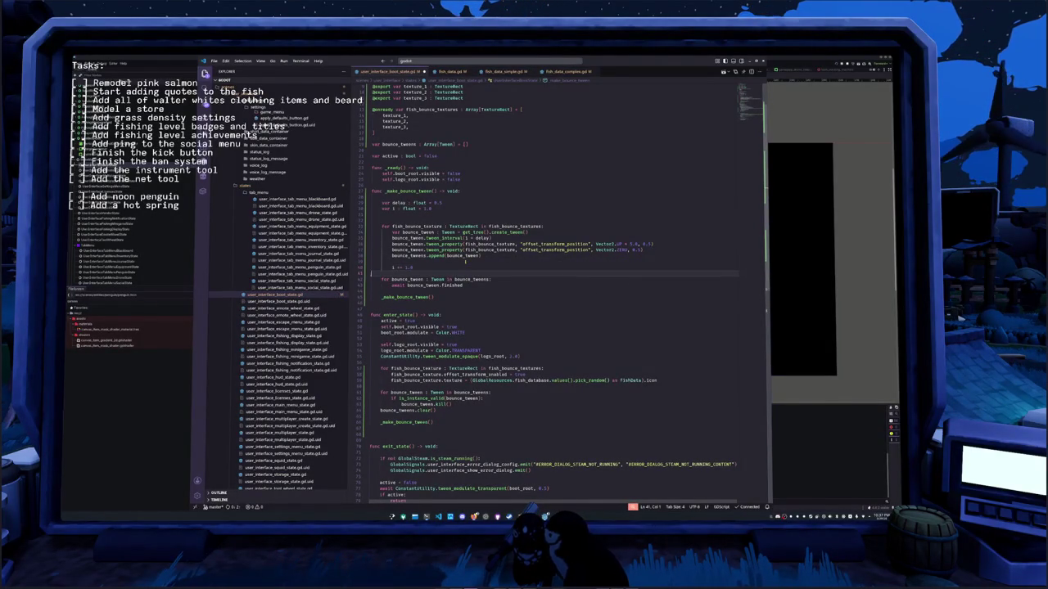
key("alt+Up")
key("Down")
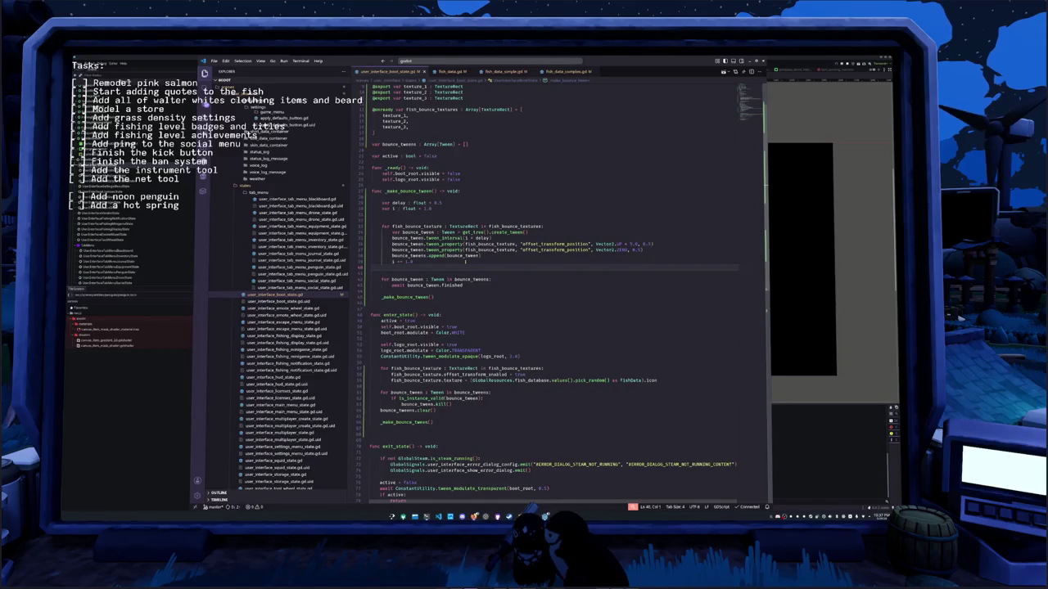
Review the fish_bounce_textures loop in enter_state, then run the game with F5
scroll(464, 262, "down", 5)
left_click(437, 288)
left_click(510, 269)
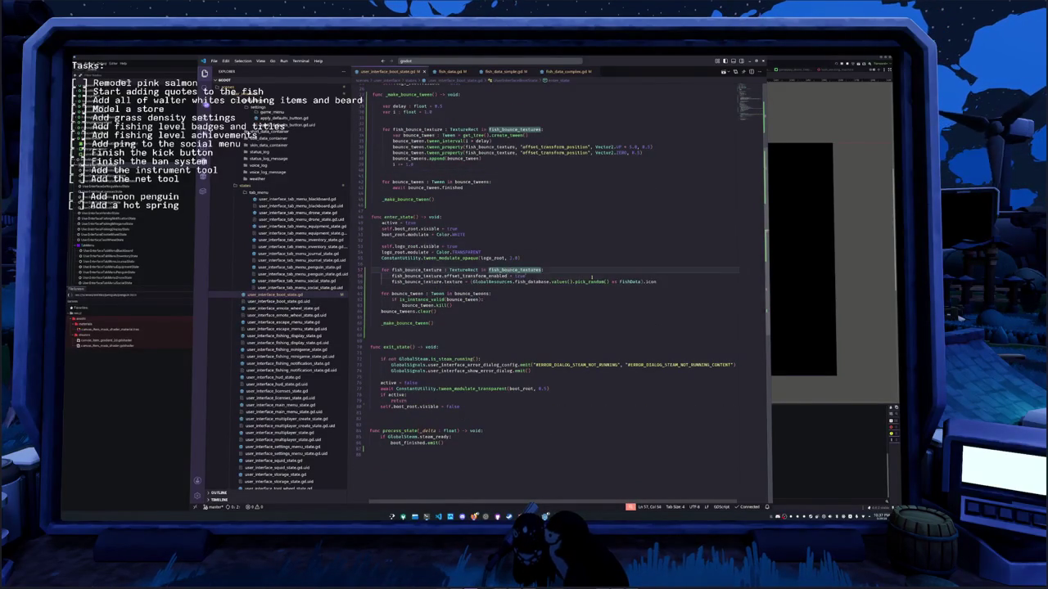
left_click(591, 277)
left_click(428, 282)
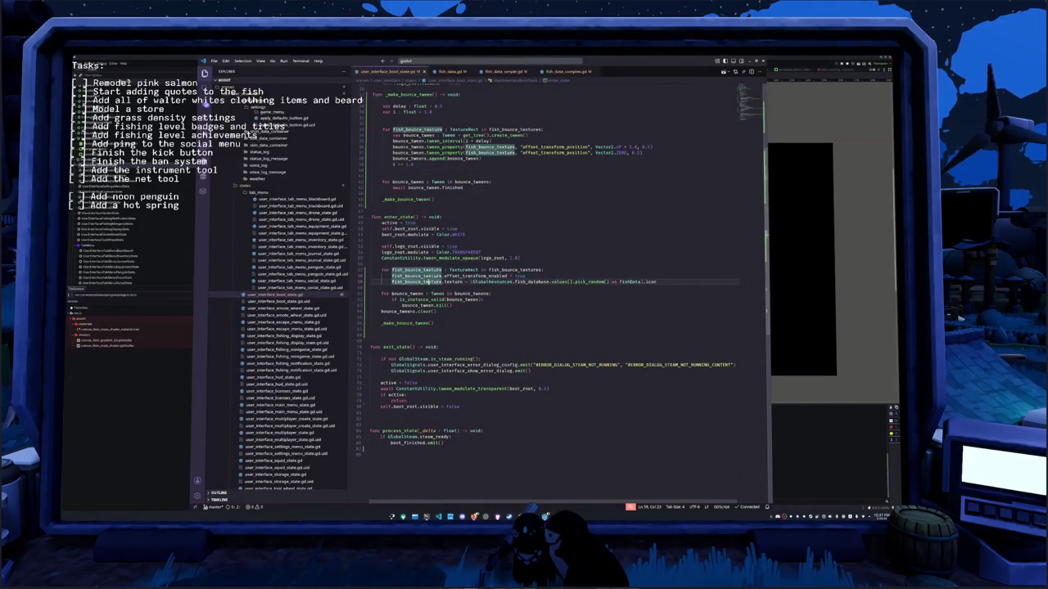
double_click(515, 270)
key("F5")
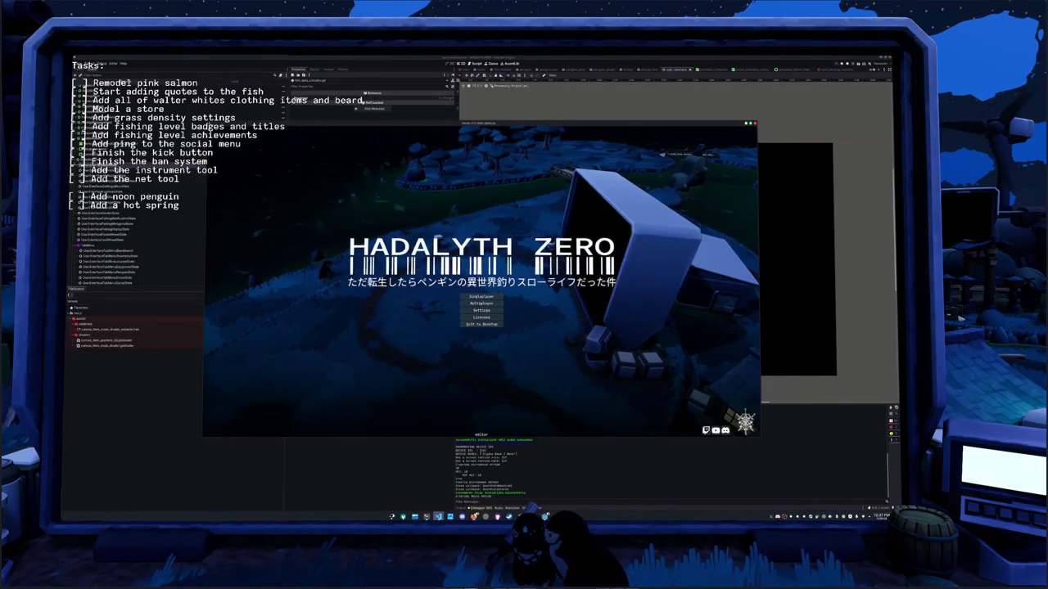
Return briefly to VS Code and relaunch the game with F5
key("alt+Tab")
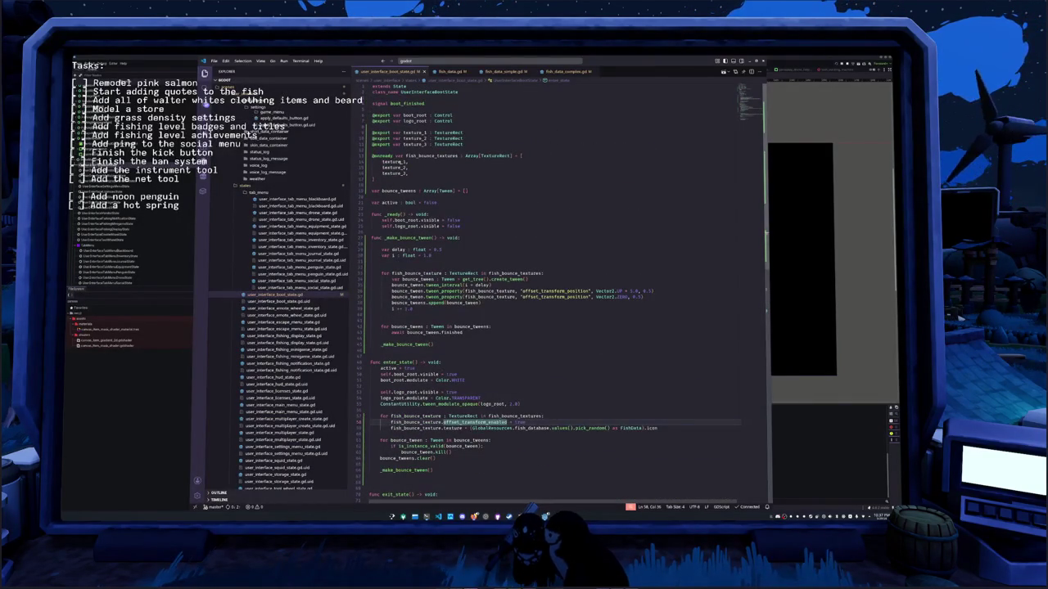
key("F5")
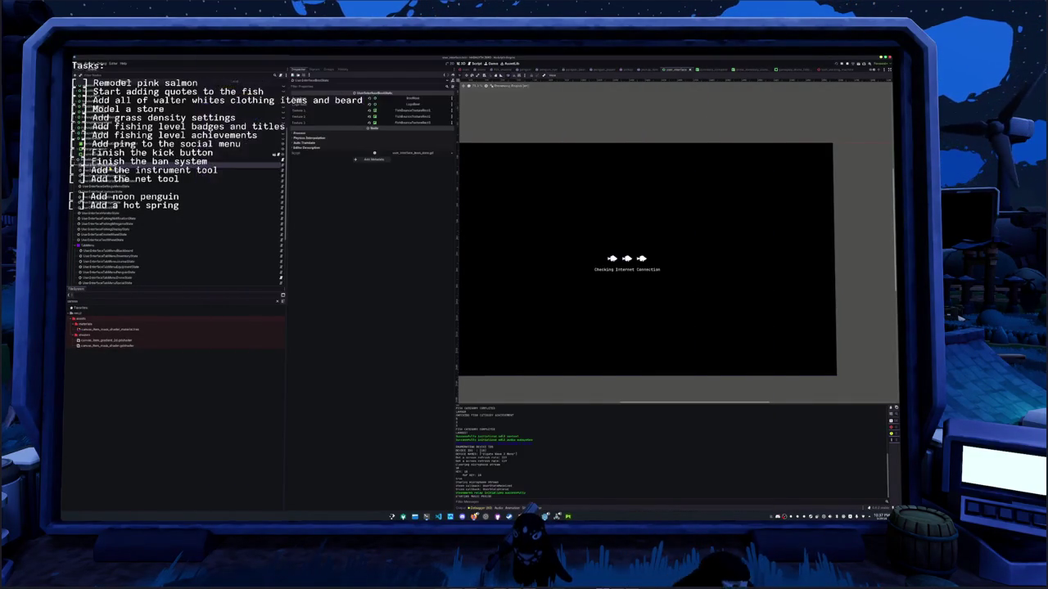
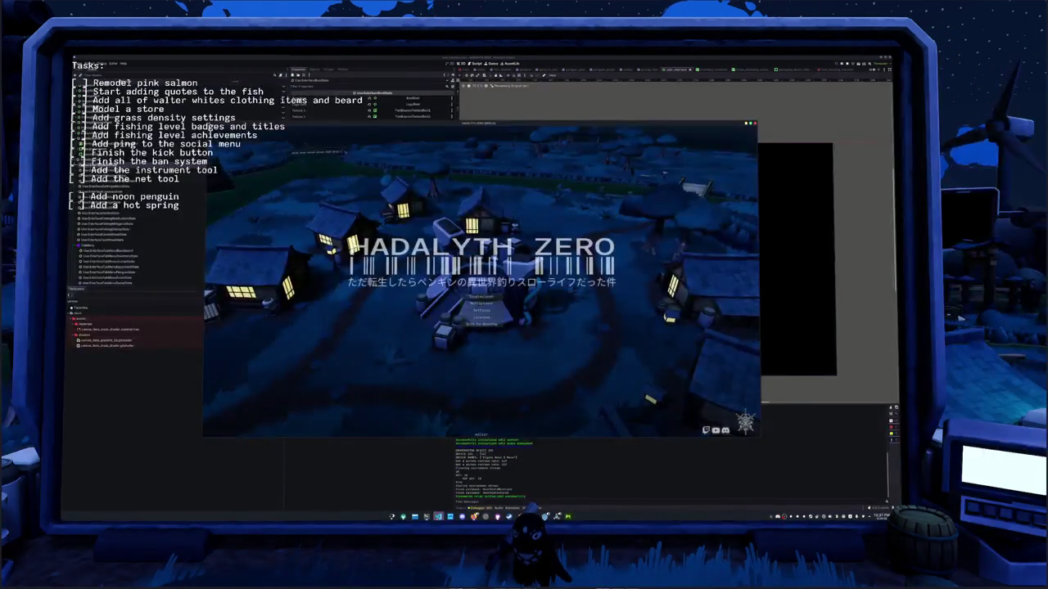
Delete the old bounce offset value after Vector2.UP in the upward tween line
key("alt+Tab")
left_click(596, 290)
left_click(654, 291)
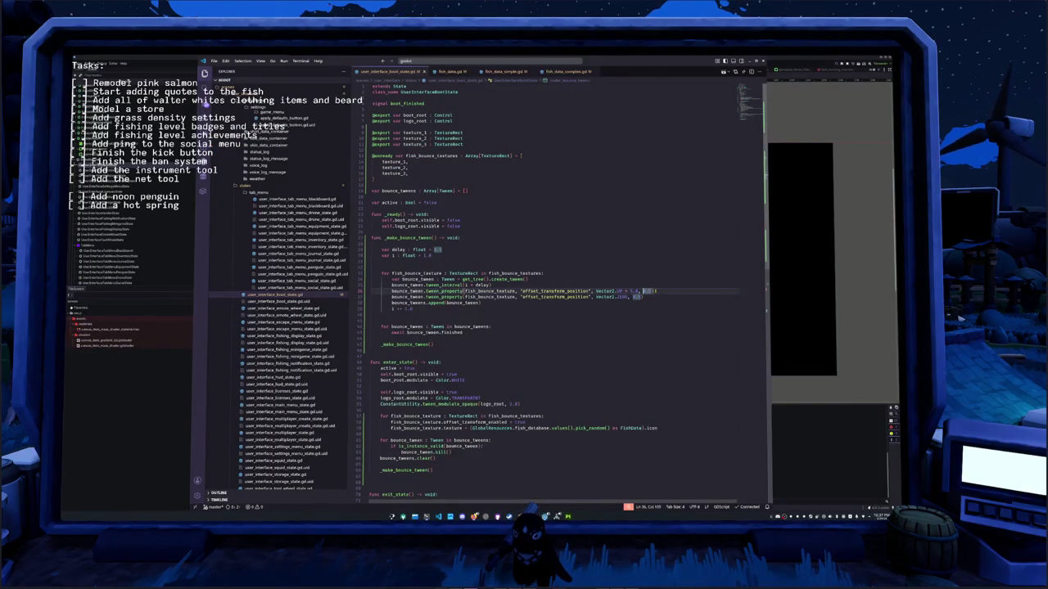
key("shift+Left")
key("BackSpace")
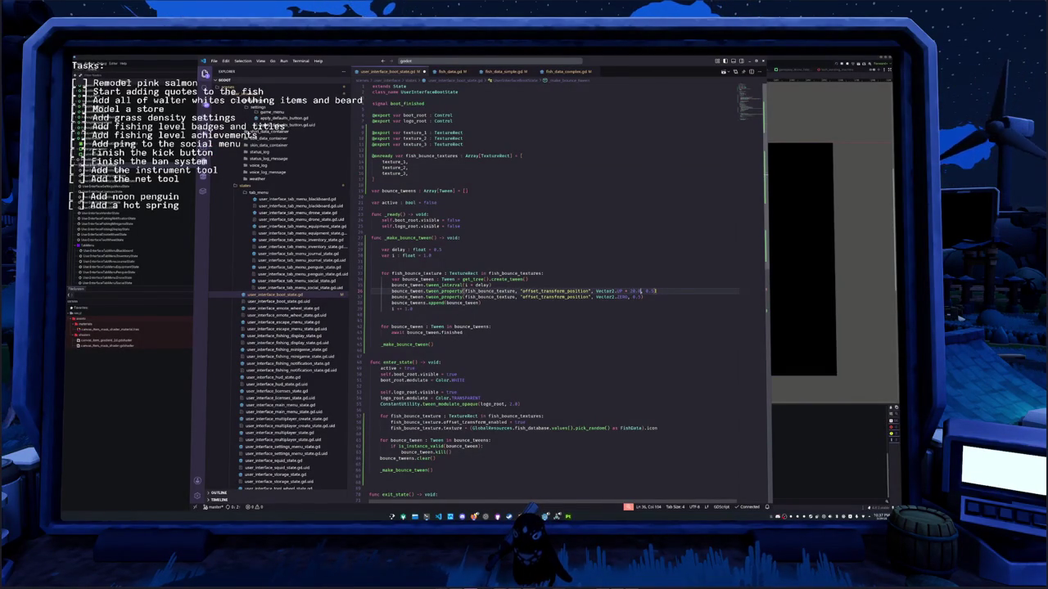
Give bounce_tween a TRANS_BACK transition with EASE_OUT easing
left_click(528, 279)
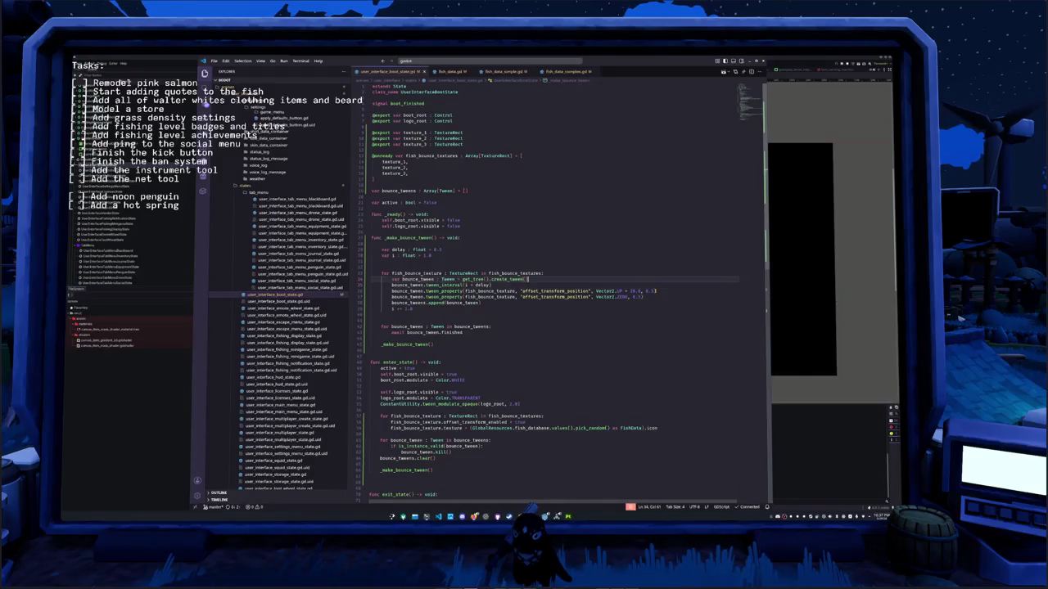
key("Return")
type("bounce_tween.s")
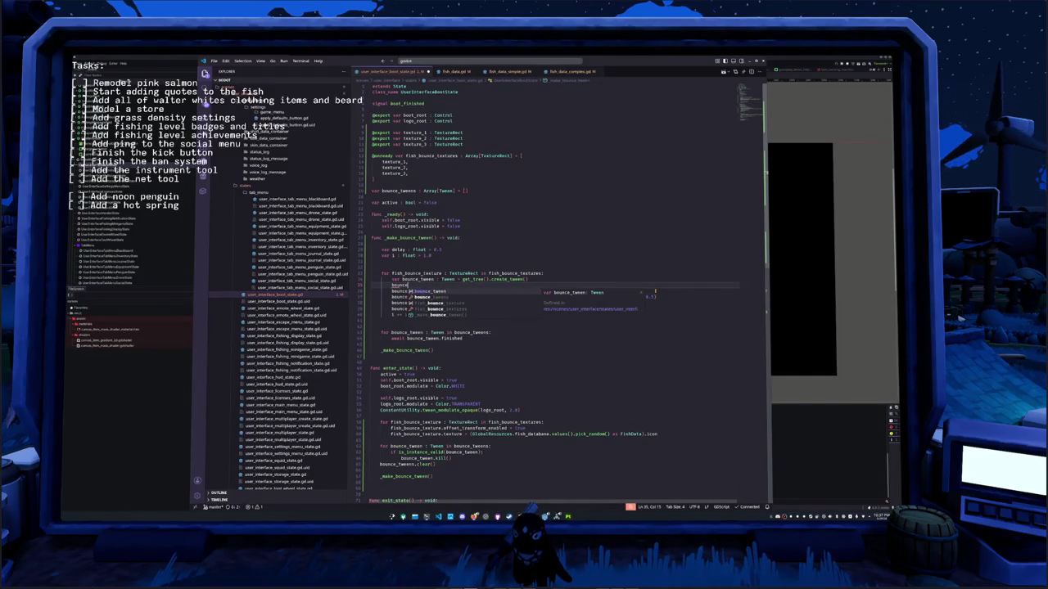
type("et_trans(")
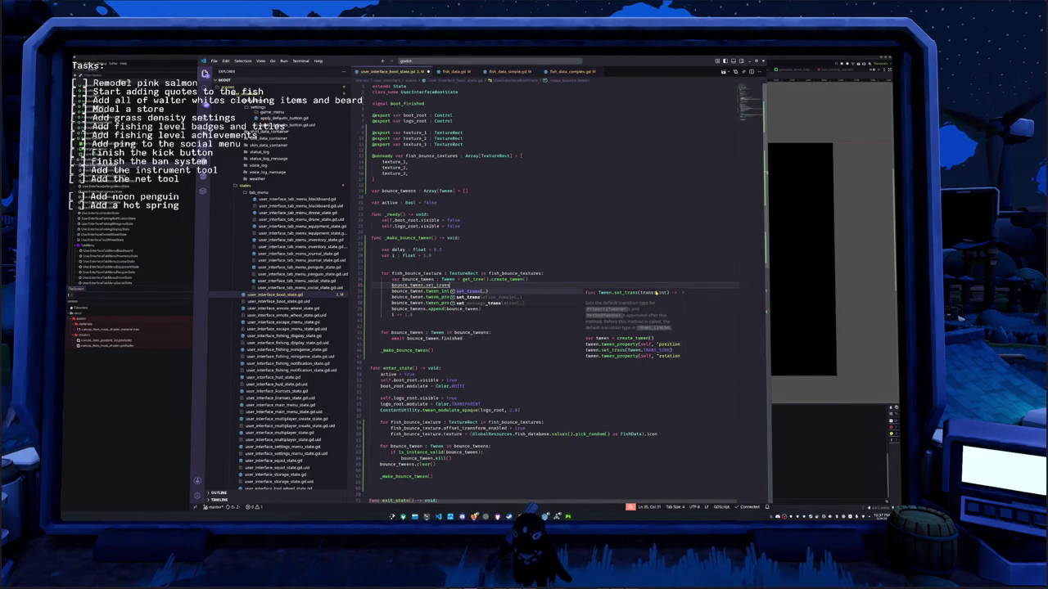
type("Tween.Tr")
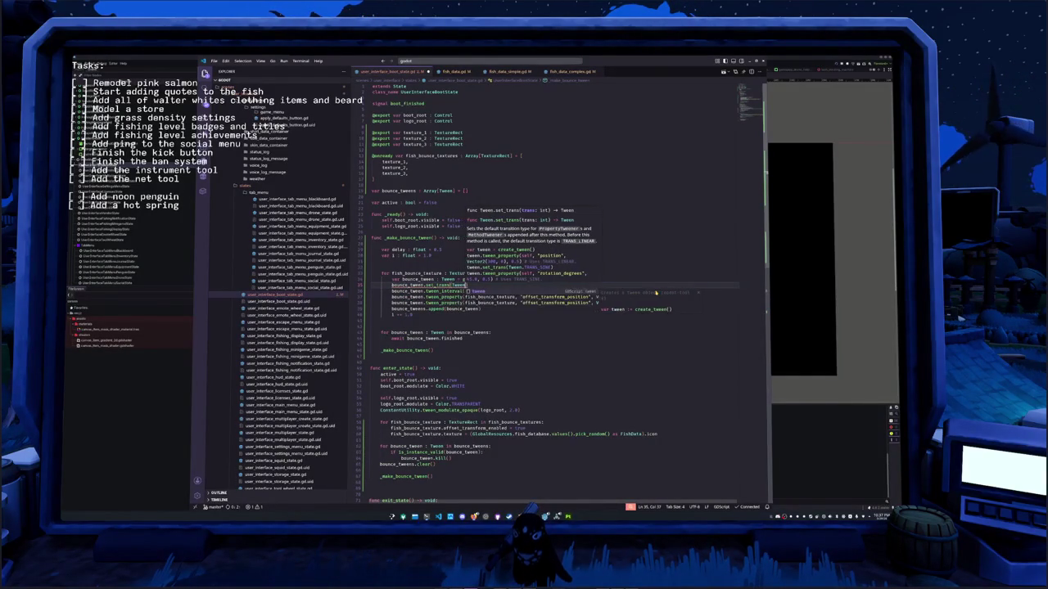
type("ans")
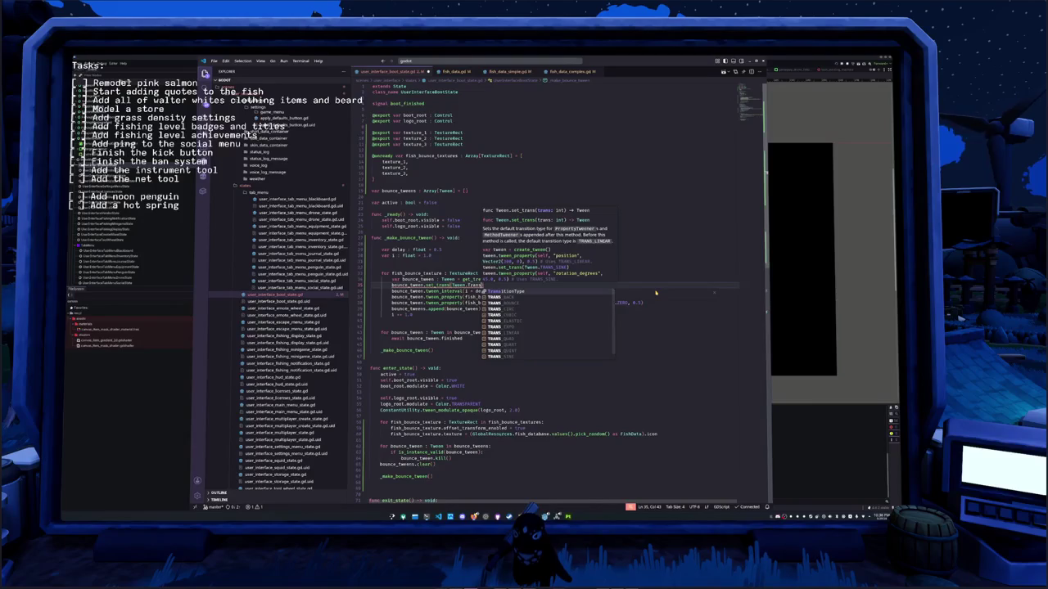
key("Down")
key("Down")
key("Up")
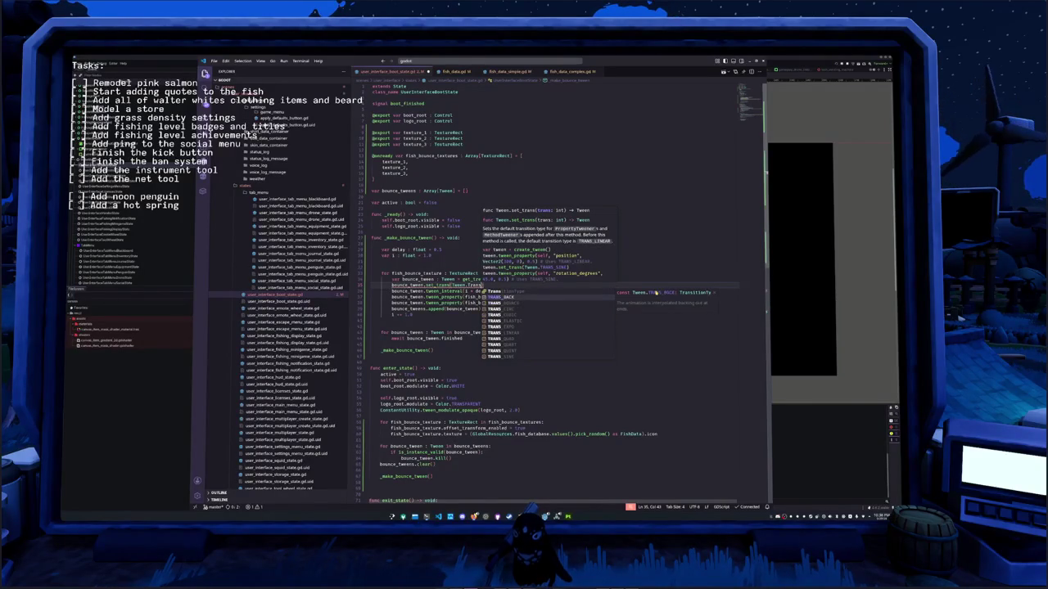
key("Return")
key("Return")
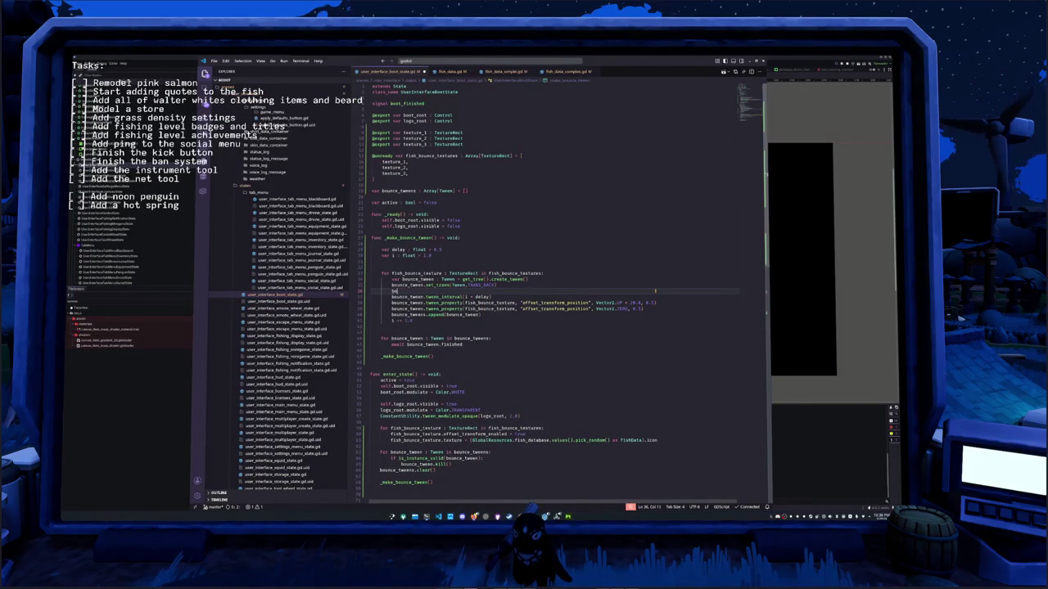
type("unce_tween.set_ease(Tween.EASE")
key("Down")
key("Return")
Add a parallel tween rotating fish_bounce_texture's offset_transform_rotation to PI/4 over 1.5, then run the game
key("Down")
key("Down")
key("Down")
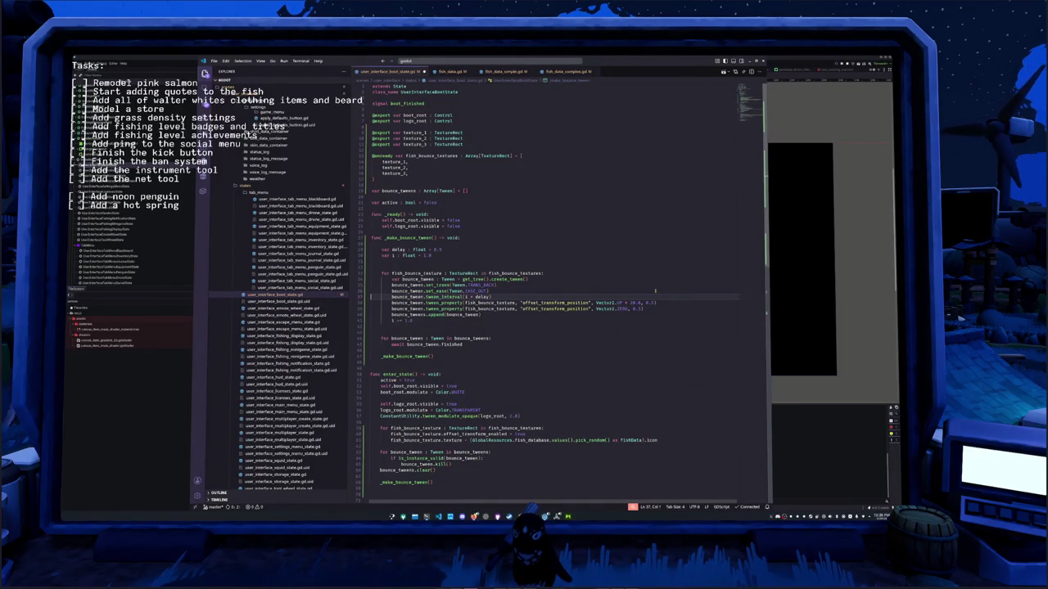
key("Up")
key("Return")
key("Return")
key("Up")
key("Up")
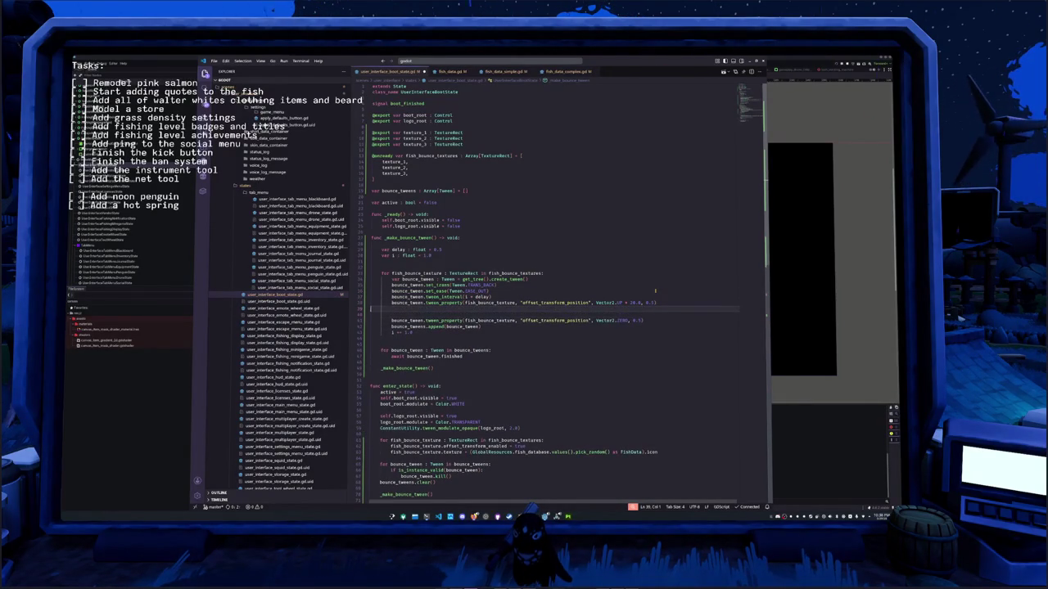
type("bounce_tween.")
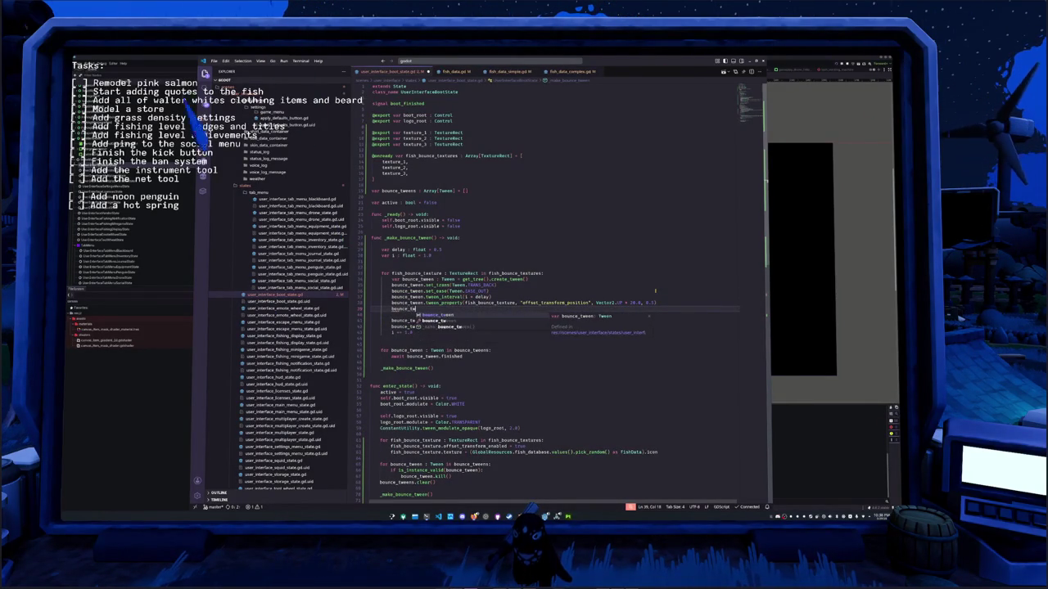
type("para")
key("Return")
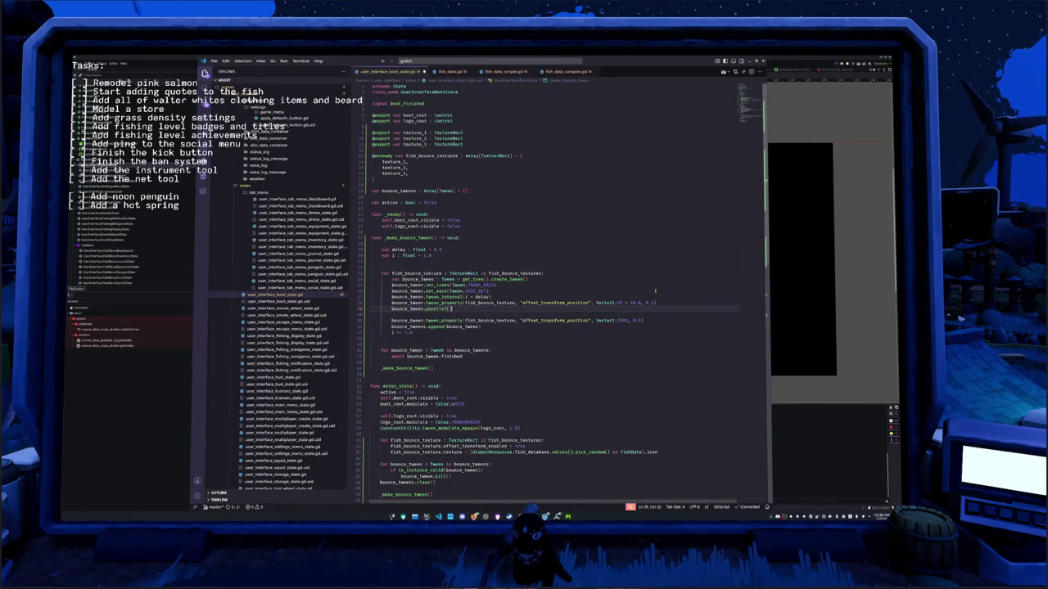
type(".tween")
key("Return")
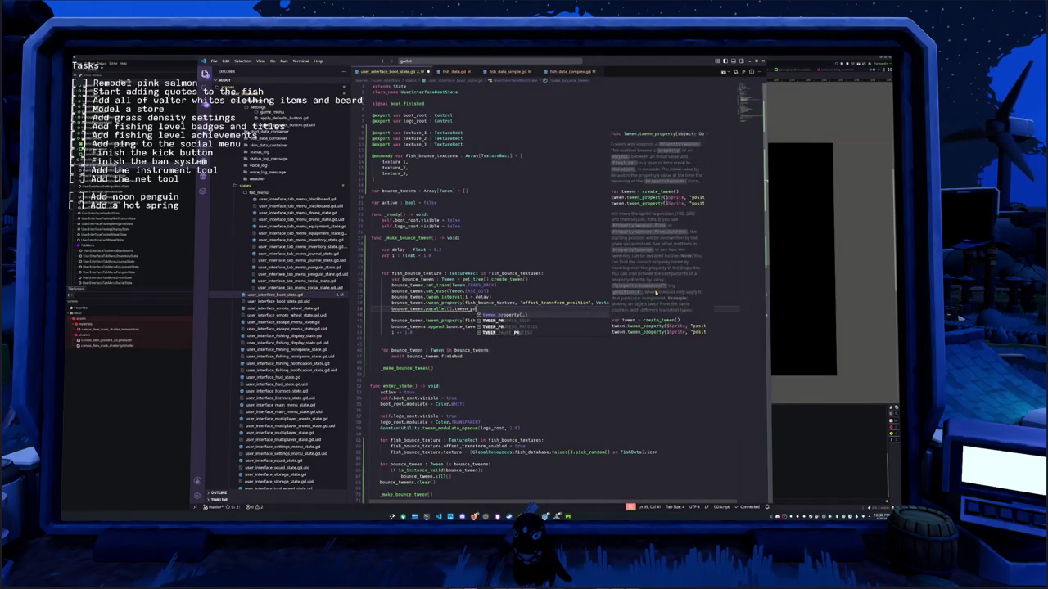
key("Down")
key("Down")
key("Home")
key("shift+End")
type("sh_bounce_")
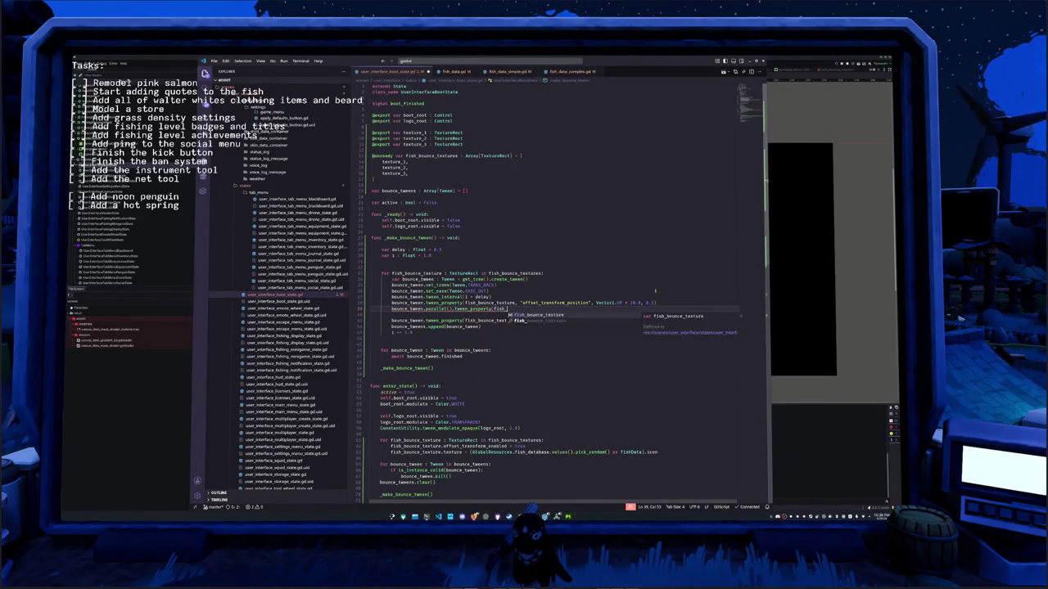
type("texture")
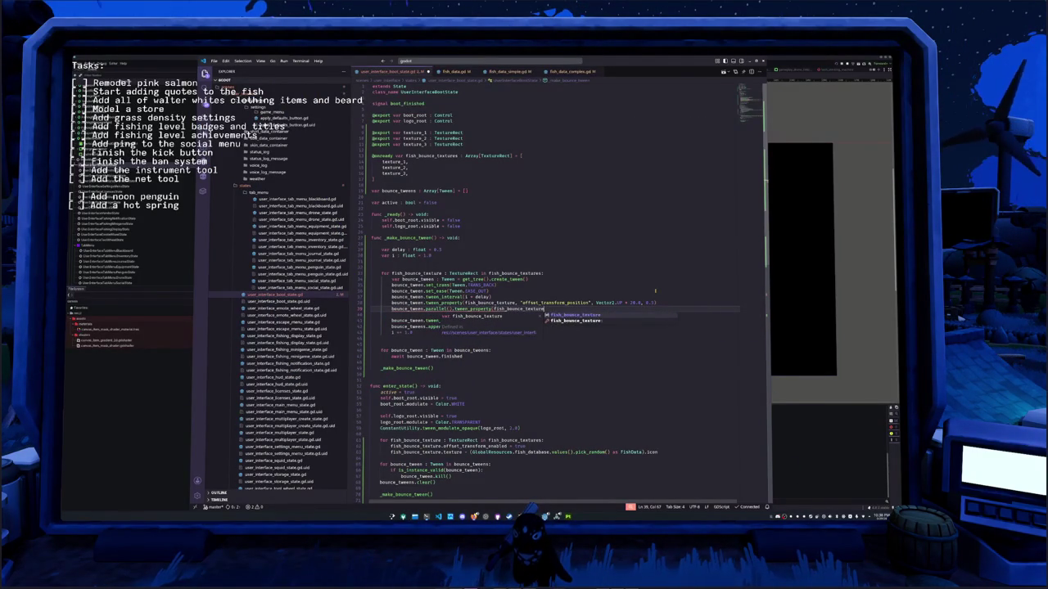
type(", \"")
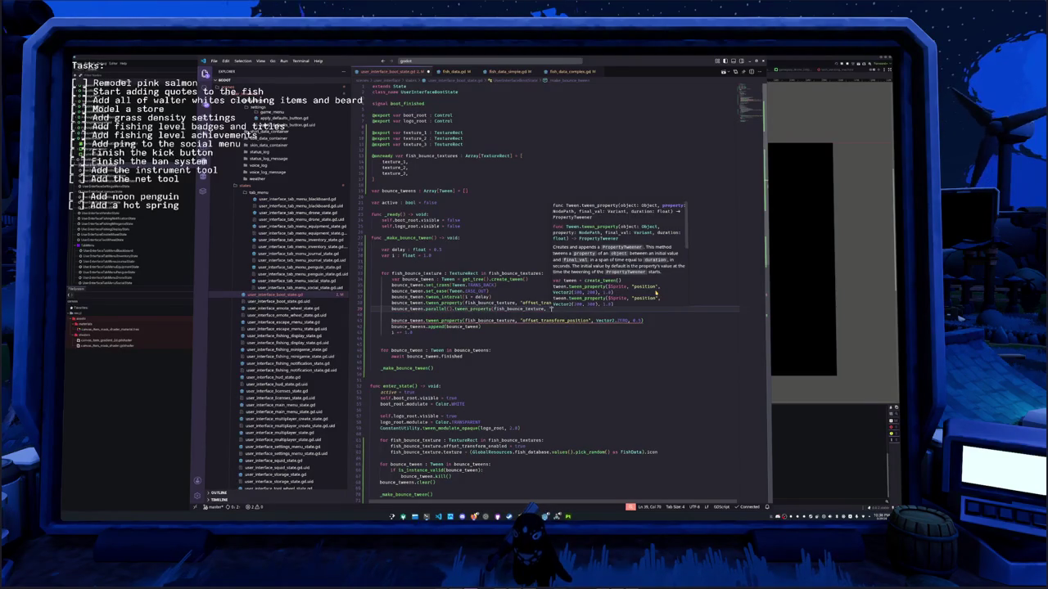
type("offset_transf")
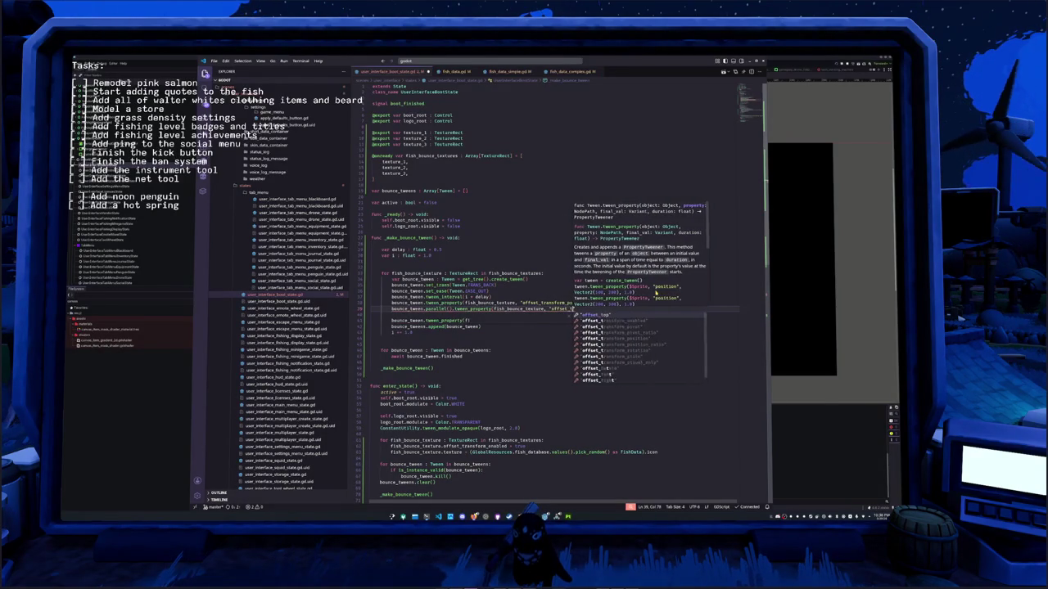
type("orm_rotation\"")
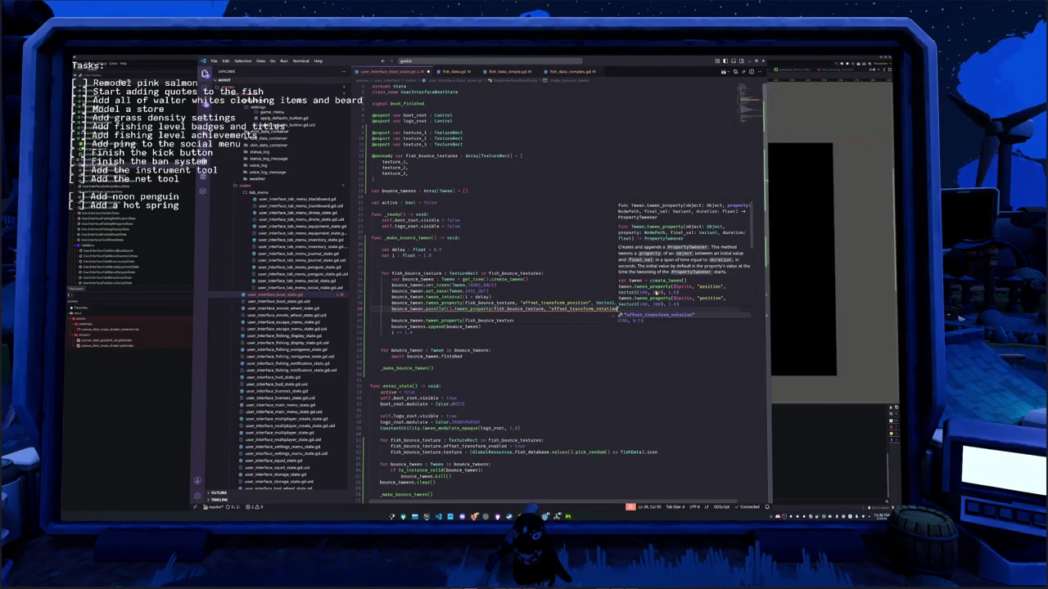
type(", ")
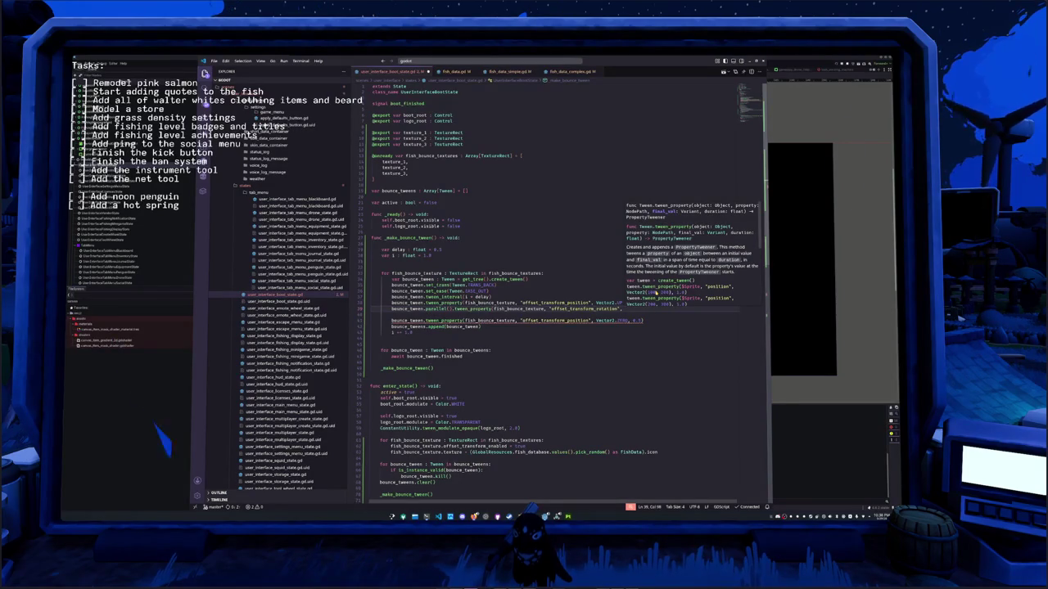
type("PI")
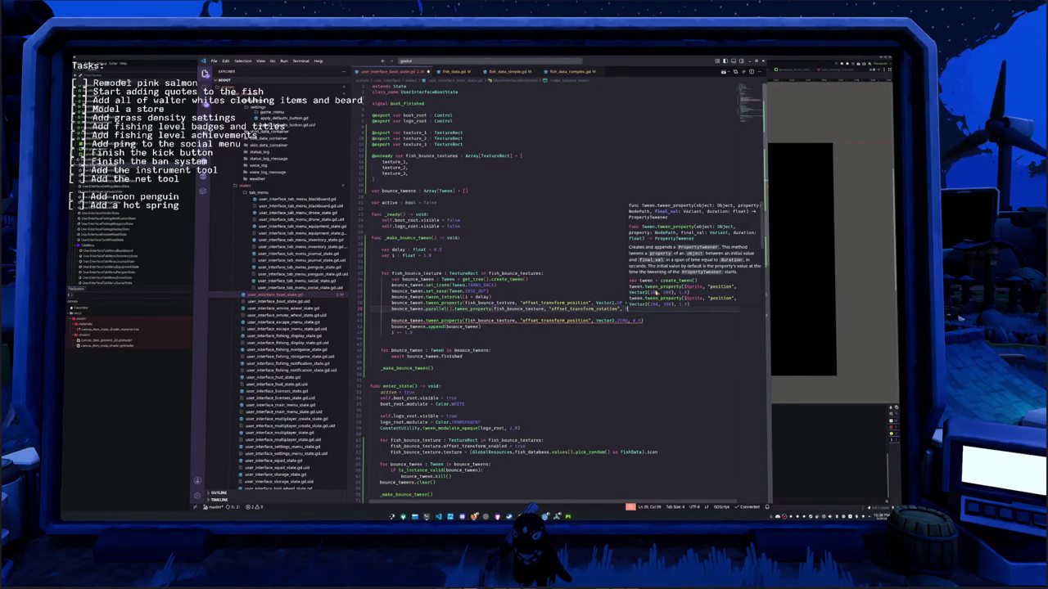
type("/4, ")
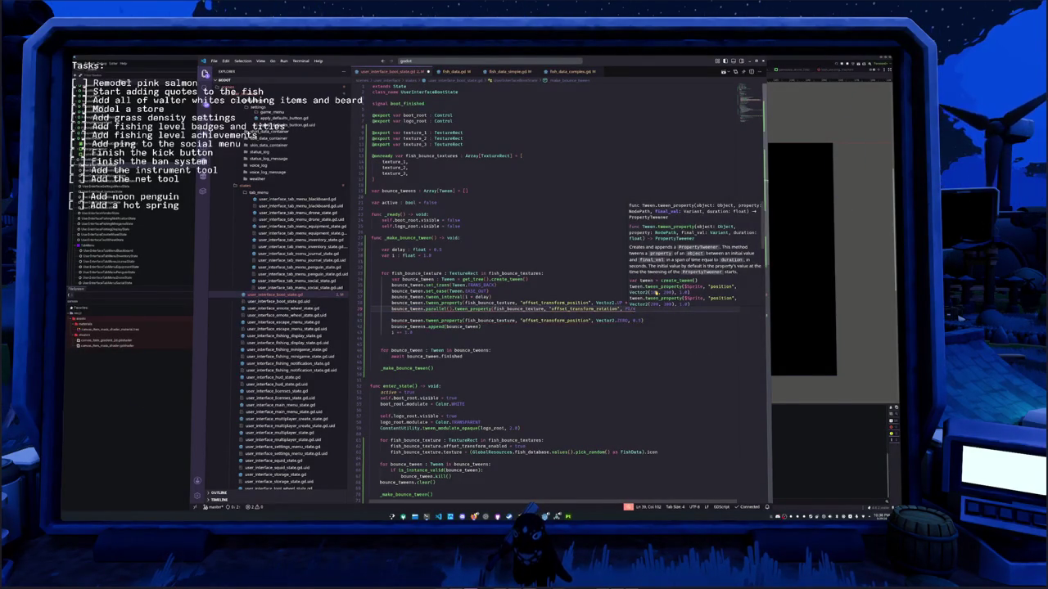
type("1.")
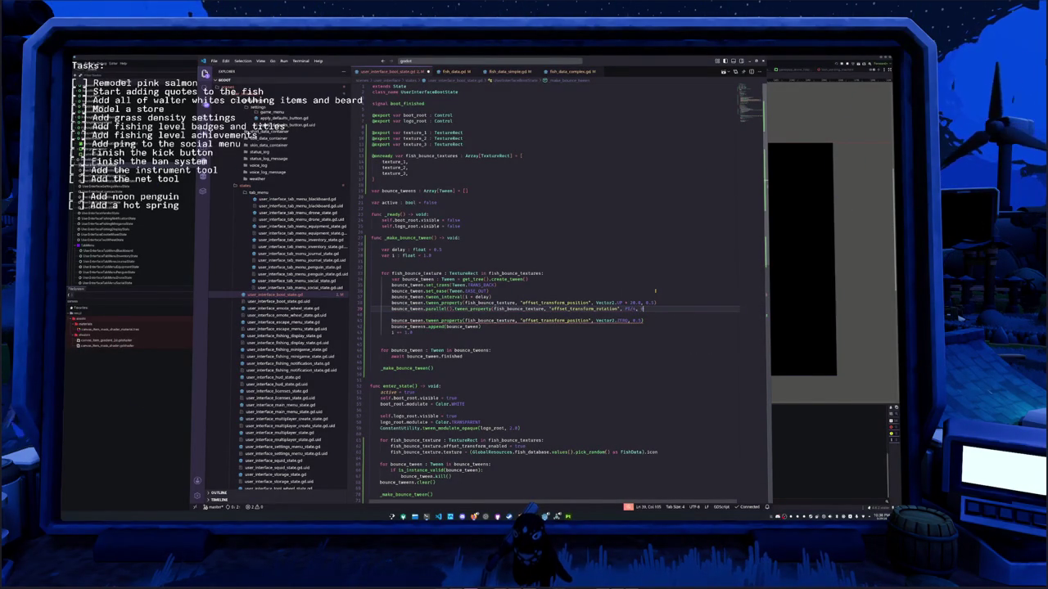
type("5")
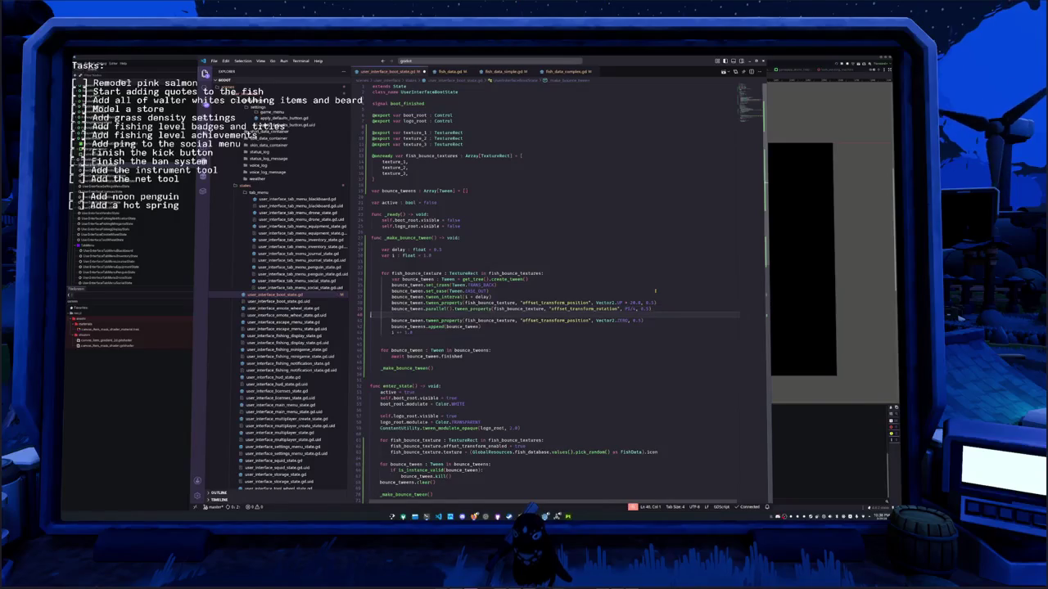
key("Down")
key("F5")
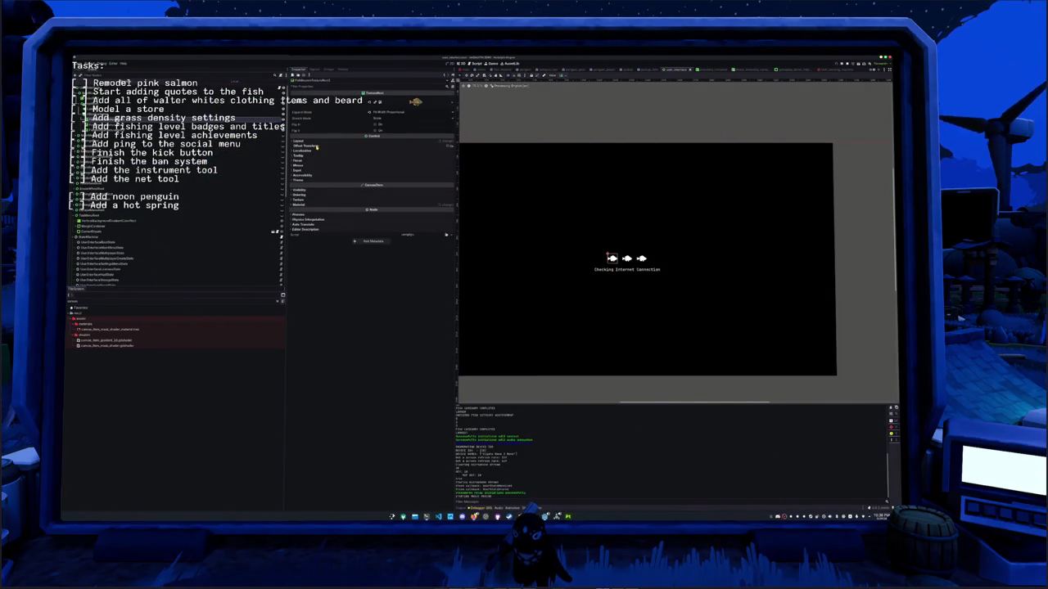
Set the first fish icon's offset transform rotation to 25 in the Inspector and rerun the game
left_click(434, 146)
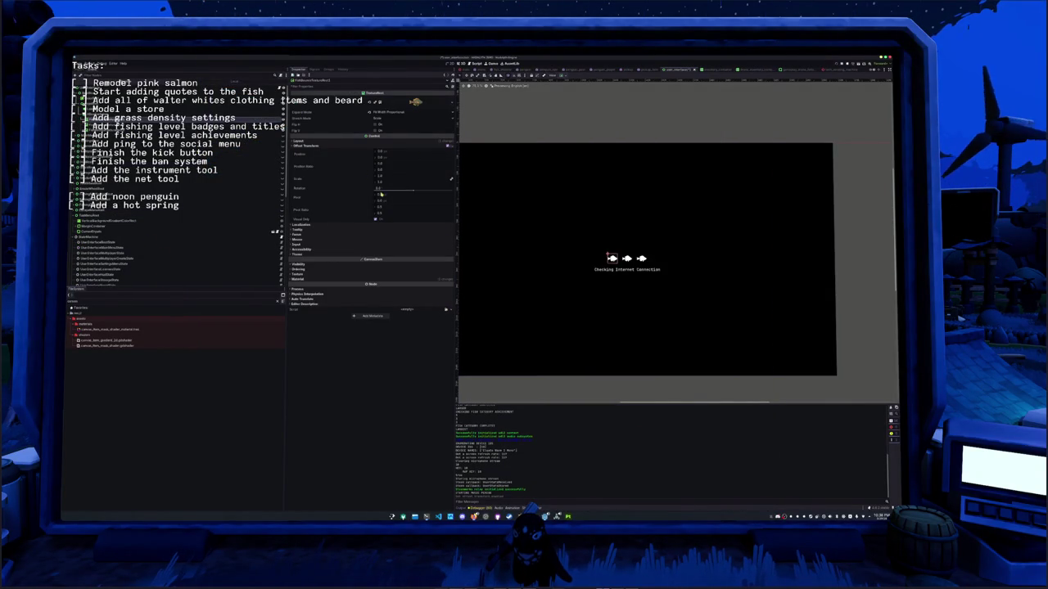
mouse_move(379, 189)
left_mouse_down()
mouse_move(412, 191)
mouse_move(394, 191)
left_mouse_up()
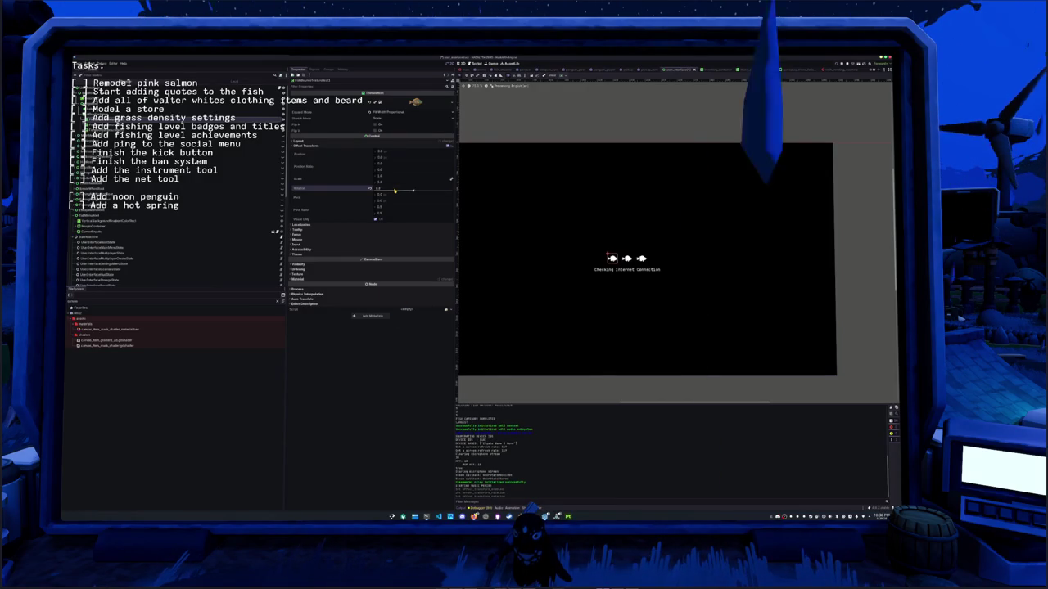
scroll(573, 242, "up", 3)
scroll(577, 240, "up", 2)
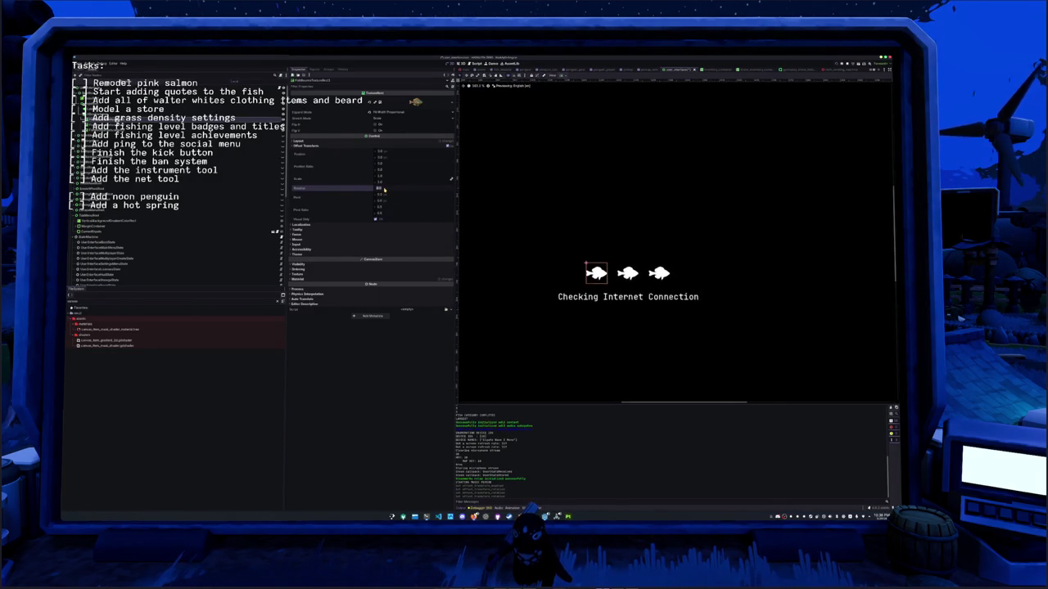
left_click(382, 189)
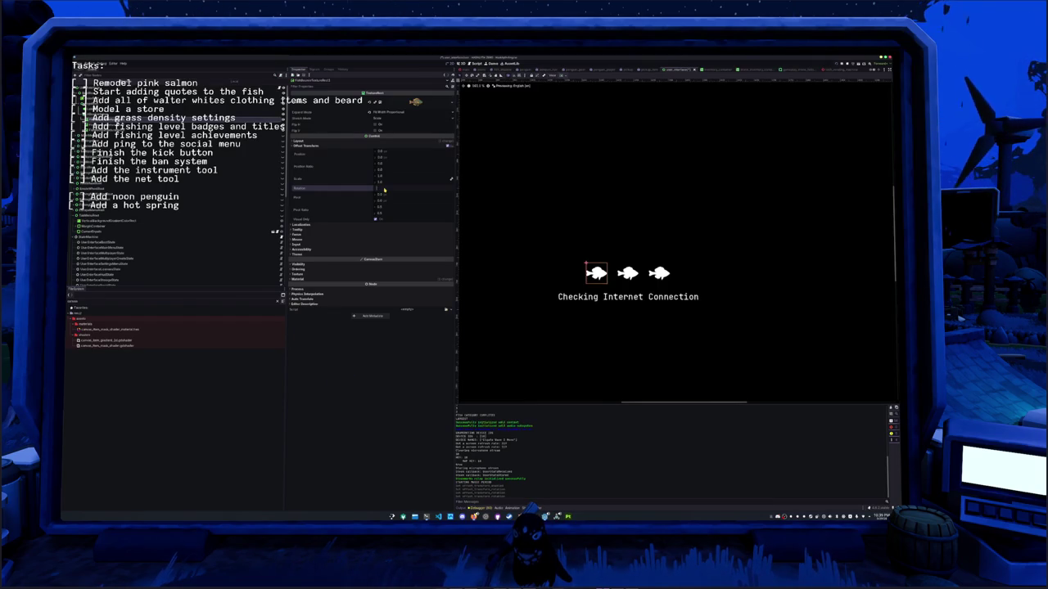
type("25")
key("Return")
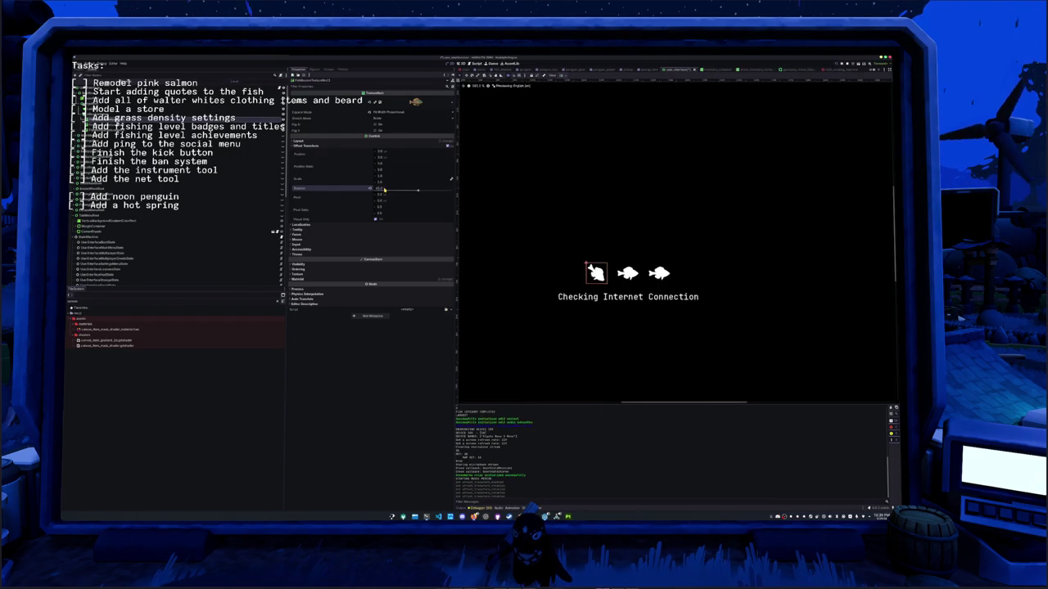
key("F5")
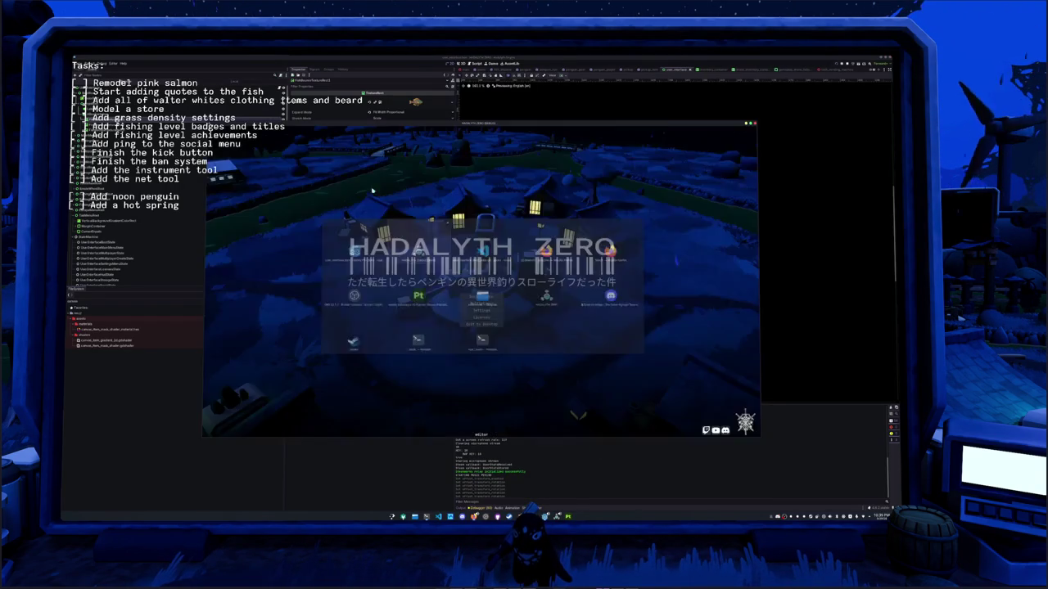
key("alt+Tab")
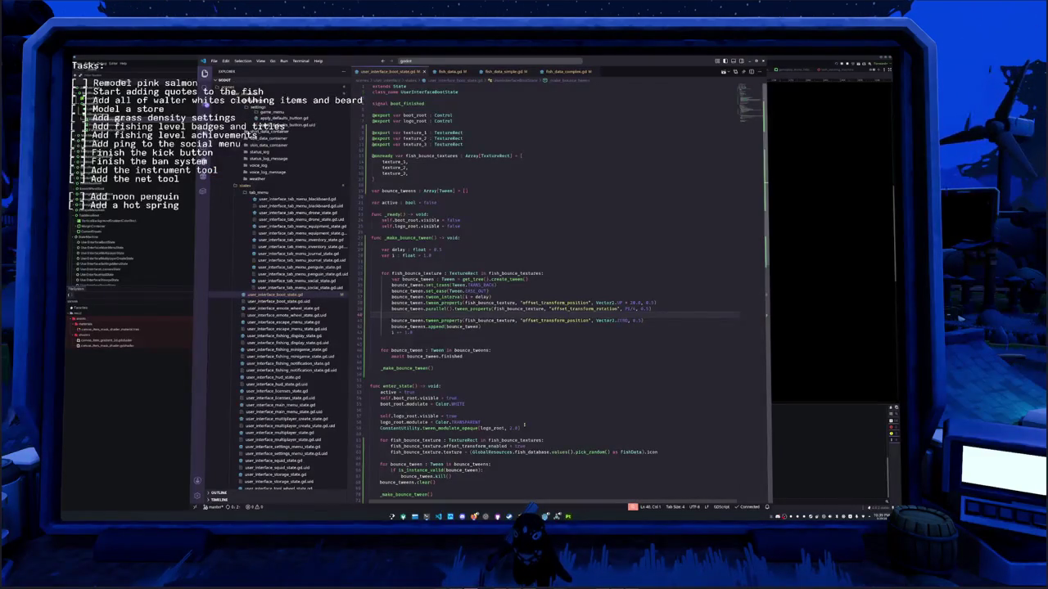
After the fall tween, add a parallel rotation tween returning each fish to 0.0
double_click(627, 309)
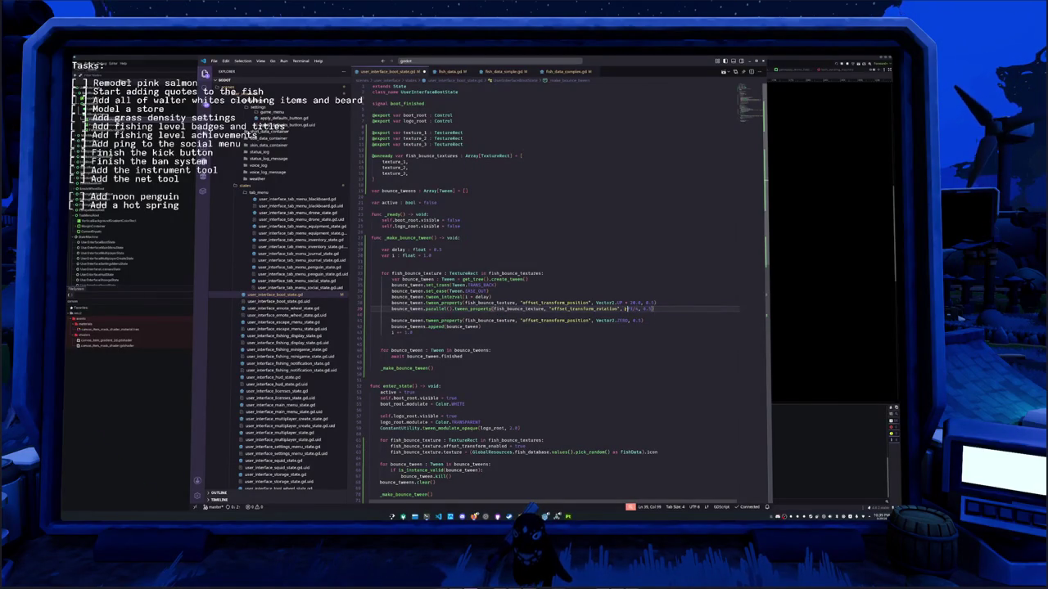
key("Down")
key("Down")
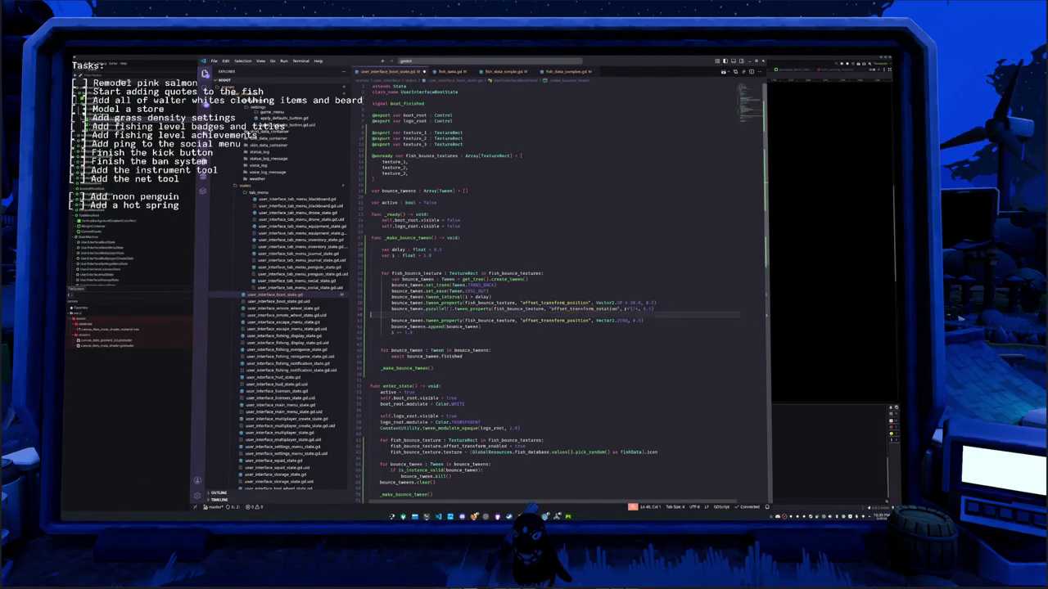
key("Return")
key("Tab")
left_click_drag(625, 327, 639, 327)
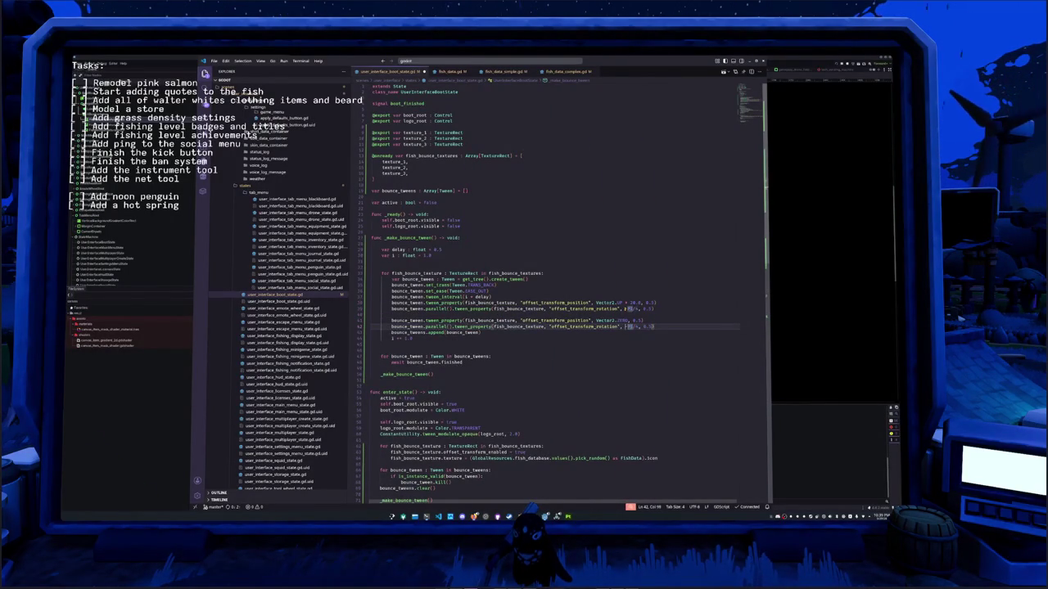
type("0.0")
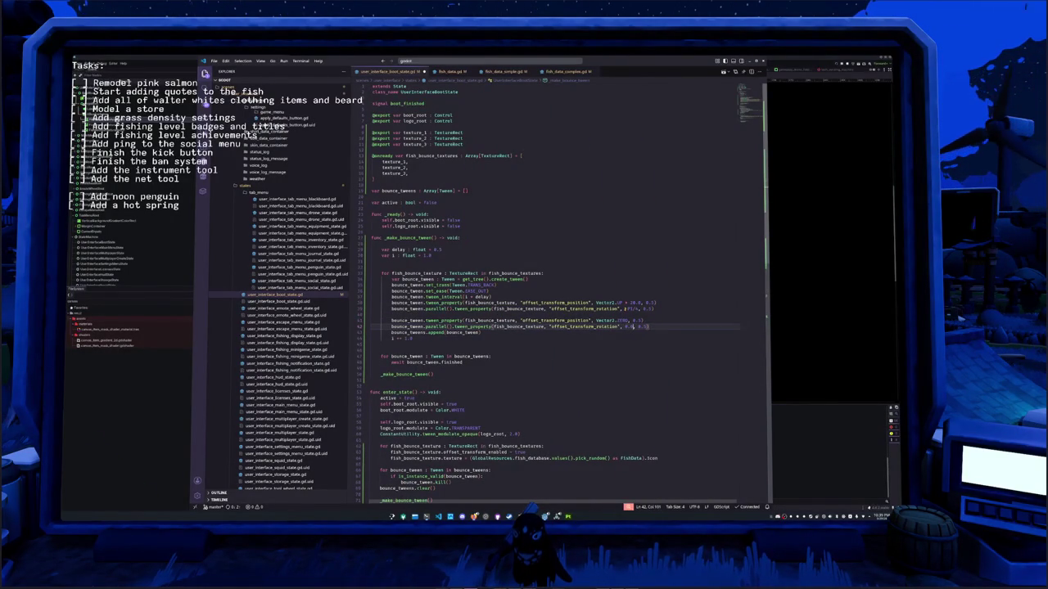
Set the Vector2.UP bounce multiplier to 2 and bring Godot to the front
left_click_drag(404, 338, 557, 340)
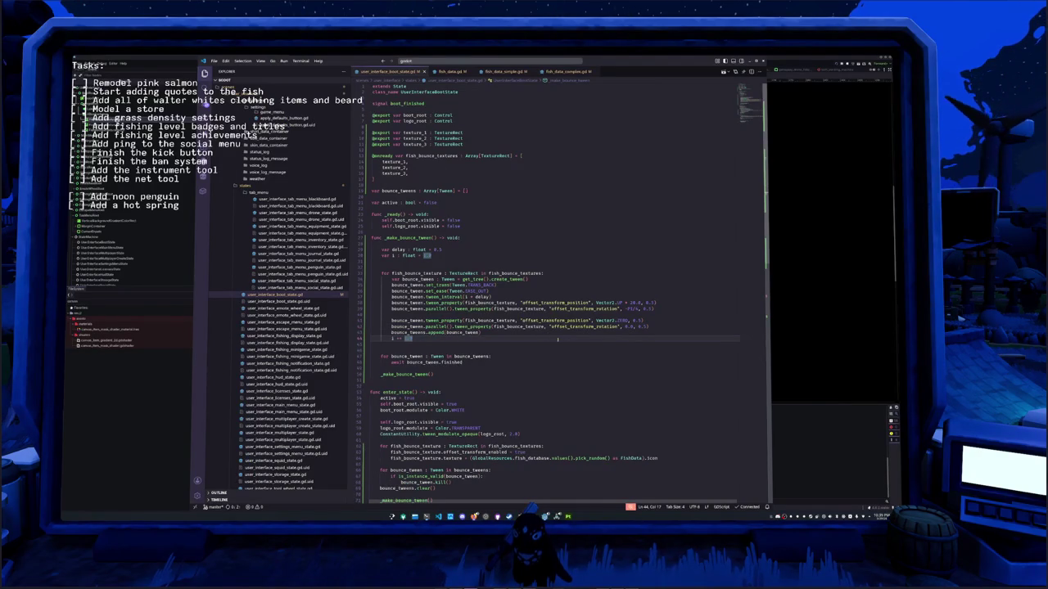
left_click(631, 303)
double_click(632, 303)
type("2")
left_click(771, 472)
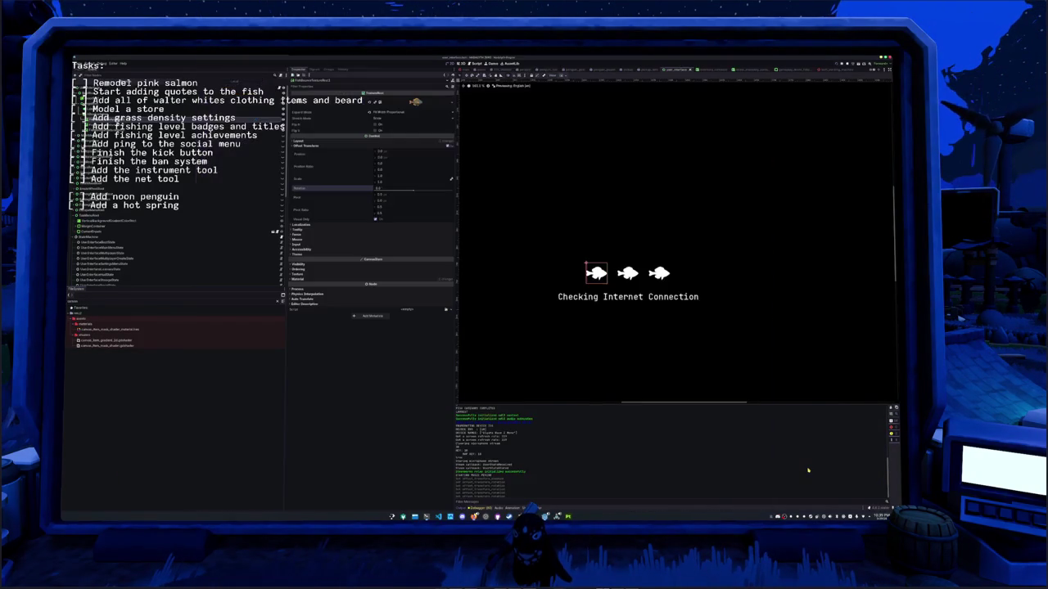
Test-run the game through the fish boot screen to the HADALYTH ZERO title, then return to the script
key("F5")
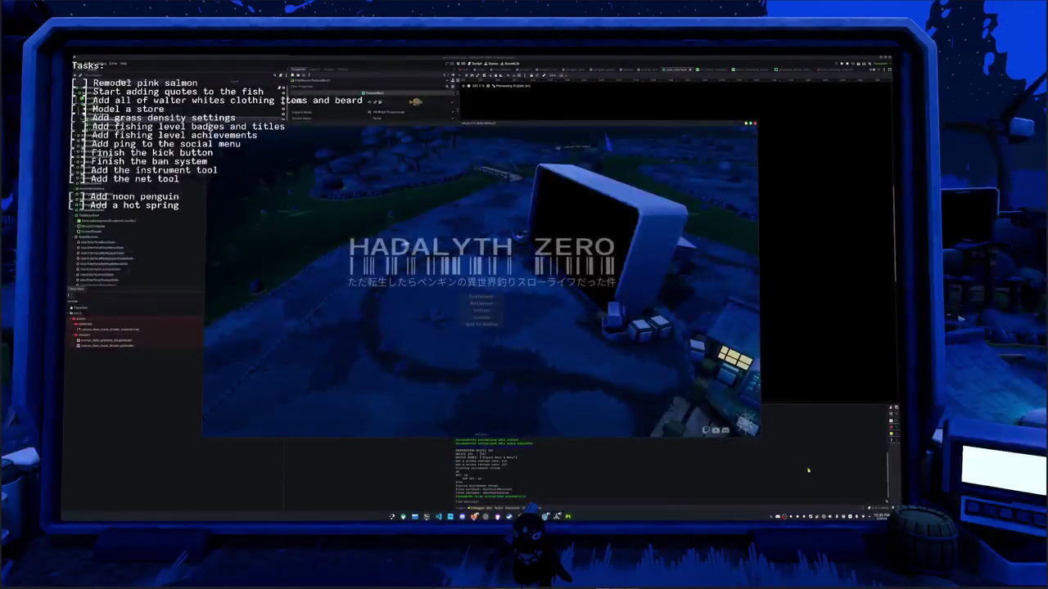
left_click(438, 517)
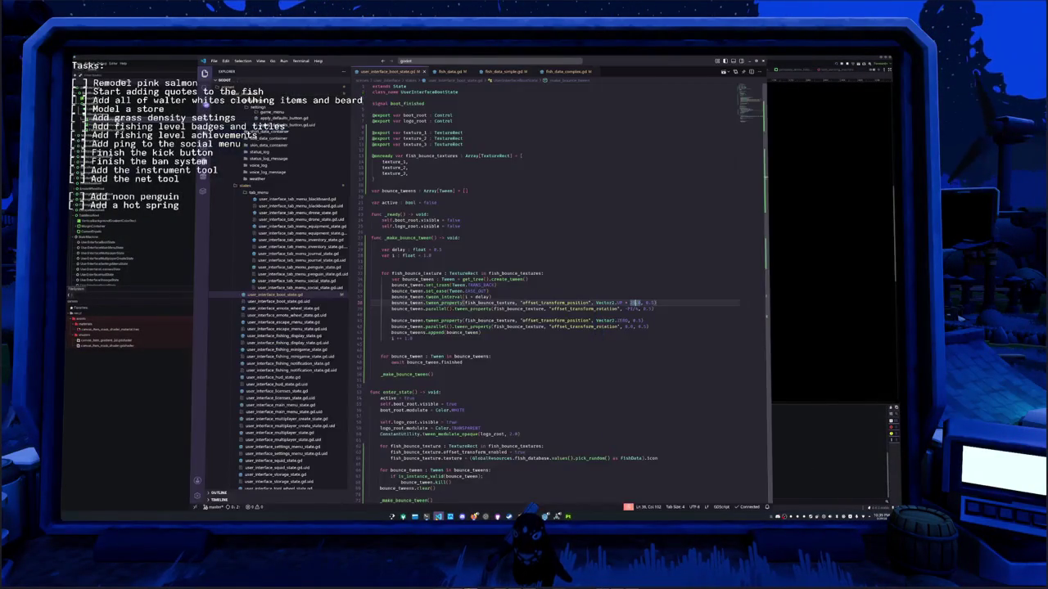
Set the upward bounce multiplier to 25 and add a blank line before tween_interval
type("25")
left_click(639, 309)
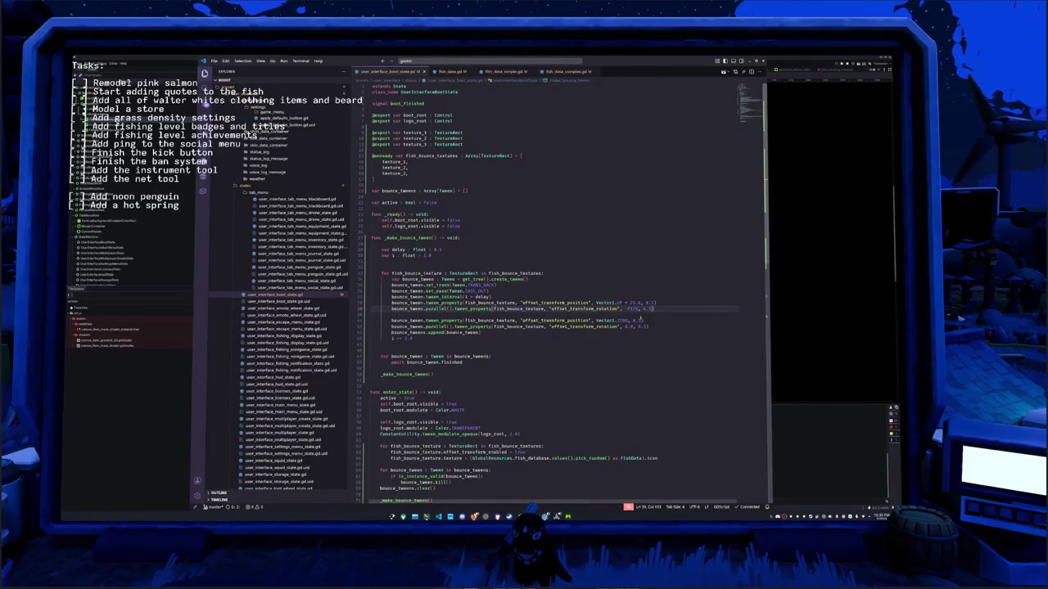
key("ctrl+Left")
key("ctrl+Left")
key("ctrl+Left")
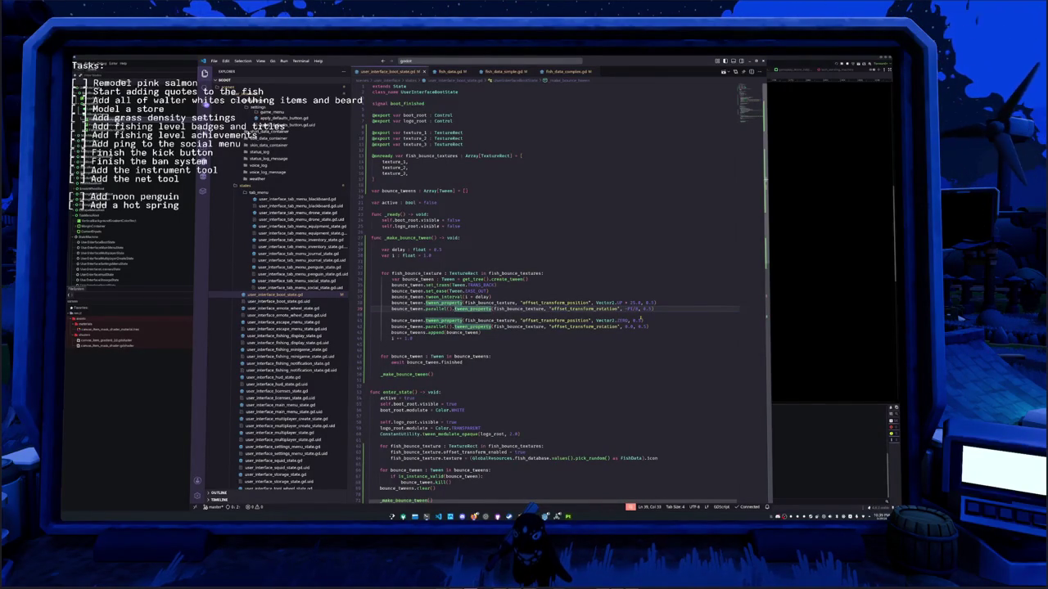
key("Up")
key("Up")
key("Return")
key("Up")
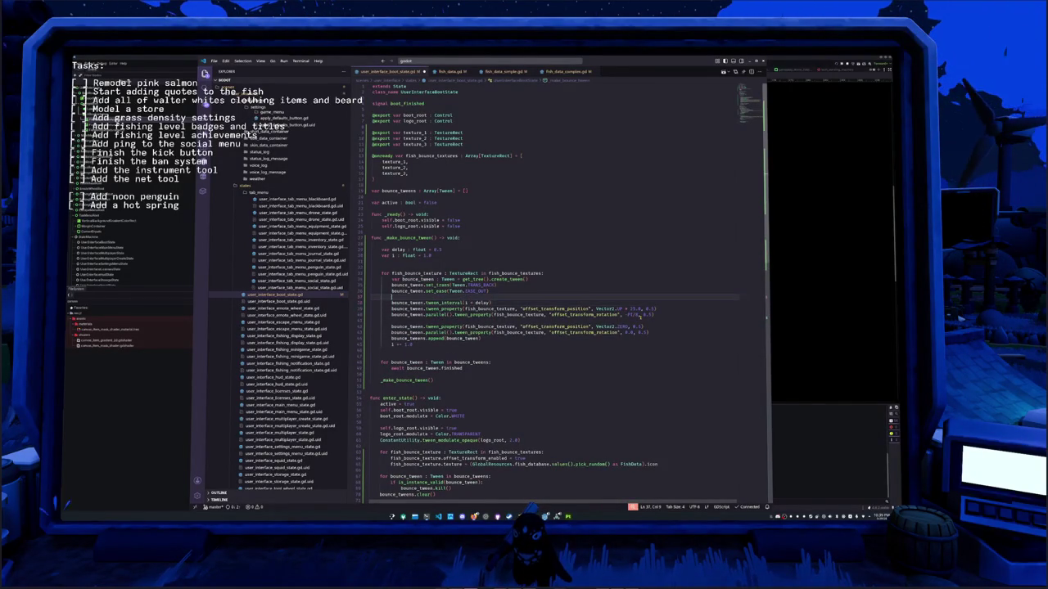
Comment out the set_trans(Tween.TRANS_BACK) line and open fish_data_simple.gd
key("Up")
key("Up")
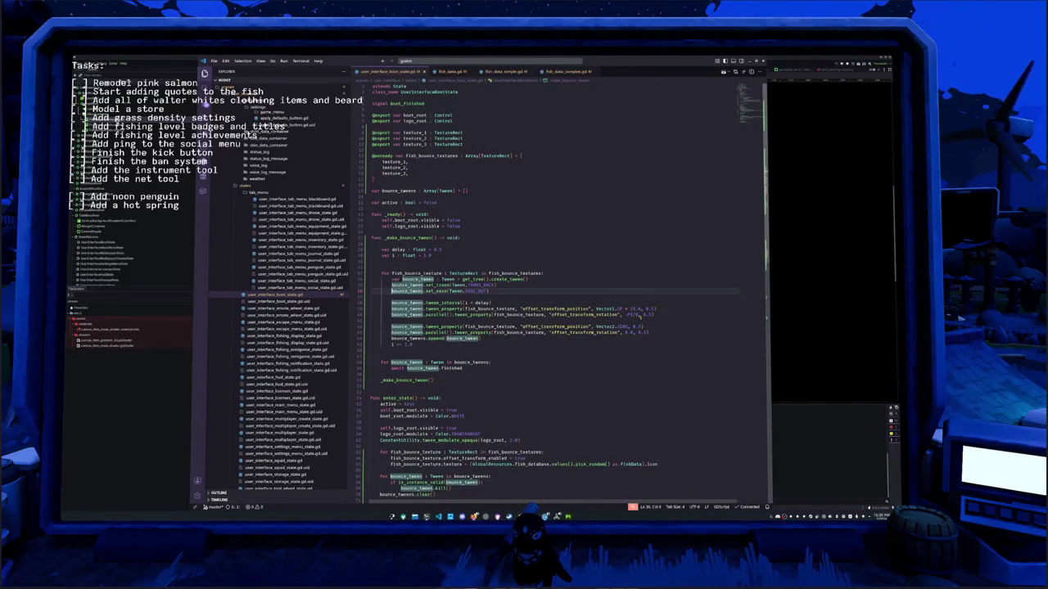
key("ctrl+Right")
key("ctrl+Right")
key("ctrl+Left")
key("ctrl+Left")
key("ctrl+Left")
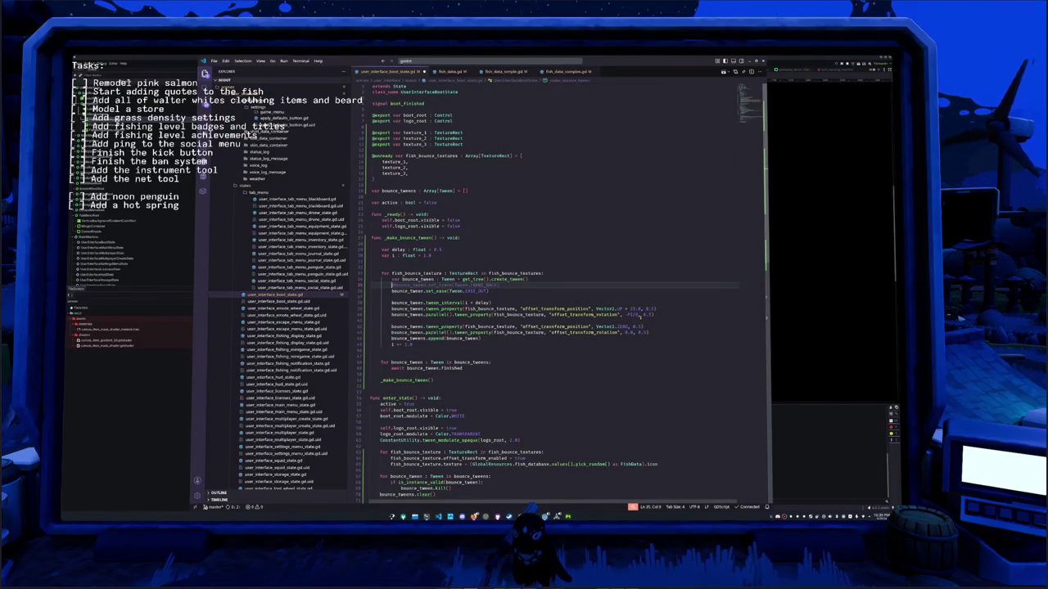
key("ctrl+slash")
key("ctrl+slash")
key("Down")
key("Down")
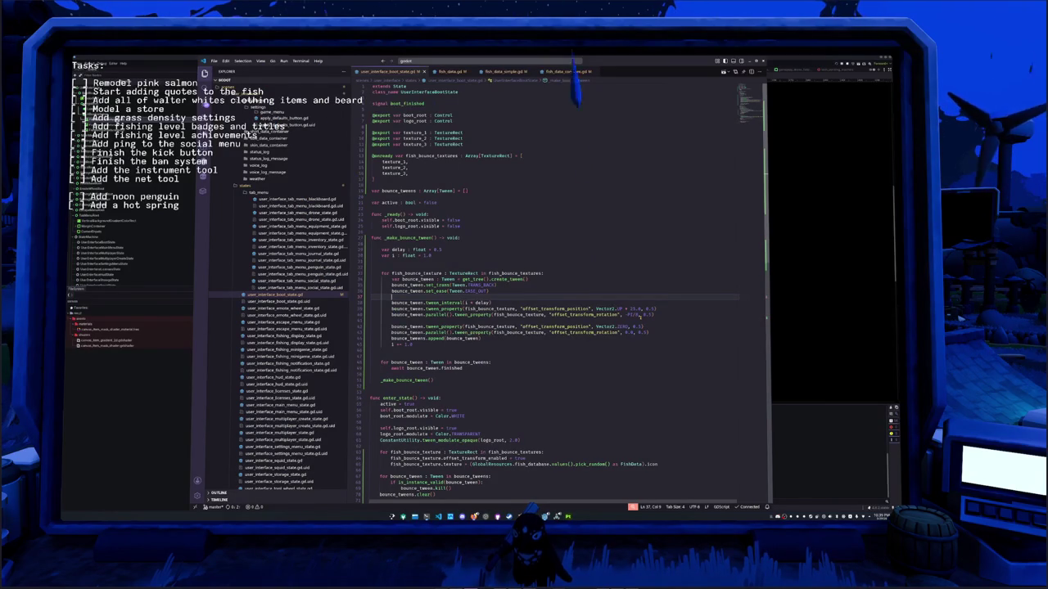
left_click(506, 72)
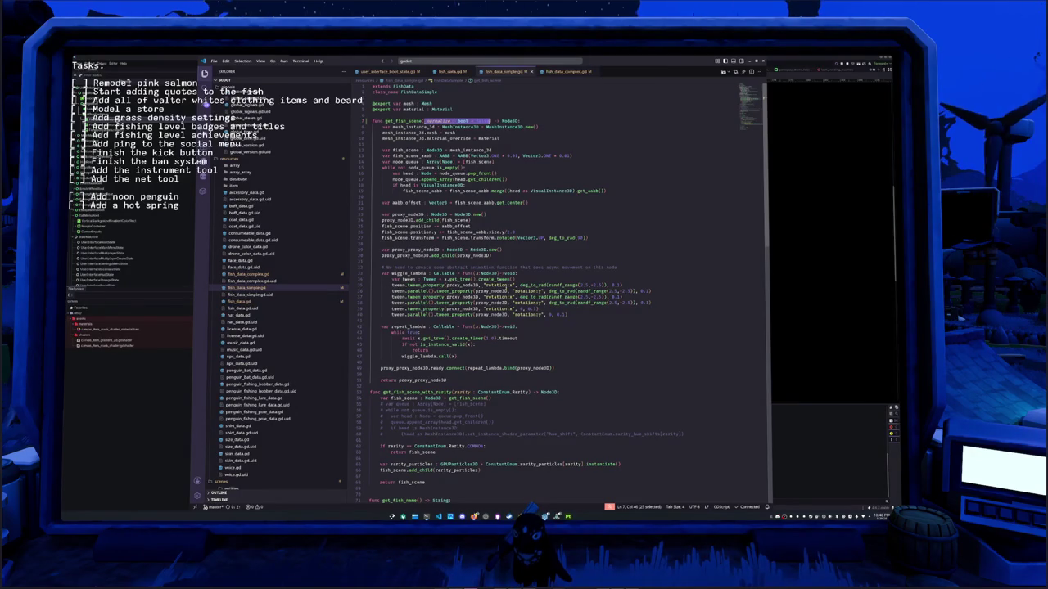
Review the tween and wiggle_lambda code in fish_data_simple.gd and fish_data_complex.gd, then return to the boot-state script
double_click(408, 279)
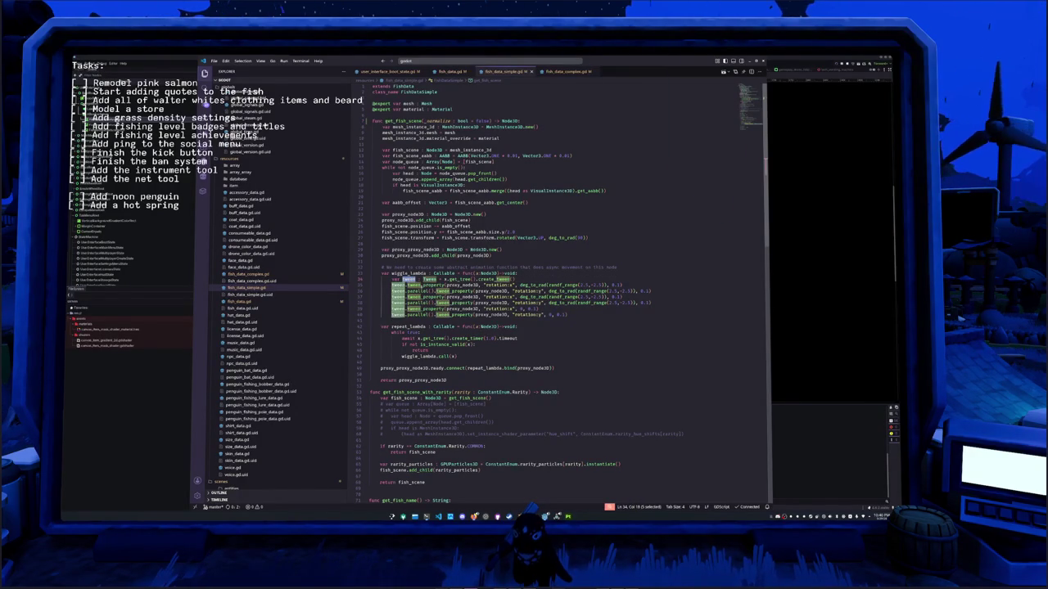
scroll(557, 286, "down", 1)
scroll(556, 286, "up", 1)
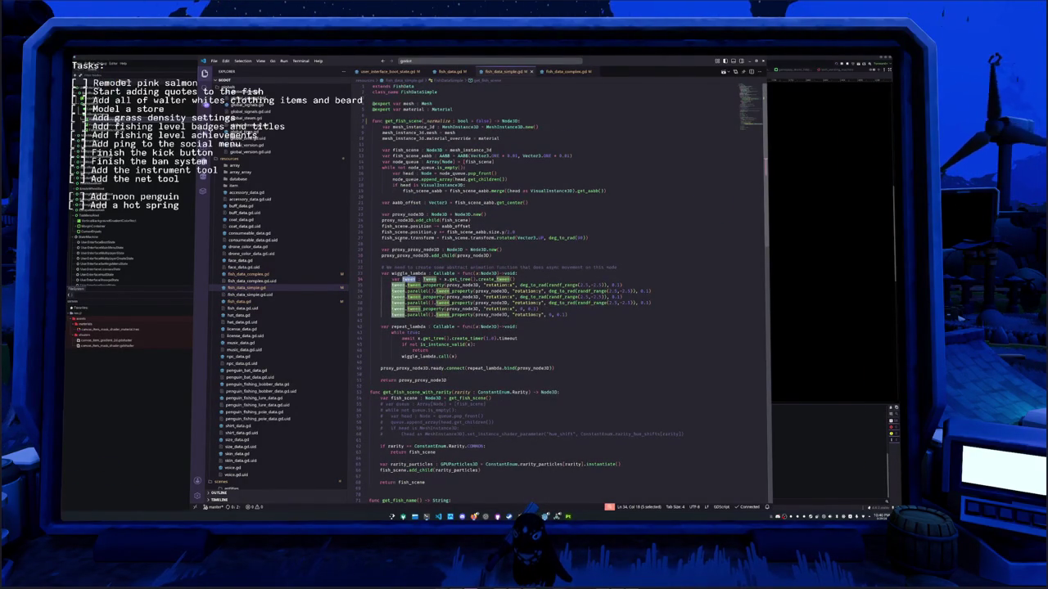
double_click(407, 273)
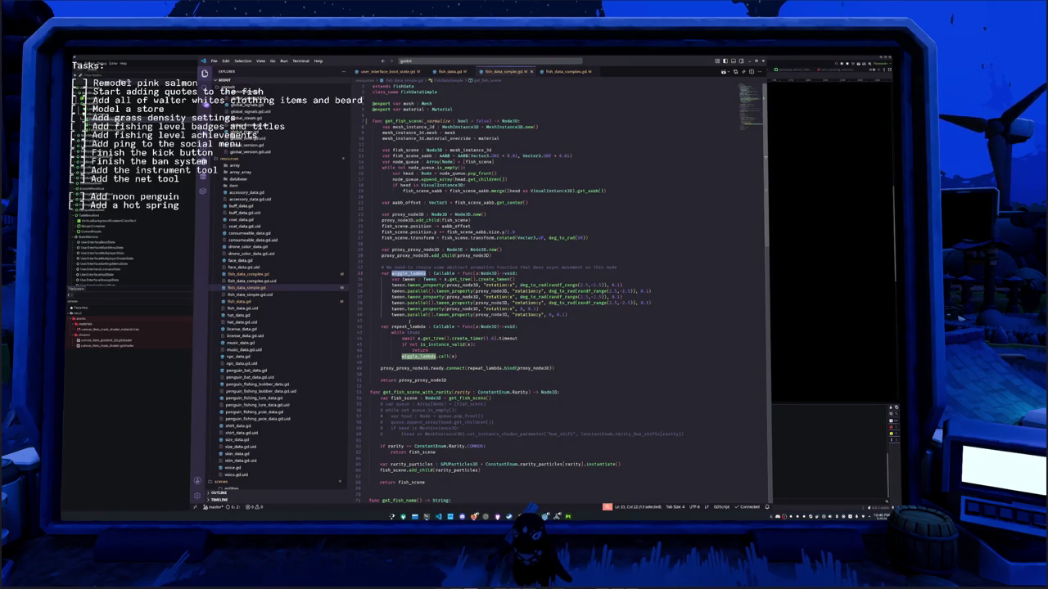
key("ctrl+Tab")
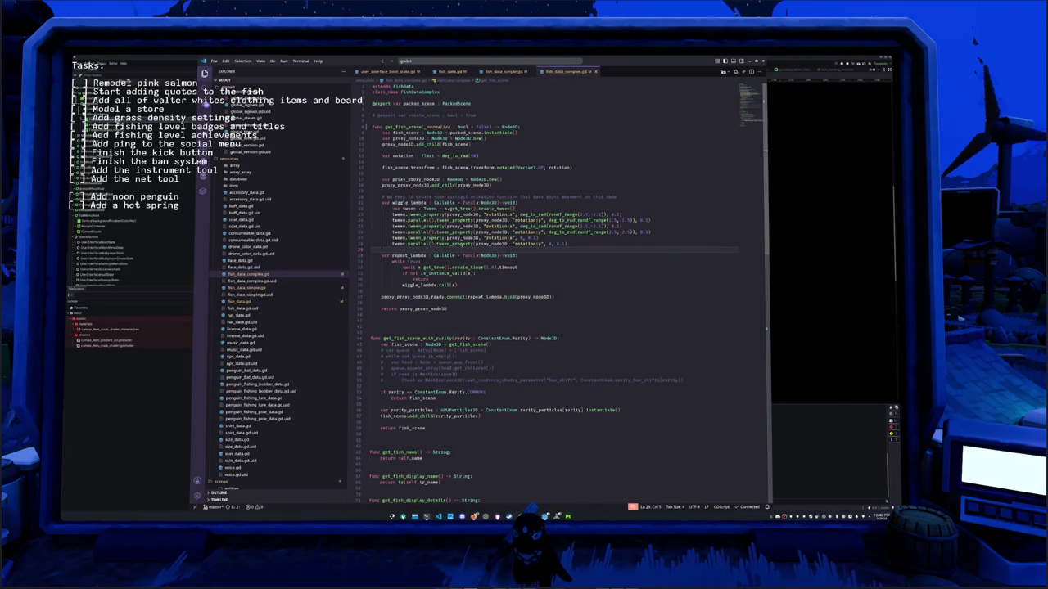
key("ctrl+Tab")
key("ctrl+Tab")
key("ctrl+Tab")
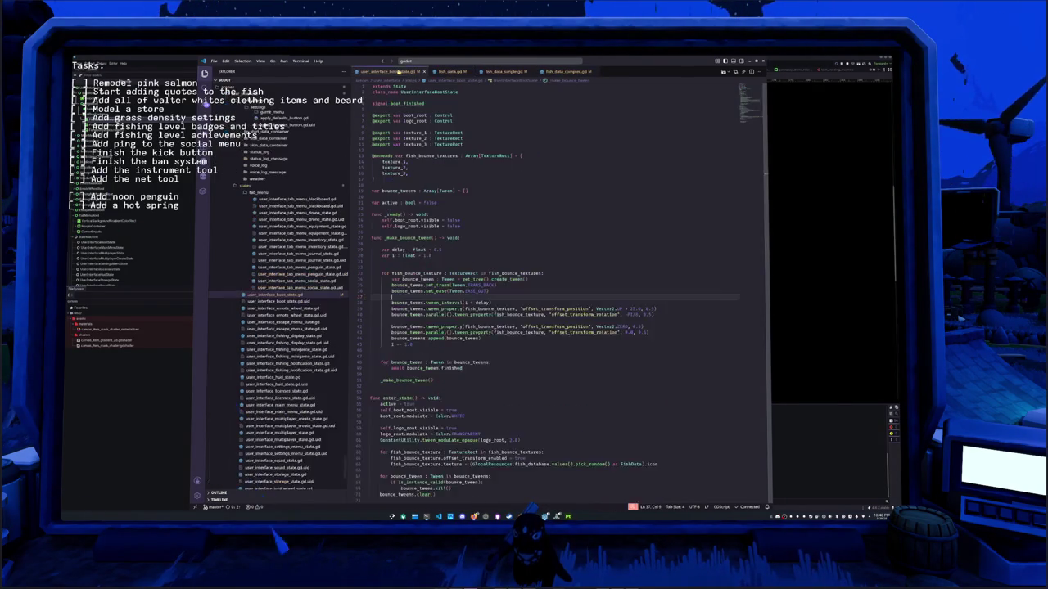
Change the bounce delay from 0.2 to 0.25
key("Up")
key("Up")
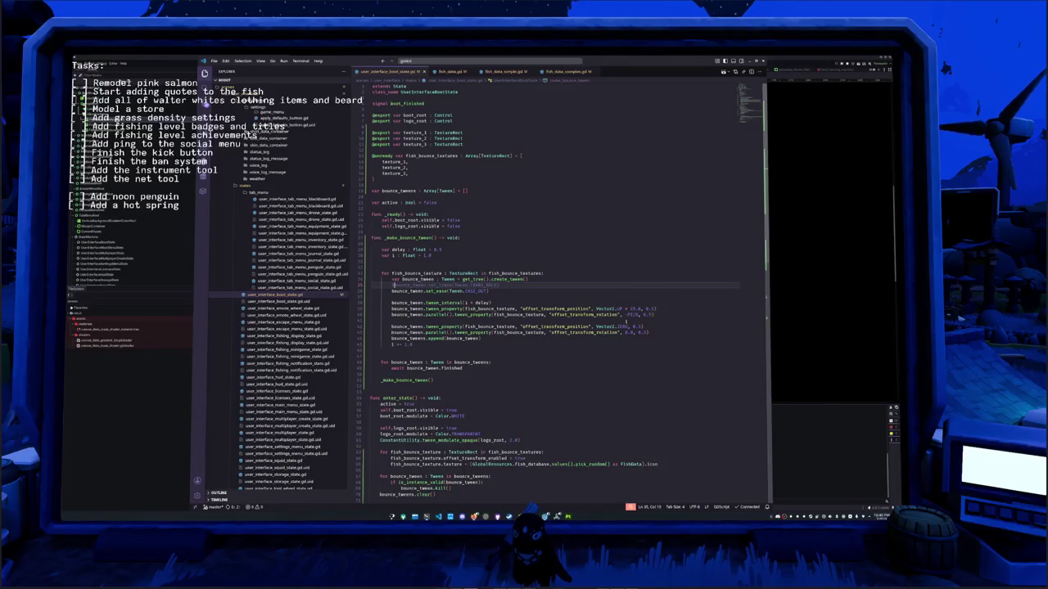
left_click(572, 350)
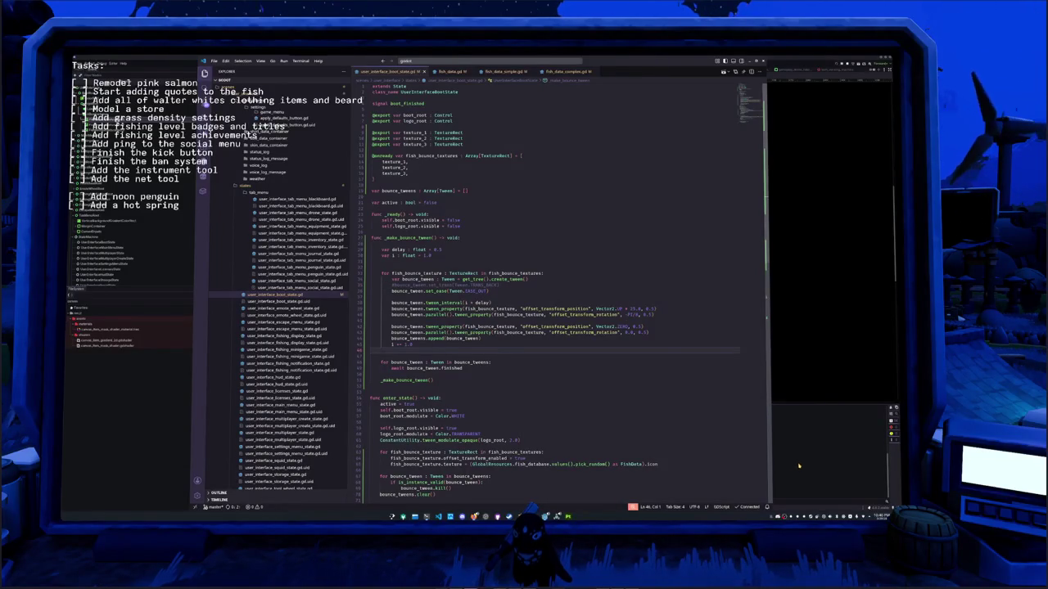
double_click(438, 249)
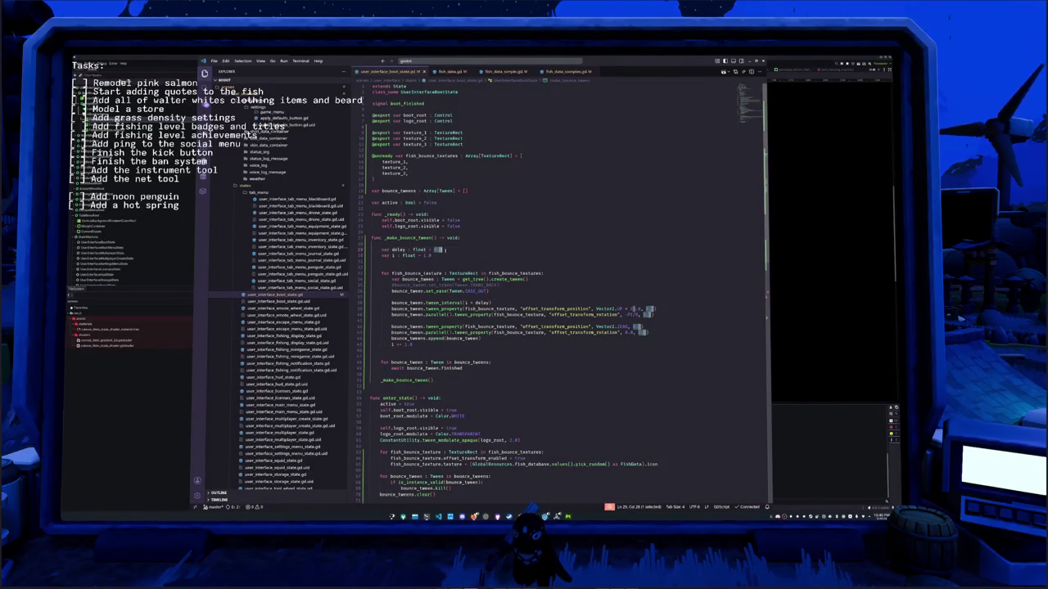
type("0.25")
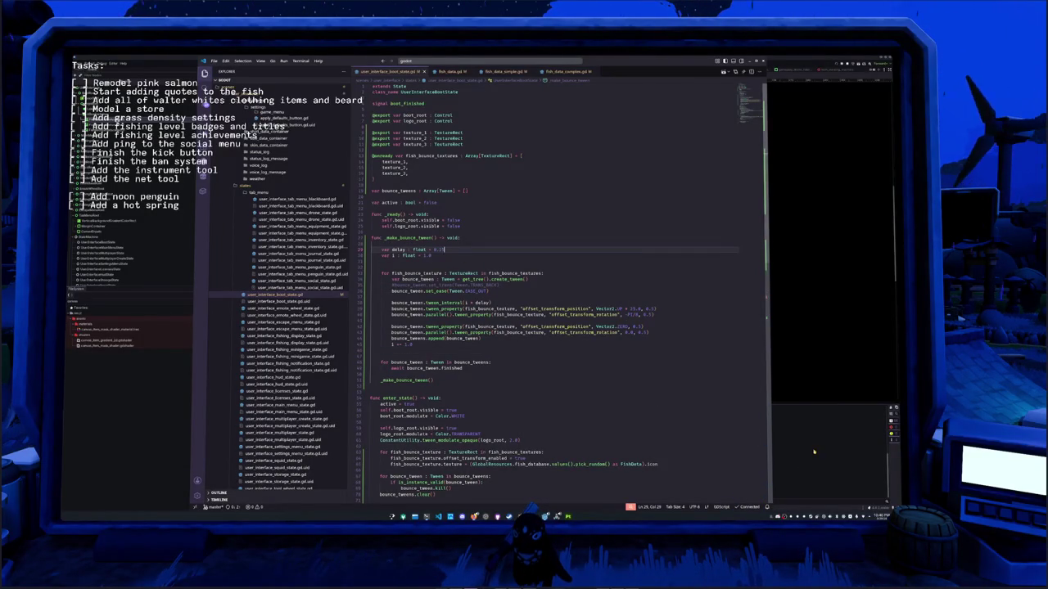
left_click(814, 451)
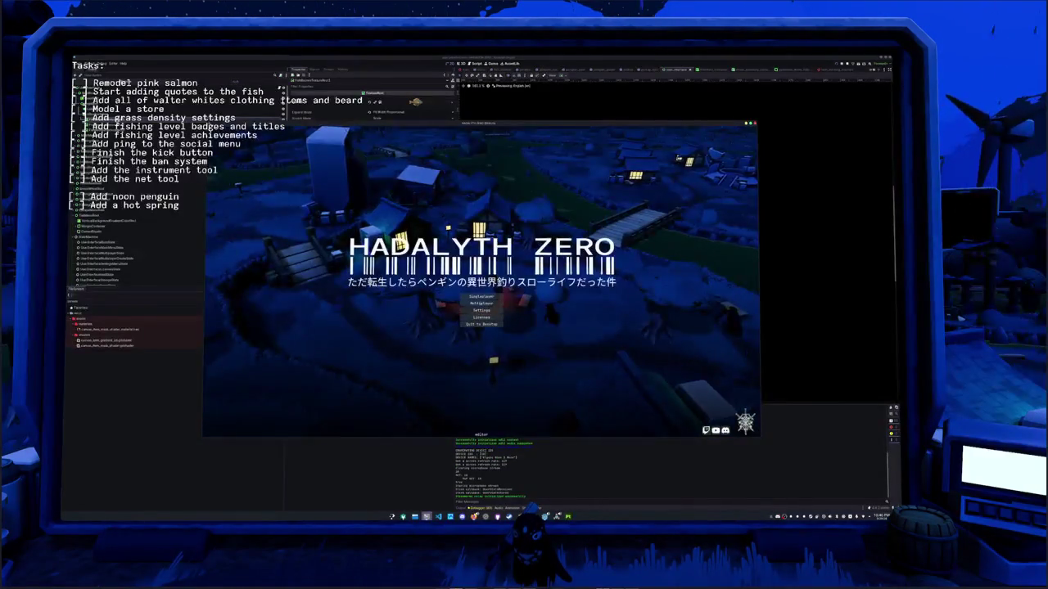
key("alt+Tab")
Re-enable the TRANS_BACK transition and switch the easing from EASE_OUT to EASE_IN_OUT
left_click(392, 285)
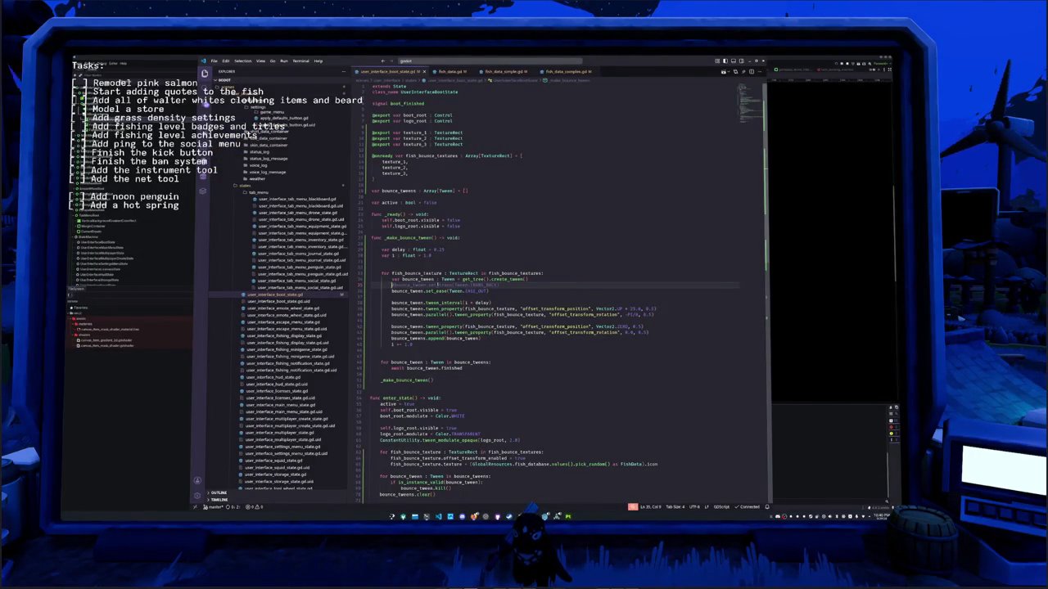
key("BackSpace")
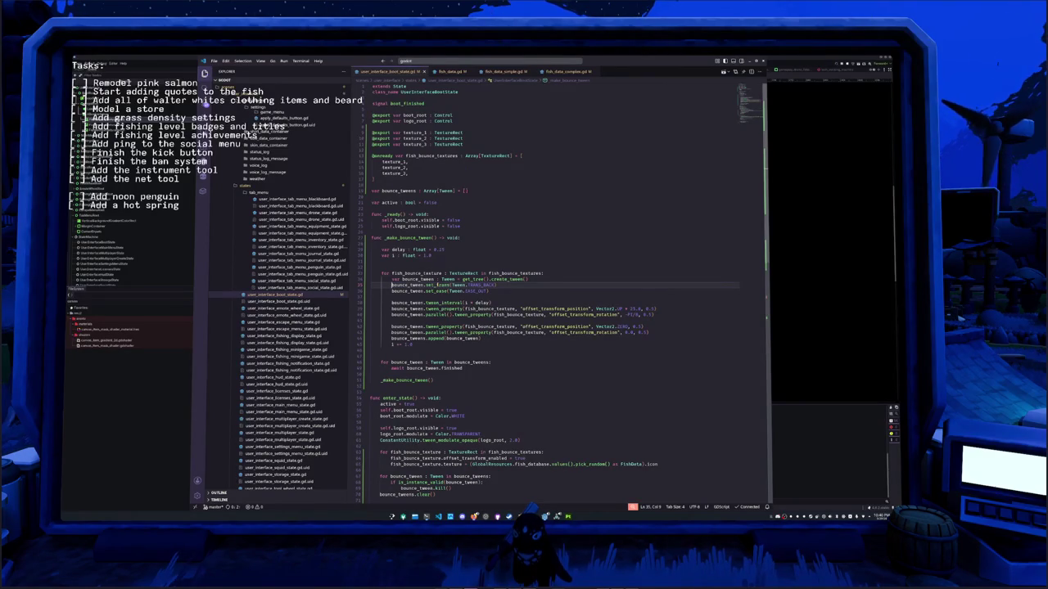
key("Down")
key("End")
key("ctrl+shift+Left")
key("ctrl+shift+Left")
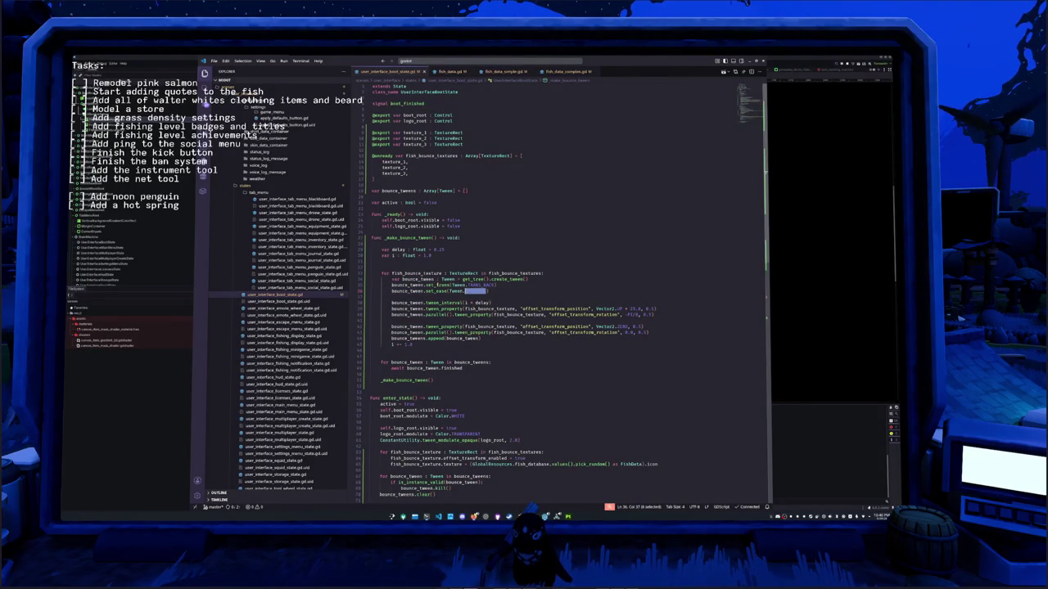
type("EASE_IN_OUT")
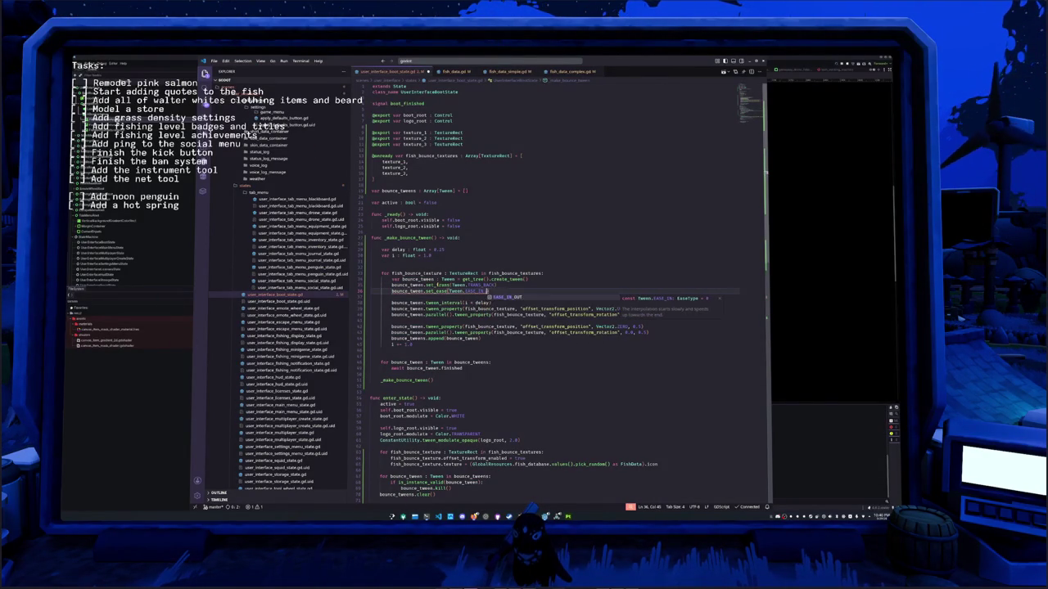
Test-run the game with the new easing, close it, and bring the Godot boot scene forward
left_click(373, 302)
key("Down")
key("Down")
key("Down")
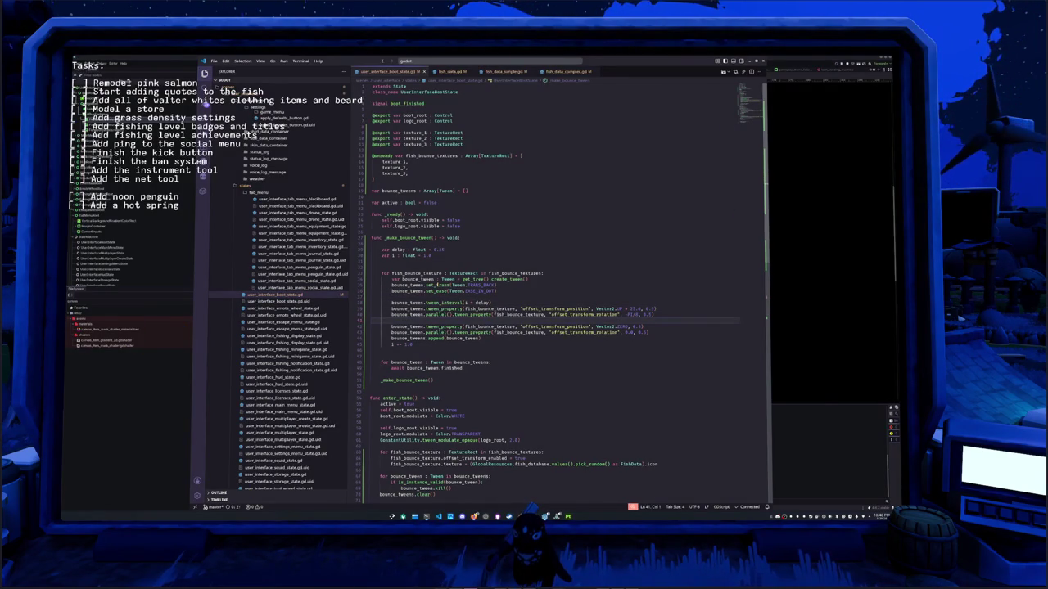
double_click(636, 314)
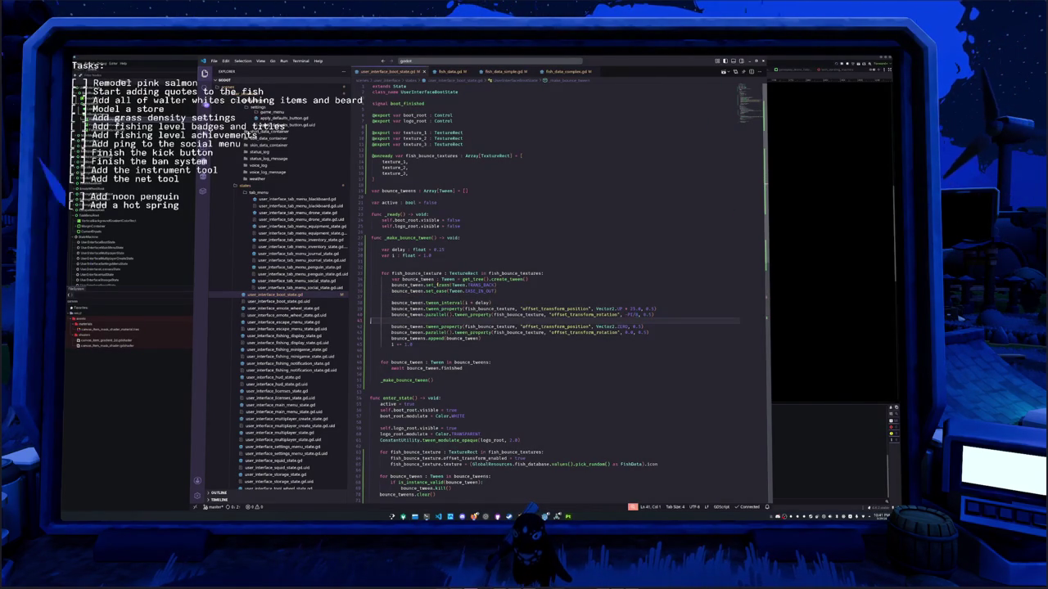
key("F5")
key("shift+F5")
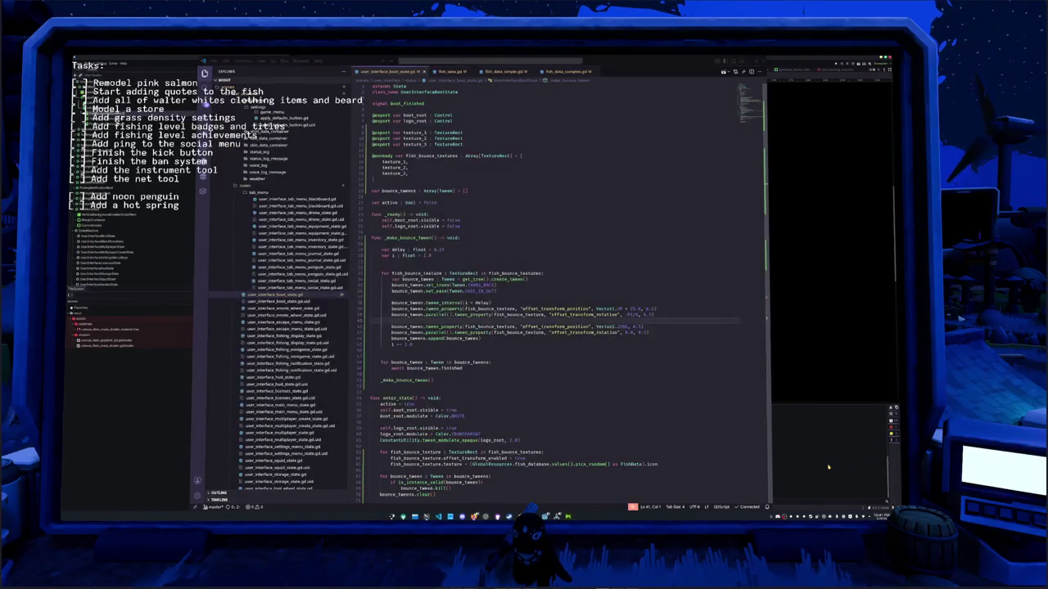
left_click(834, 466)
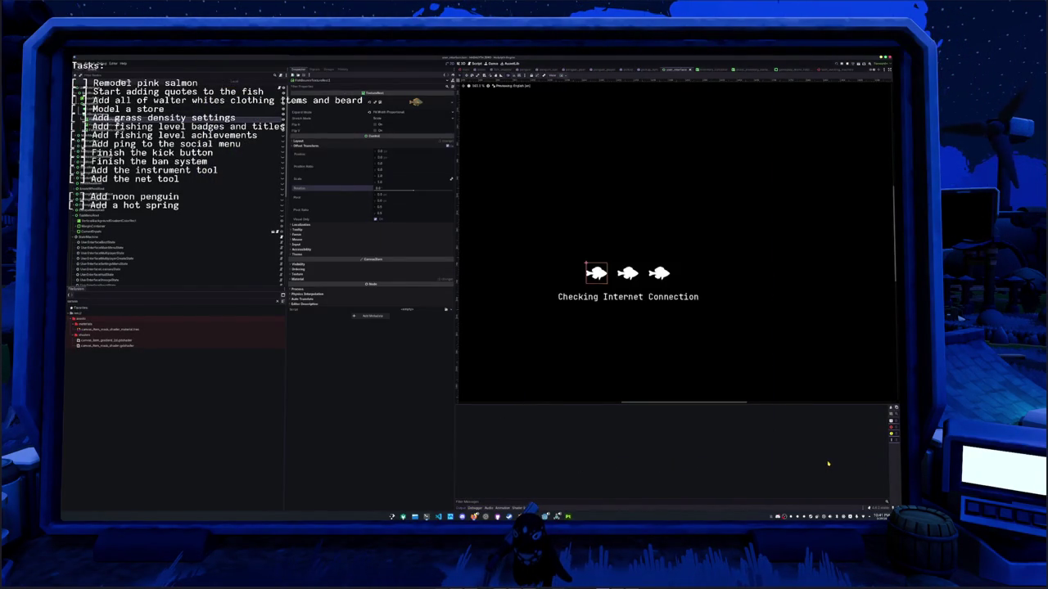
Run the boot scene to watch the fish tween, close the preview, and return to the script
key("F5")
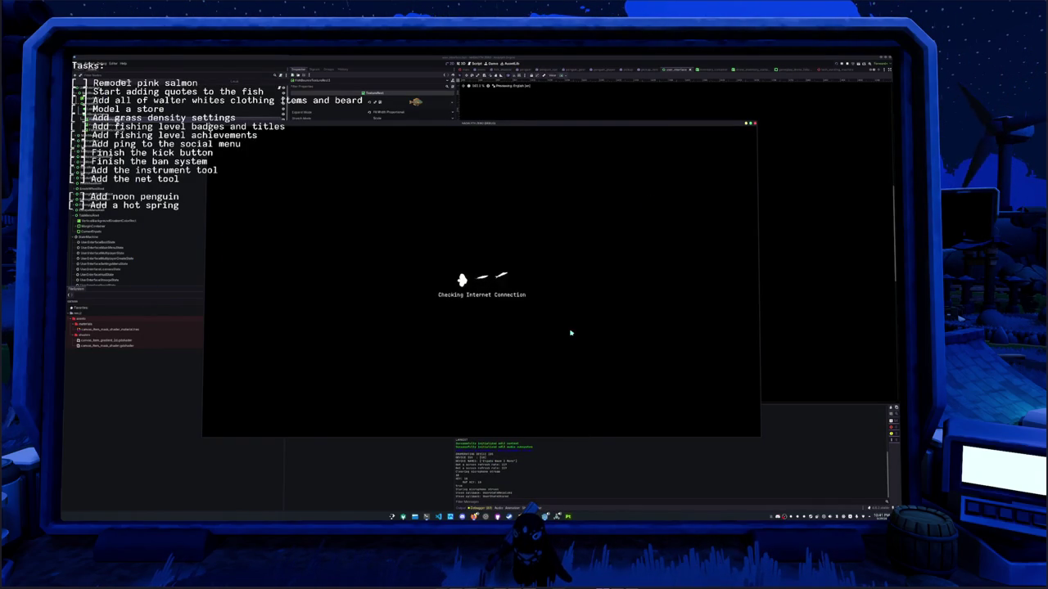
left_click(482, 325)
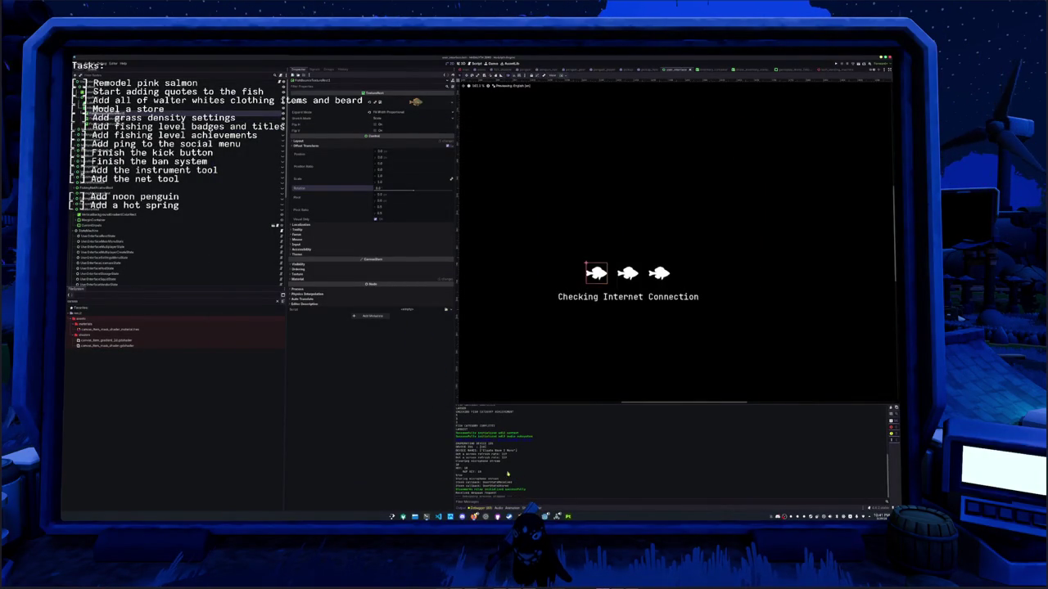
key("alt+Tab")
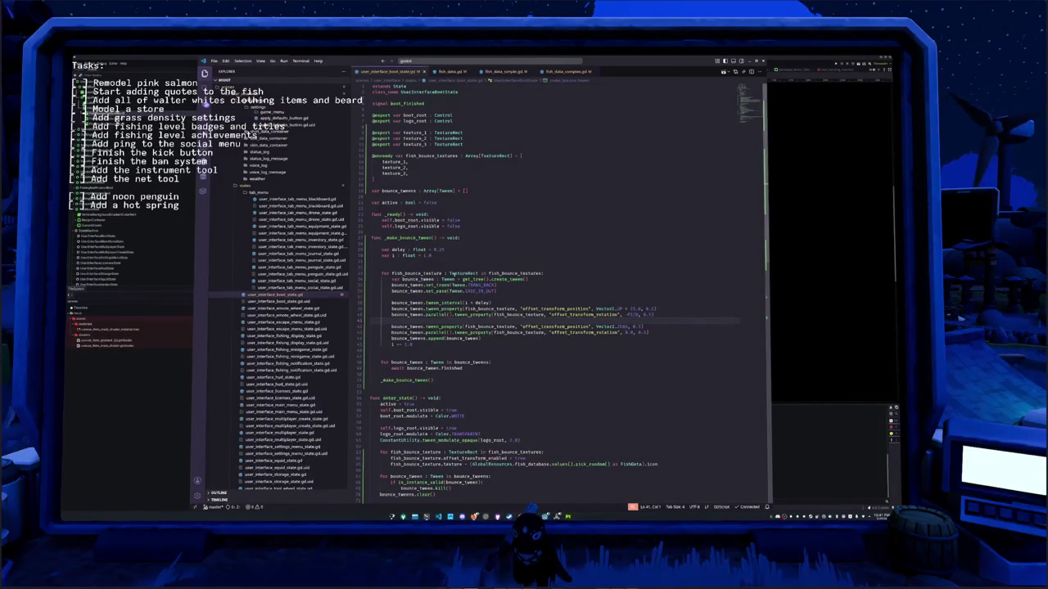
Add fish_bounce_texture.offset_transform_pivot_ratio = Vector2.ONE * 0.5 after offset_transform_enabled, then run the scene
scroll(449, 347, "down", 7)
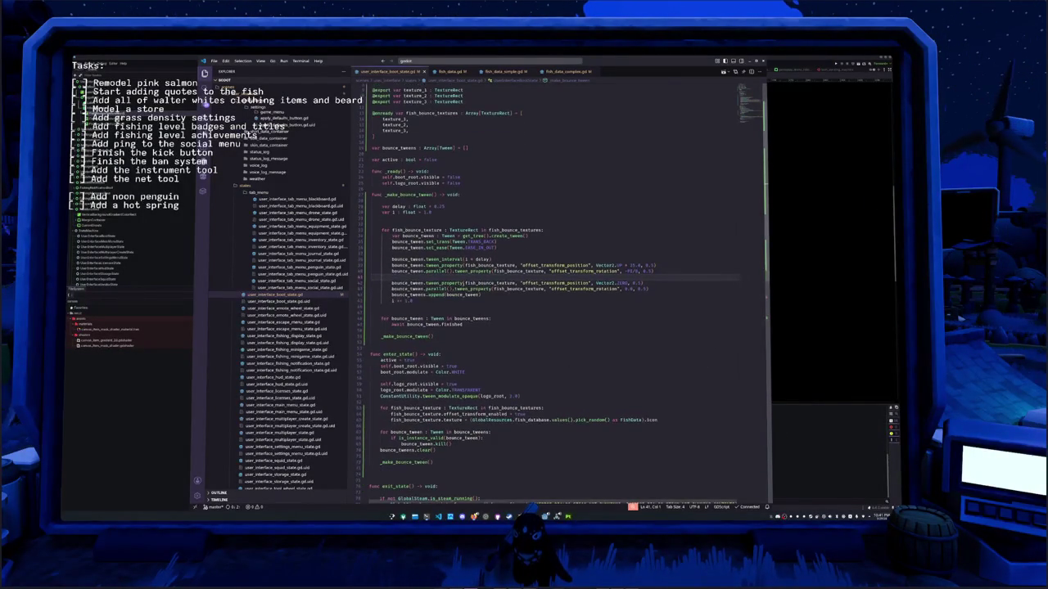
left_click(540, 336)
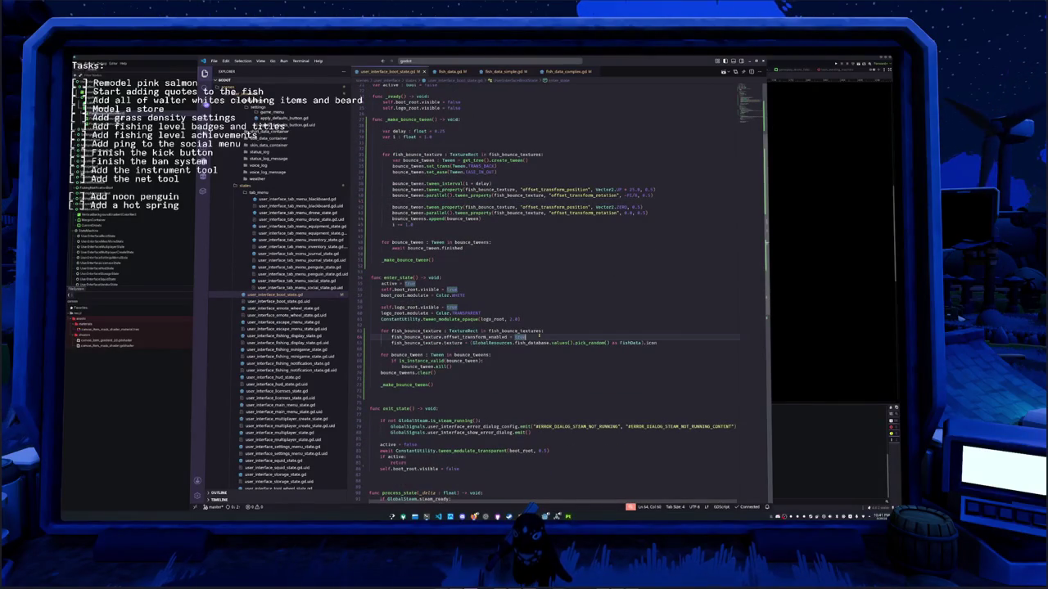
key("Return")
type("fish_bounce_")
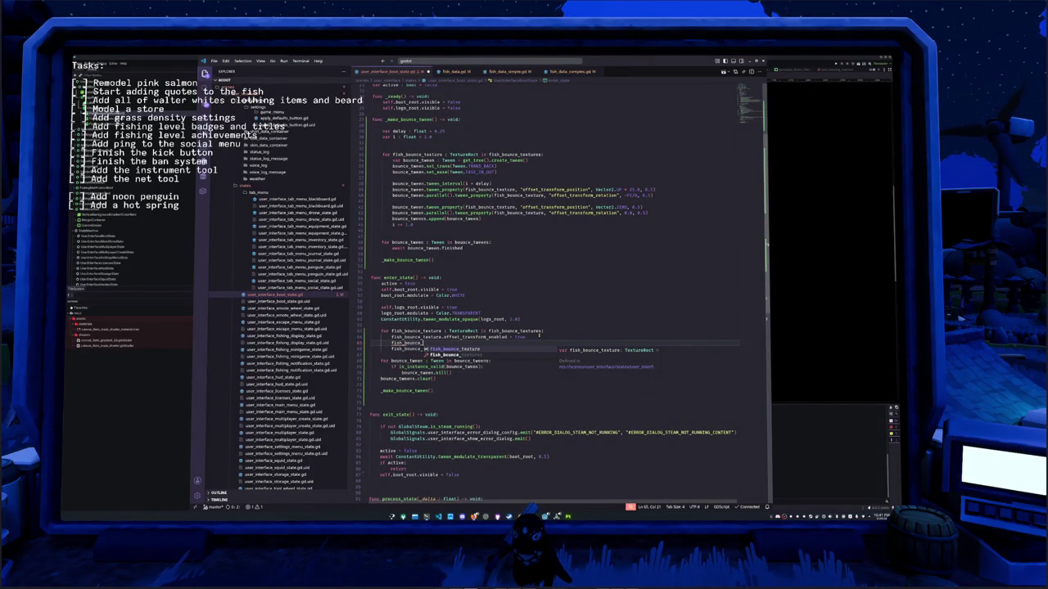
key("Tab")
type(".offset")
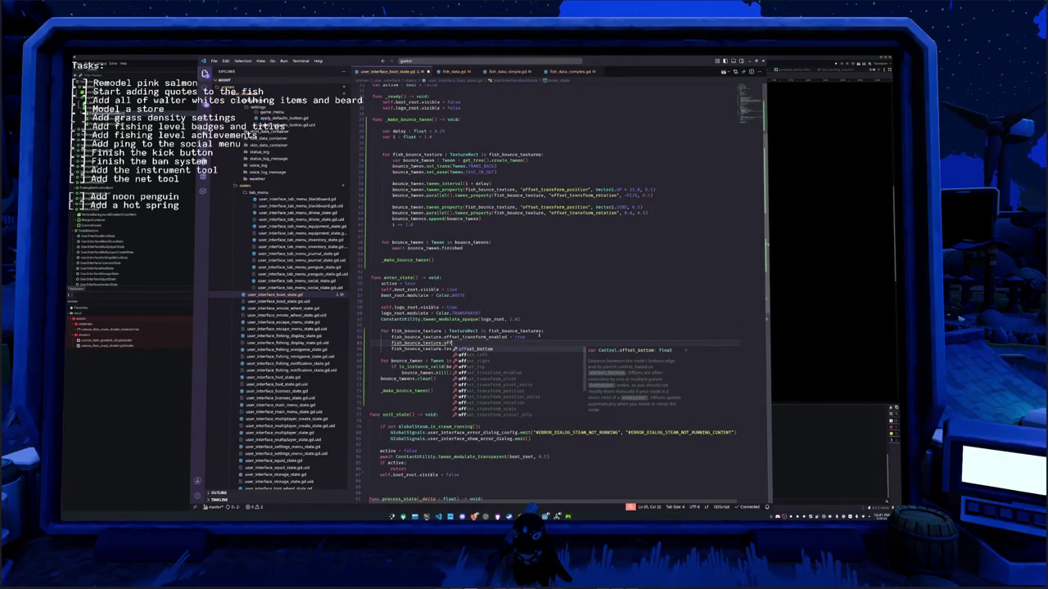
type("_transf")
type("nsform_piv")
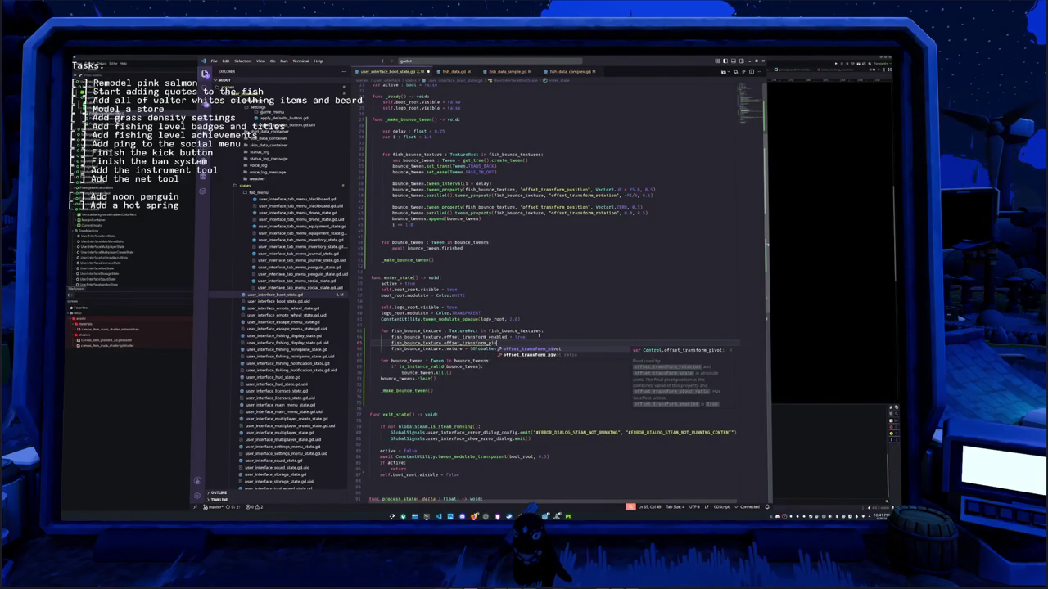
type("ot_ratio =")
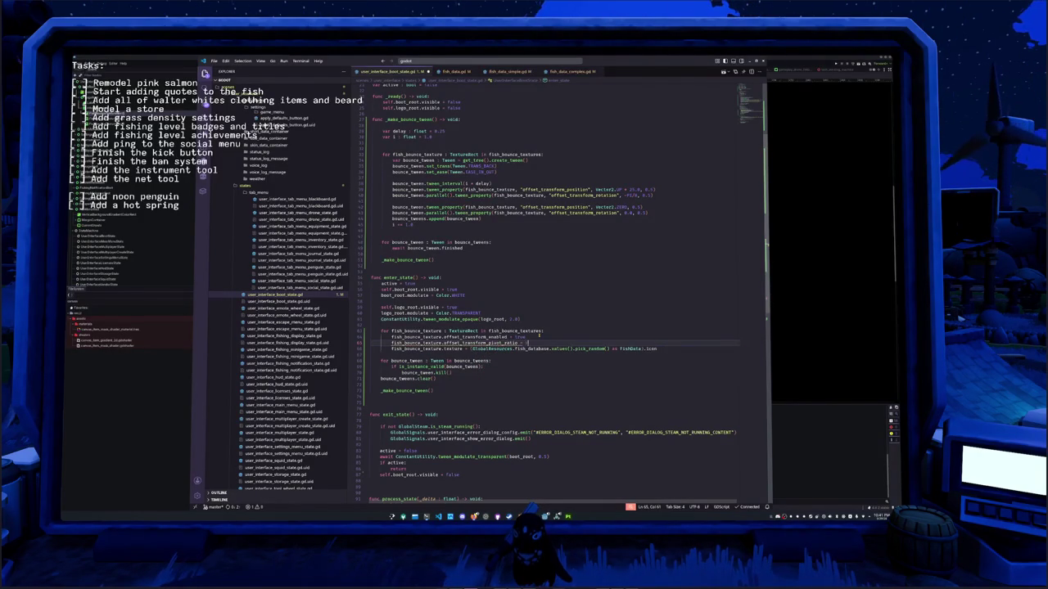
type("Vector2.ONE *5")
key("Down")
key("Down")
key("alt+Tab")
key("F5")
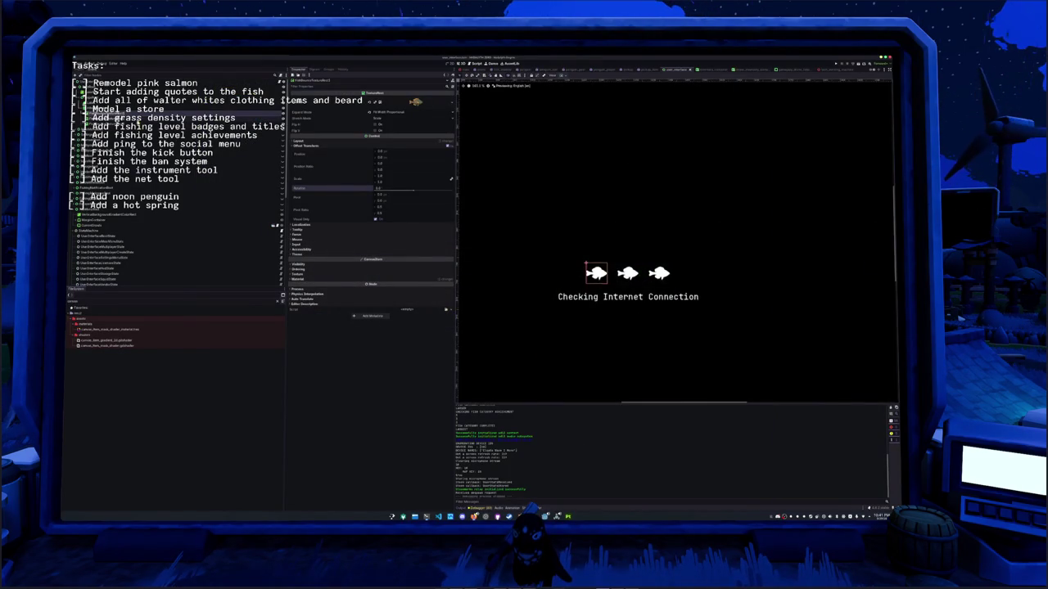
Comment out the set_trans transition line in the boot-state script
left_click(119, 109)
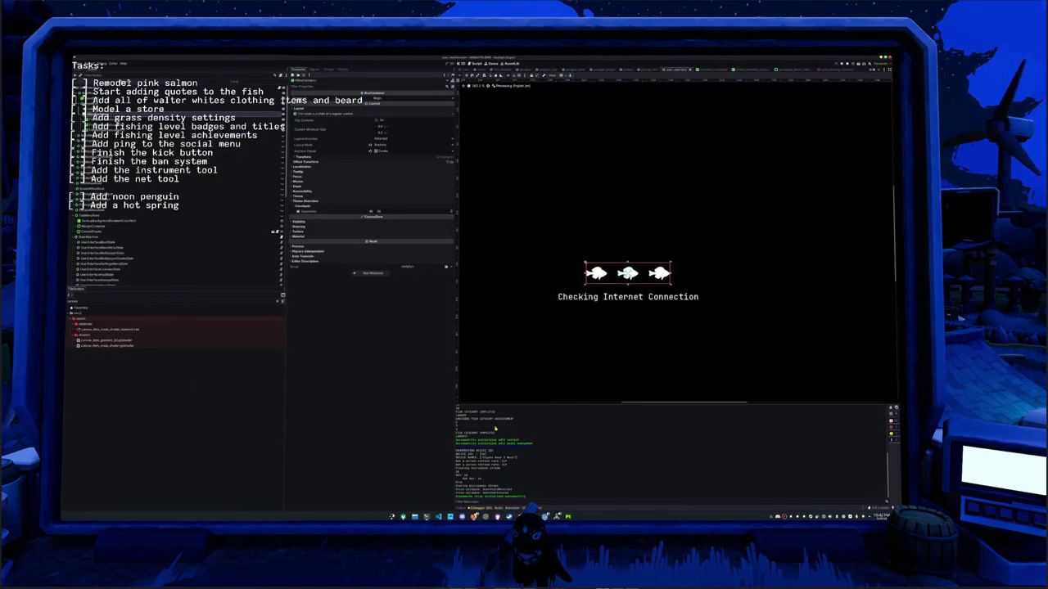
key("alt+Tab")
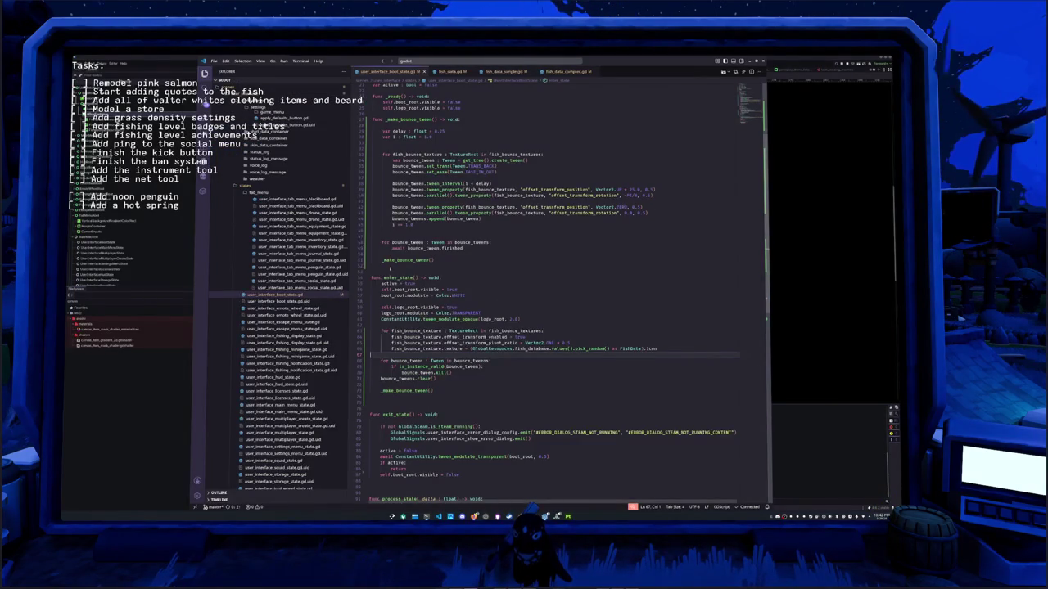
scroll(390, 268, "up", 2)
left_click(391, 198)
key("ctrl+slash")
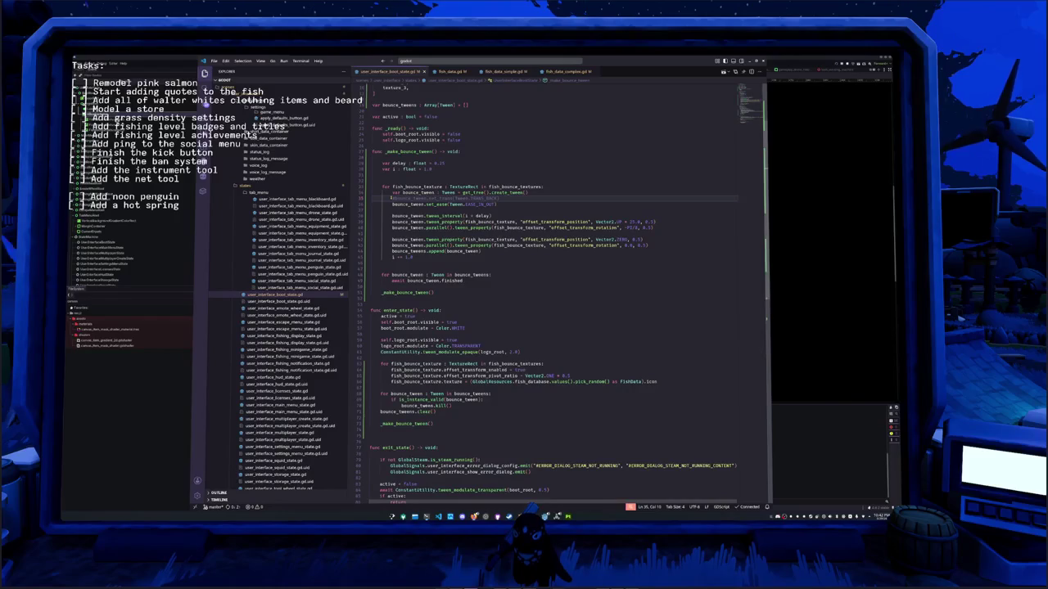
Run the game to preview the fish boot screen, stop it, and select the 0.5 upward bounce duration
key("alt+Tab")
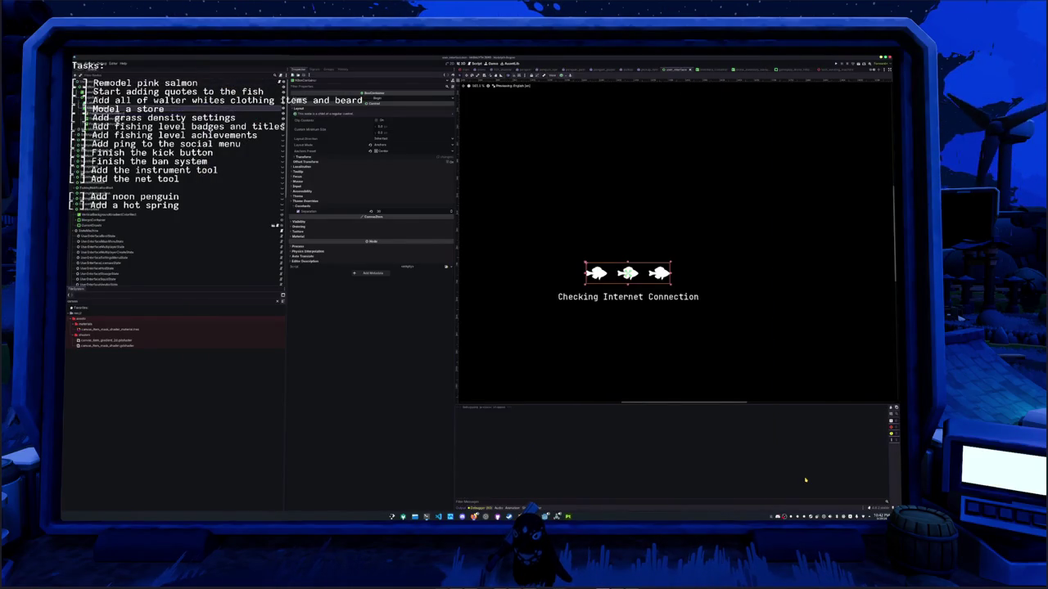
key("F5")
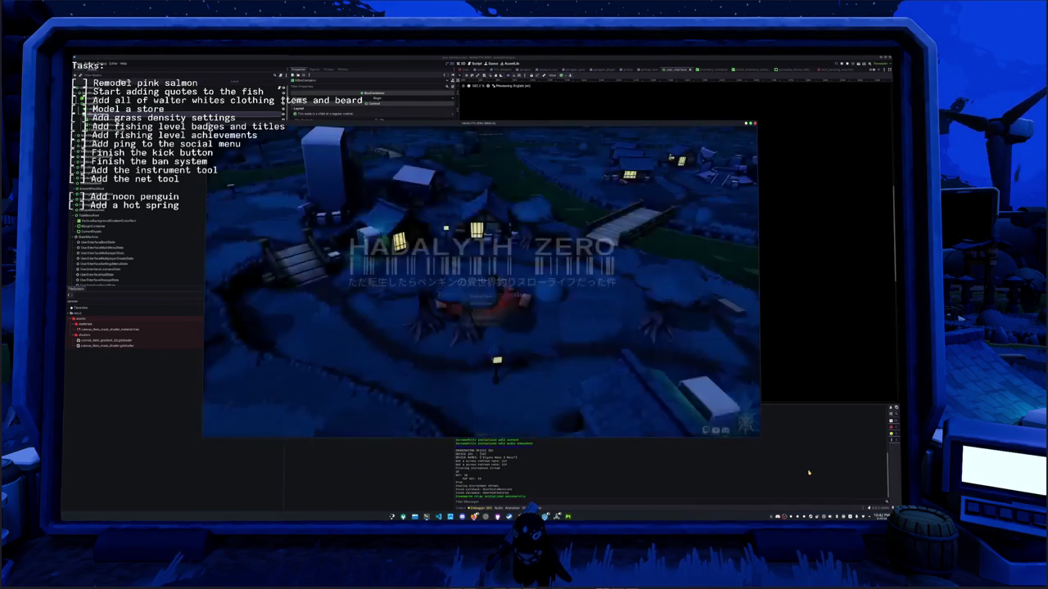
key("F8")
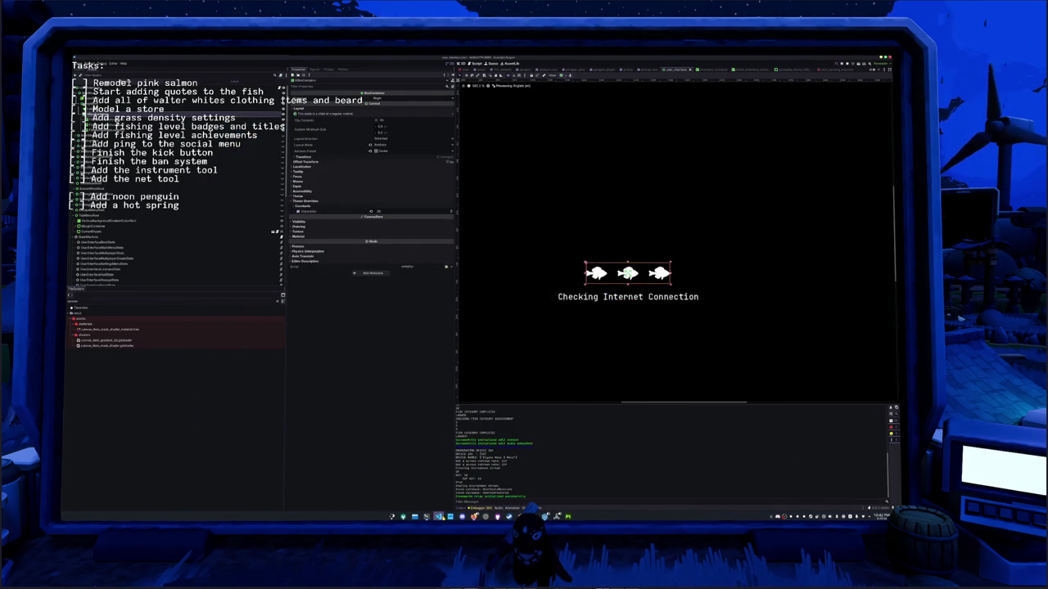
key("alt+Tab")
double_click(648, 221)
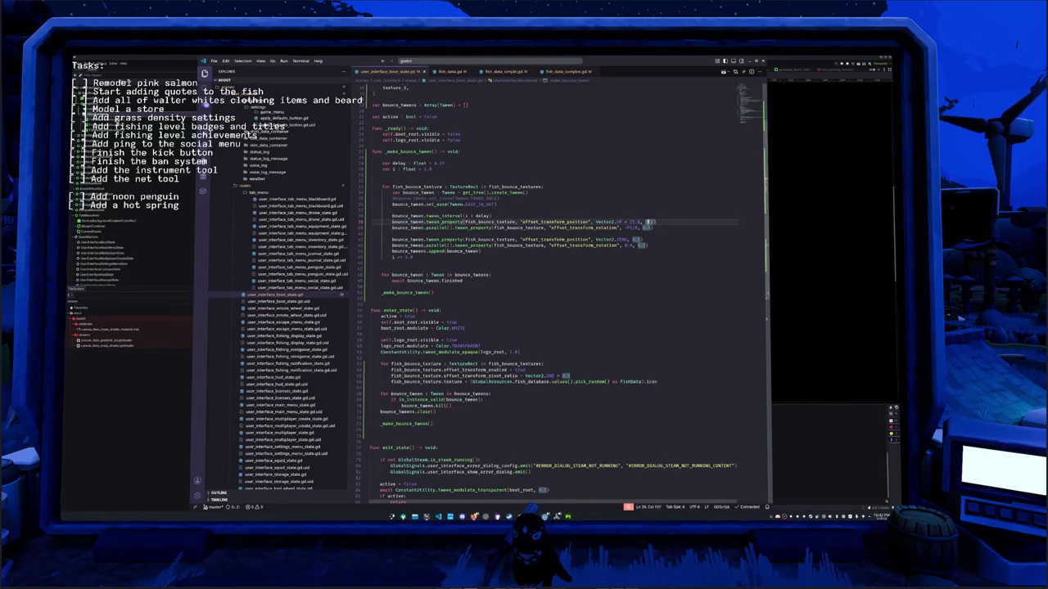
Set the fish bounce tween durations to 0.25 and the delay to 0.5
type("0.25")
key("Down")
key("Down")
key("Down")
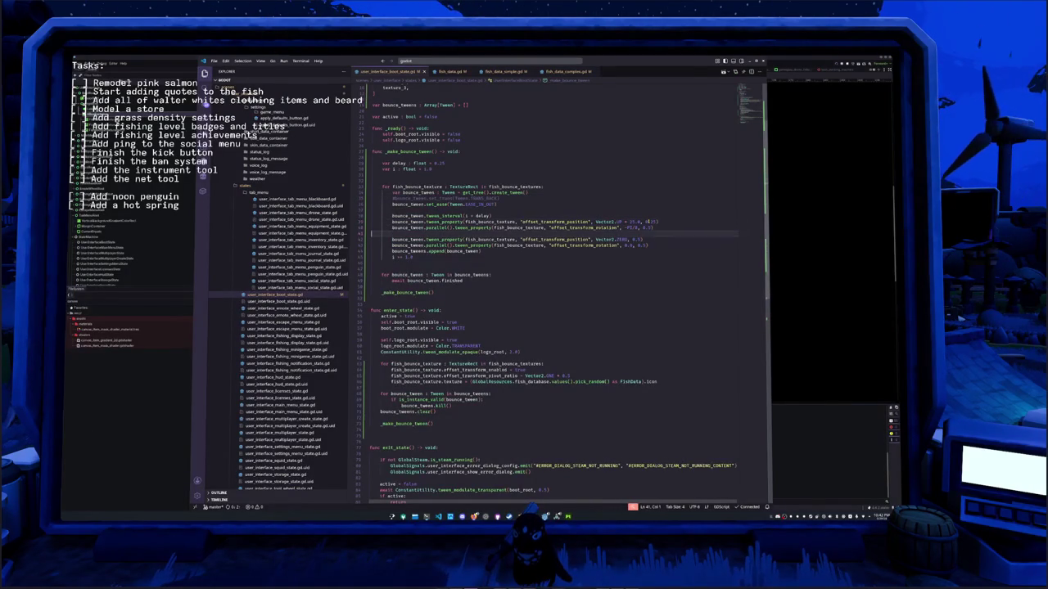
key("Up")
type("25")
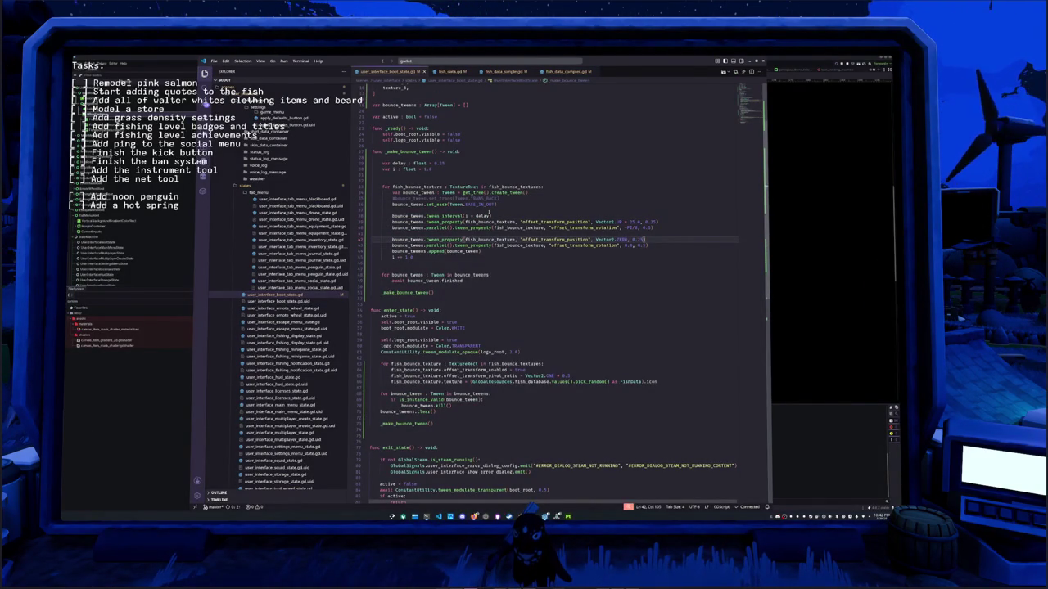
double_click(441, 163)
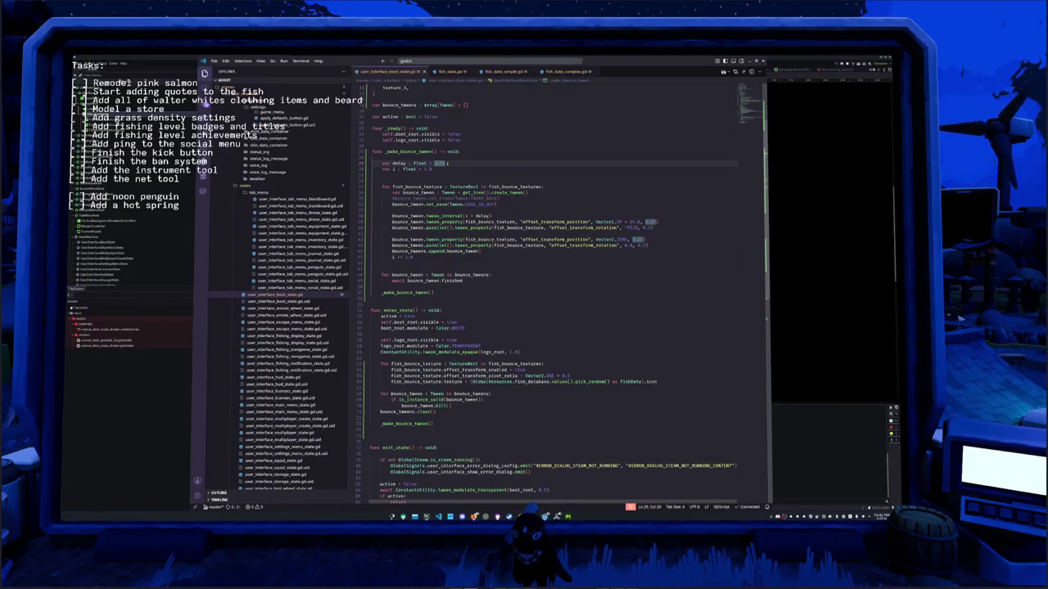
key("shift+Left")
key("shift+Left")
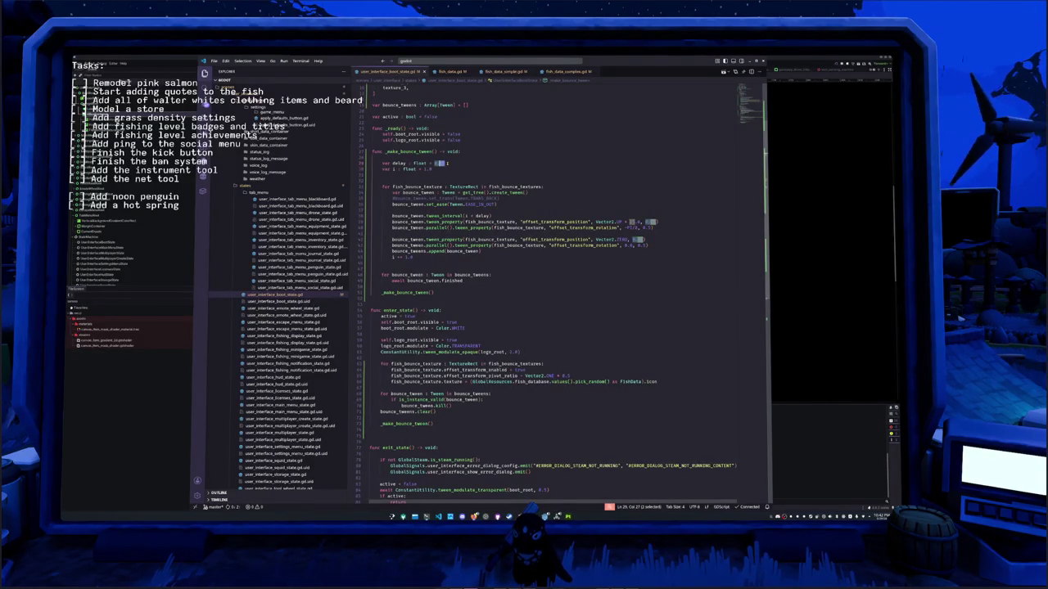
type("5")
Make room in the loop body and delete the trailing empty line at the file's end
key("Down")
key("Down")
key("Down")
key("Down")
key("Down")
key("Return")
key("Return")
key("Up")
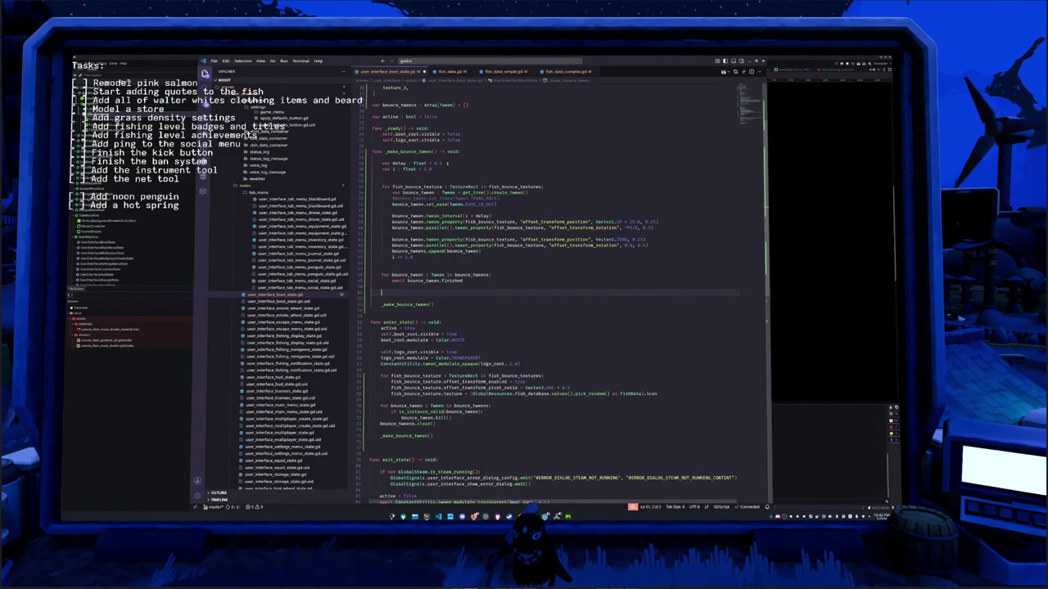
type("await")
key("ctrl+z")
key("ctrl+z")
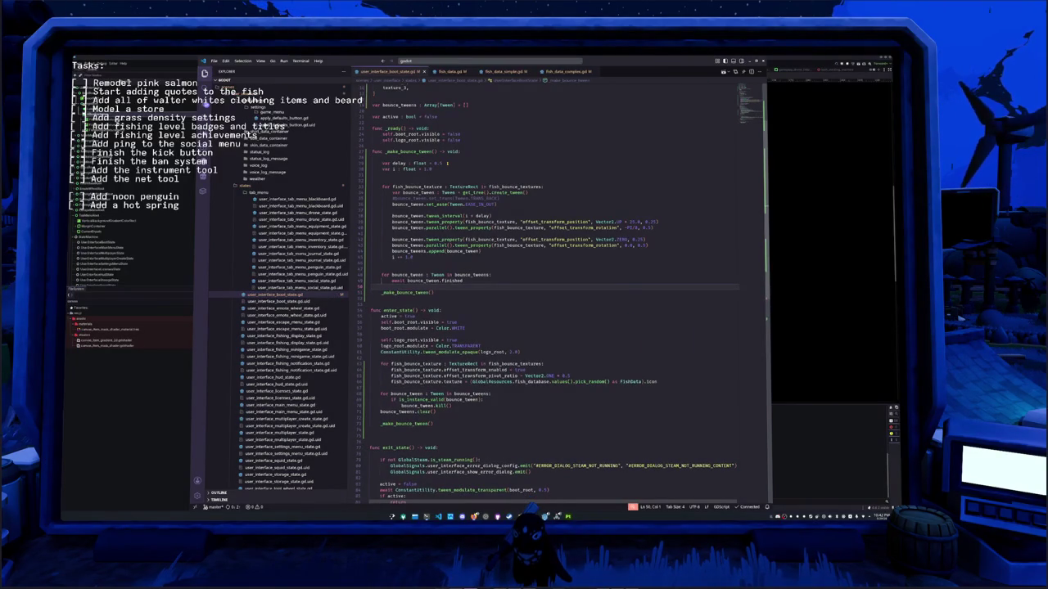
key("braceright")
key("braceright")
key("braceright")
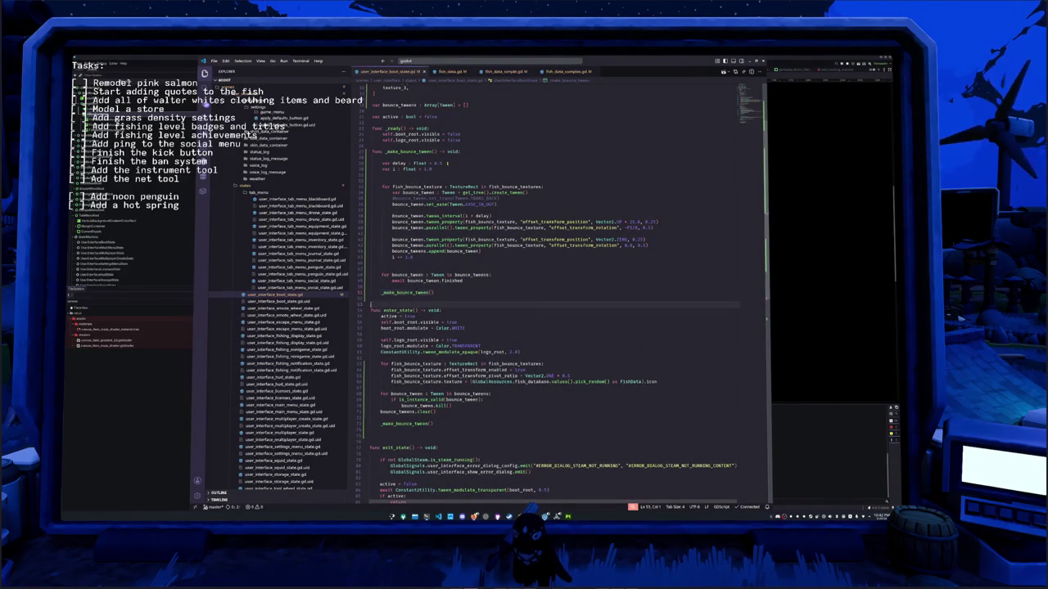
key("braceright")
key("braceright")
key("braceright")
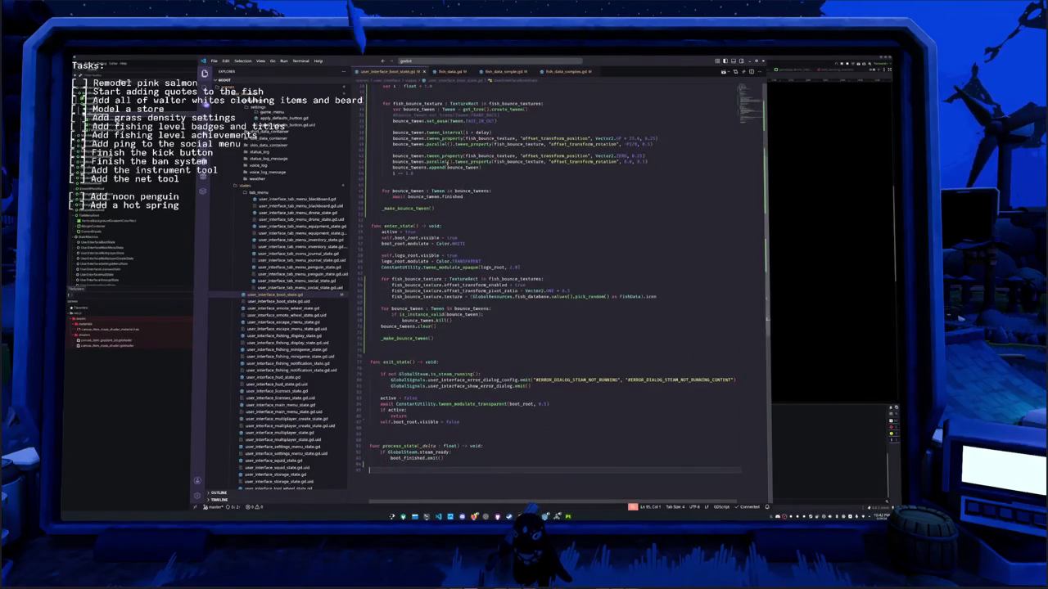
key("BackSpace")
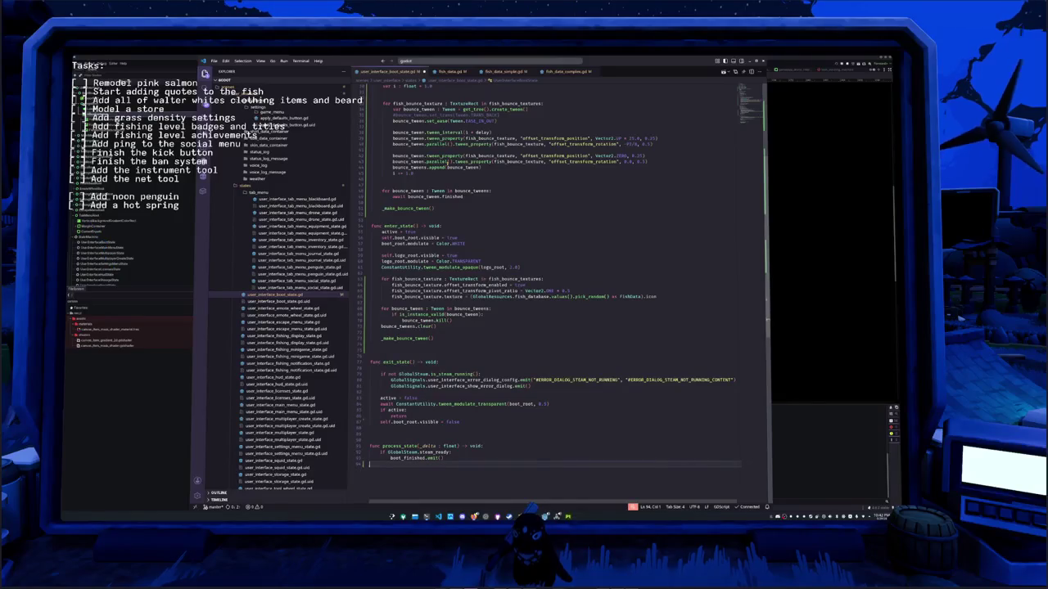
scroll(502, 220, "up", 3)
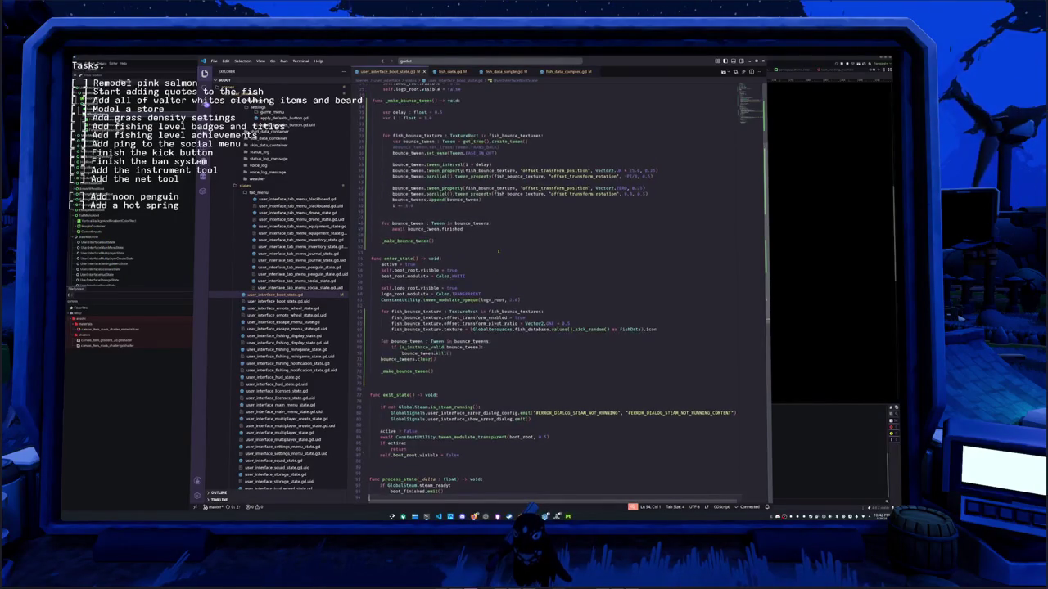
Add 'if not self.active: return' after the finished await, then switch to Godot
left_click(414, 258)
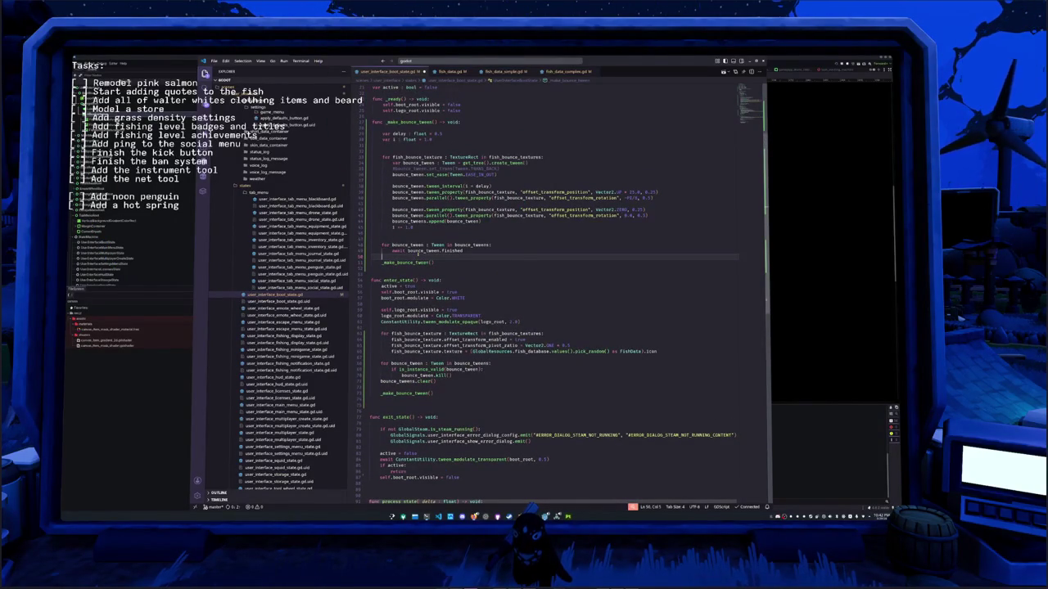
key("Return")
key("Return")
type("if self.active")
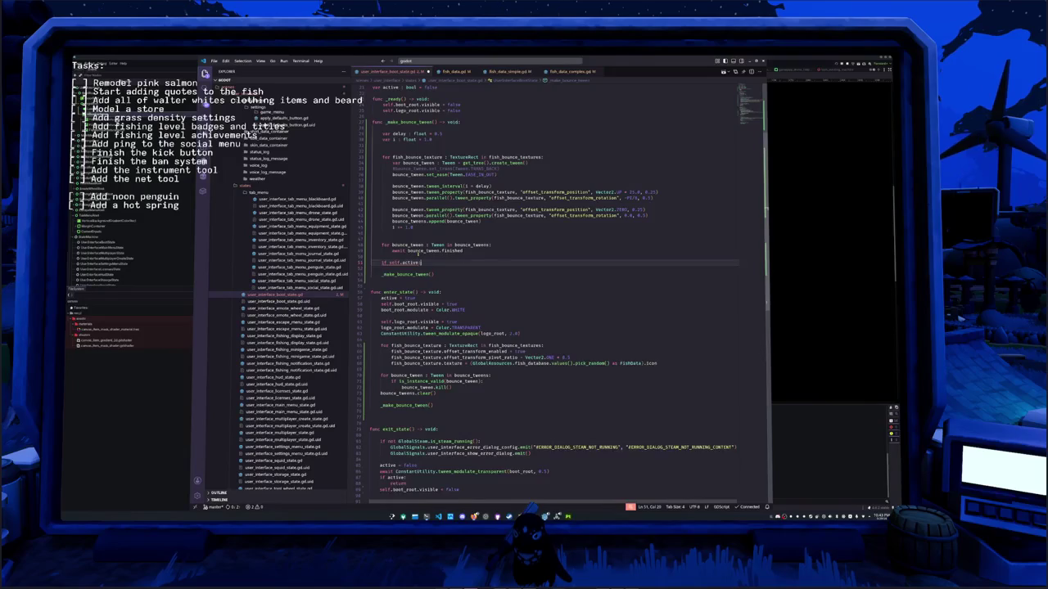
type(":")
key("Return")
type("return")
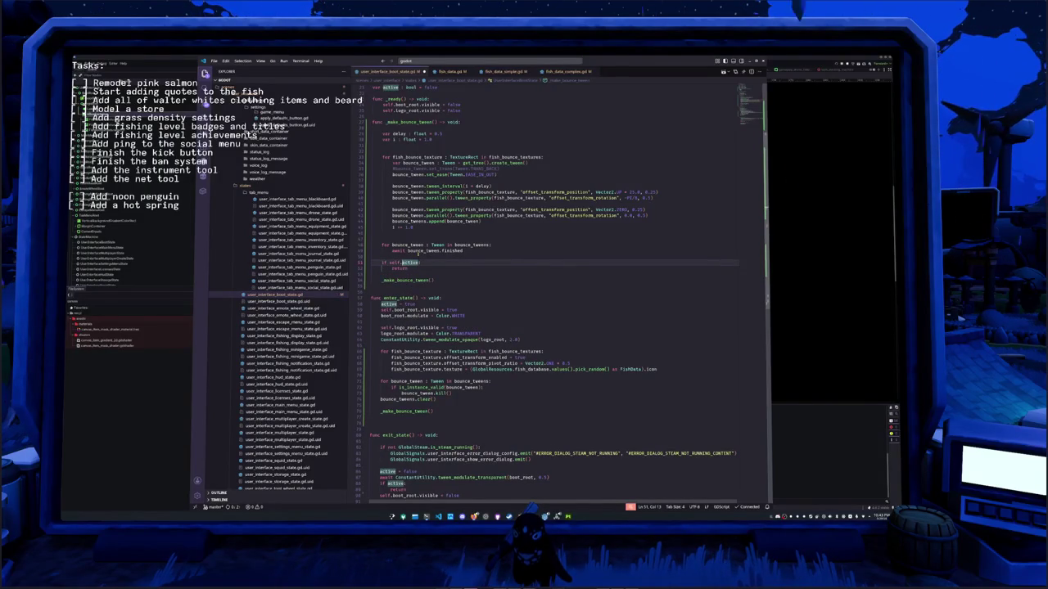
key("ctrl+Left")
type("not")
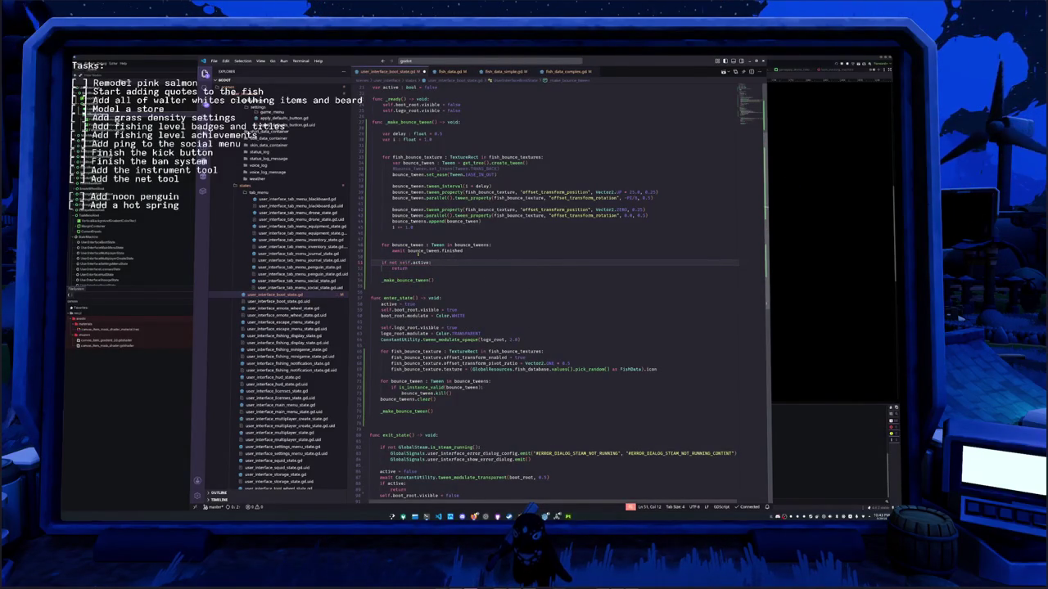
left_click(433, 274)
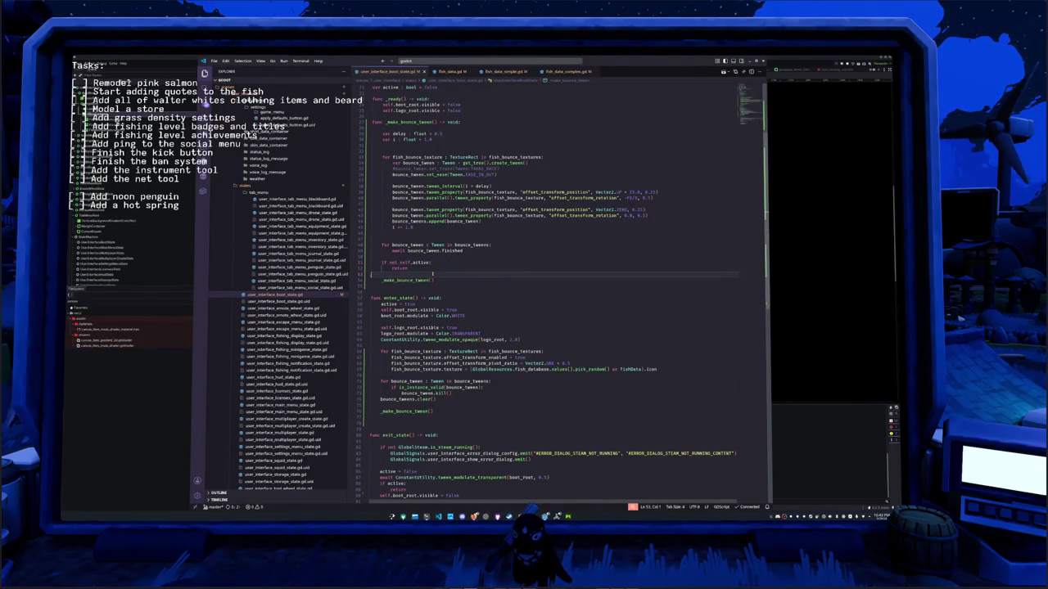
left_click(829, 453)
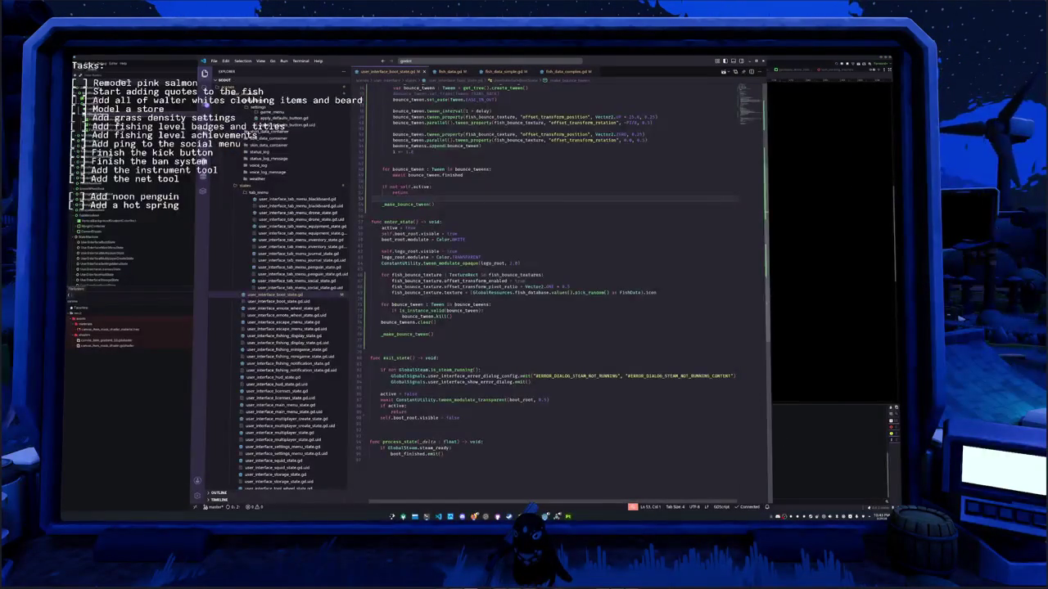
Add a parallel tween scaling fish_bounce_texture's offset_transform_scale up from Vector2.ONE
scroll(370, 246, "up", 7)
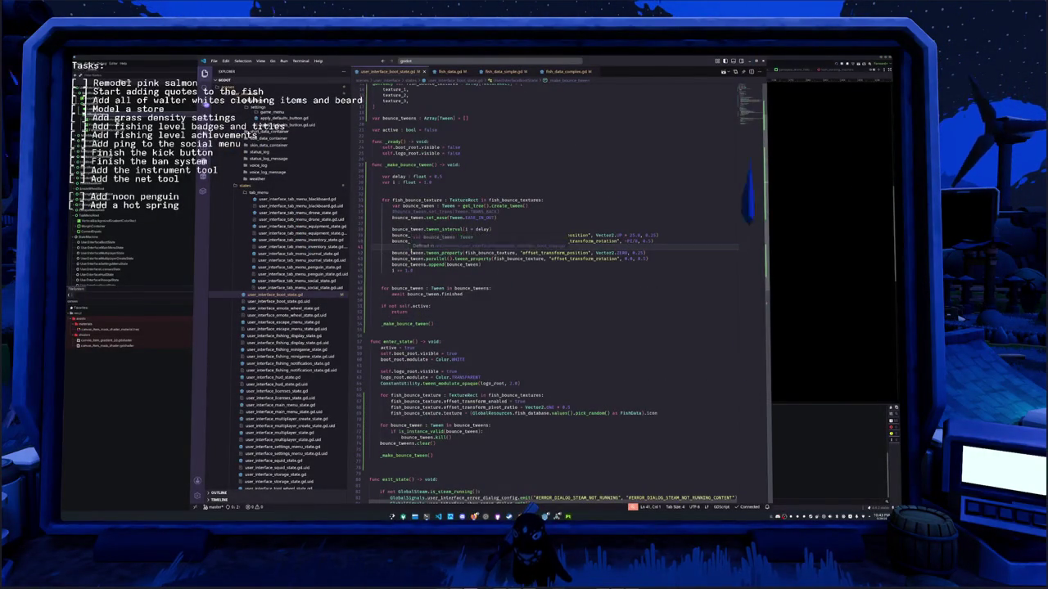
key("Return")
type("bounce_tween.p")
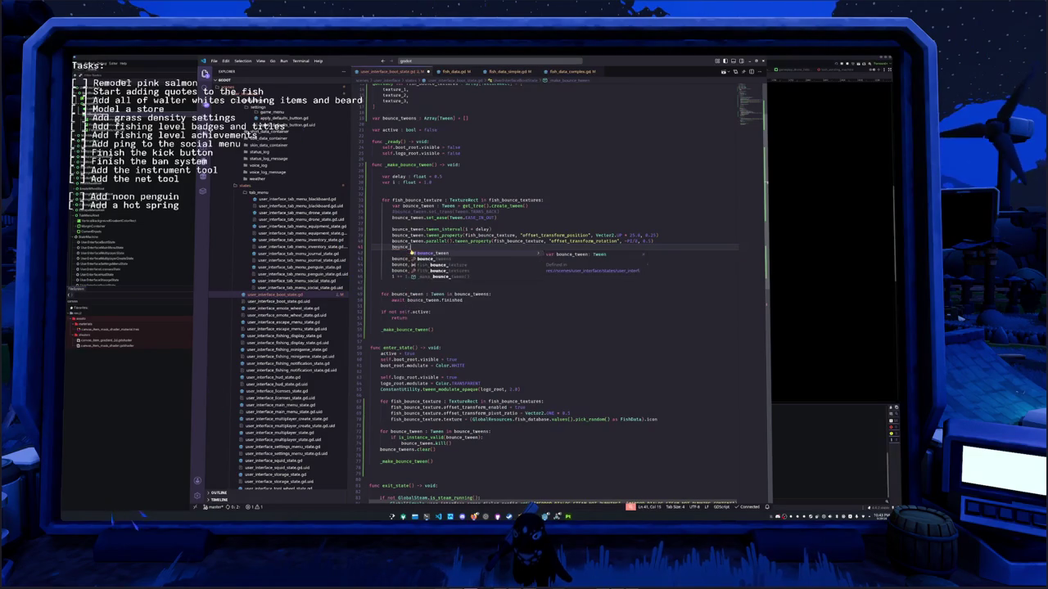
type("arallel().twe")
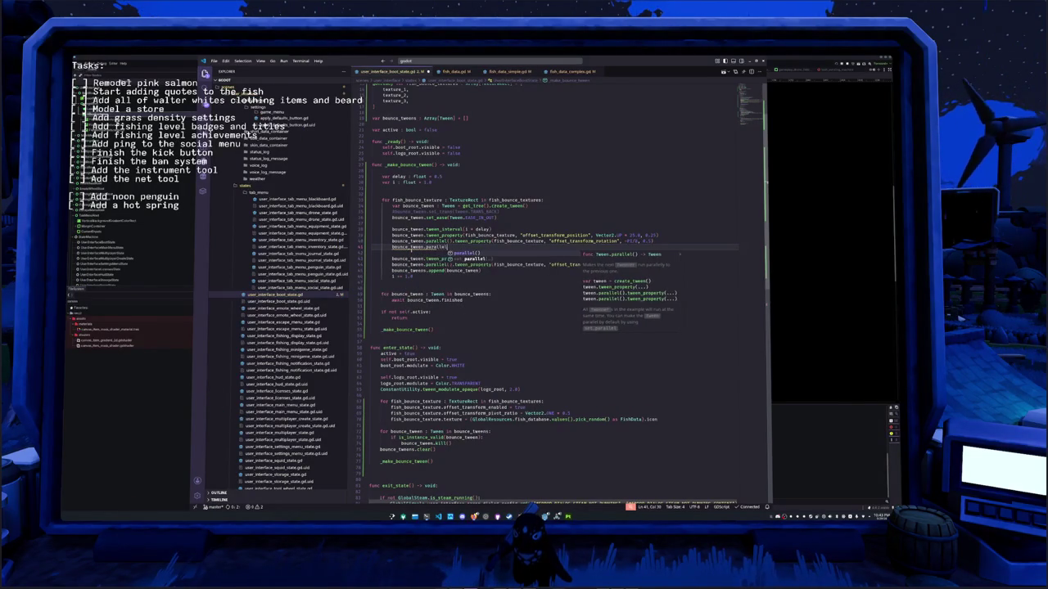
type("en_property(")
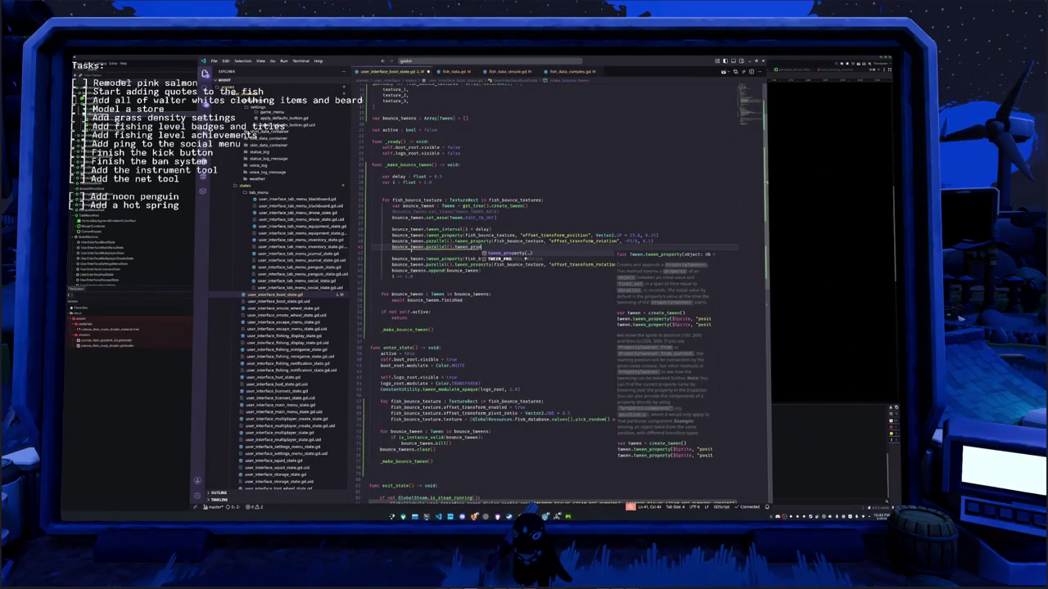
type("fish_bounce_texture, ")
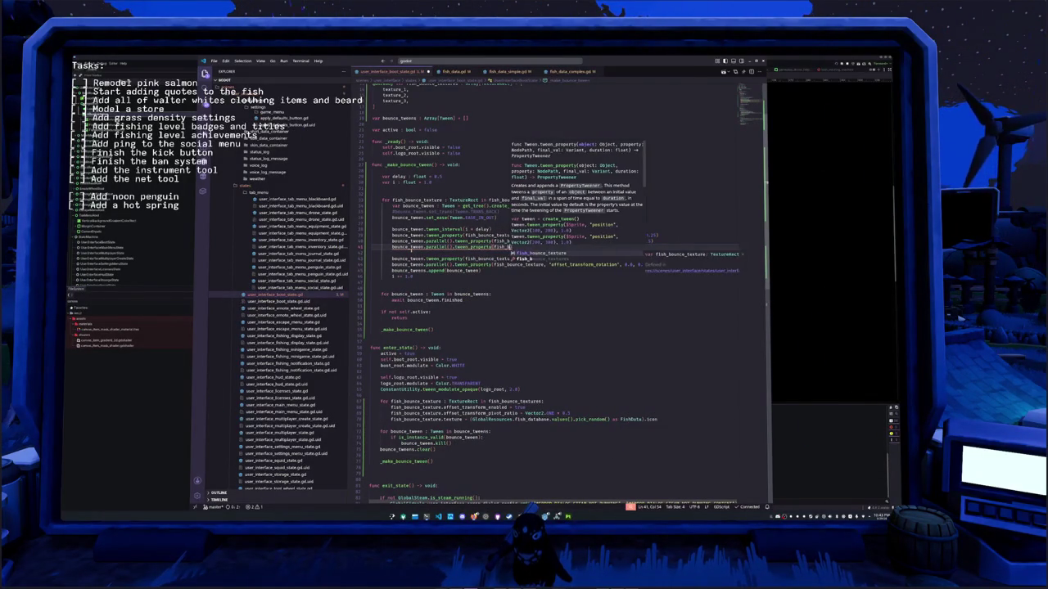
type("\"offset_")
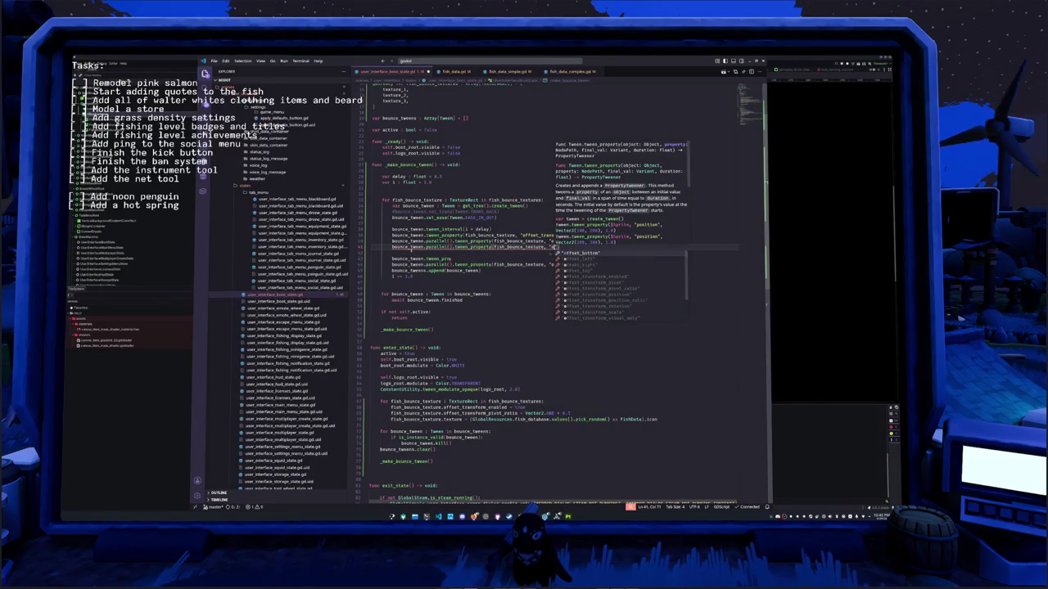
type("transform_scale")
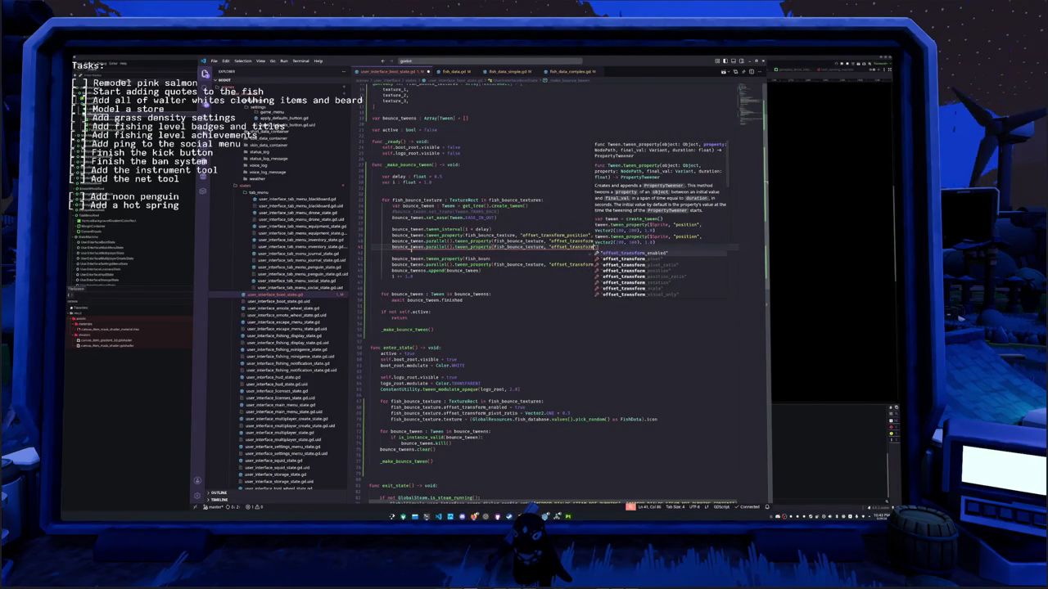
key("Return")
type(", ")
type("Vector2.ON")
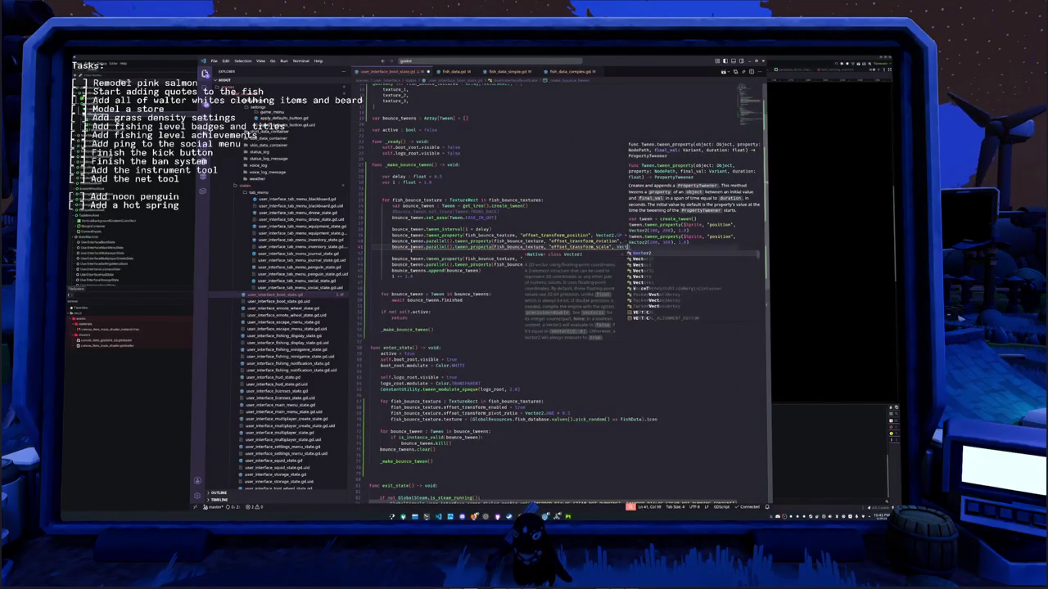
key("Return")
type("* 1")
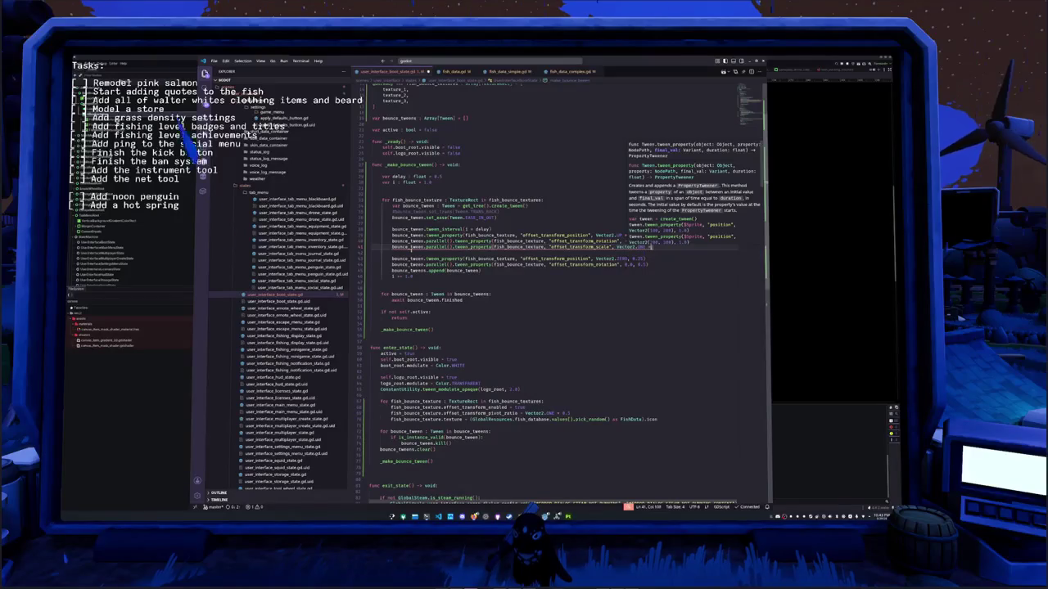
type(".25, 0")
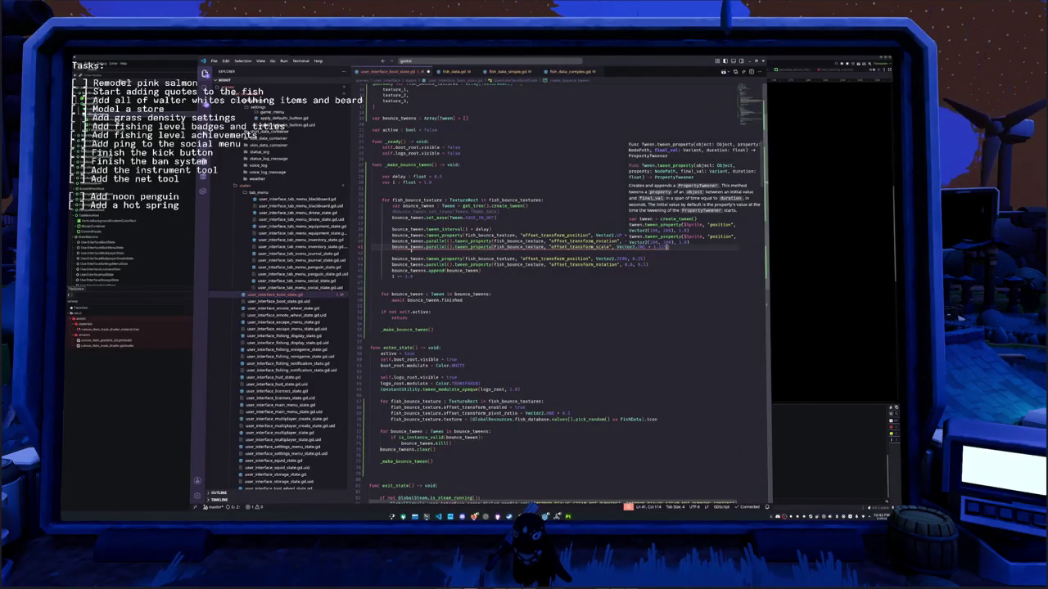
type(".5")
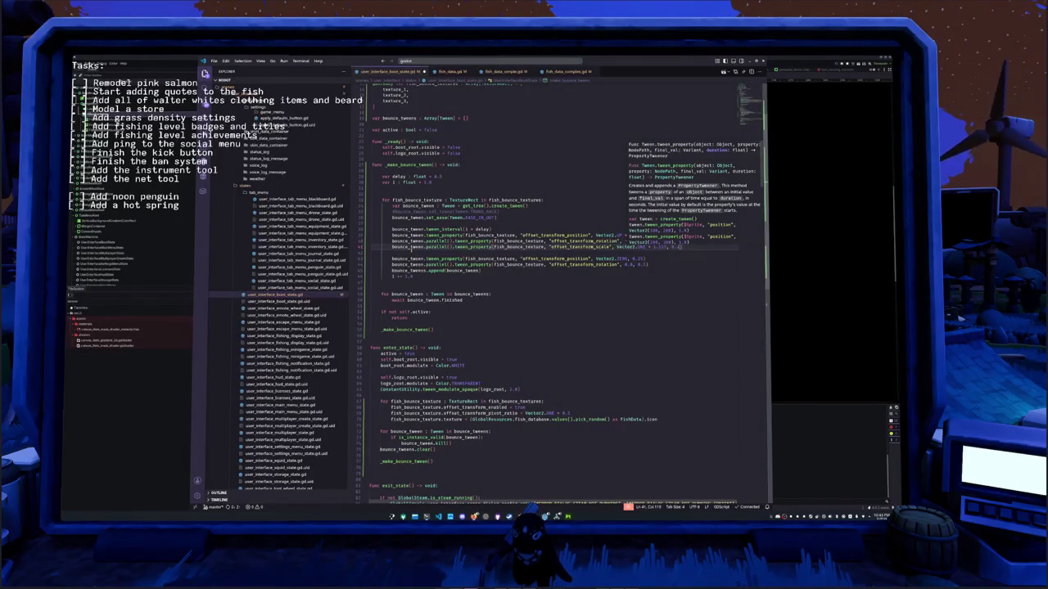
type("5)")
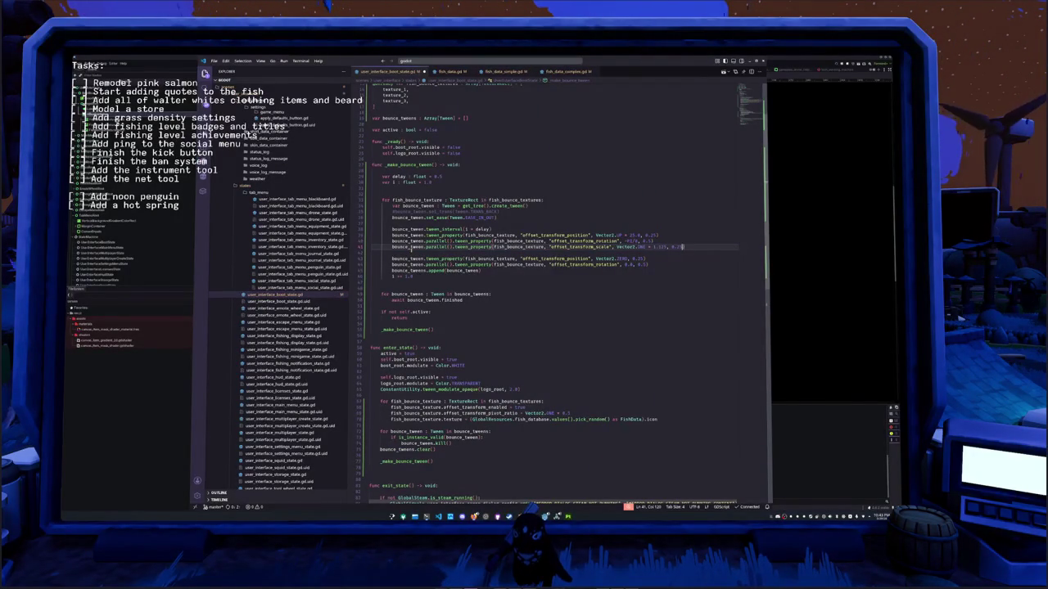
key("BackSpace")
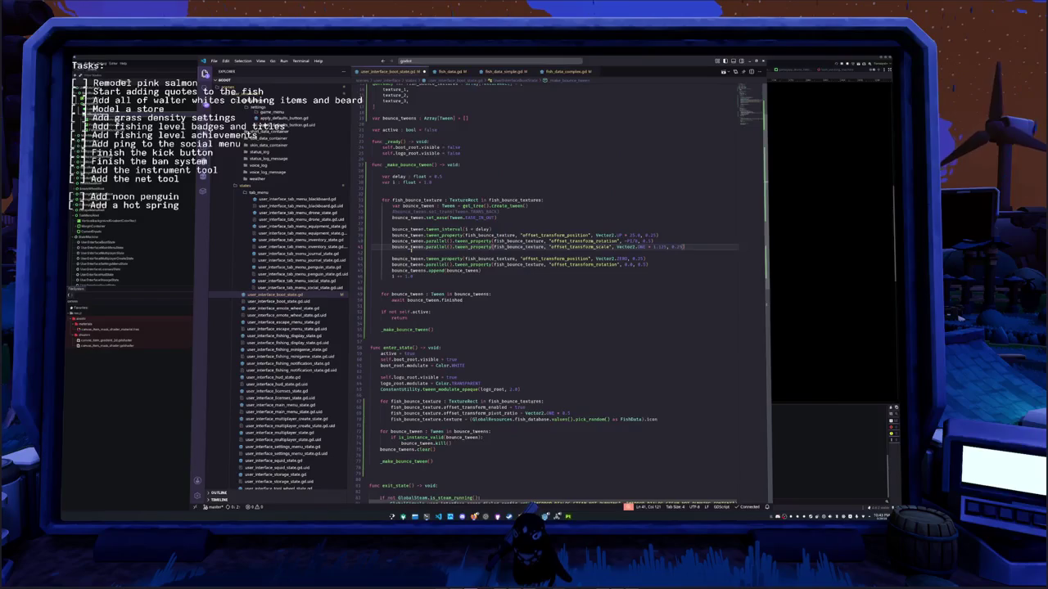
Set the tween durations to 0.25 and paste the scale tween into the return sequence
double_click(646, 241)
type("0.25")
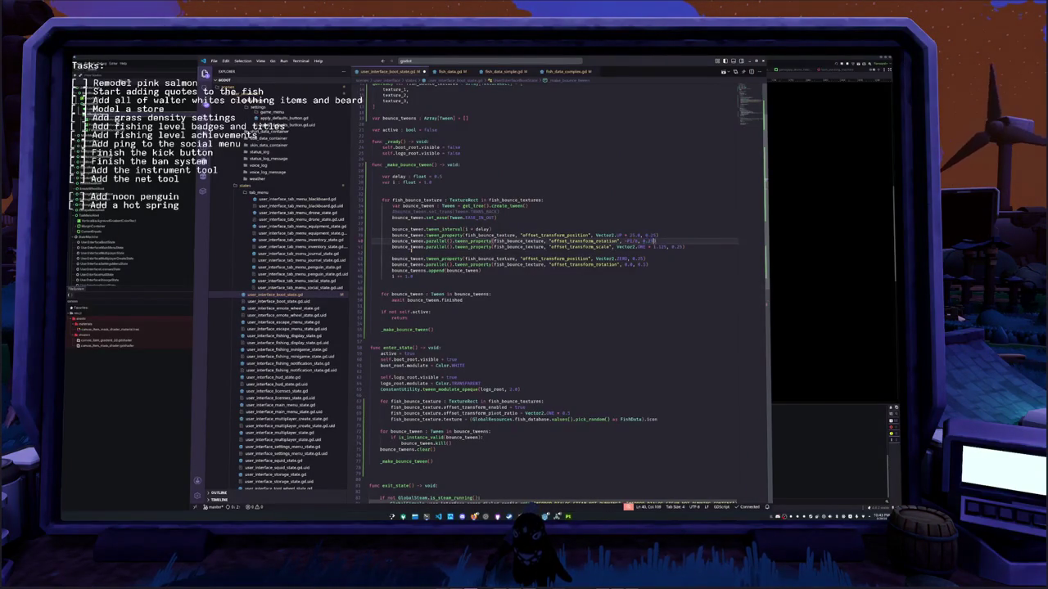
double_click(639, 259)
key("ctrl+shift+l")
key("Escape")
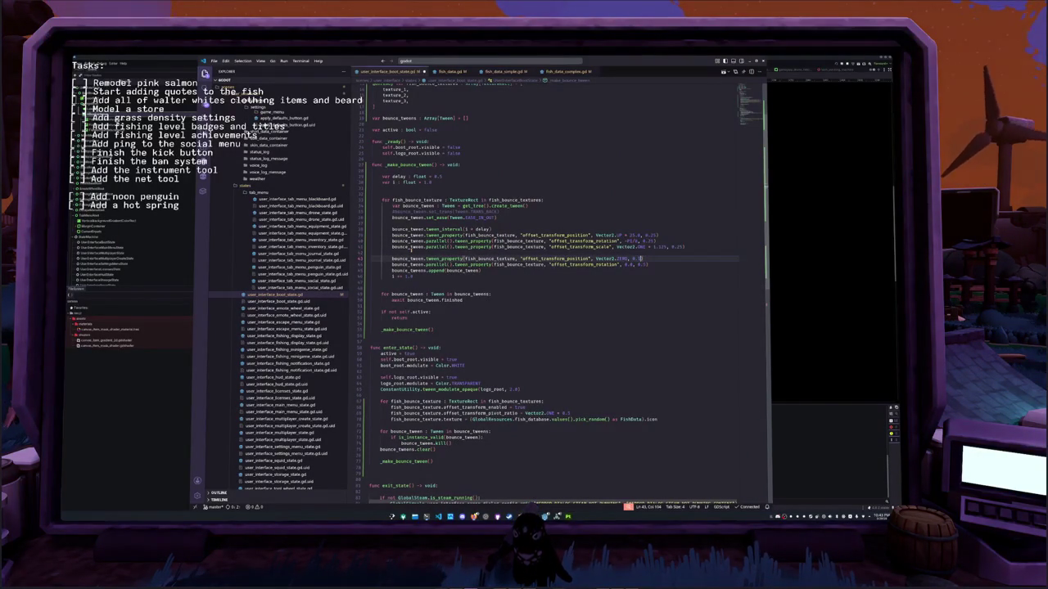
key("shift+Left")
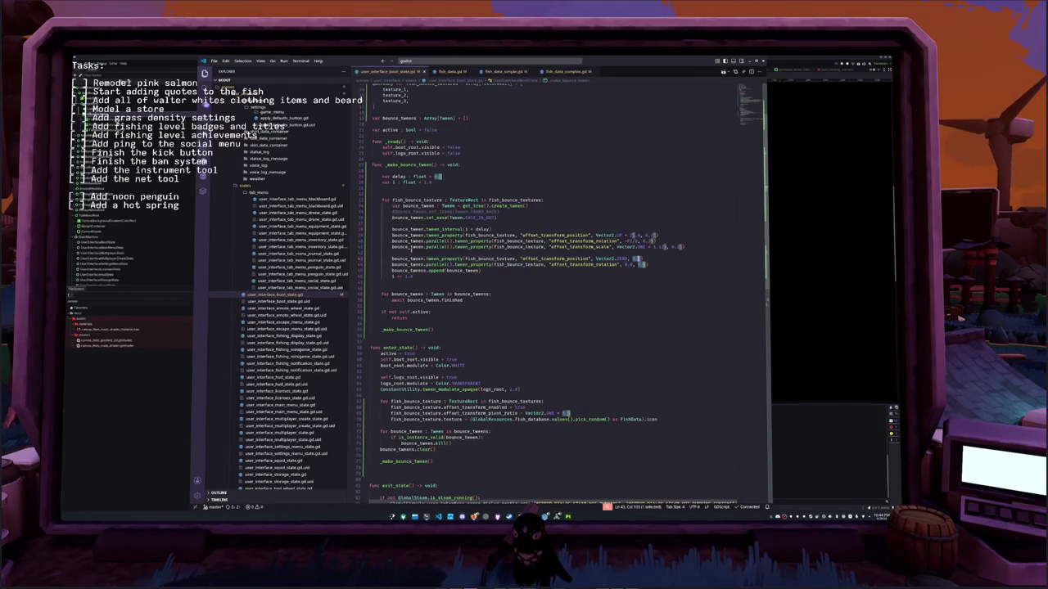
key("Down")
key("shift+Left")
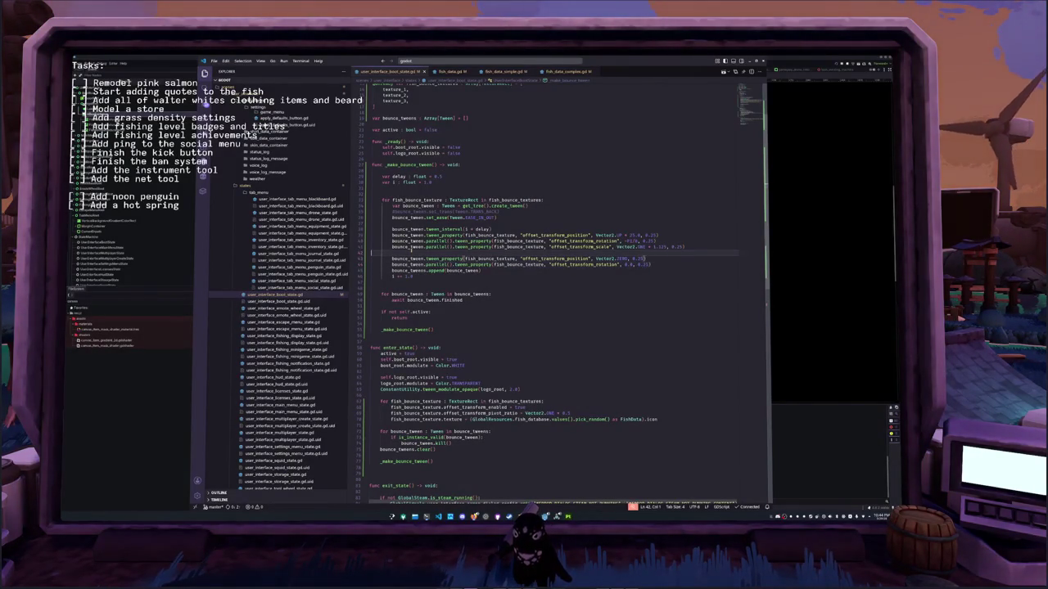
key("shift+Up")
key("ctrl+v")
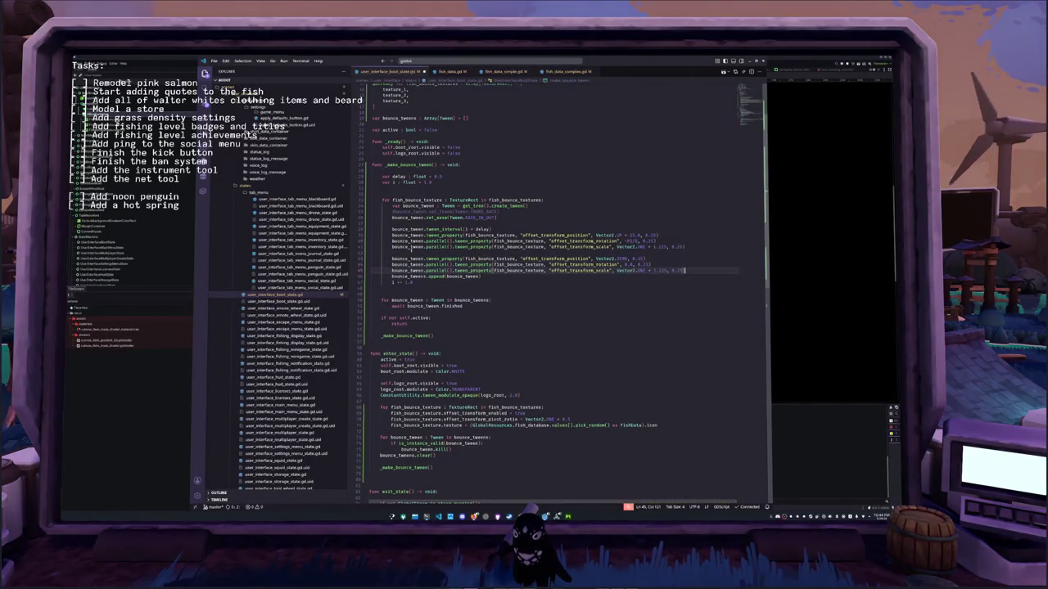
key("shift+ctrl+Right")
key("shift+ctrl+Right")
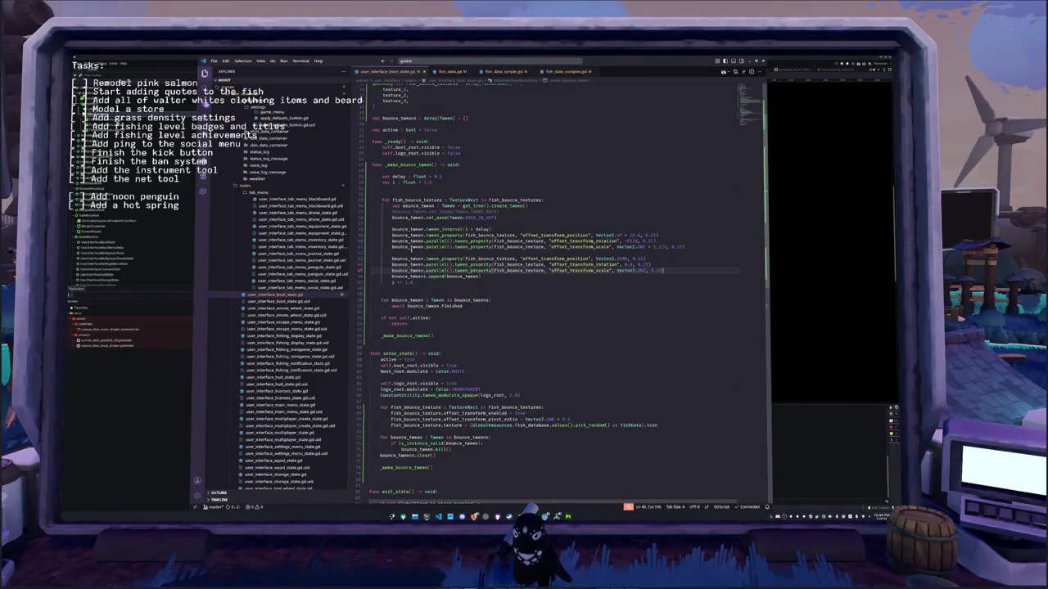
Change the bounce tween's set_trans to Tween.TRANS_CUBIC, then switch to Godot
key("Up")
key("Up")
key("Up")
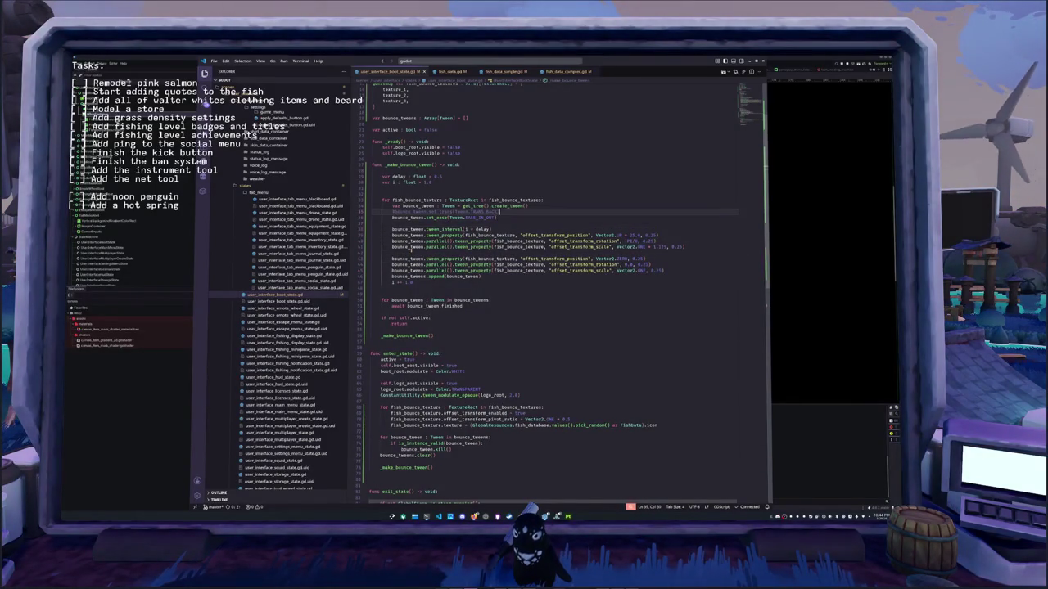
key("Home")
key("ctrl+Right")
key("ctrl+Right")
key("ctrl+Right")
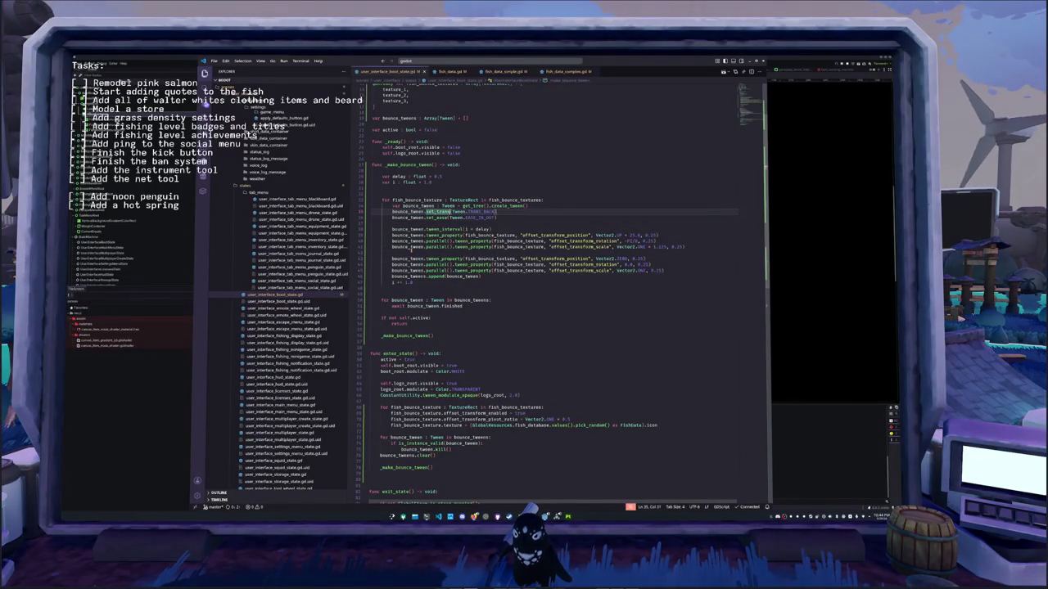
type("RANS")
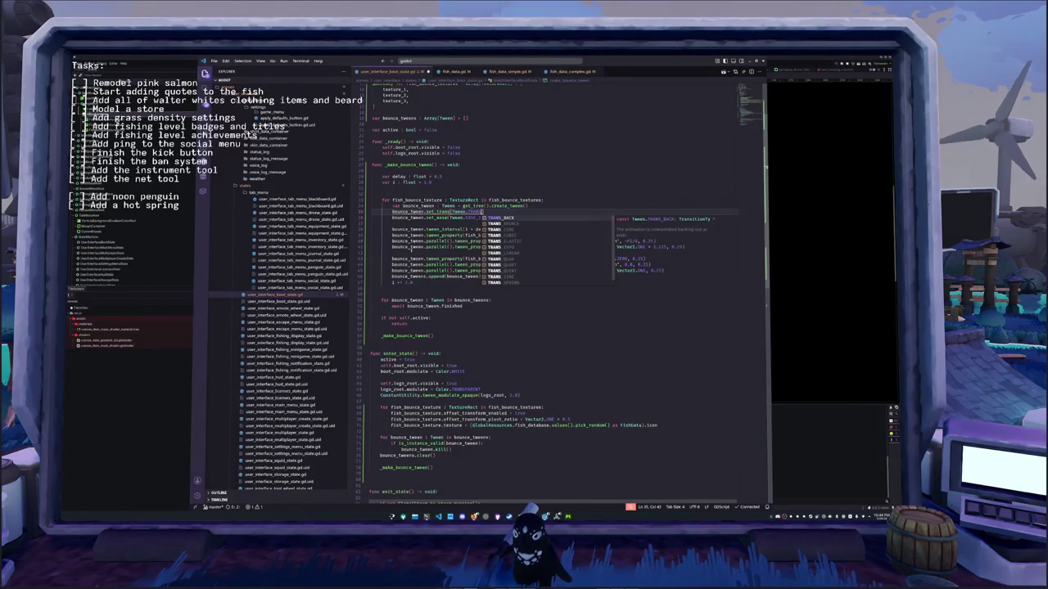
key("Down")
key("Down")
key("Down")
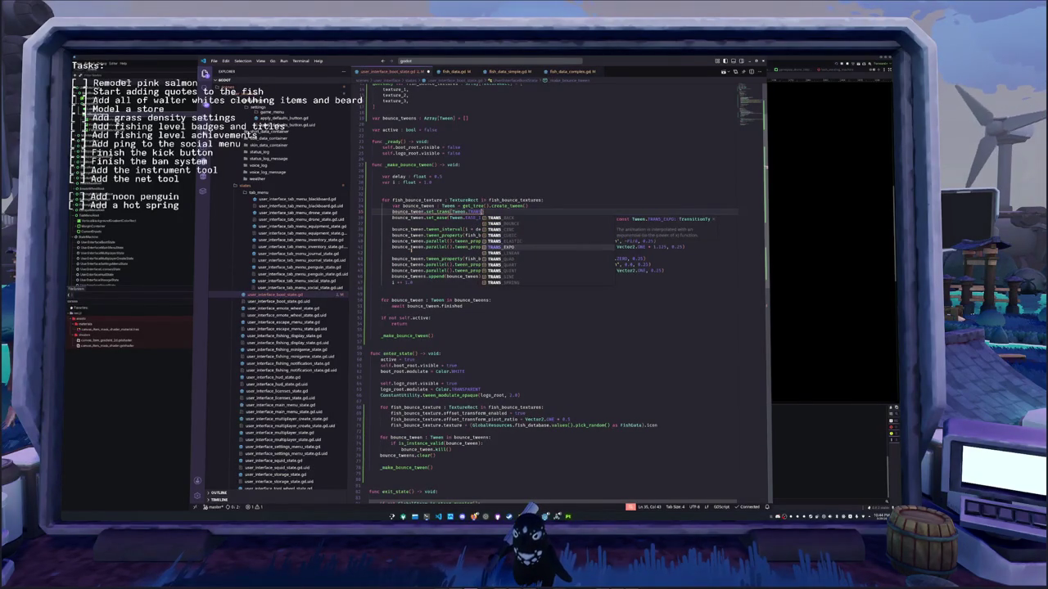
key("Down")
key("Down")
key("Down")
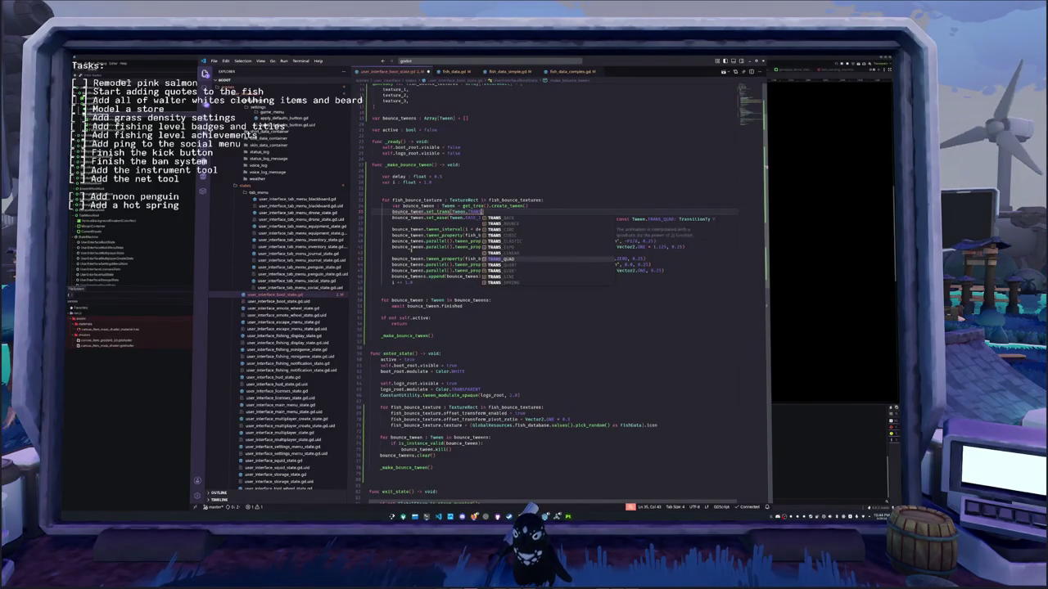
key("Up")
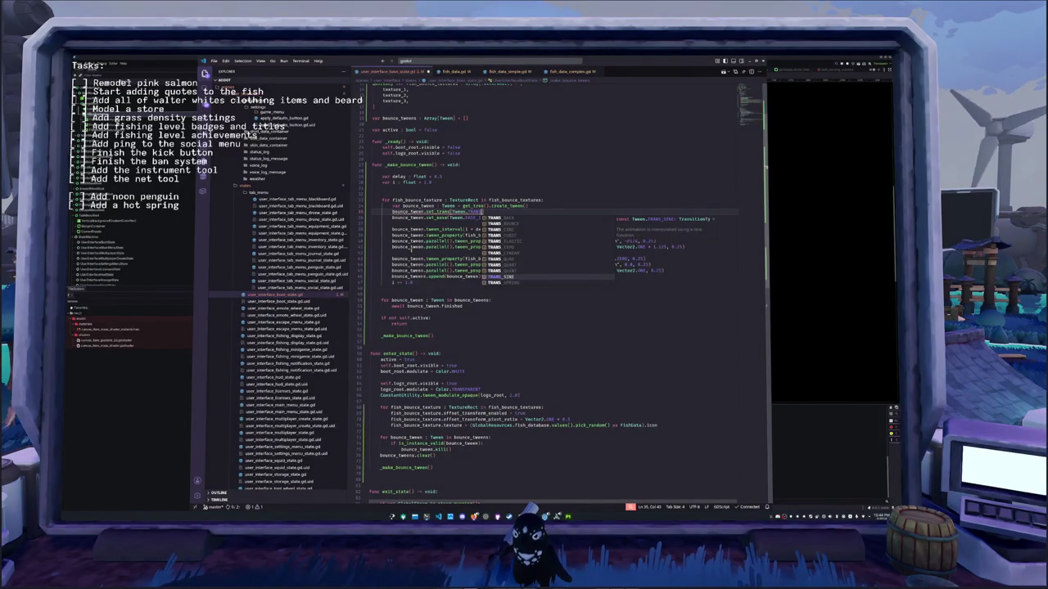
key("Up")
key("Up")
key("Up")
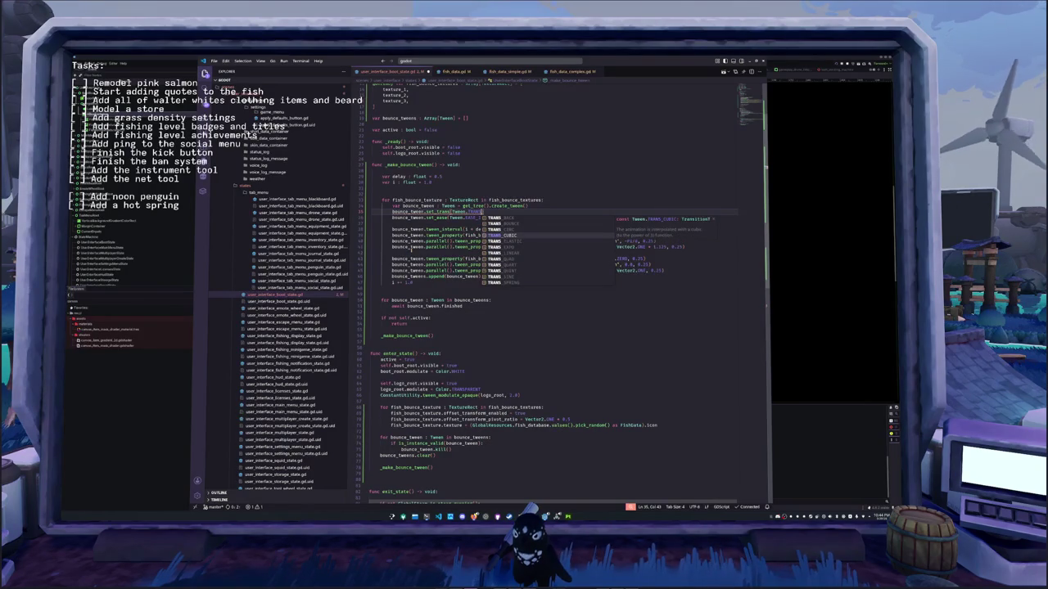
key("Return")
left_click(373, 223)
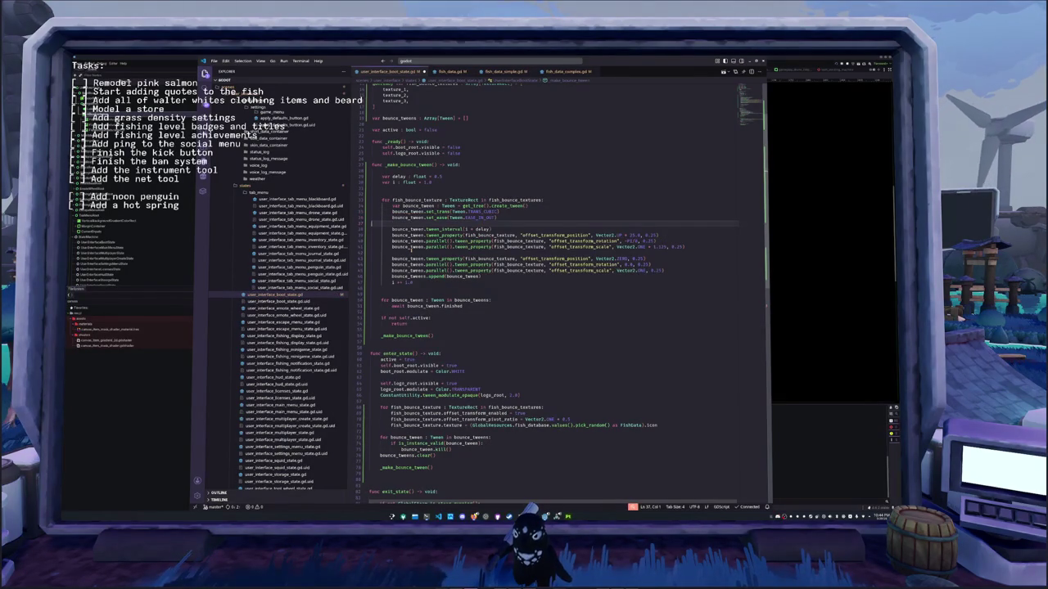
key("alt+Tab")
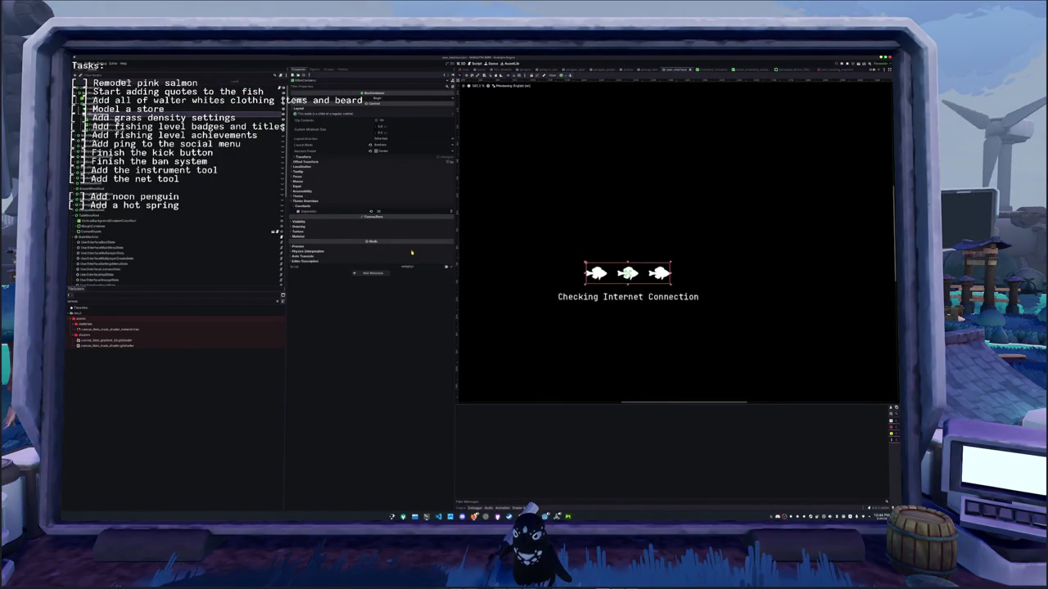
Run the game in Godot to preview the boot screen, stop it, and return to VS Code
key("F6")
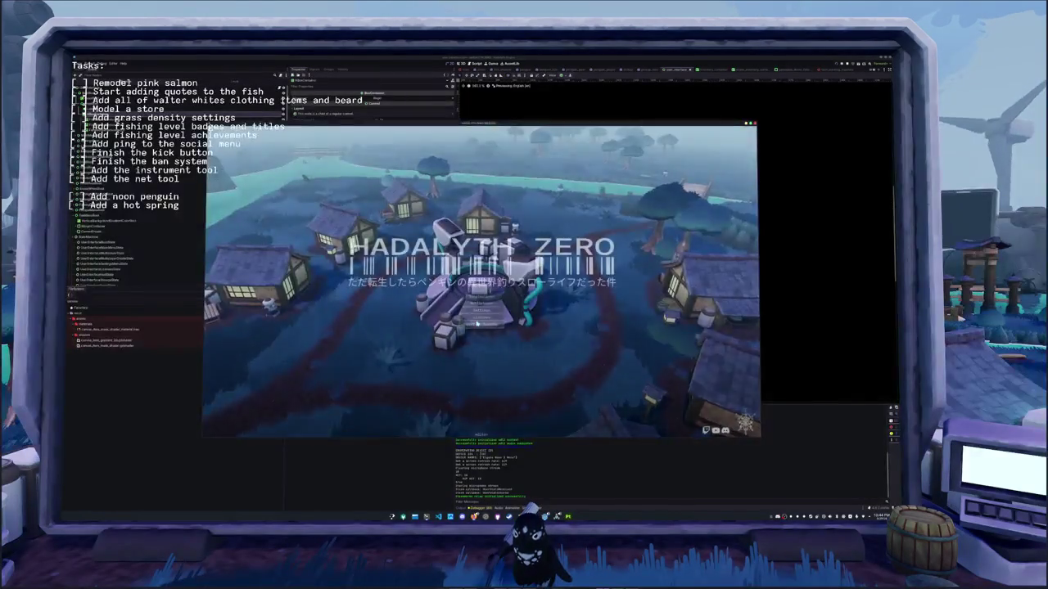
key("F8")
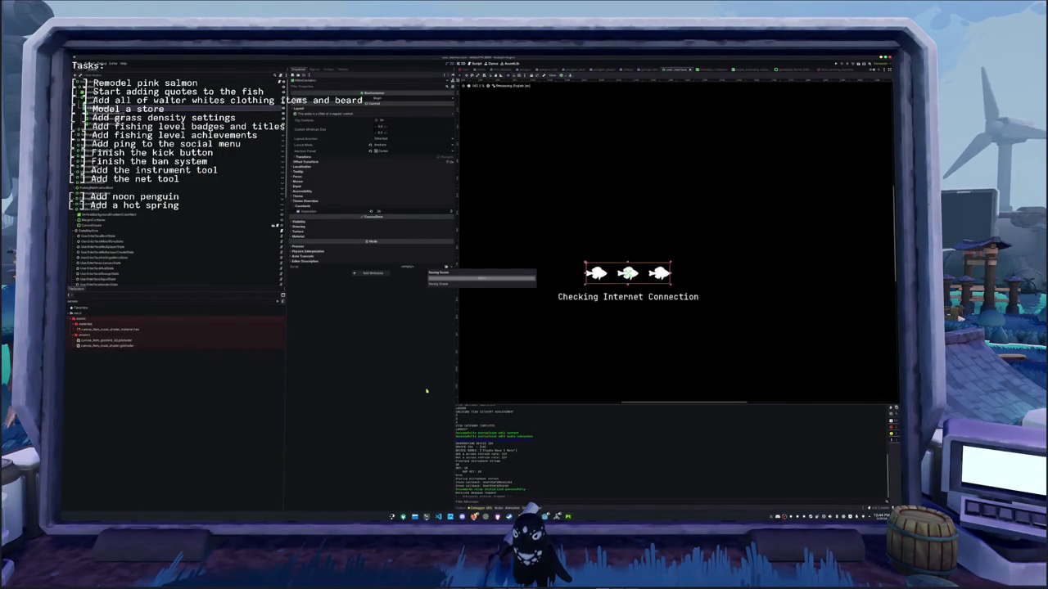
key("alt+Tab")
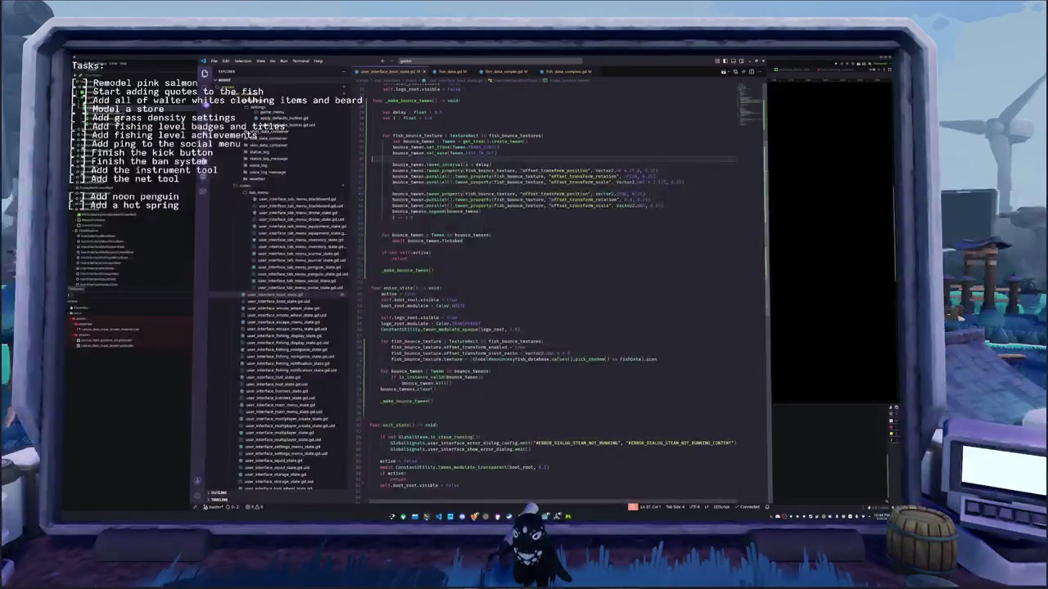